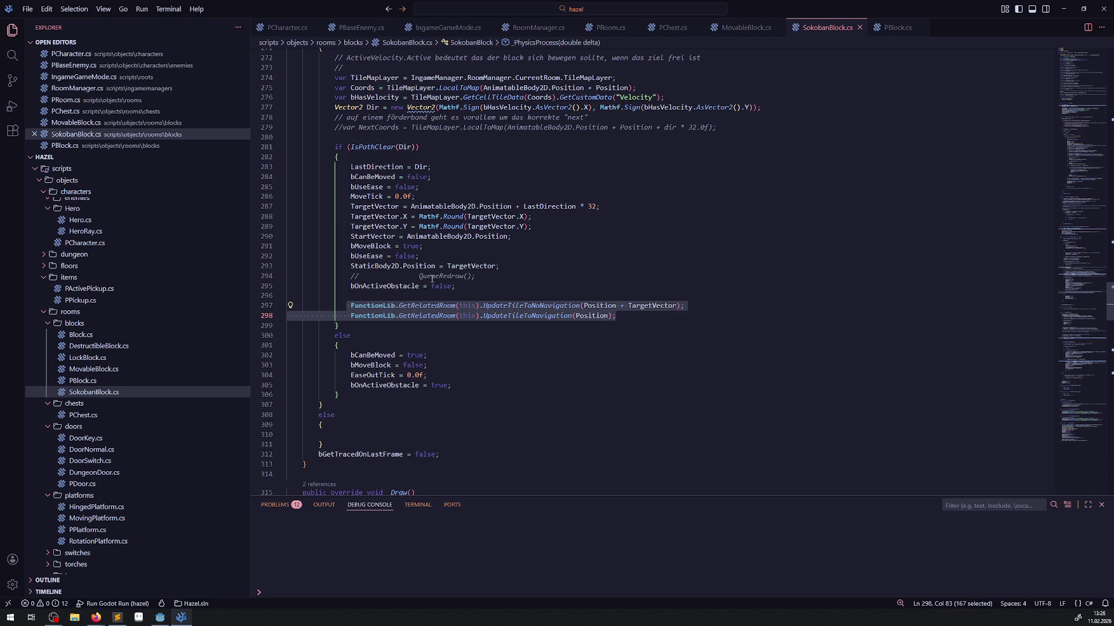
# Add '// todo bleibt das so mit dem runden?' on a new line above the DeltaPos rounding, and save.
pyautogui.scroll(10, 432, 279)
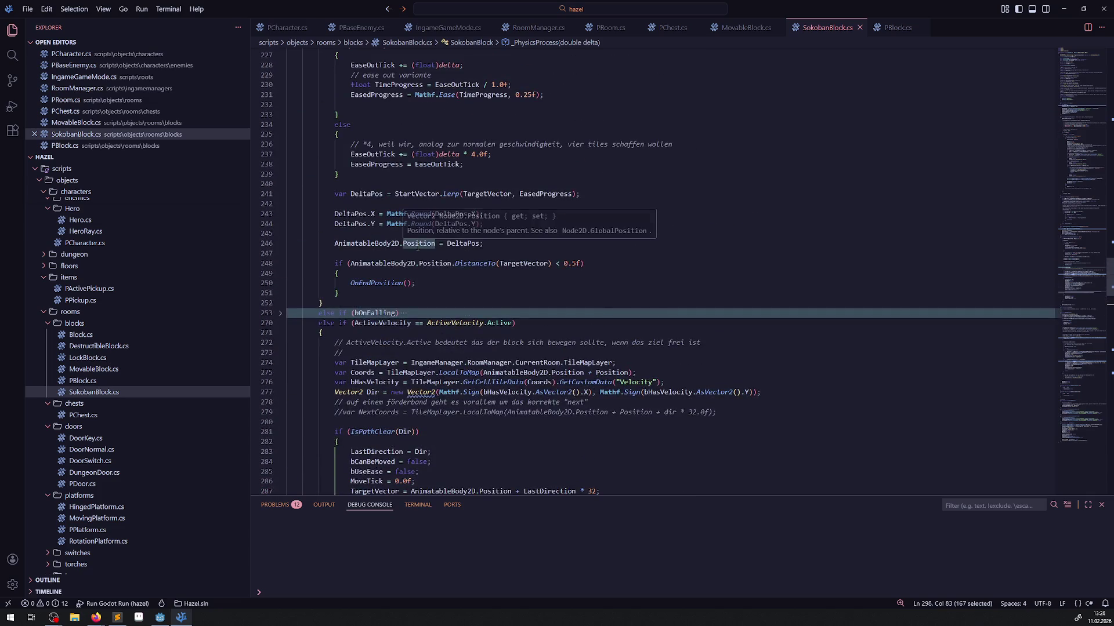
pyautogui.scroll(9, 417, 248)
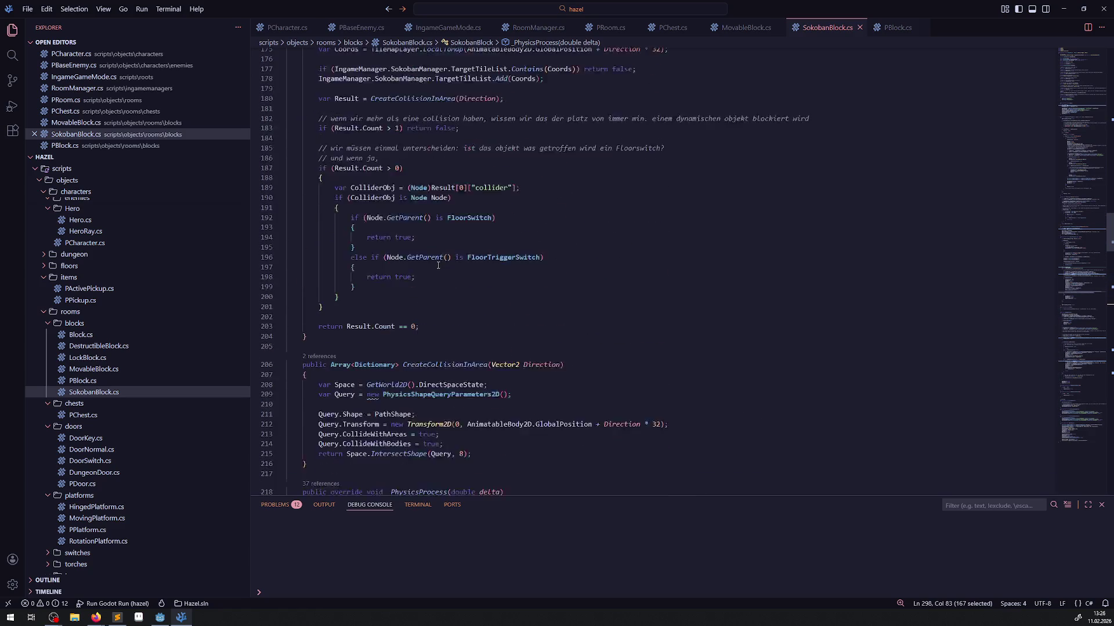
pyautogui.scroll(-4, 438, 265)
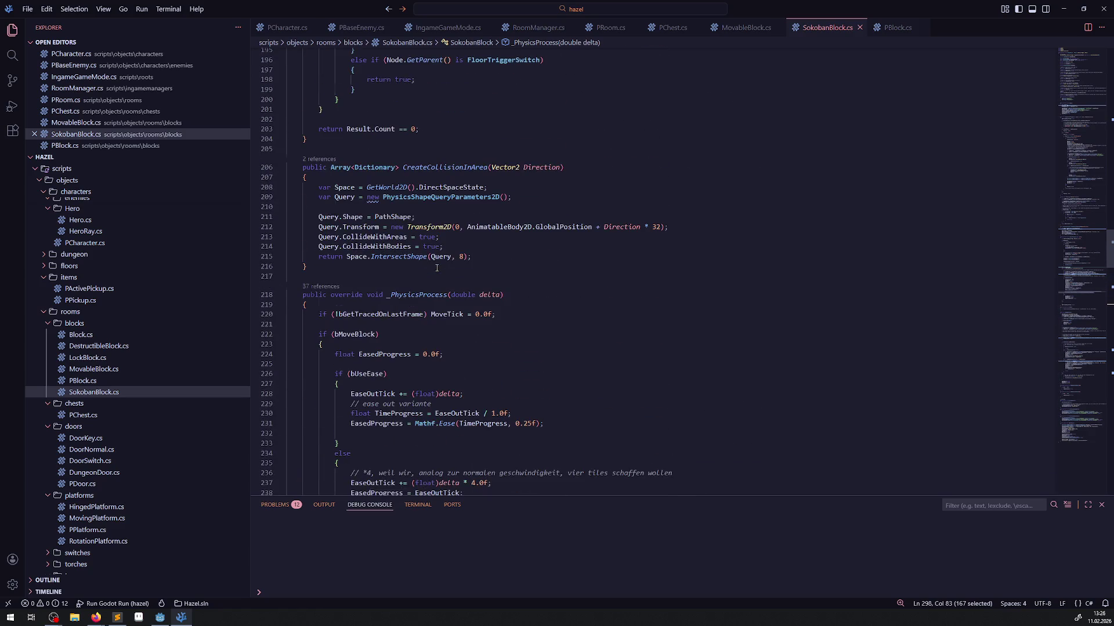
pyautogui.scroll(-5, 437, 267)
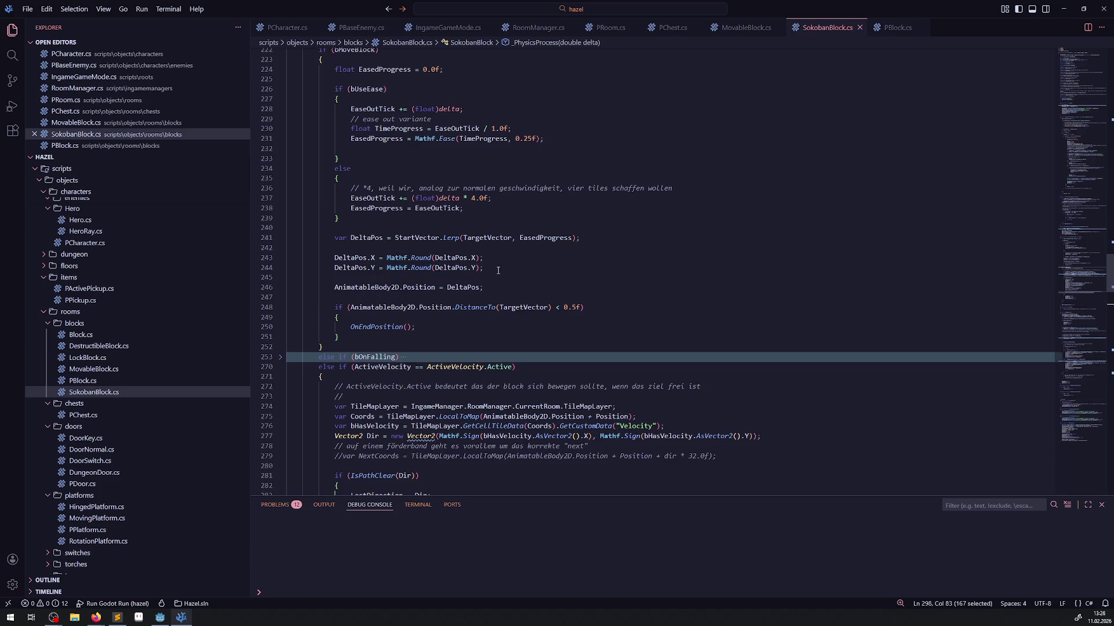
pyautogui.moveTo(497, 270)
pyautogui.mouseDown()
pyautogui.moveTo(301, 257)
pyautogui.moveTo(334, 258)
pyautogui.mouseUp()
pyautogui.press('Home')
pyautogui.press('Home')
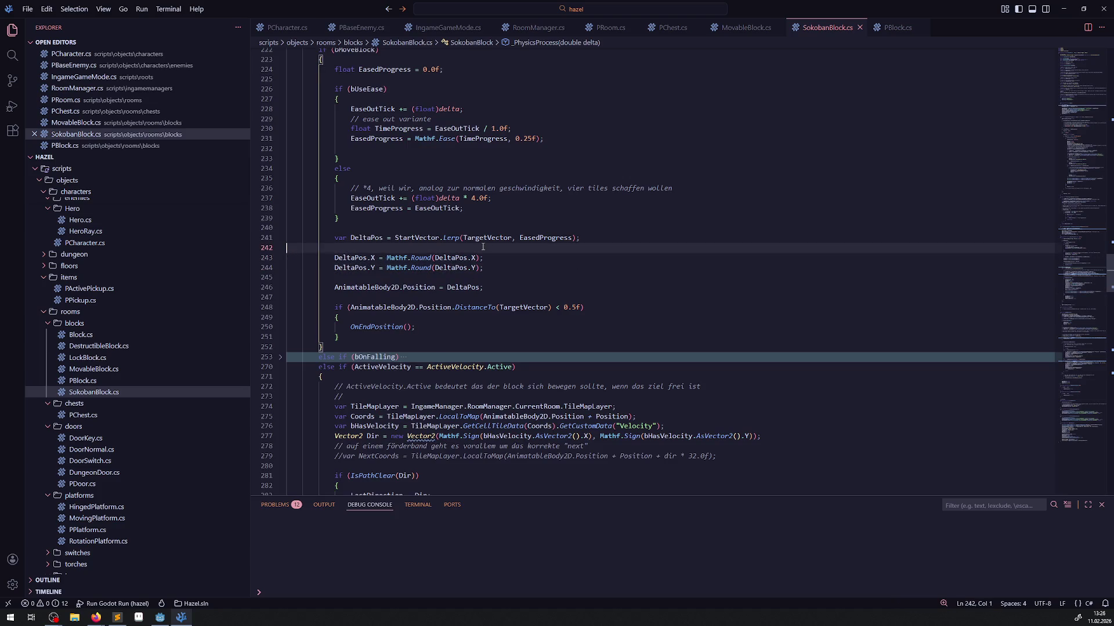
pyautogui.press('Return')
pyautogui.press('Up')
pyautogui.write('// todo ')
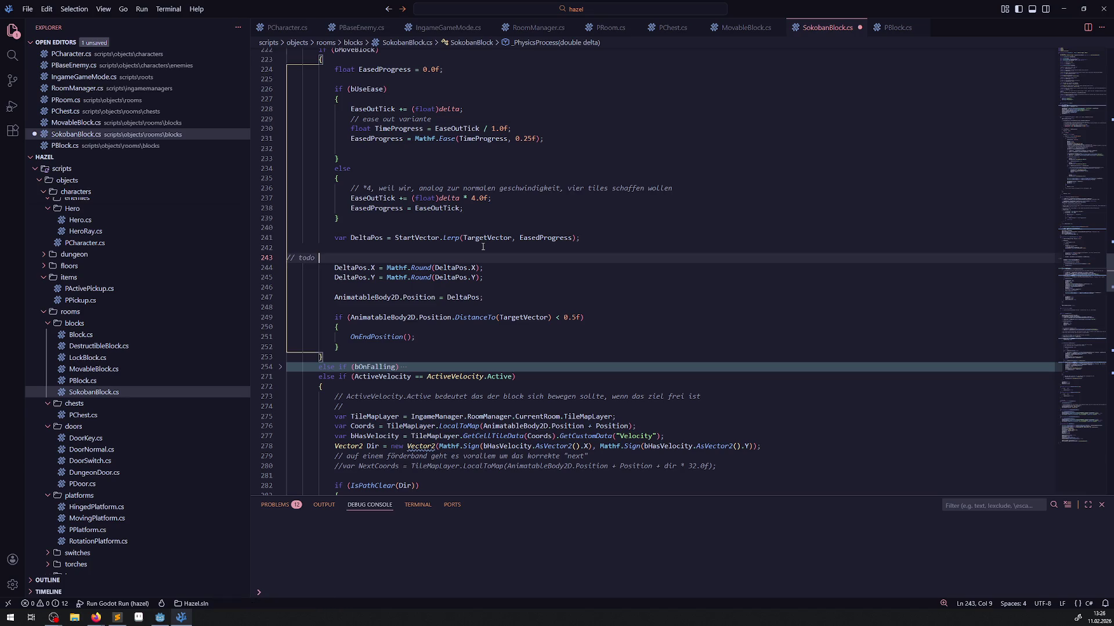
pyautogui.write('bleibt das ')
pyautogui.write('so mit dem runden')
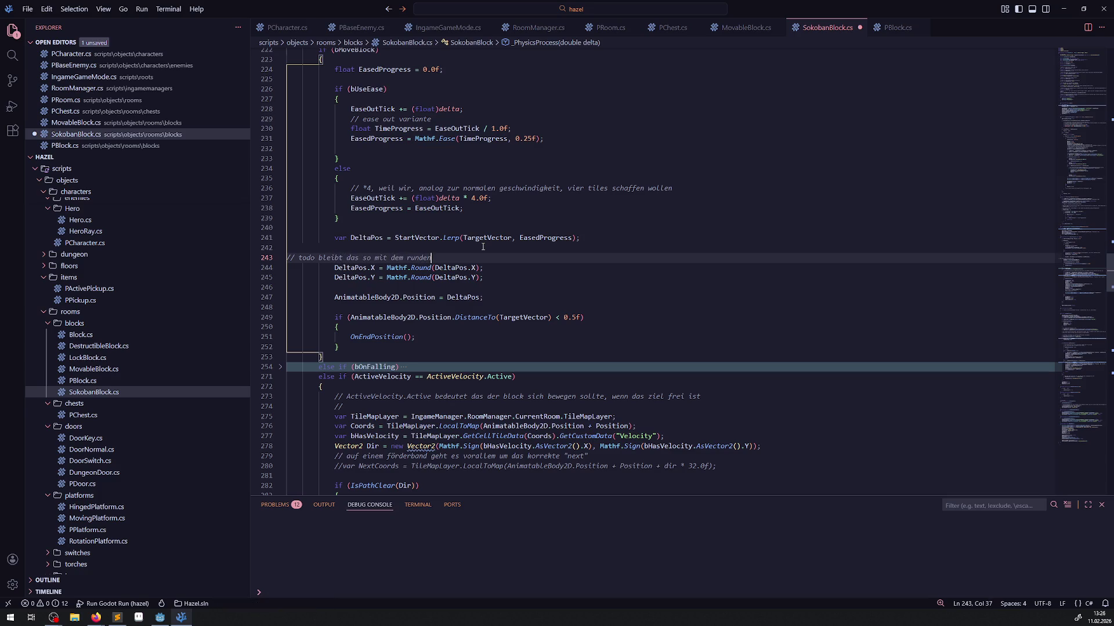
pyautogui.write('?')
pyautogui.hotkey('ctrl', 's')
pyautogui.click(265, 259)
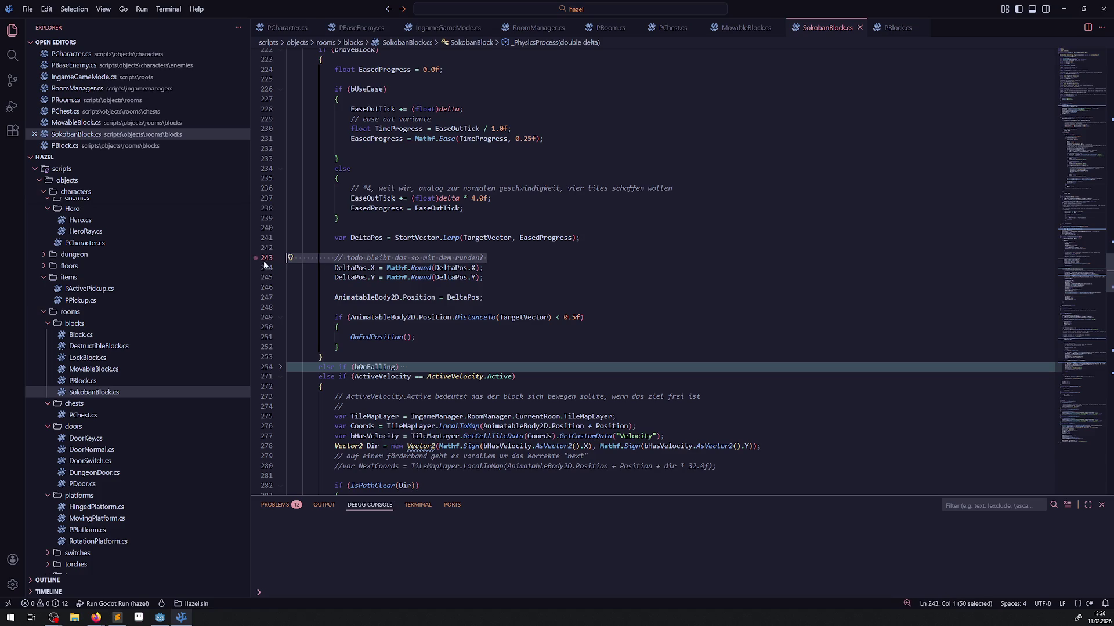
pyautogui.scroll(-9, 444, 335)
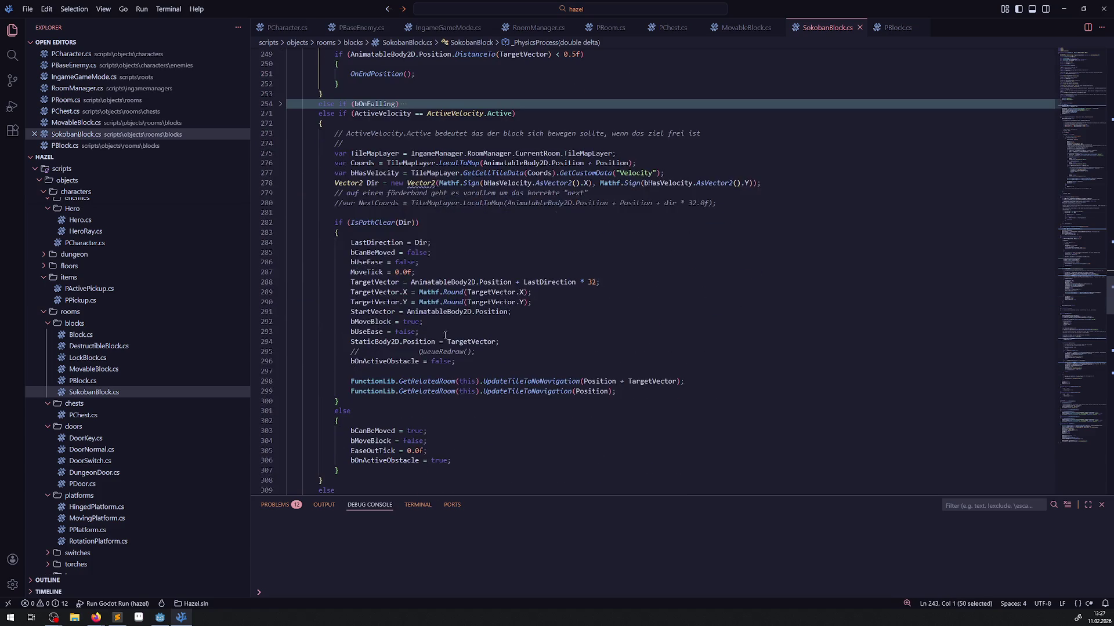
# Review the TargetVector calculation, then jump to the OnEndPosition definition.
pyautogui.click(638, 281)
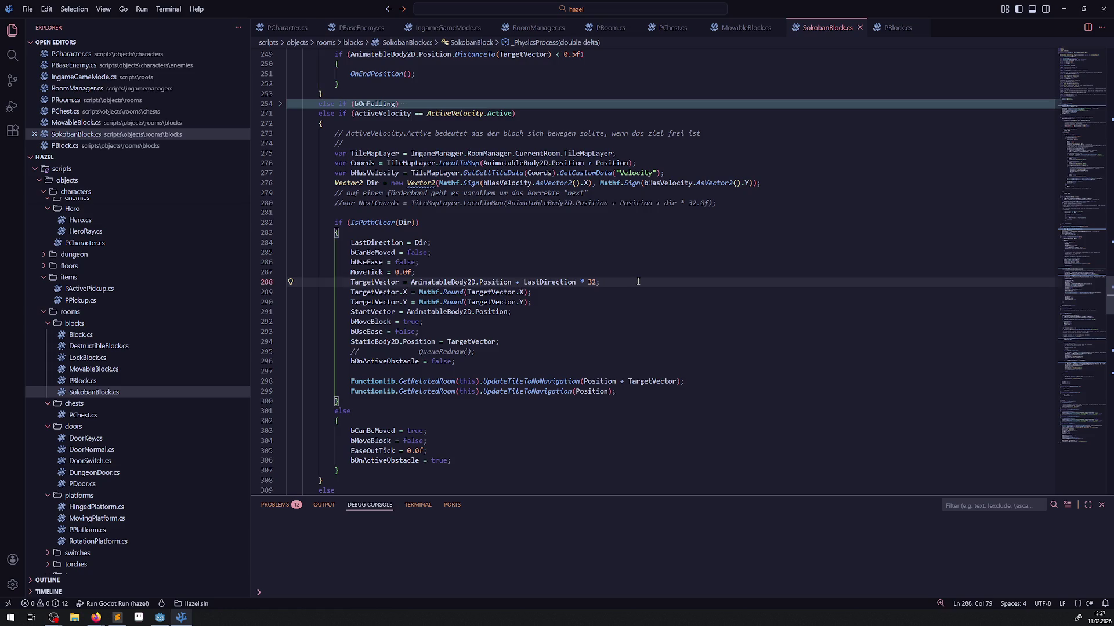
pyautogui.scroll(2, 578, 259)
pyautogui.scroll(2, 579, 259)
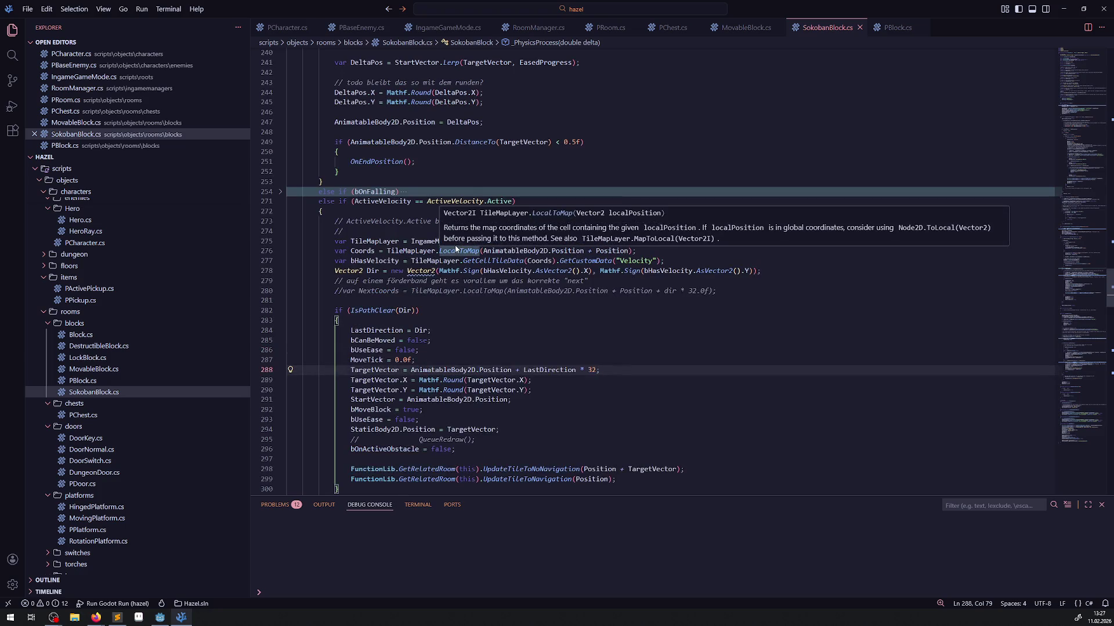
pyautogui.scroll(5, 495, 313)
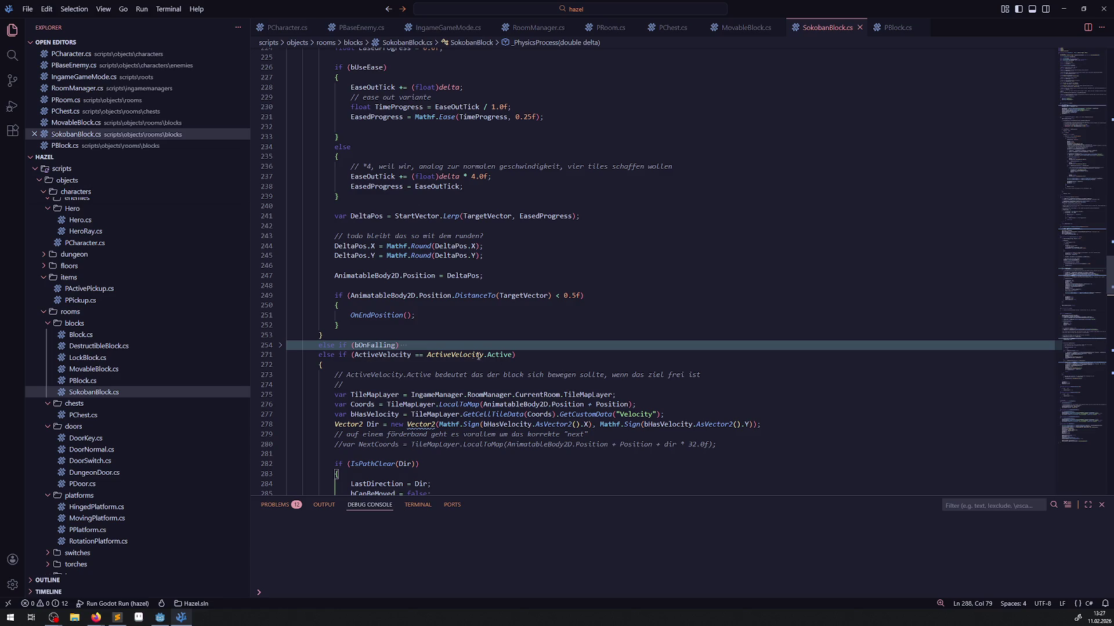
pyautogui.scroll(-7, 478, 355)
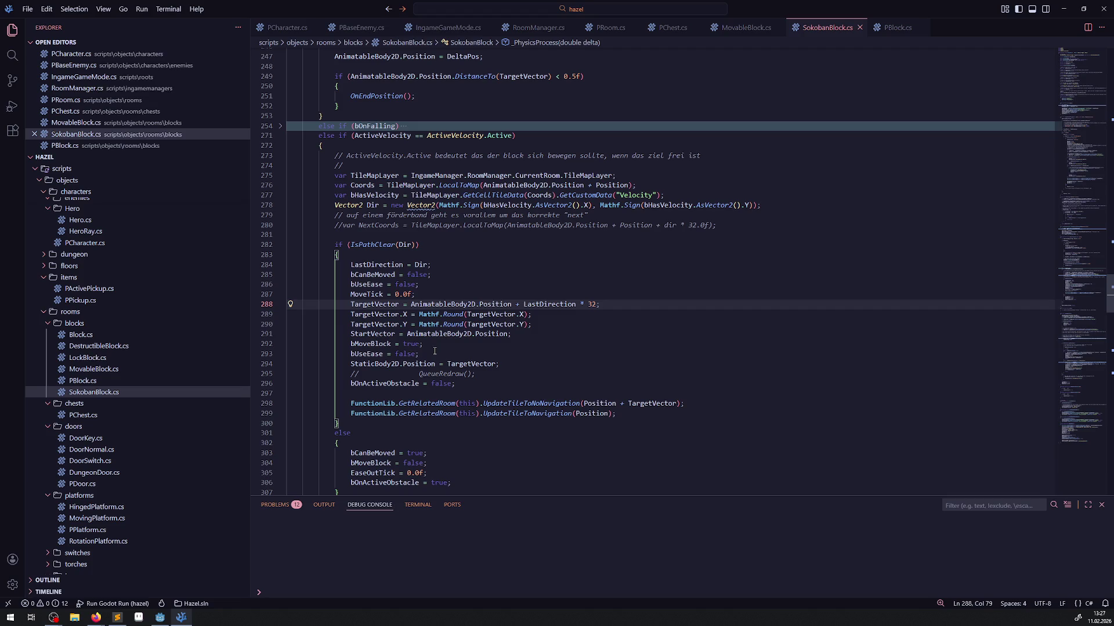
pyautogui.scroll(-3, 435, 351)
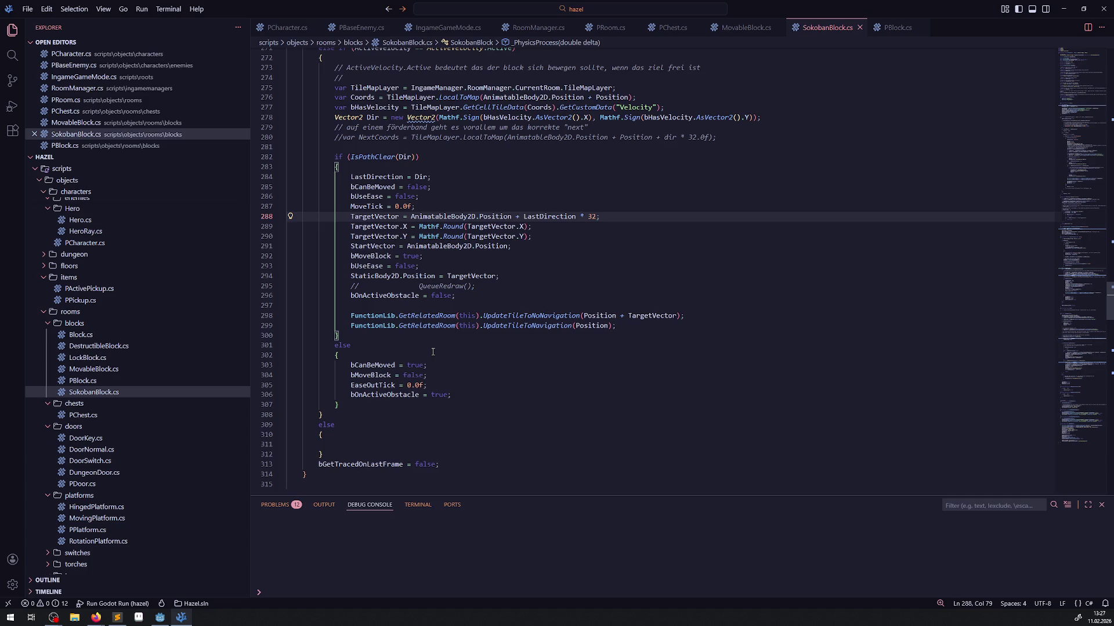
pyautogui.scroll(12, 432, 352)
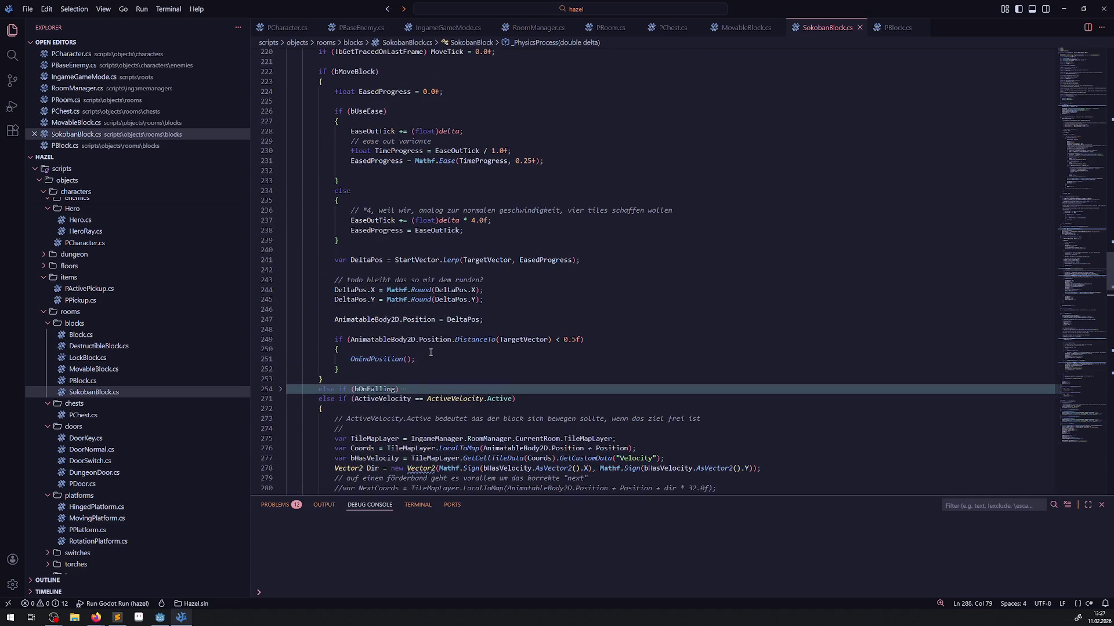
pyautogui.doubleClick(377, 359)
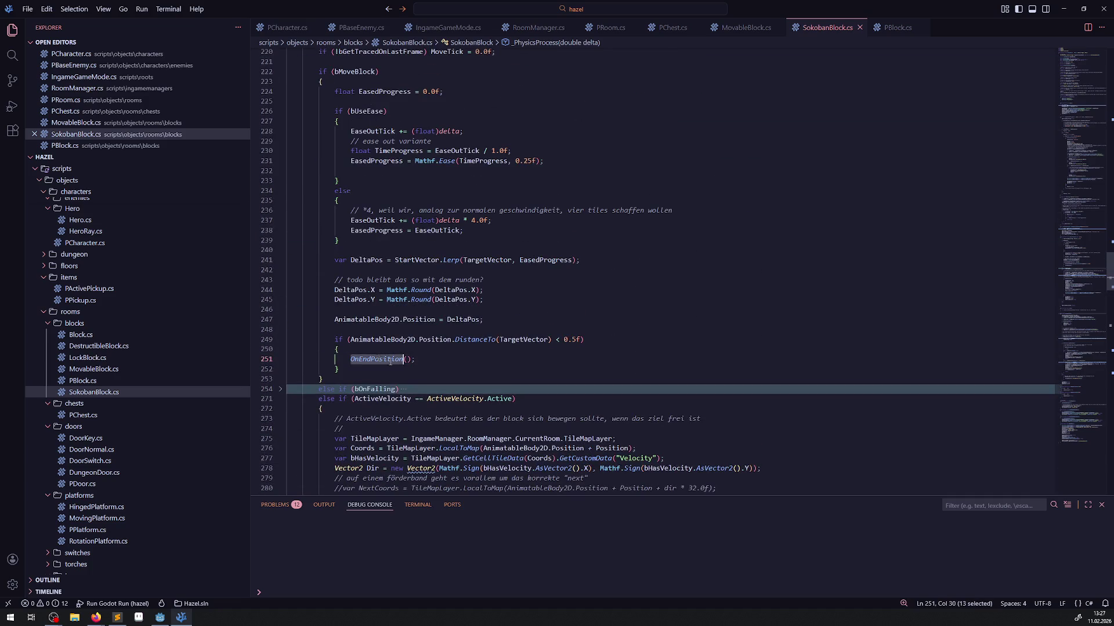
pyautogui.press('F12')
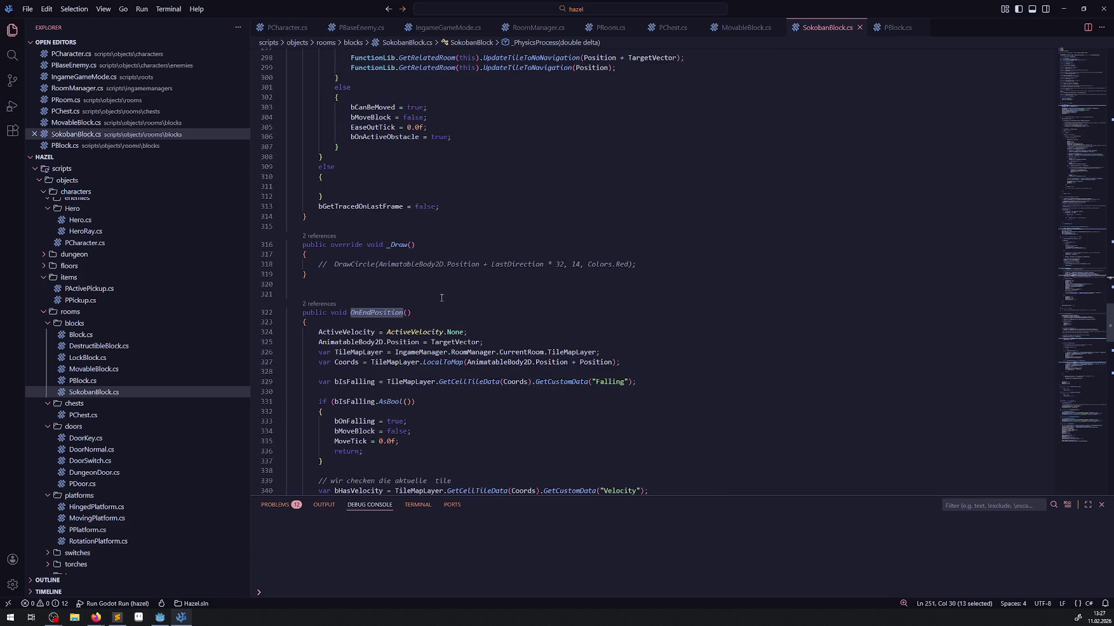
# Set breakpoints at the start of OnEndPosition and on the TileMapLayer line 275.
pyautogui.scroll(5, 441, 297)
pyautogui.scroll(-7, 441, 298)
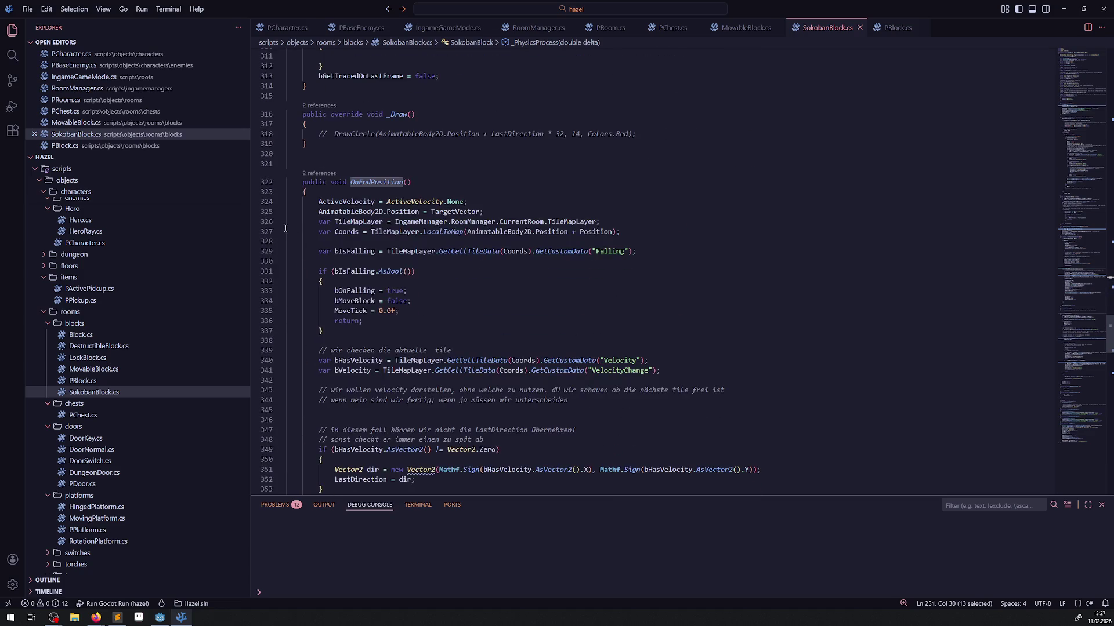
pyautogui.click(256, 203)
pyautogui.scroll(20, 386, 244)
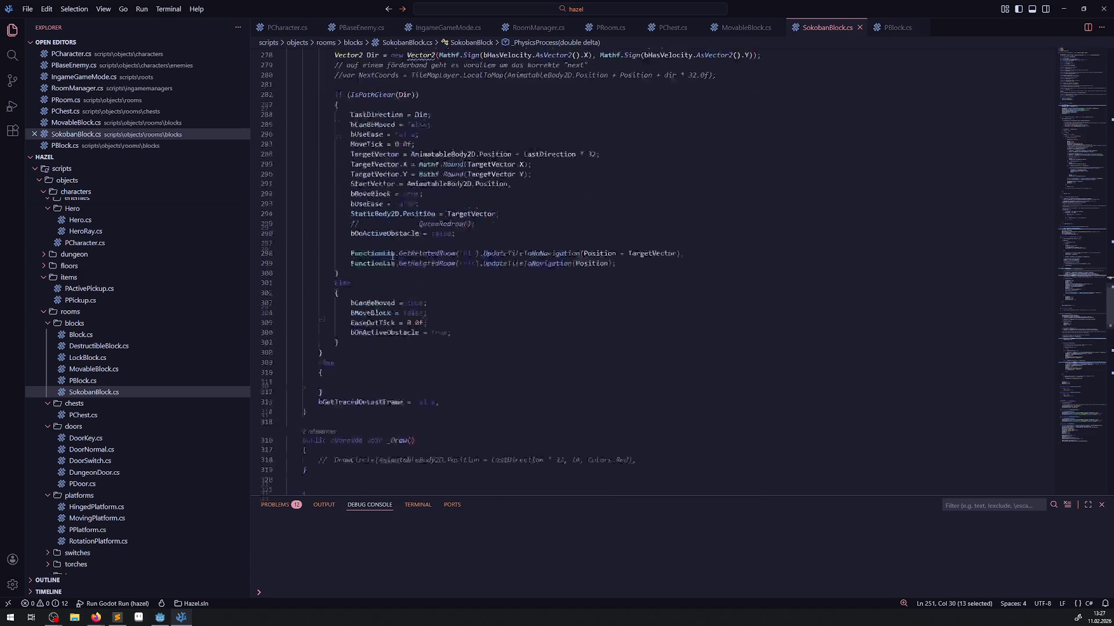
pyautogui.scroll(2, 360, 266)
pyautogui.scroll(-9, 368, 268)
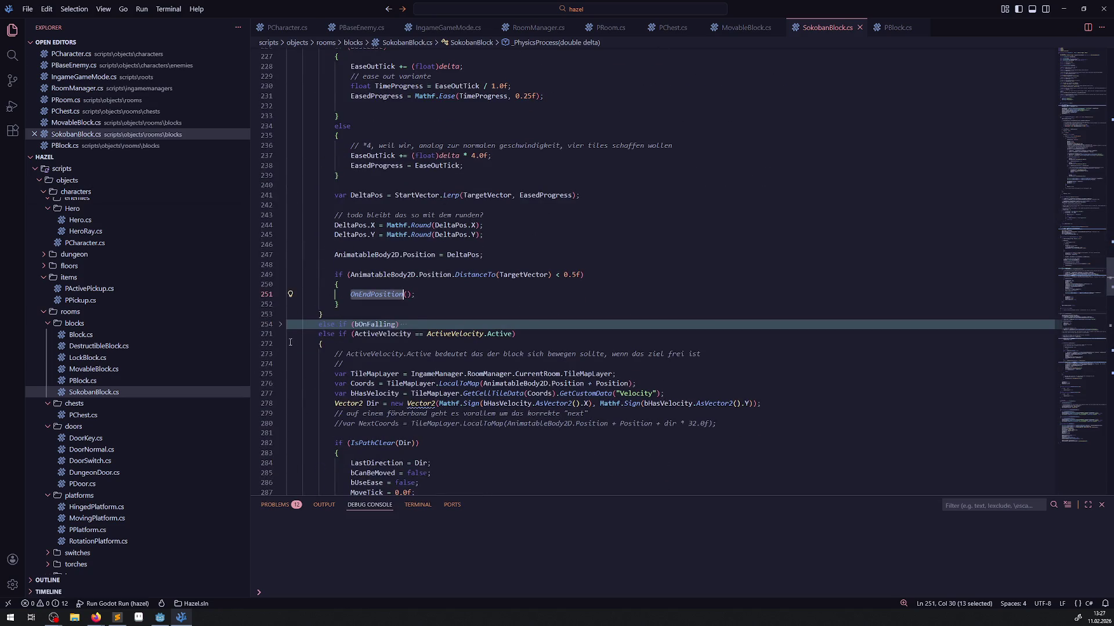
pyautogui.click(255, 374)
# Scroll back up and show the Run and Debug view.
pyautogui.scroll(4, 364, 268)
pyautogui.scroll(11, 365, 269)
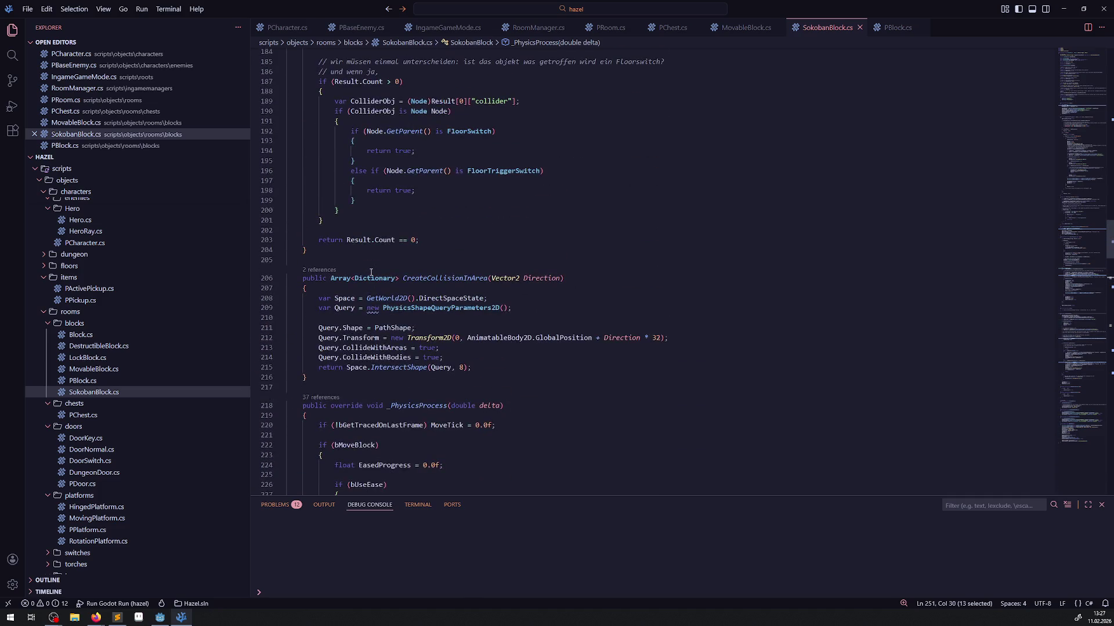
pyautogui.scroll(10, 371, 273)
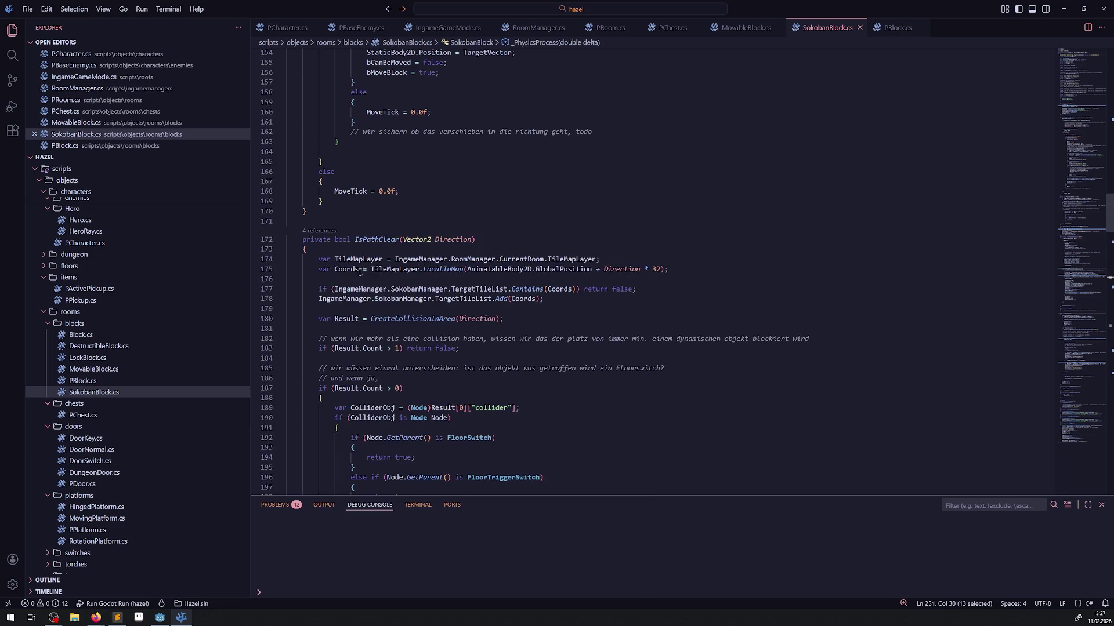
pyautogui.scroll(12, 311, 244)
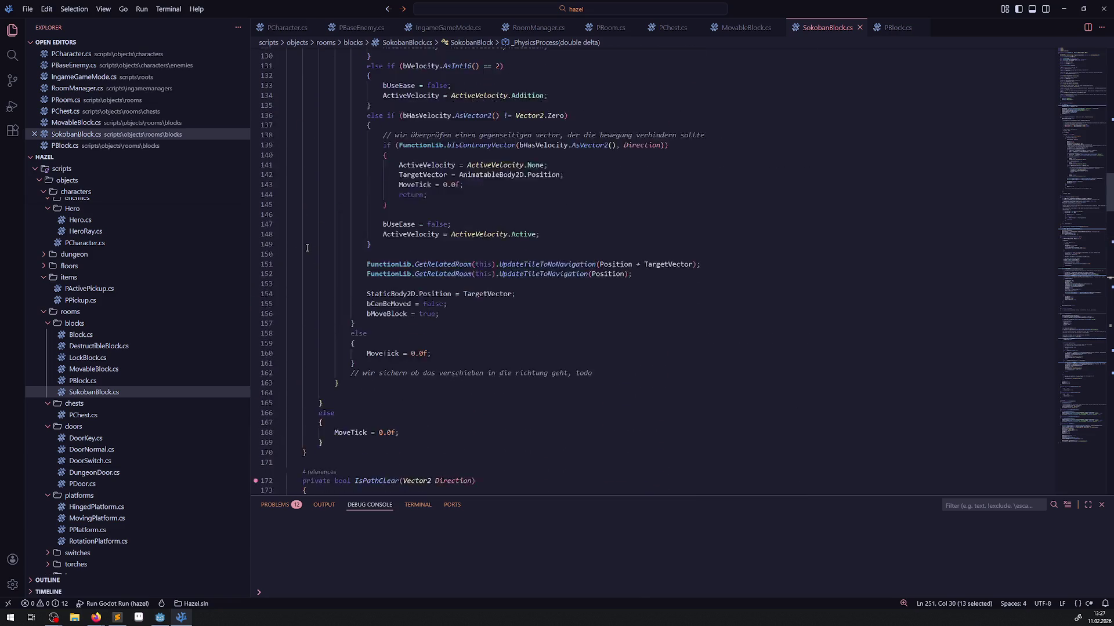
pyautogui.scroll(10, 311, 244)
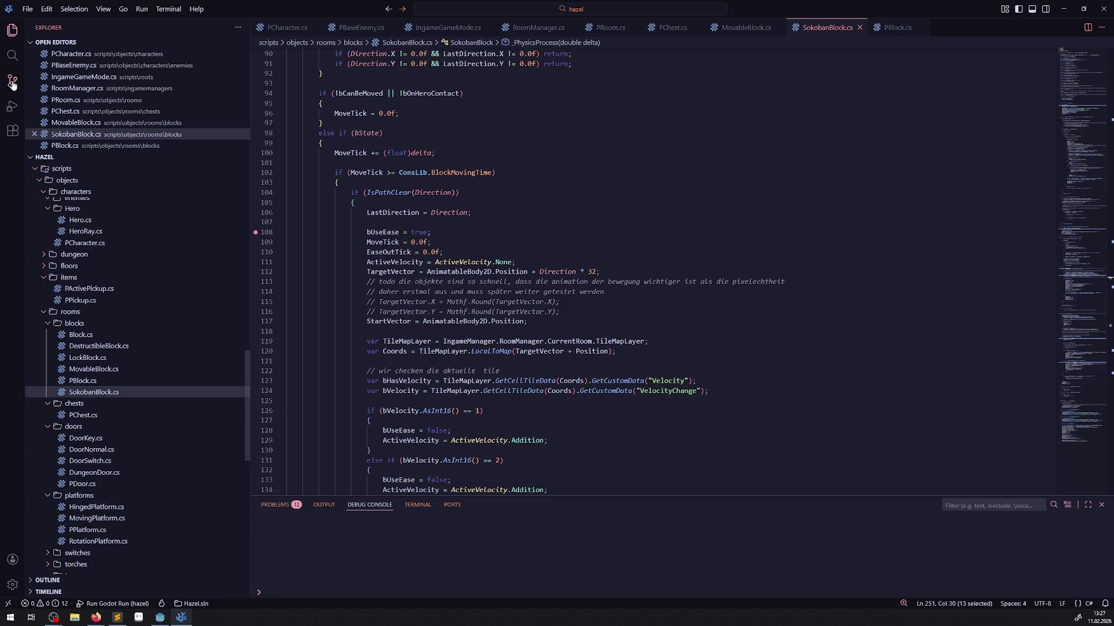
pyautogui.click(12, 107)
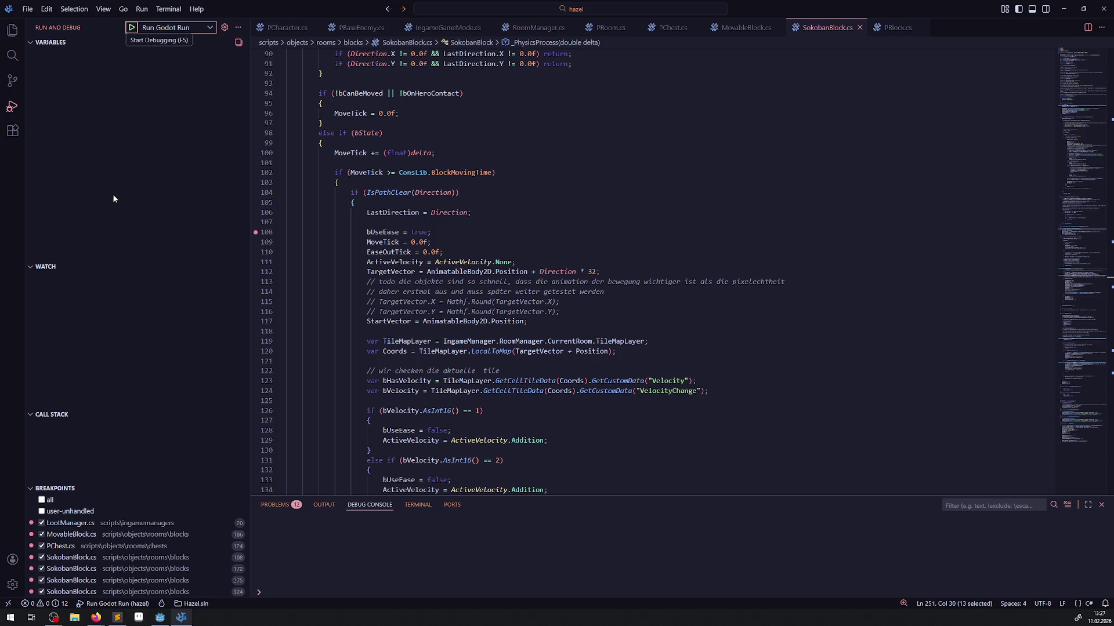
# Build and launch the Hazel game under the 'Run Godot Run' debug configuration.
pyautogui.click(133, 31)
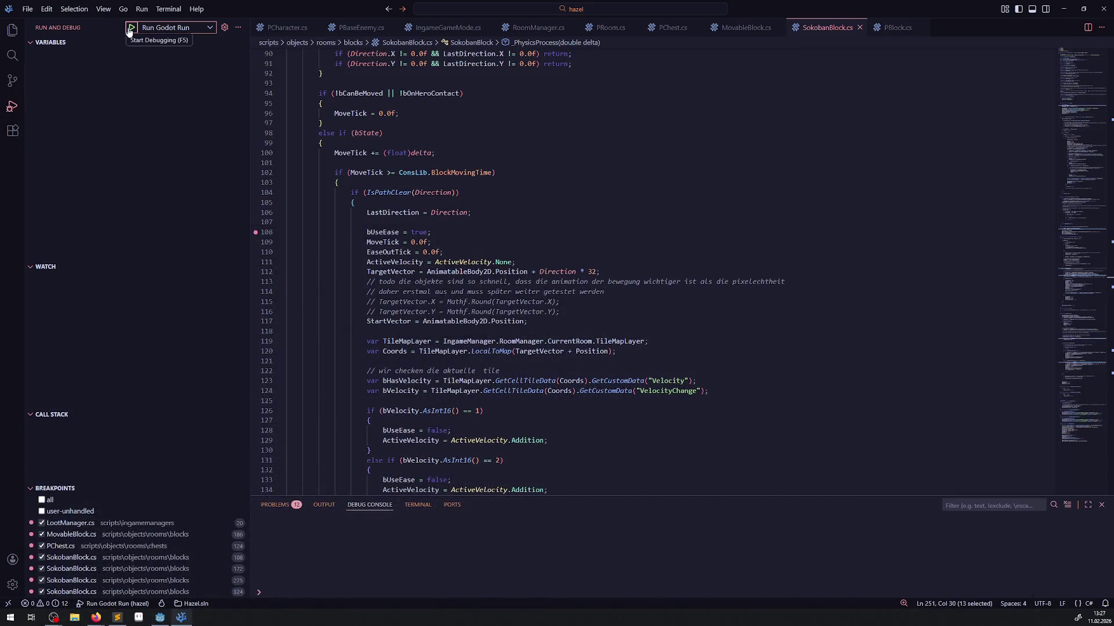
pyautogui.click(132, 31)
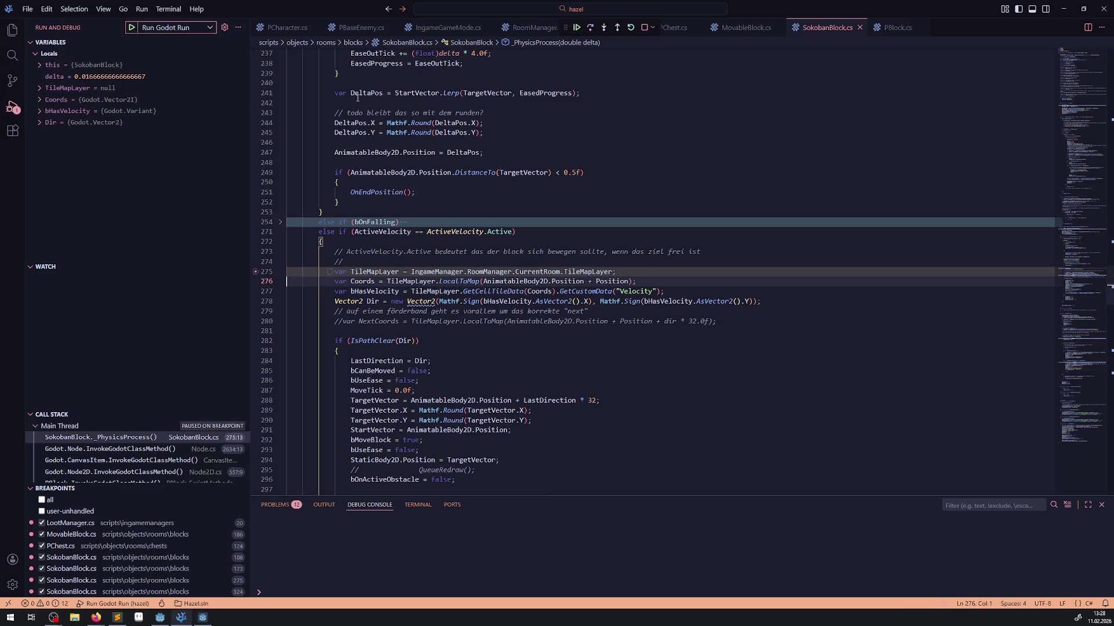
# Continue past two breakpoints, stop debugging, and bring up RoomTest02 in the Godot editor.
pyautogui.click(578, 30)
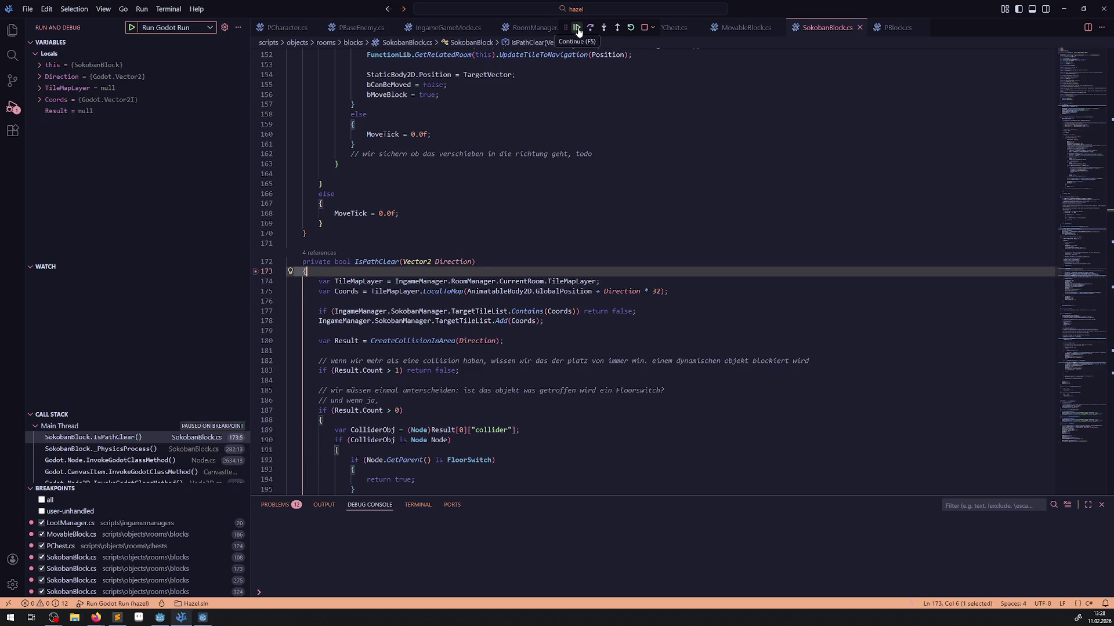
pyautogui.click(578, 30)
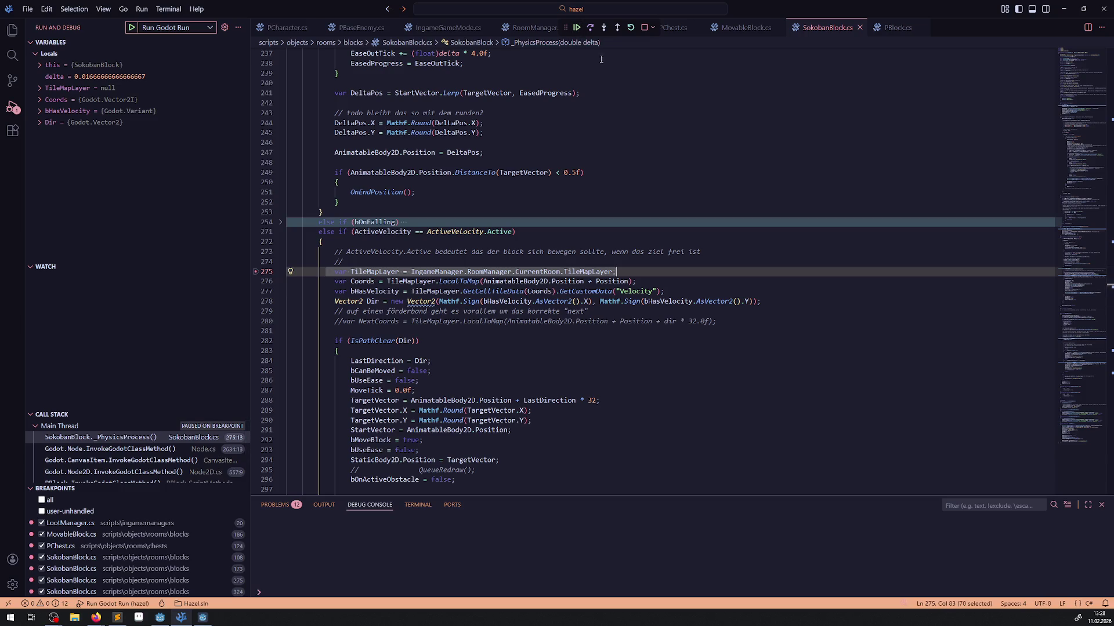
pyautogui.click(644, 27)
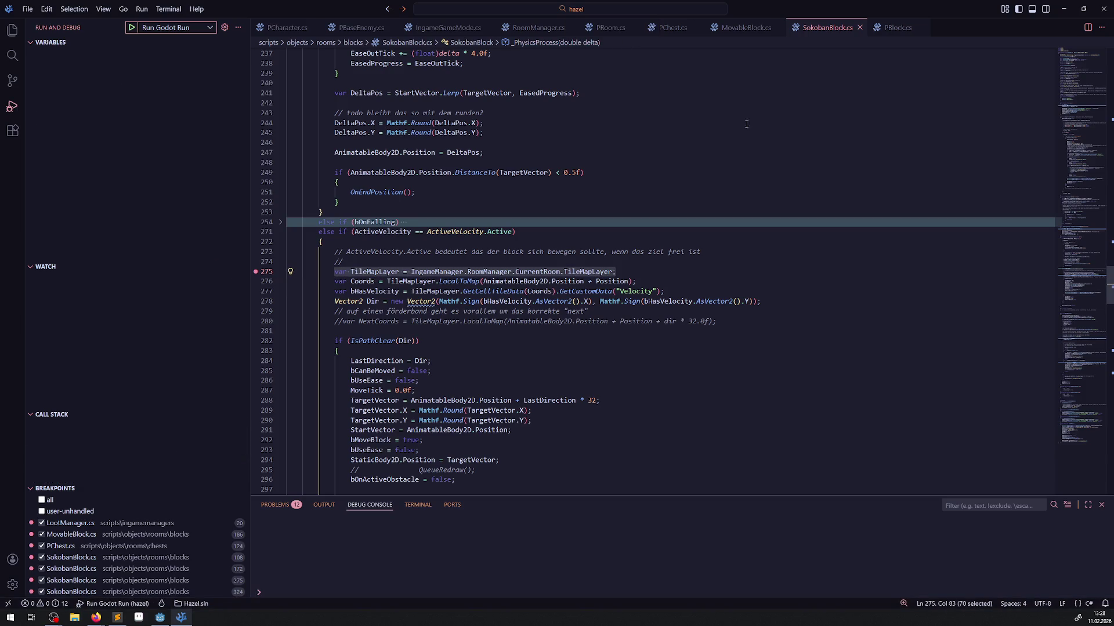
pyautogui.click(158, 616)
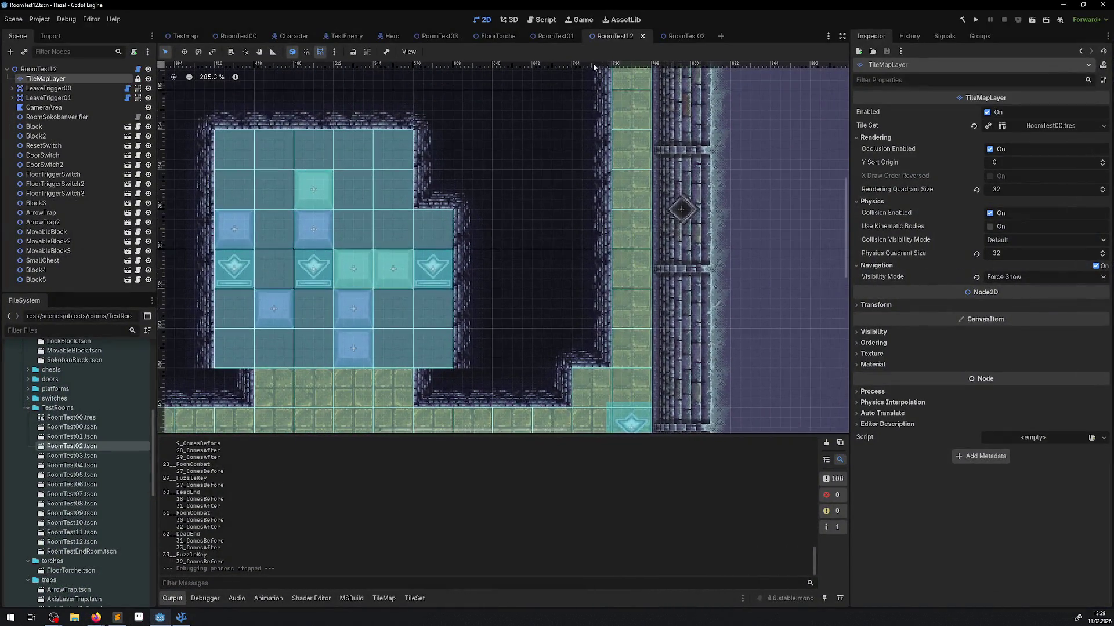
pyautogui.click(676, 36)
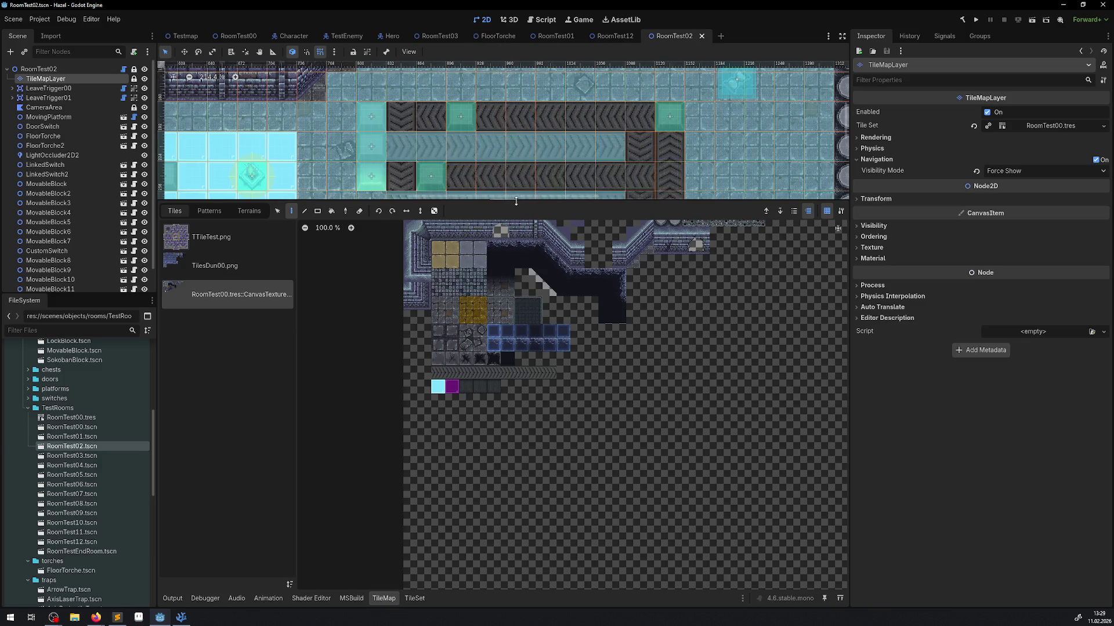
# Enlarge the scene canvas and move MovableBlock12 and MovableBlock9 left beside the conveyors.
pyautogui.moveTo(516, 206); pyautogui.dragTo(516, 450)
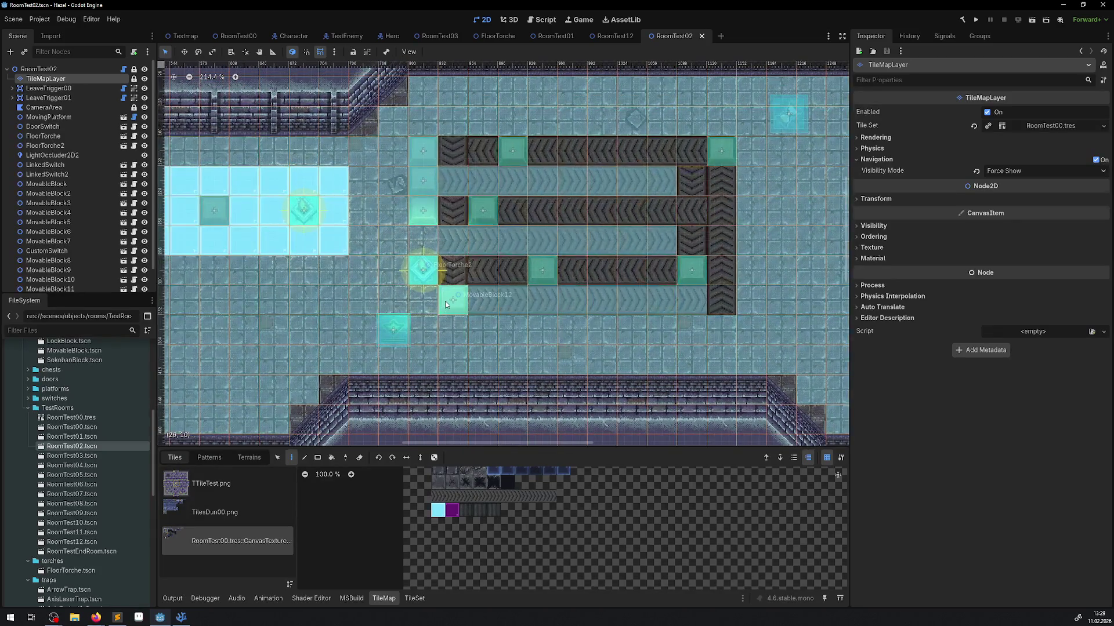
pyautogui.click(51, 212)
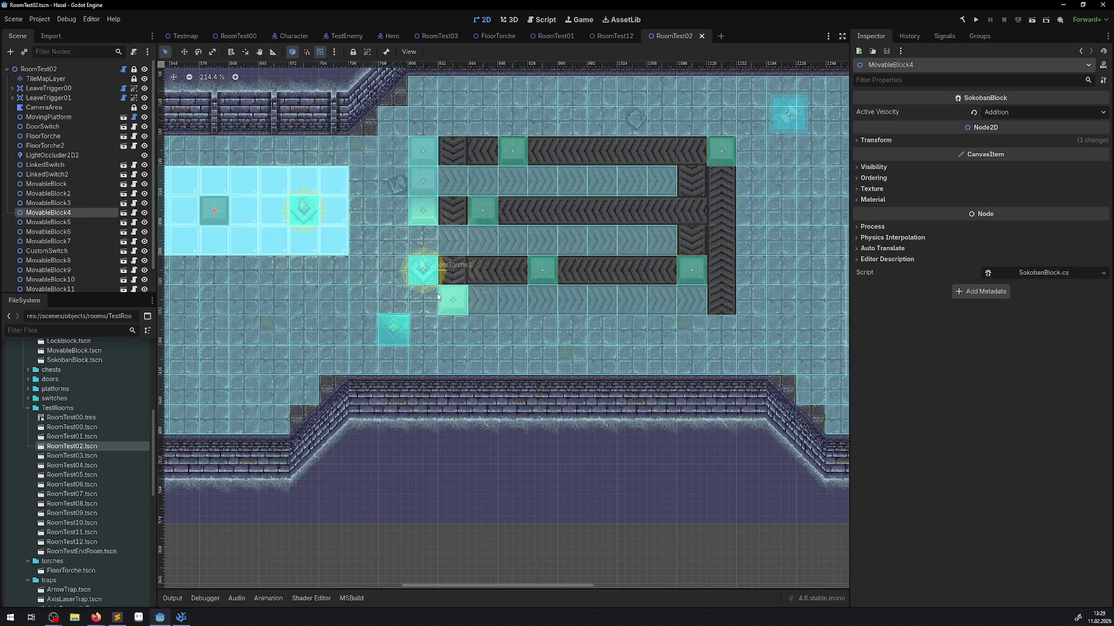
pyautogui.click(450, 299)
pyautogui.moveTo(449, 300); pyautogui.dragTo(392, 300)
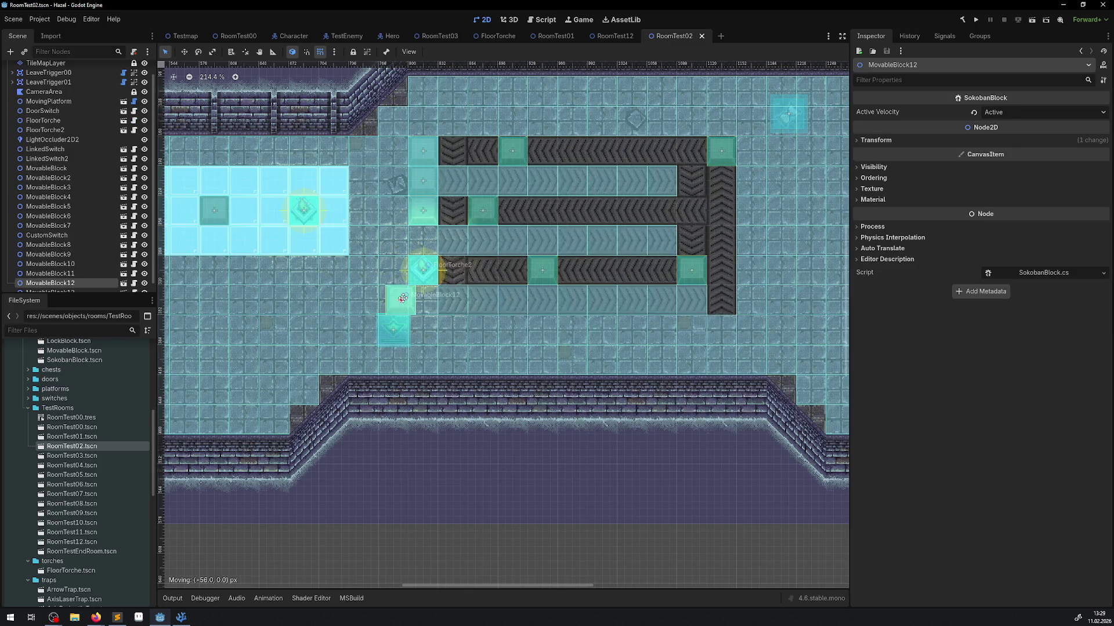
pyautogui.click(481, 215)
pyautogui.moveTo(482, 214)
pyautogui.mouseDown()
pyautogui.moveTo(409, 219)
pyautogui.moveTo(392, 243)
pyautogui.mouseUp()
# Move MovableBlock10 left, MovableBlock8 and 7 right, MovableBlock13 off its conveyor, then save.
pyautogui.click(518, 152)
pyautogui.moveTo(519, 152); pyautogui.dragTo(400, 152)
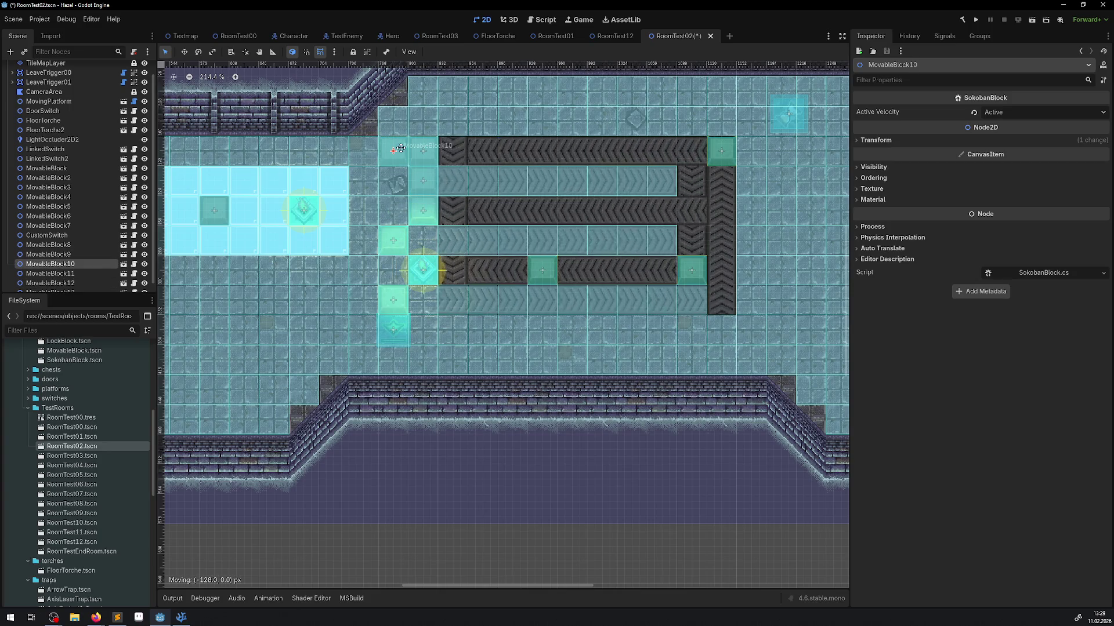
pyautogui.moveTo(720, 152); pyautogui.dragTo(748, 152)
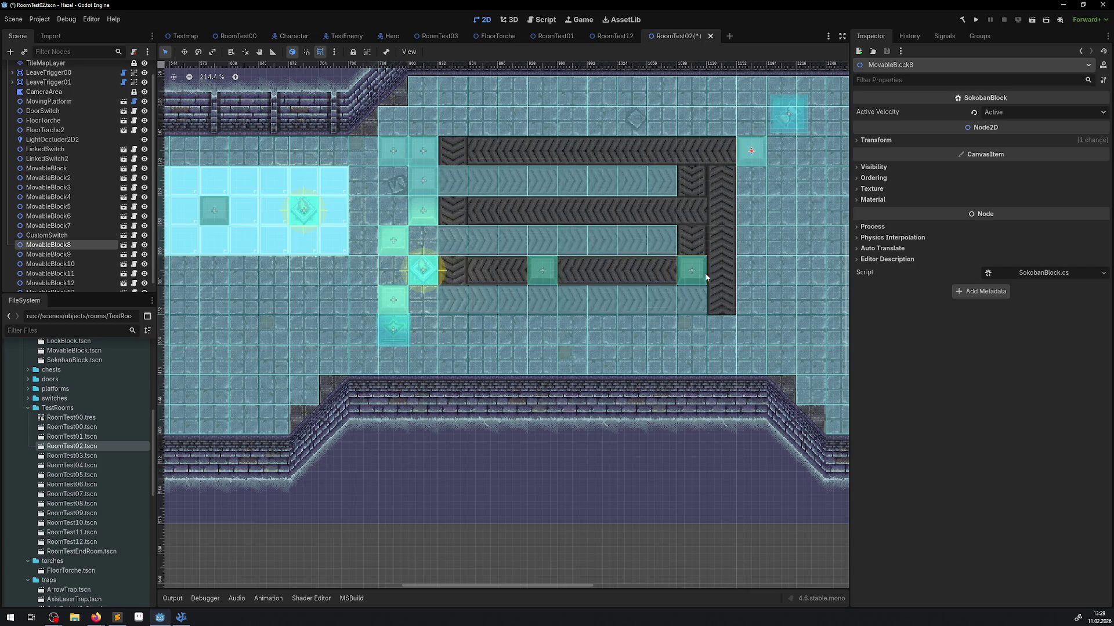
pyautogui.moveTo(691, 270); pyautogui.dragTo(746, 274)
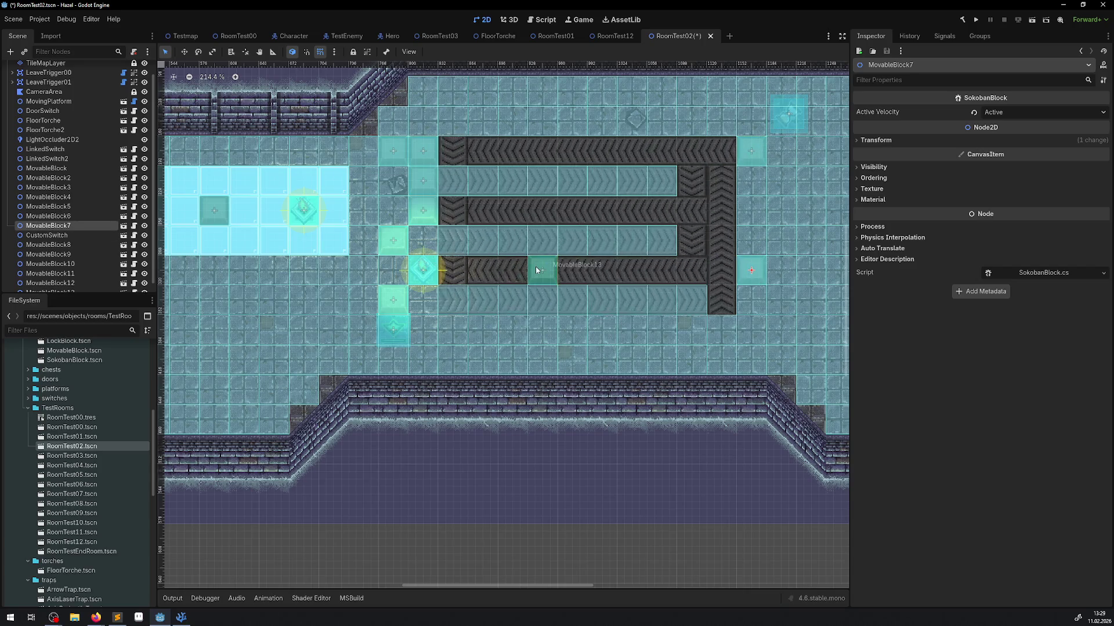
pyautogui.moveTo(536, 269); pyautogui.dragTo(748, 293)
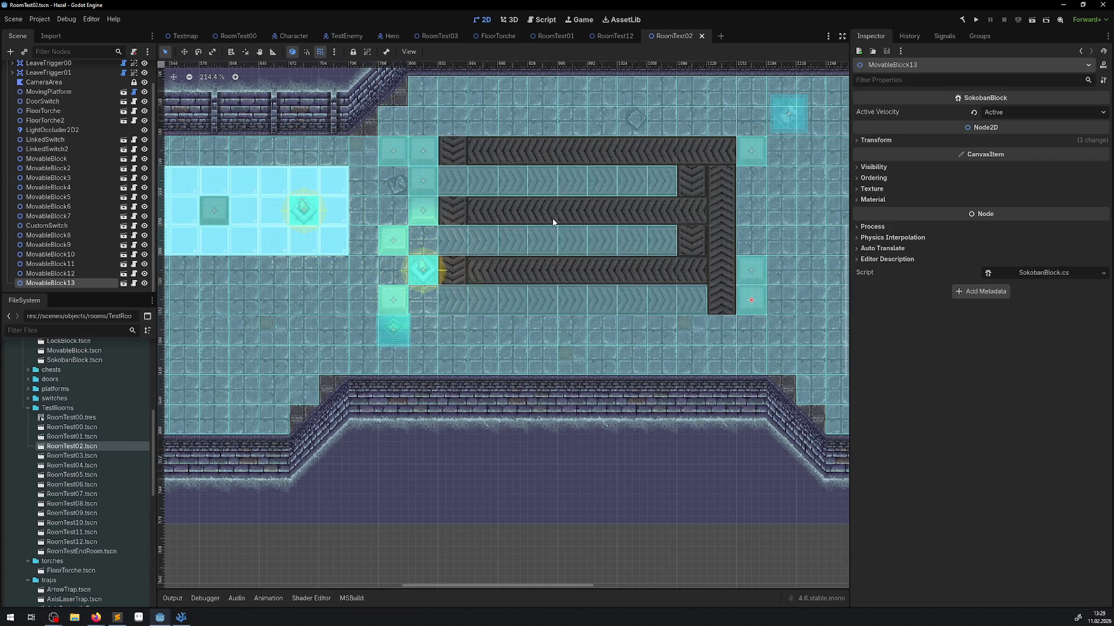
pyautogui.click(976, 22)
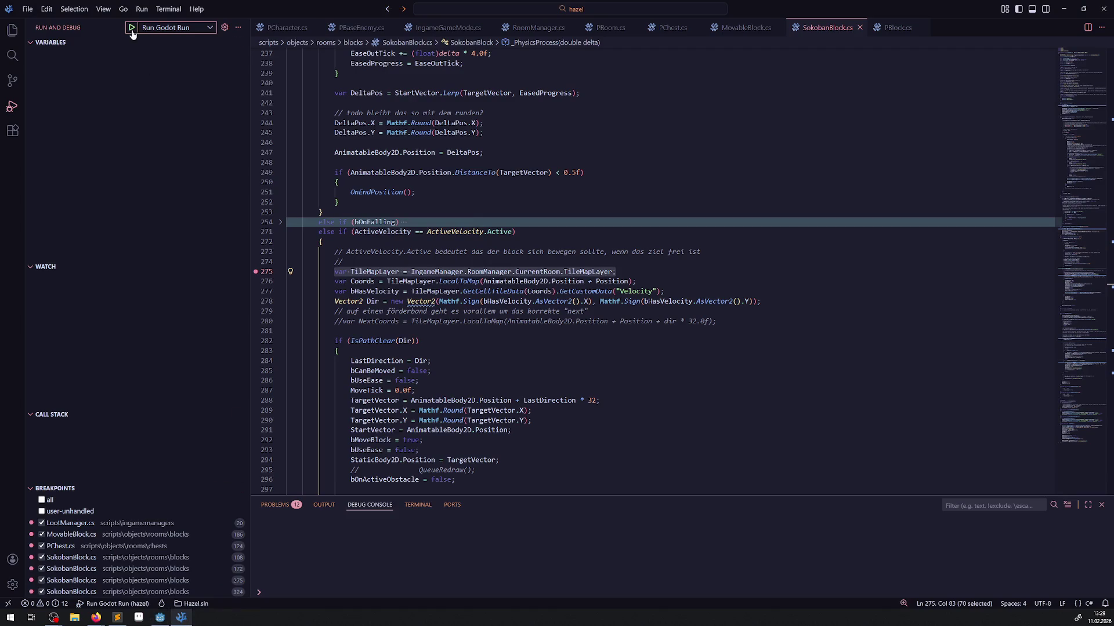
# Start the game under the debugger and continue through breakpoints until OnEndPosition is reached.
pyautogui.click(132, 30)
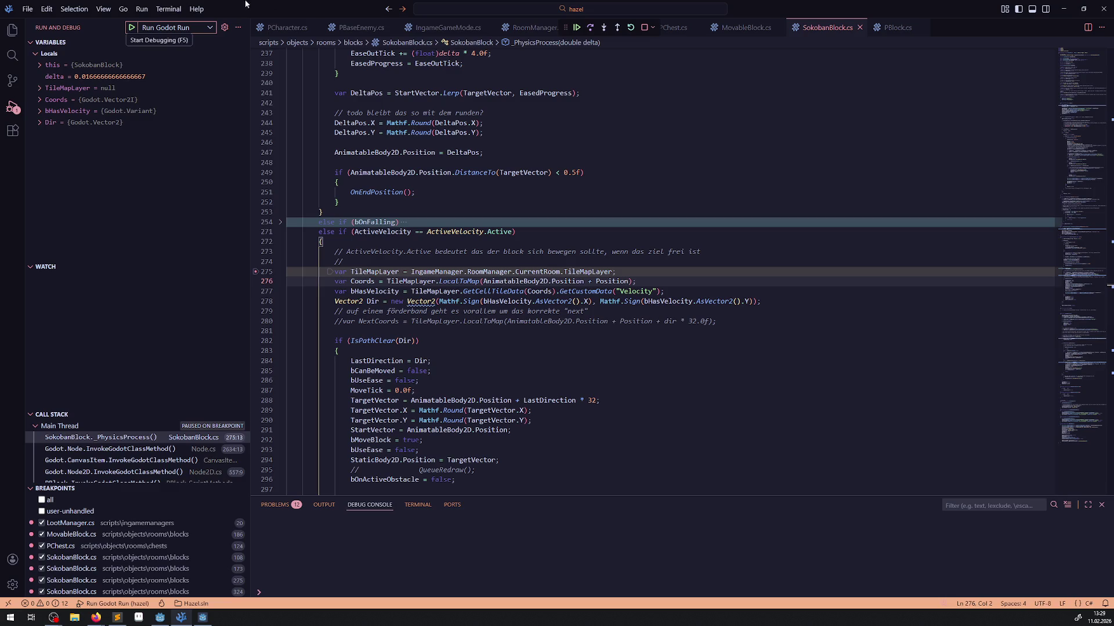
pyautogui.click(577, 29)
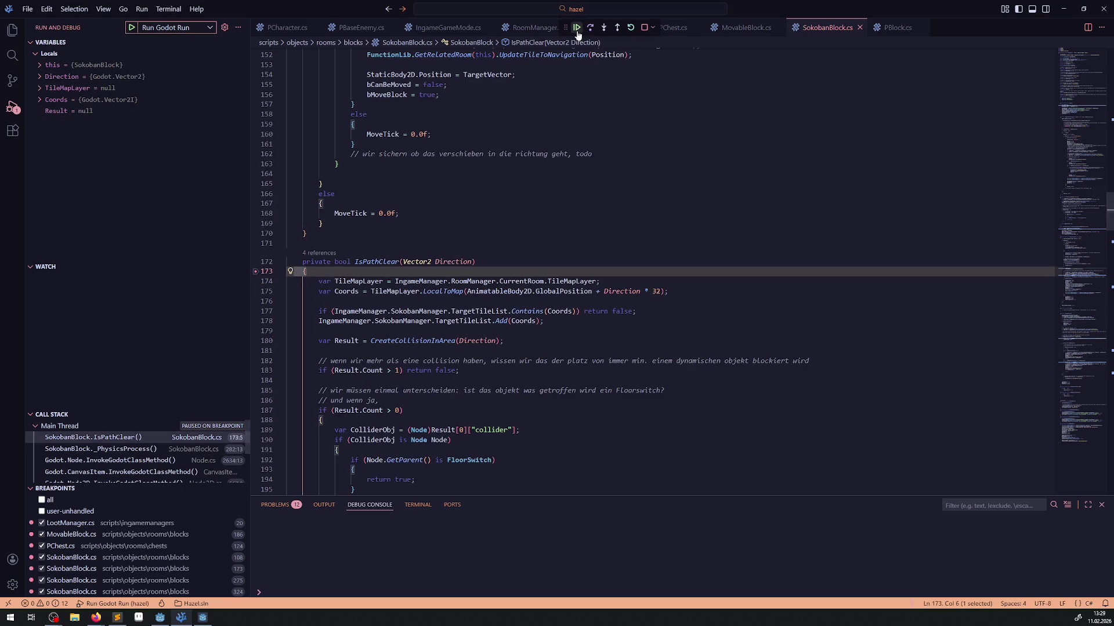
pyautogui.click(576, 30)
pyautogui.click(577, 30)
pyautogui.click(577, 30)
pyautogui.click(577, 30)
pyautogui.click(576, 29)
pyautogui.click(577, 29)
pyautogui.click(577, 29)
pyautogui.click(577, 29)
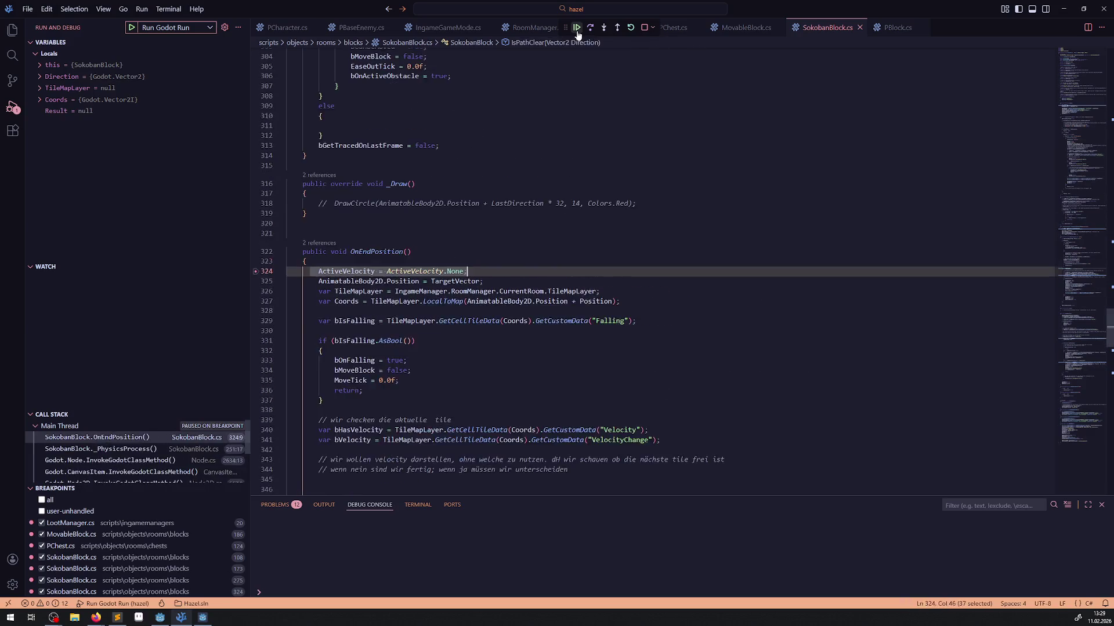
# Continue back into OnEndPosition, remove the line 324 breakpoint, resume, and return to Godot.
pyautogui.click(577, 29)
pyautogui.click(577, 29)
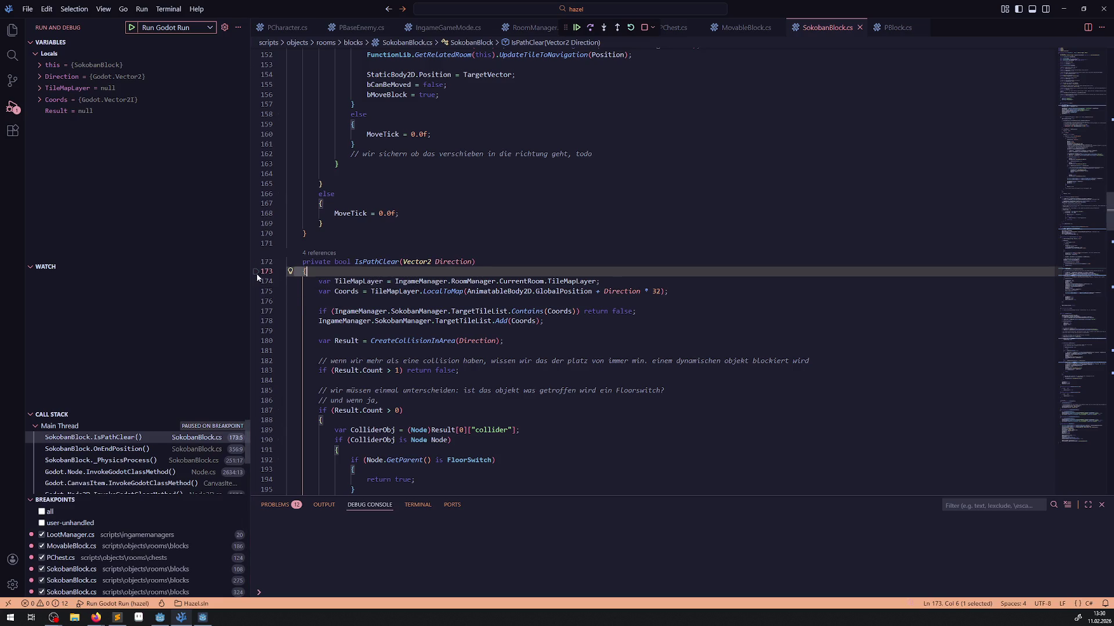
pyautogui.click(576, 27)
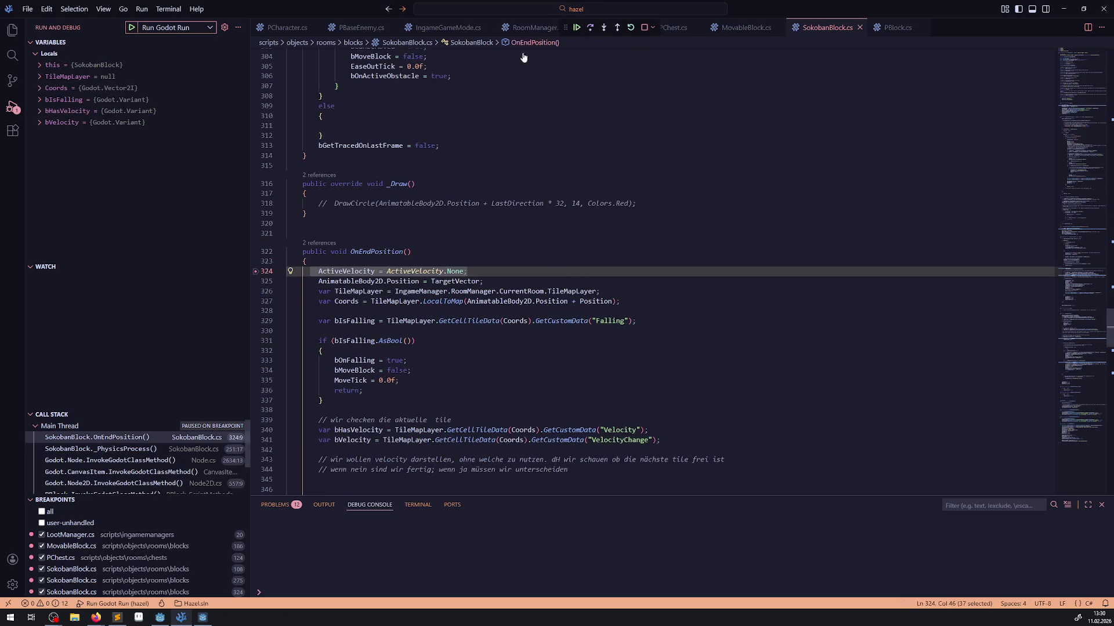
pyautogui.click(255, 271)
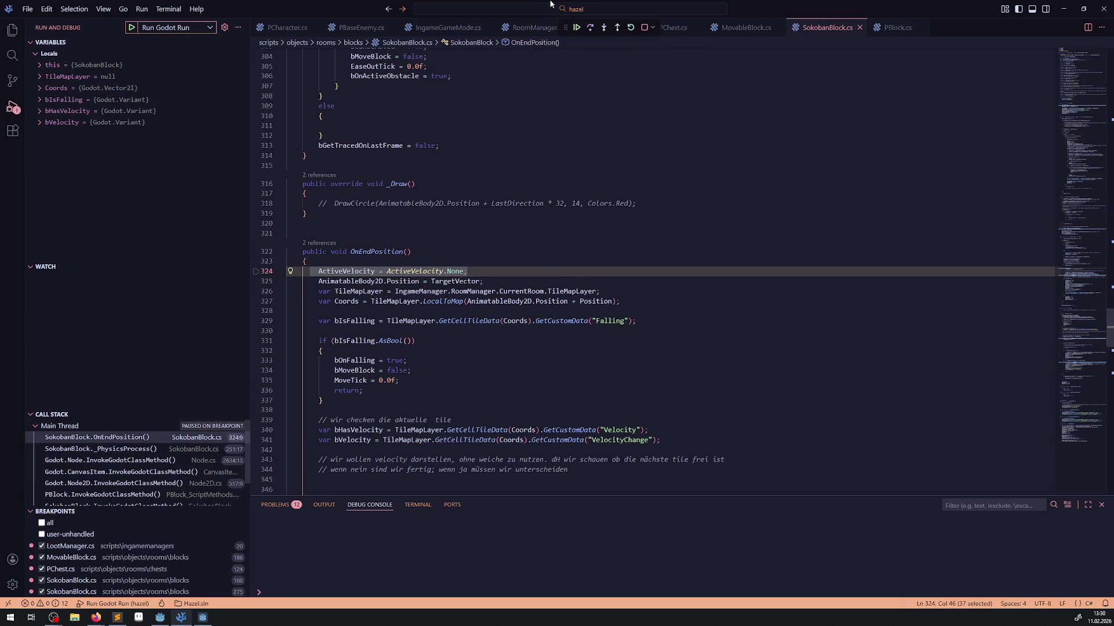
pyautogui.click(581, 28)
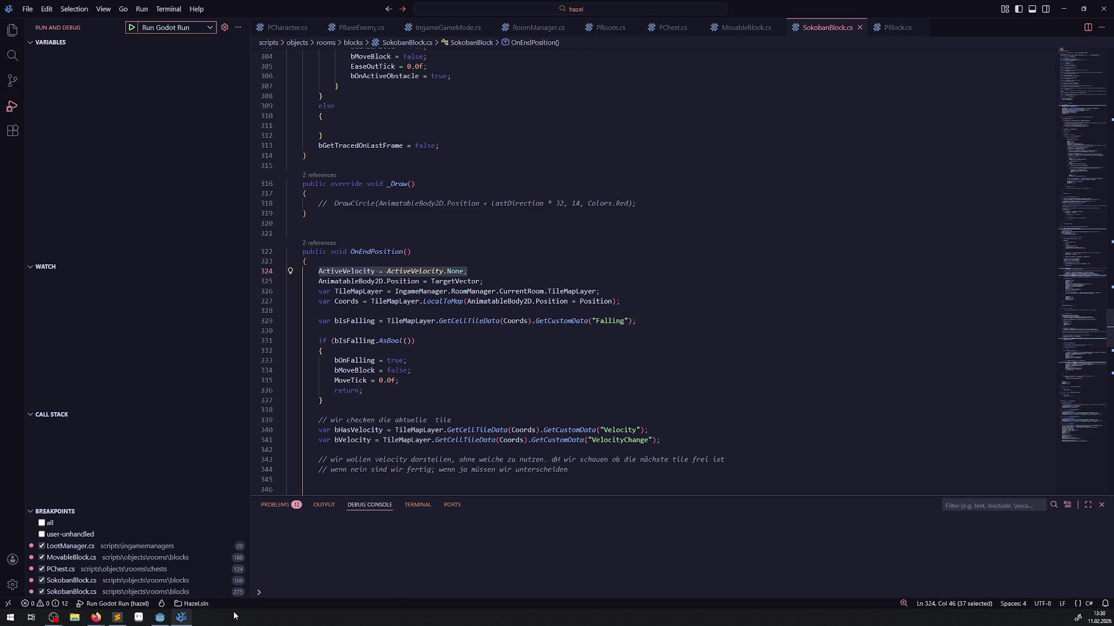
pyautogui.click(156, 619)
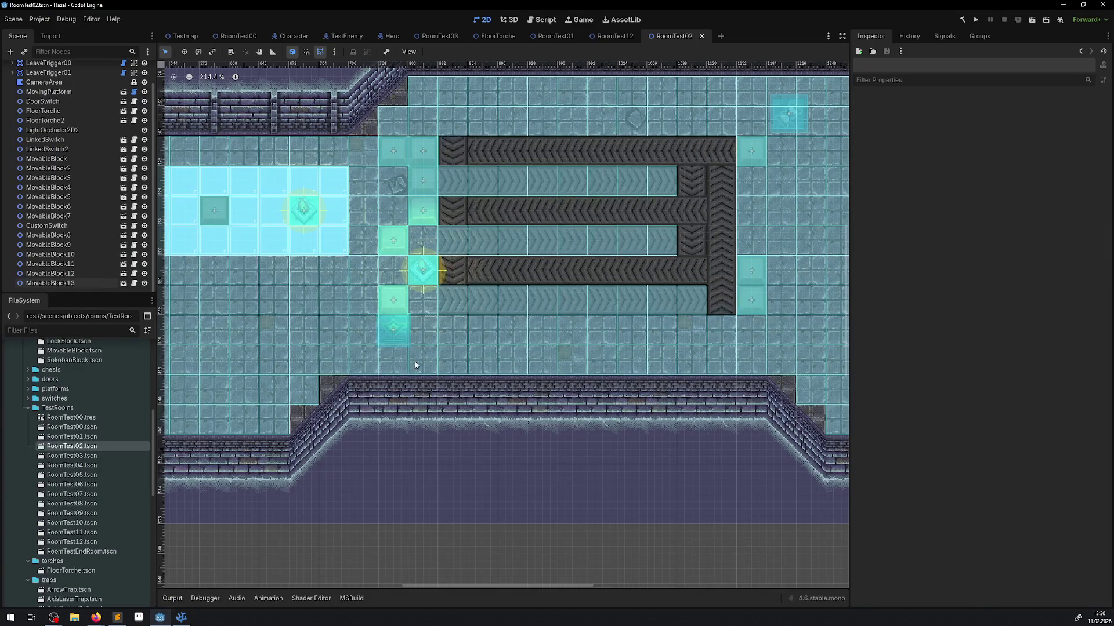
# Drag MovableBlock4 two tiles down out of the target area, then return to VS Code.
pyautogui.moveTo(211, 203); pyautogui.dragTo(212, 266)
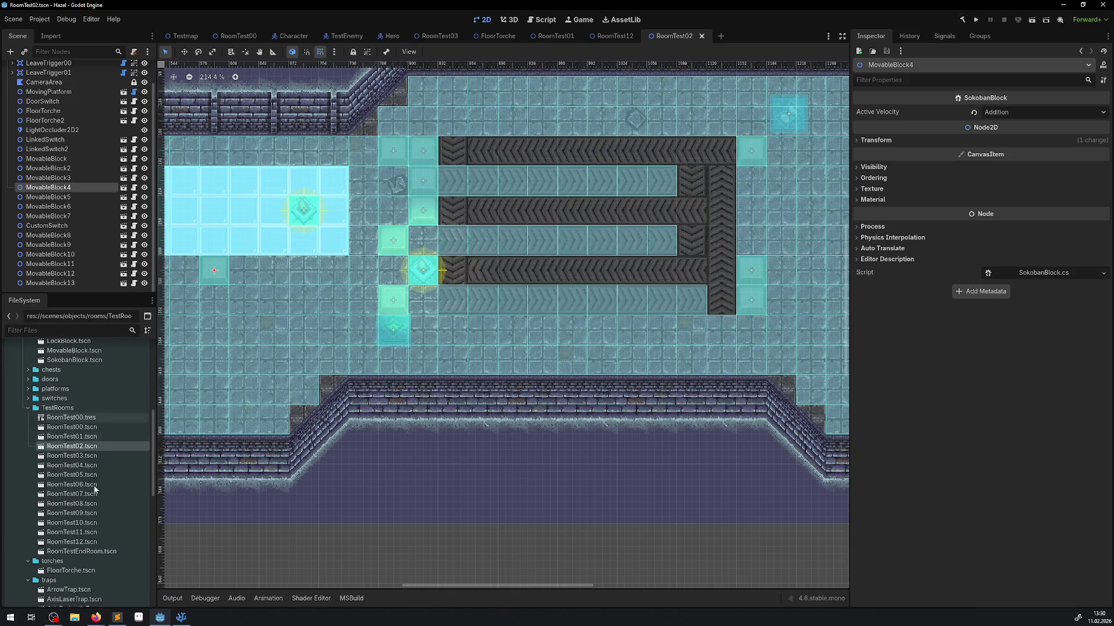
pyautogui.click(184, 616)
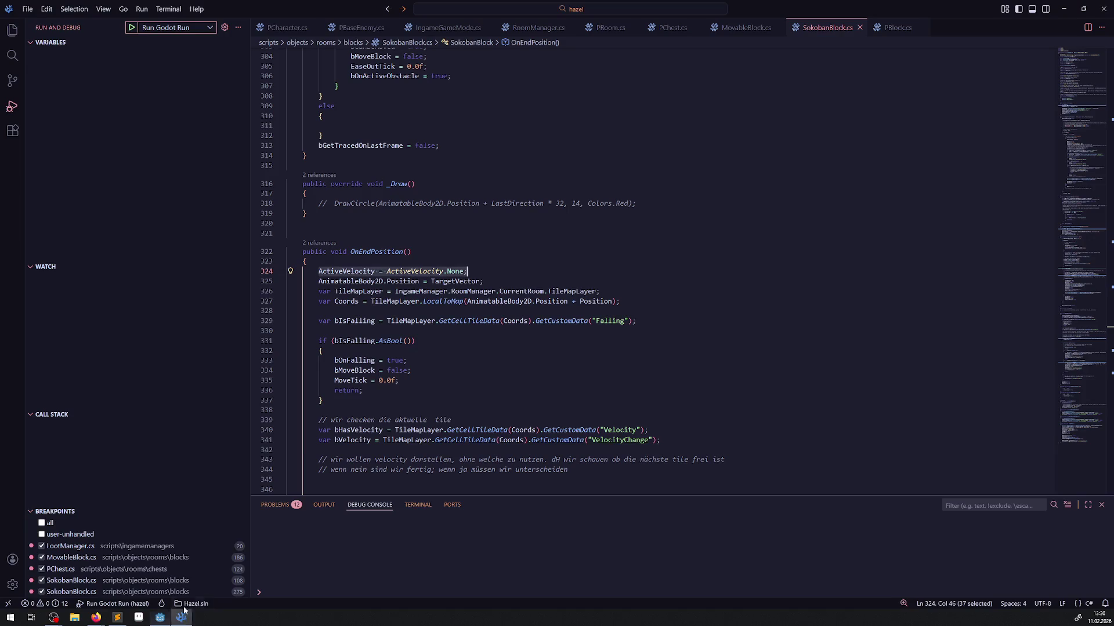
pyautogui.click(141, 28)
# Start a new 'Run Godot Run' session, add a line 84 breakpoint, and continue until it hits.
pyautogui.click(132, 27)
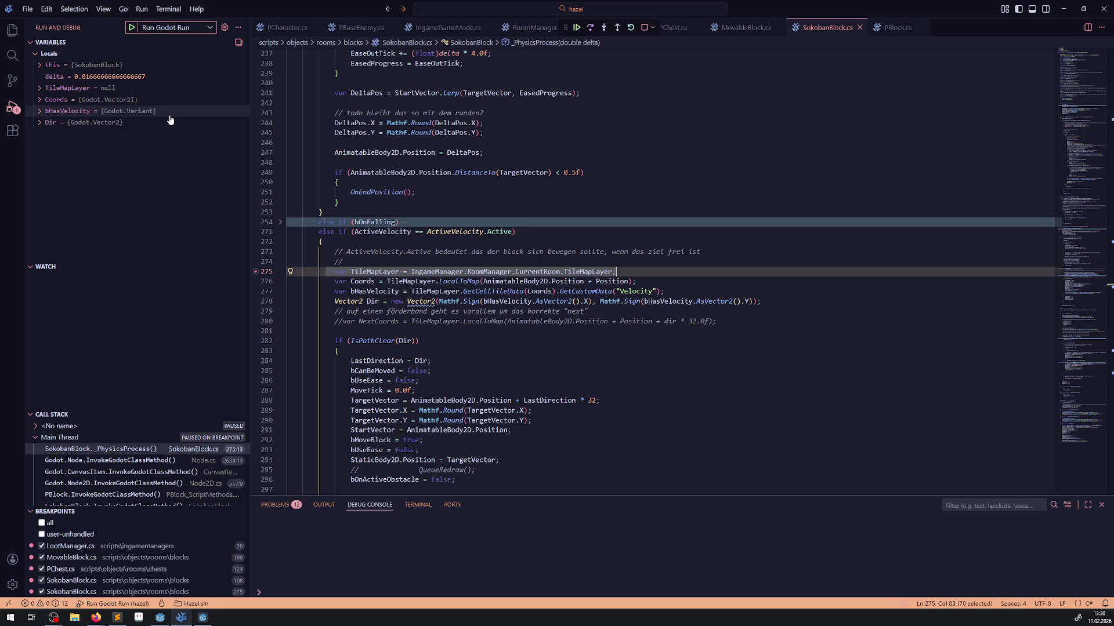
pyautogui.scroll(8, 511, 290)
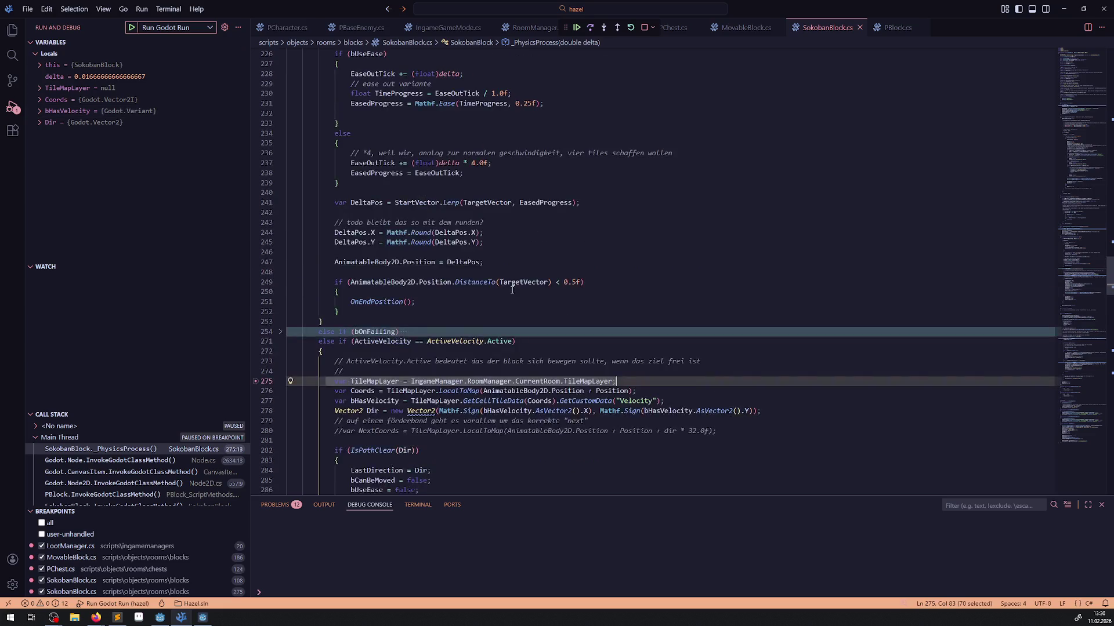
pyautogui.scroll(10, 511, 290)
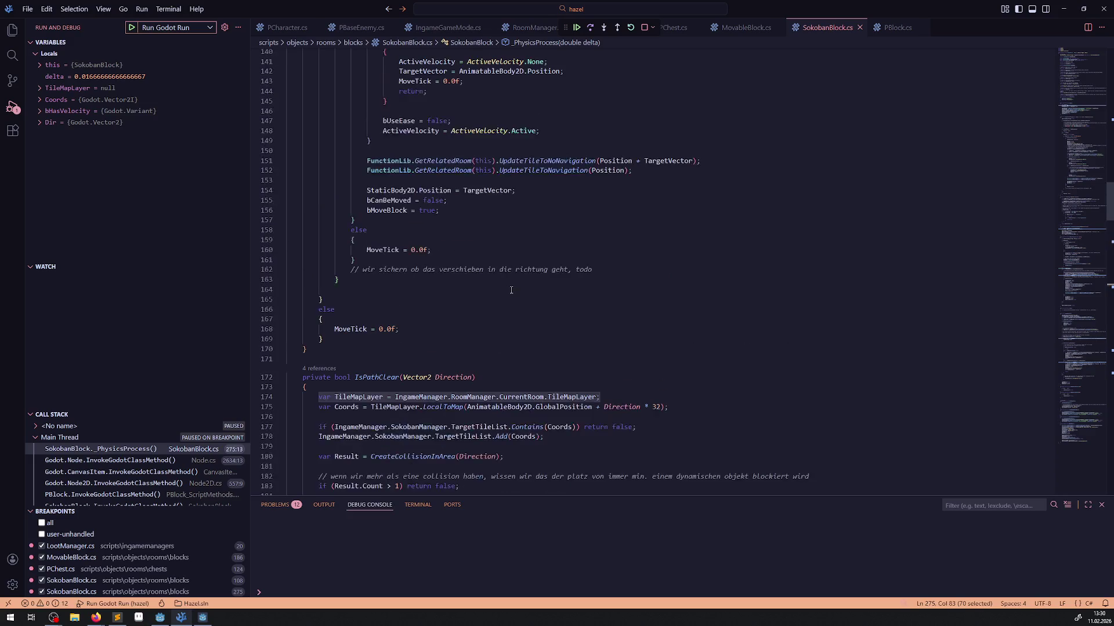
pyautogui.scroll(10, 511, 290)
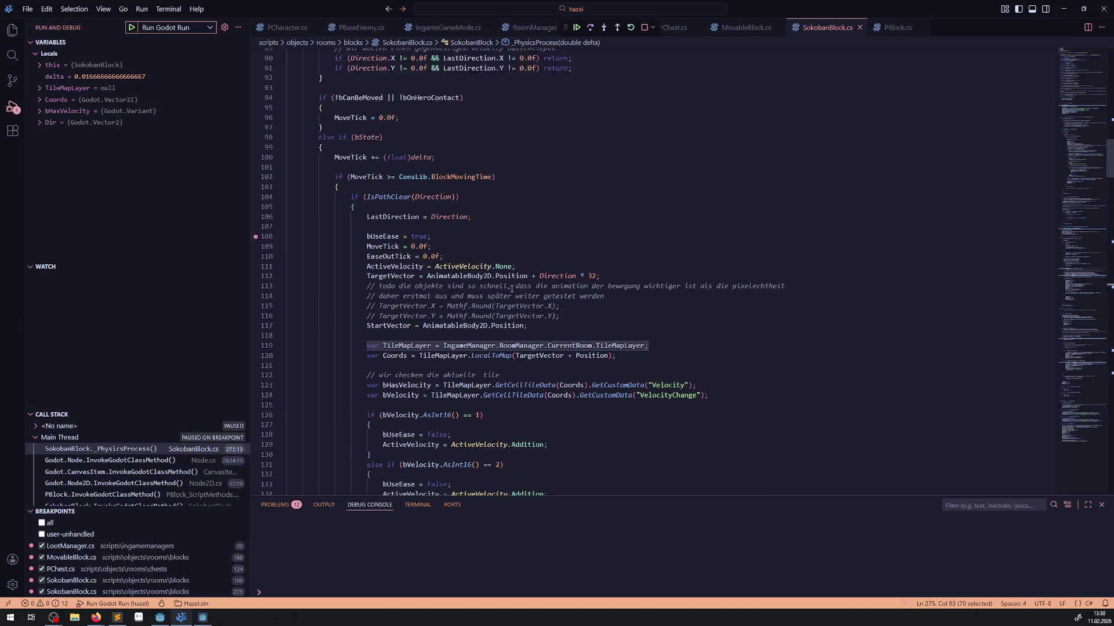
pyautogui.scroll(3, 431, 273)
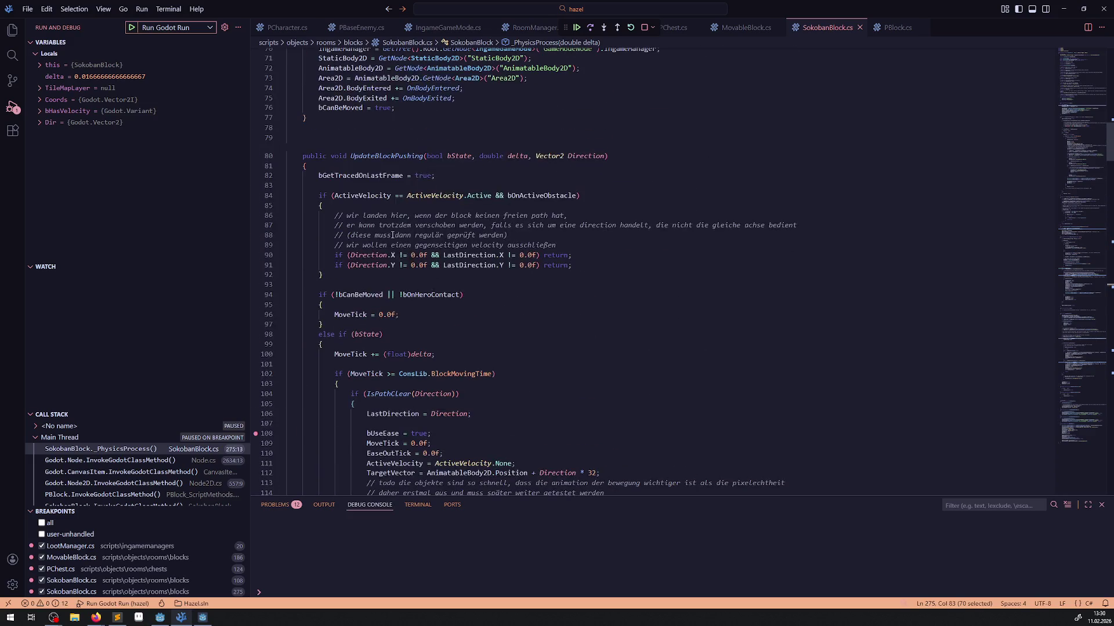
pyautogui.click(255, 195)
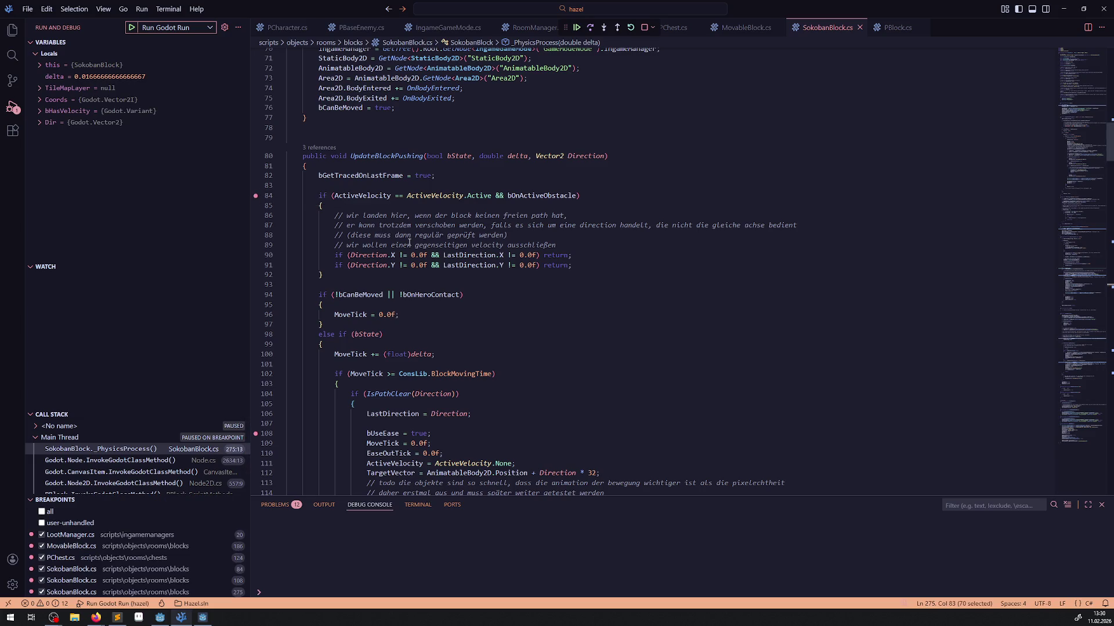
pyautogui.click(577, 28)
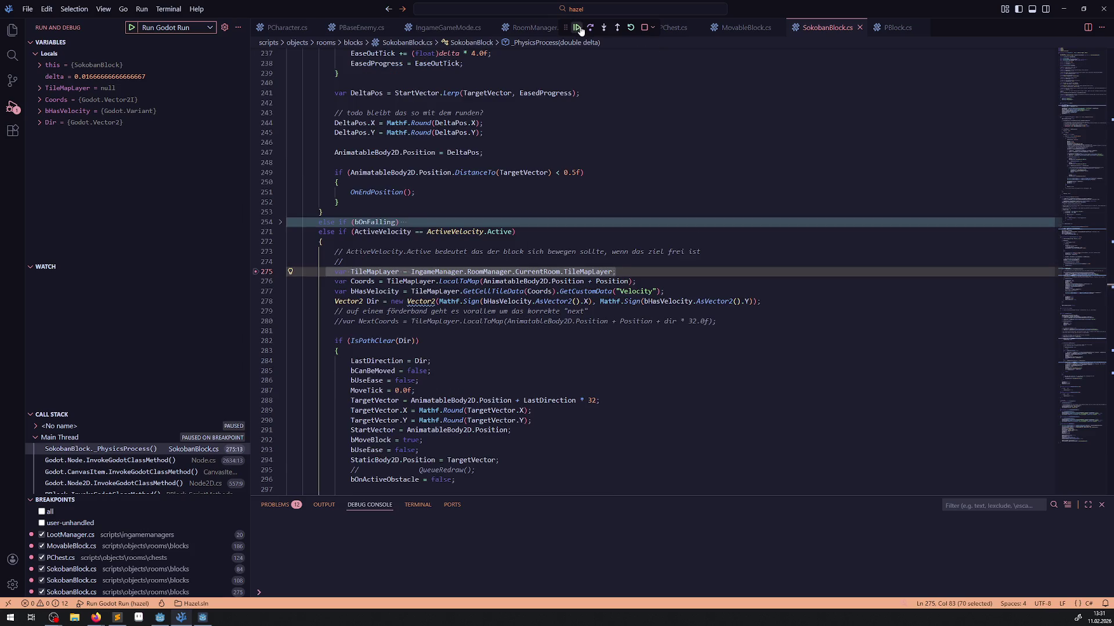
pyautogui.click(577, 28)
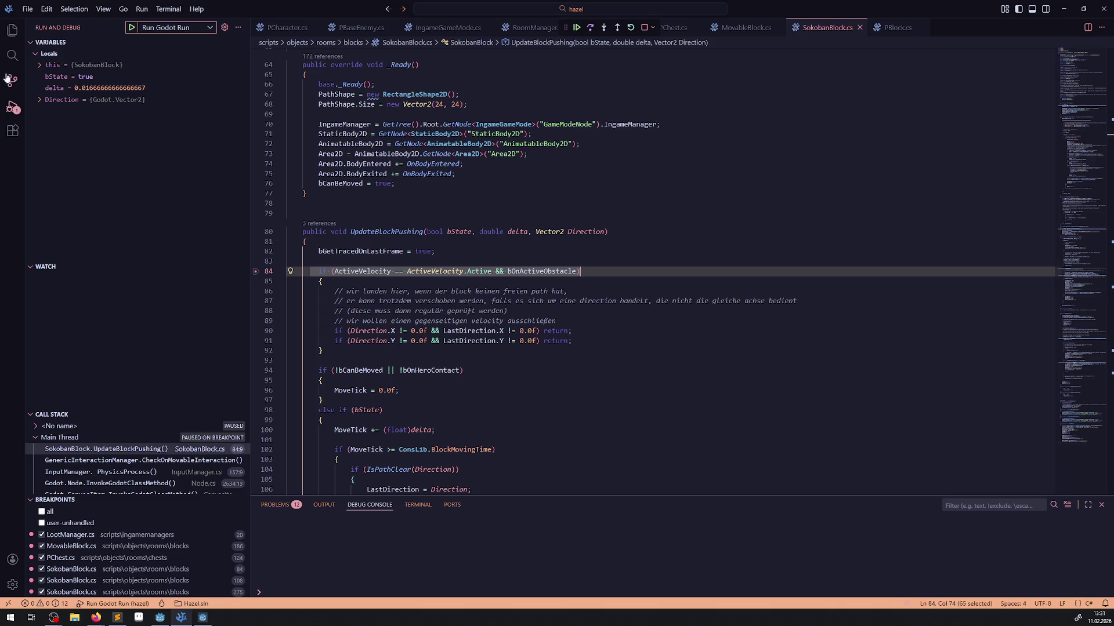
pyautogui.click(41, 65)
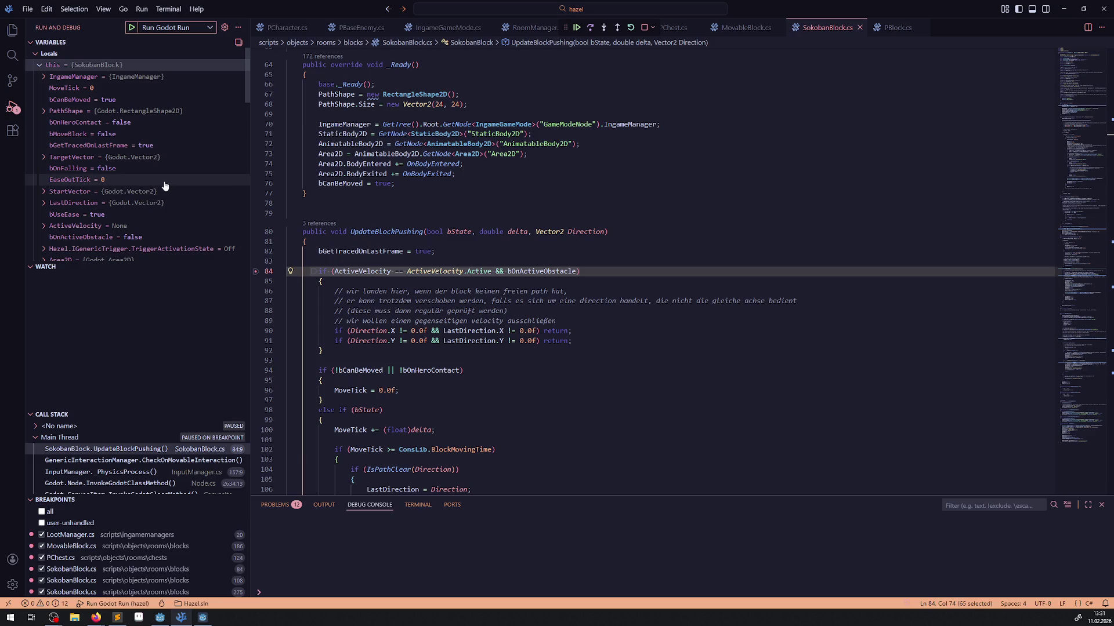
# Expand the paused block's Owner room in Variables and widen the panel to read values.
pyautogui.scroll(-1, 156, 180)
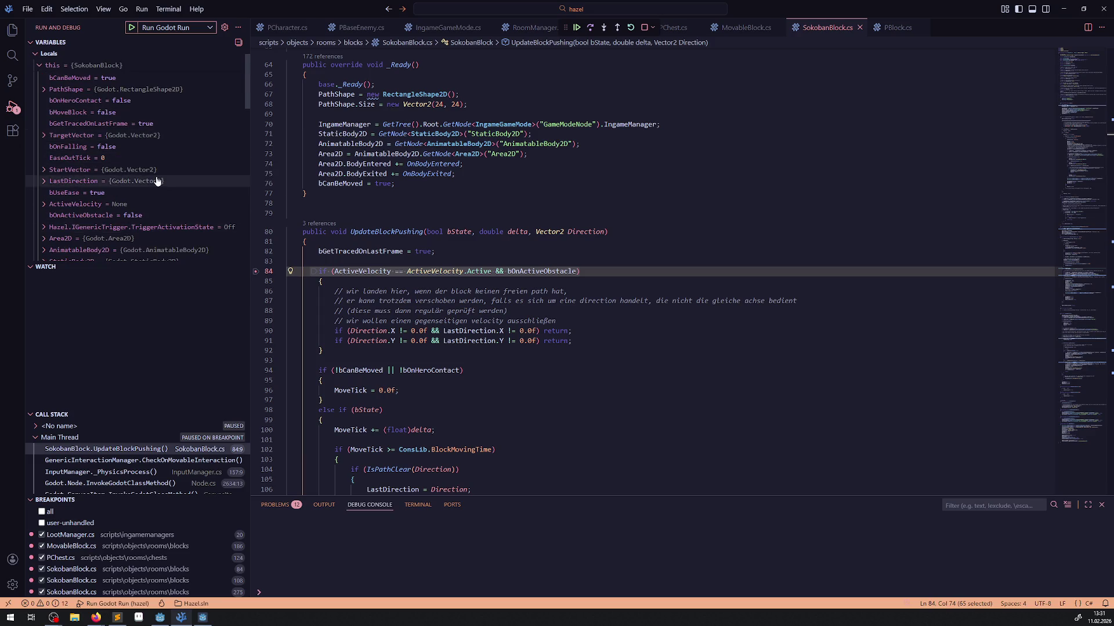
pyautogui.scroll(-2, 155, 192)
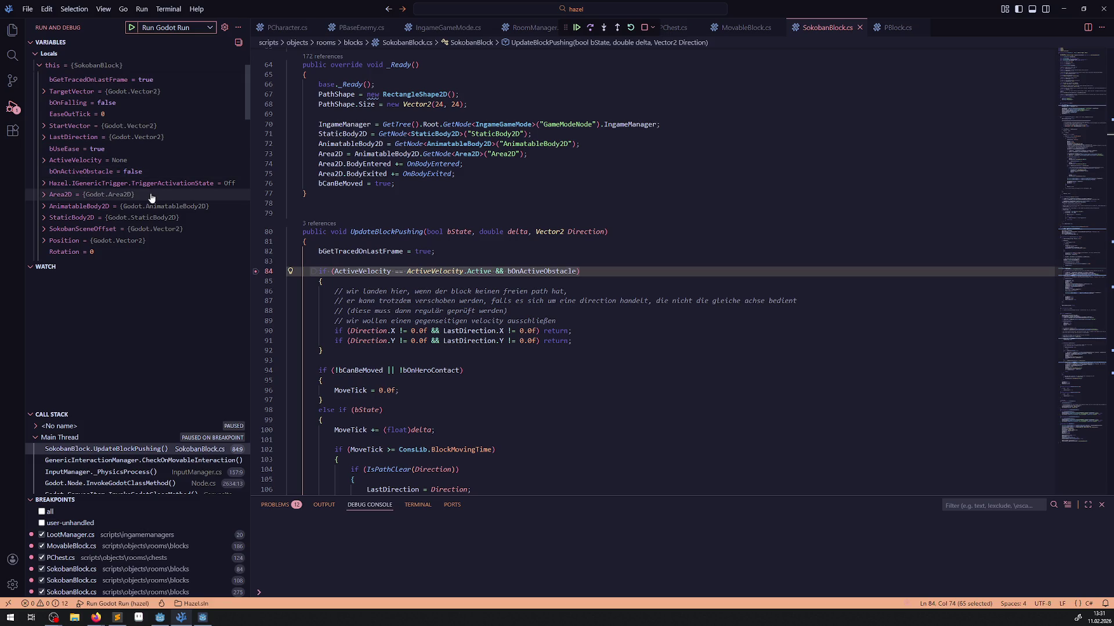
pyautogui.scroll(-2, 151, 198)
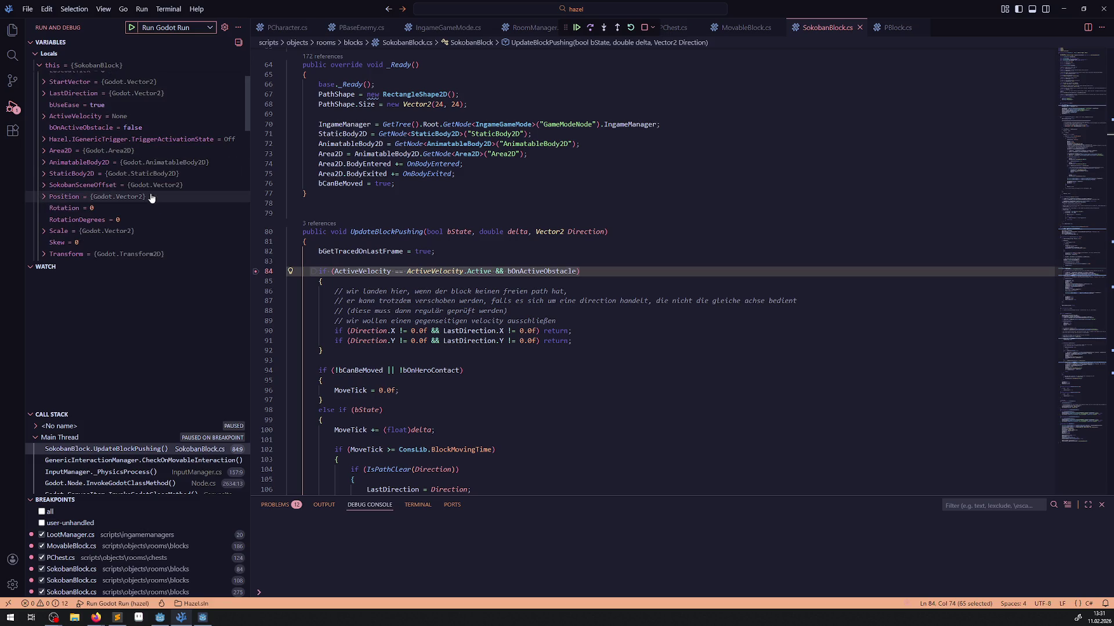
pyautogui.scroll(-3, 151, 197)
pyautogui.scroll(-3, 149, 199)
pyautogui.scroll(-3, 124, 187)
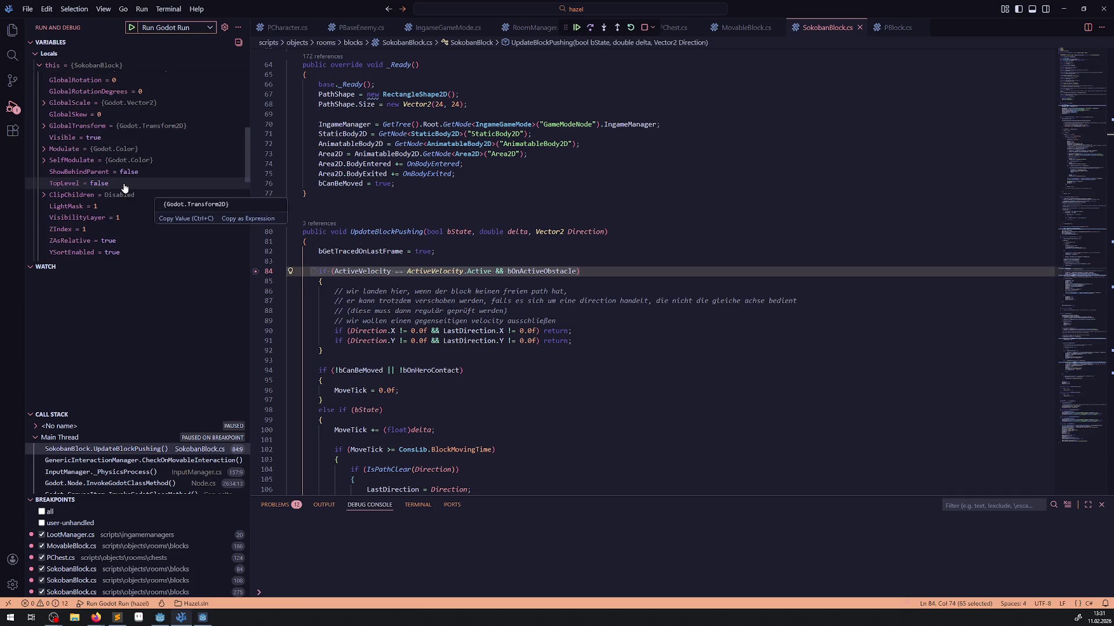
pyautogui.scroll(-2, 124, 187)
pyautogui.scroll(-4, 122, 185)
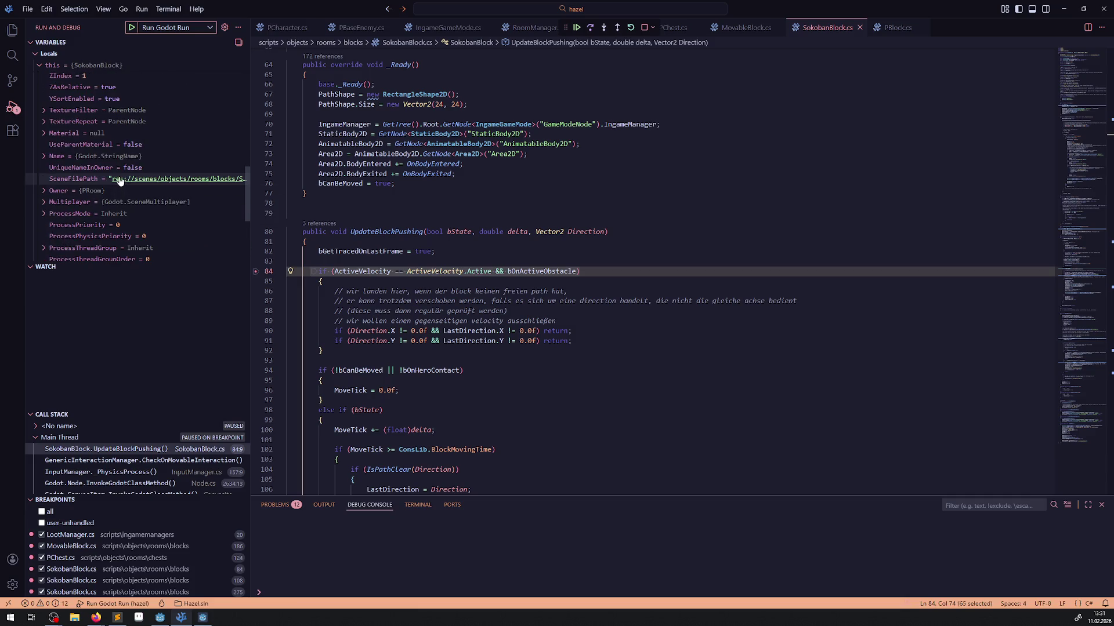
pyautogui.moveTo(120, 179)
pyautogui.click(44, 190)
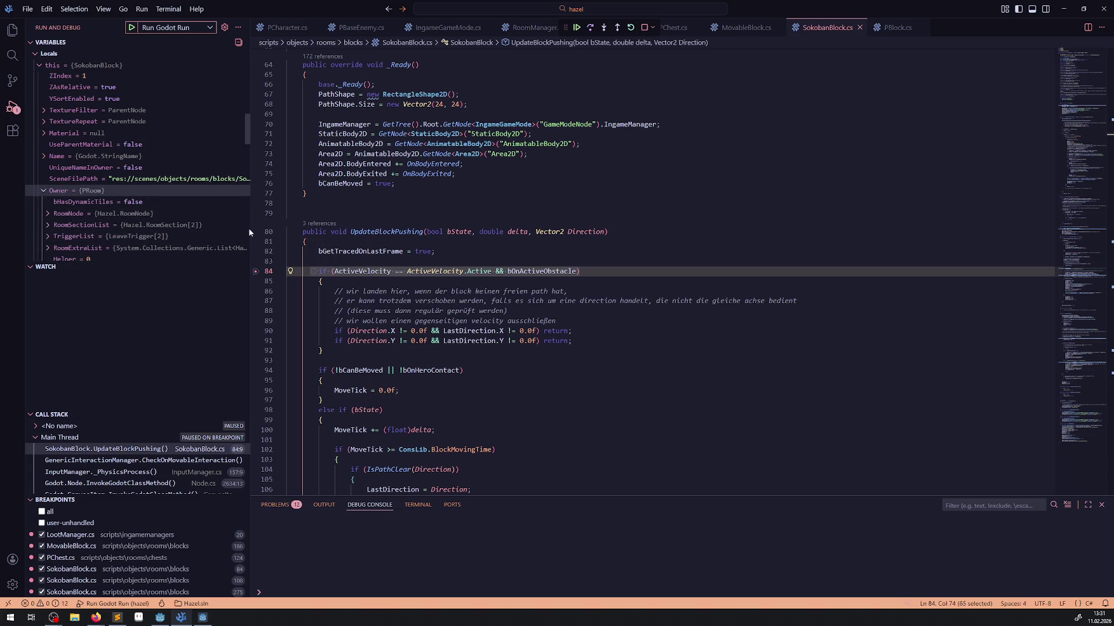
pyautogui.moveTo(250, 227); pyautogui.dragTo(367, 226)
# Expand the owner room's Name value, then narrow the debug panel again.
pyautogui.scroll(-5, 98, 203)
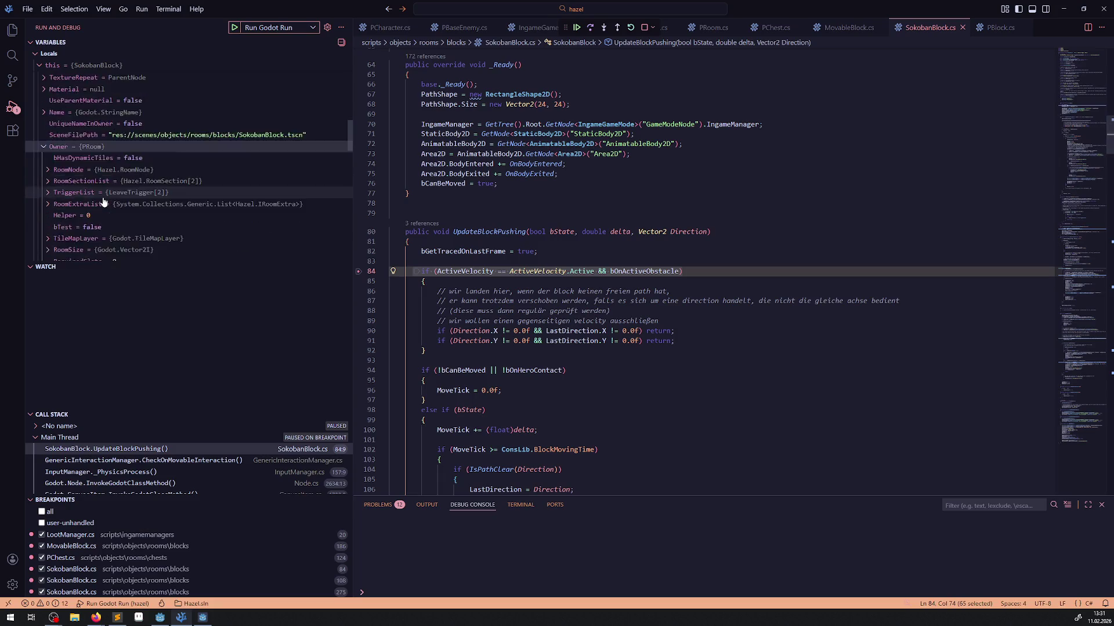
pyautogui.scroll(-2, 98, 203)
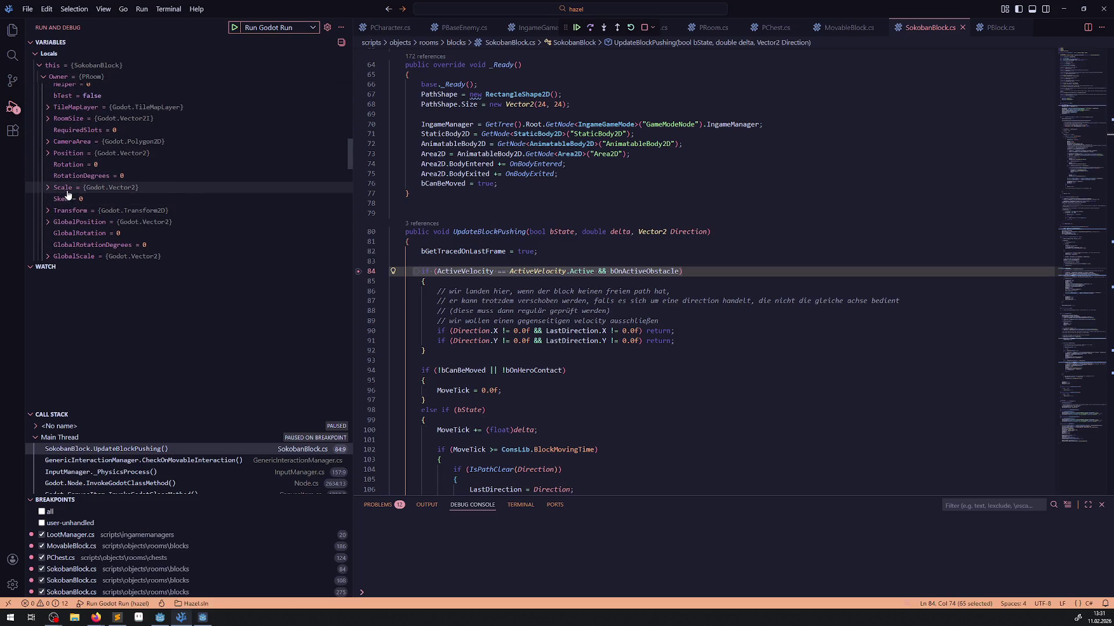
pyautogui.scroll(-8, 71, 193)
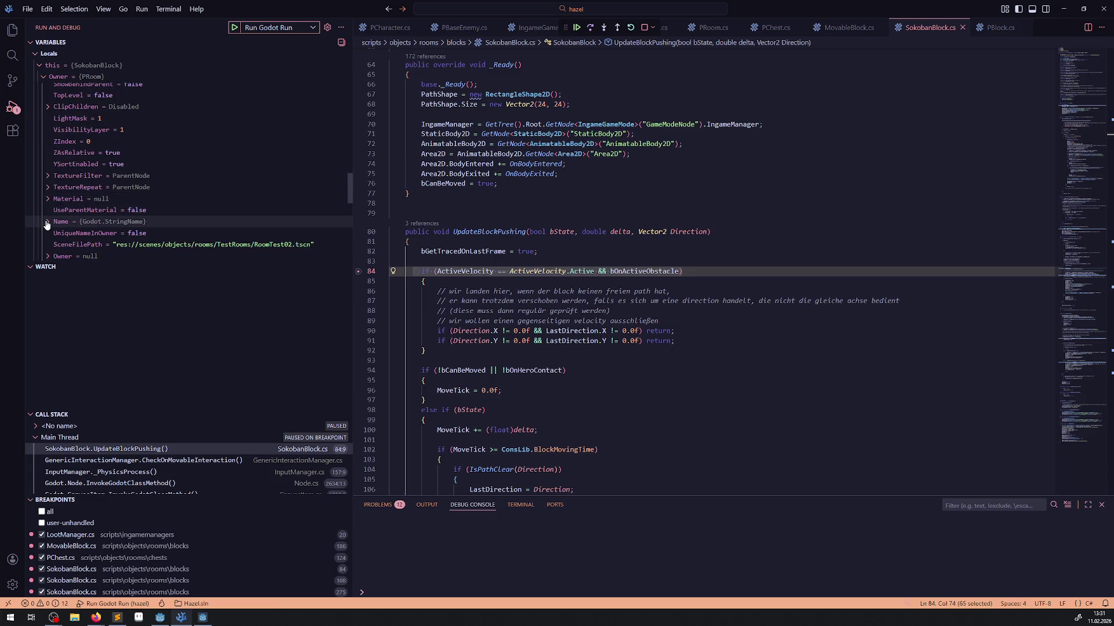
pyautogui.click(49, 223)
pyautogui.scroll(-3, 174, 209)
pyautogui.moveTo(230, 217)
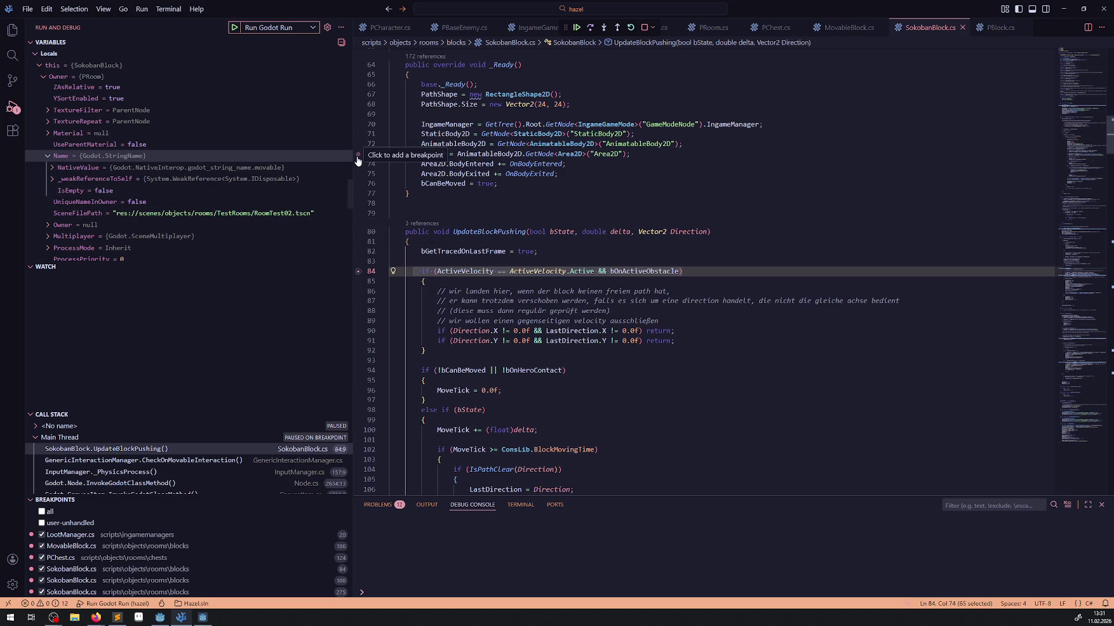
pyautogui.moveTo(354, 156); pyautogui.dragTo(174, 157)
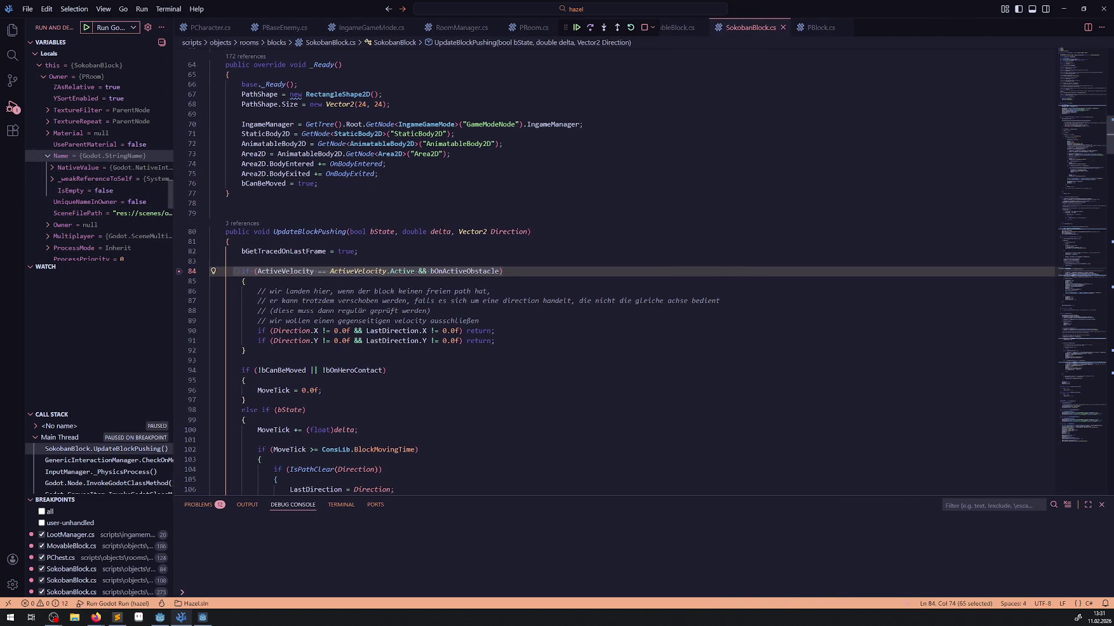
# Continue through three more breakpoint hits, then stop the debug session.
pyautogui.click(575, 29)
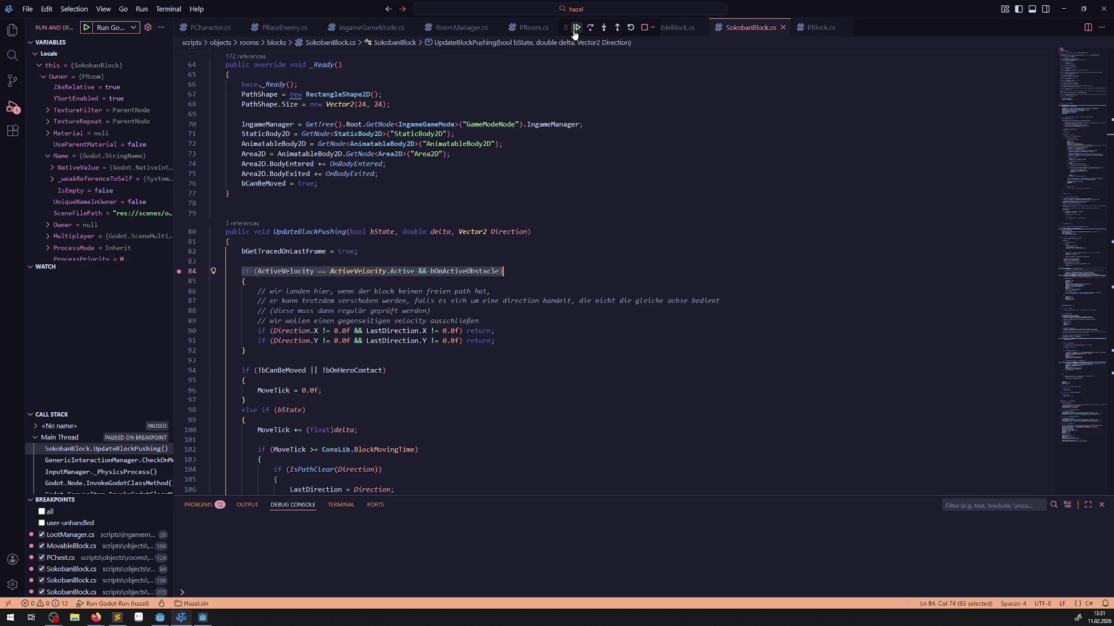
pyautogui.click(574, 32)
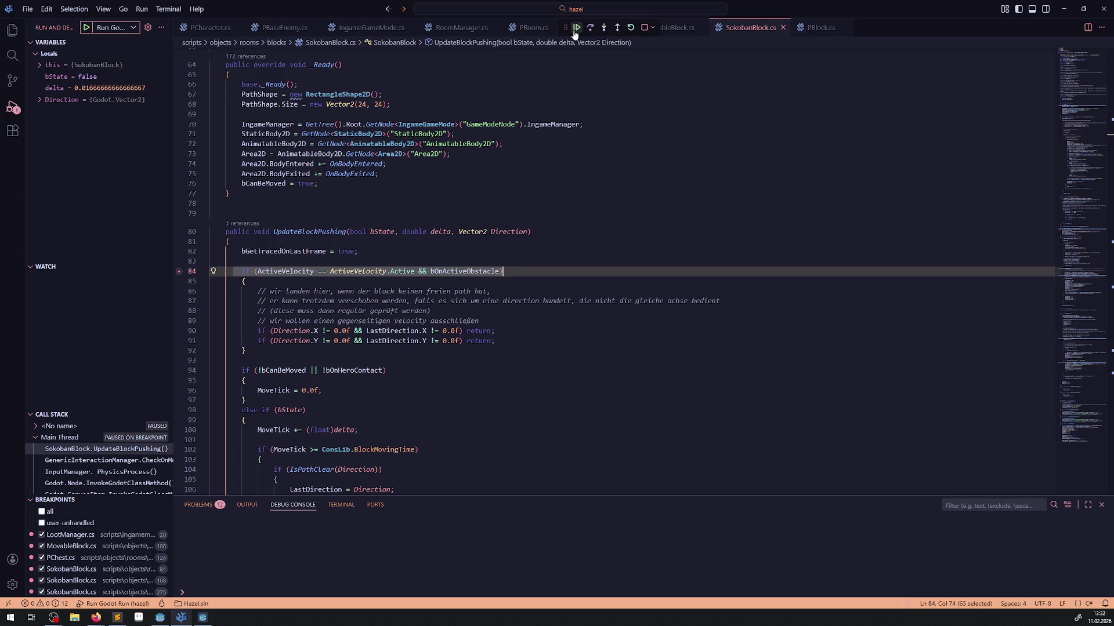
pyautogui.click(575, 29)
pyautogui.click(644, 28)
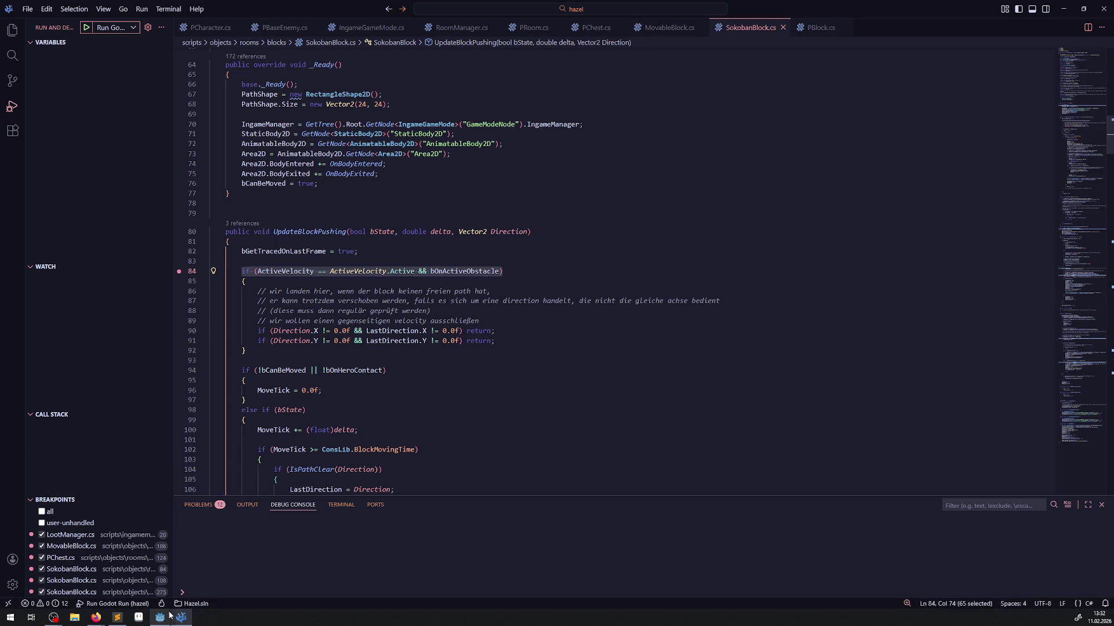
pyautogui.hotkey('alt', 'Tab')
# Select MovableBlock through MovableBlock7 and keep their Active Velocity at None.
pyautogui.moveTo(313, 303); pyautogui.dragTo(403, 311)
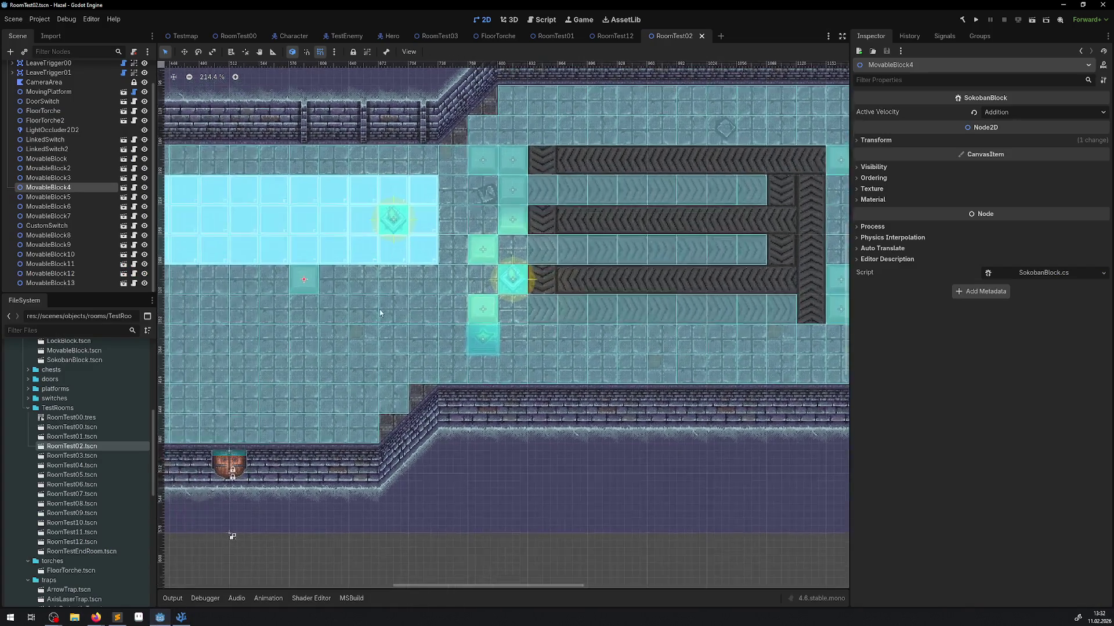
pyautogui.click(46, 158)
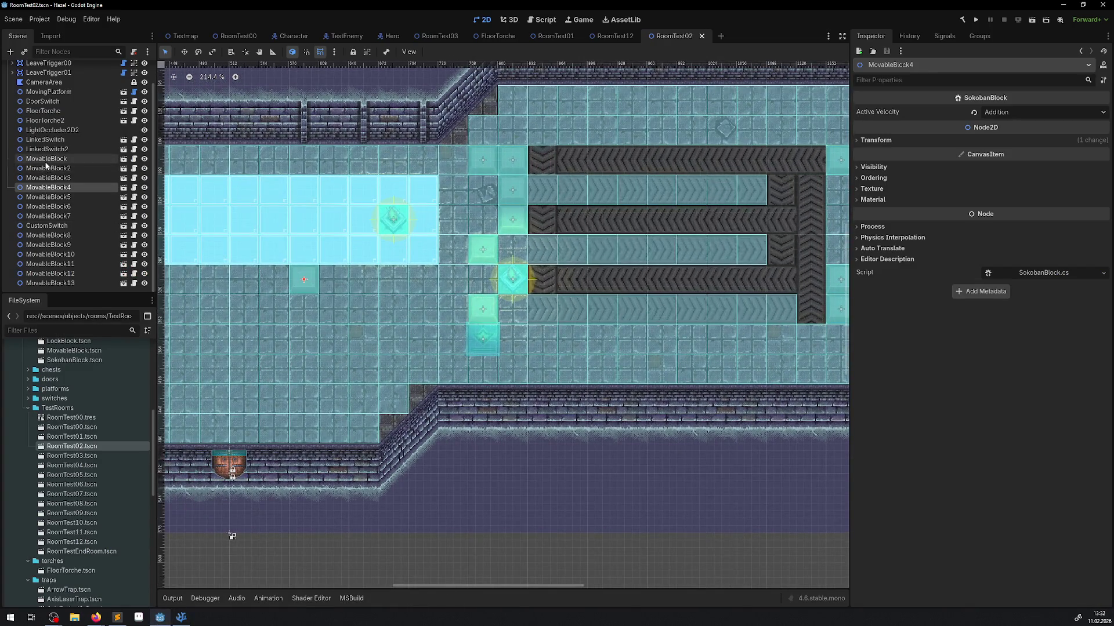
pyautogui.keyDown('shift'); pyautogui.click(48, 215); pyautogui.keyUp('shift')
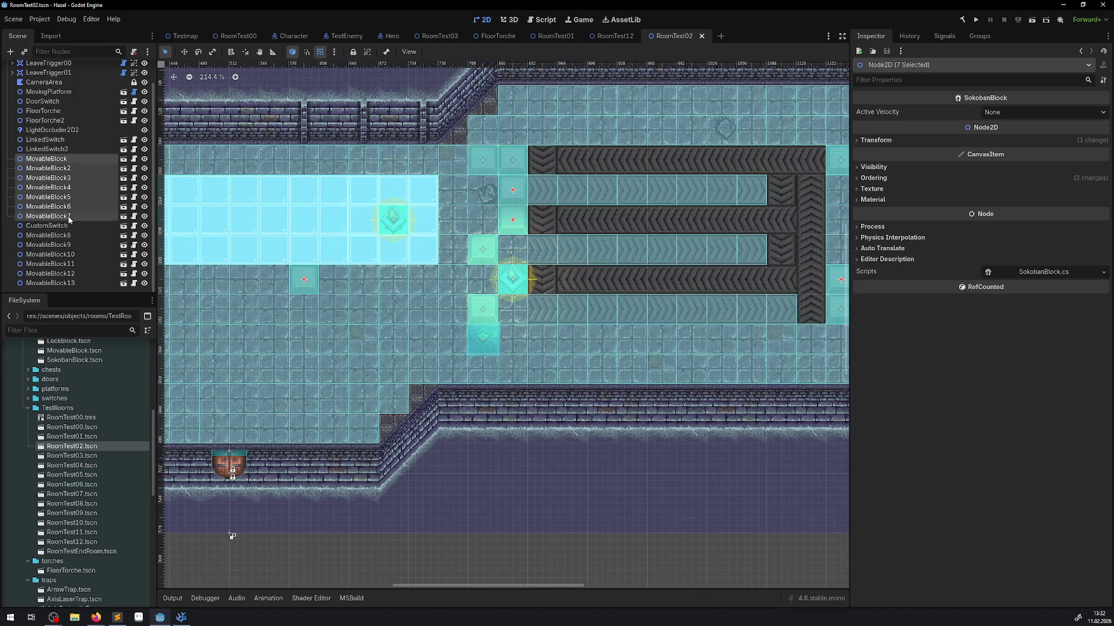
pyautogui.click(1007, 112)
pyautogui.click(1008, 130)
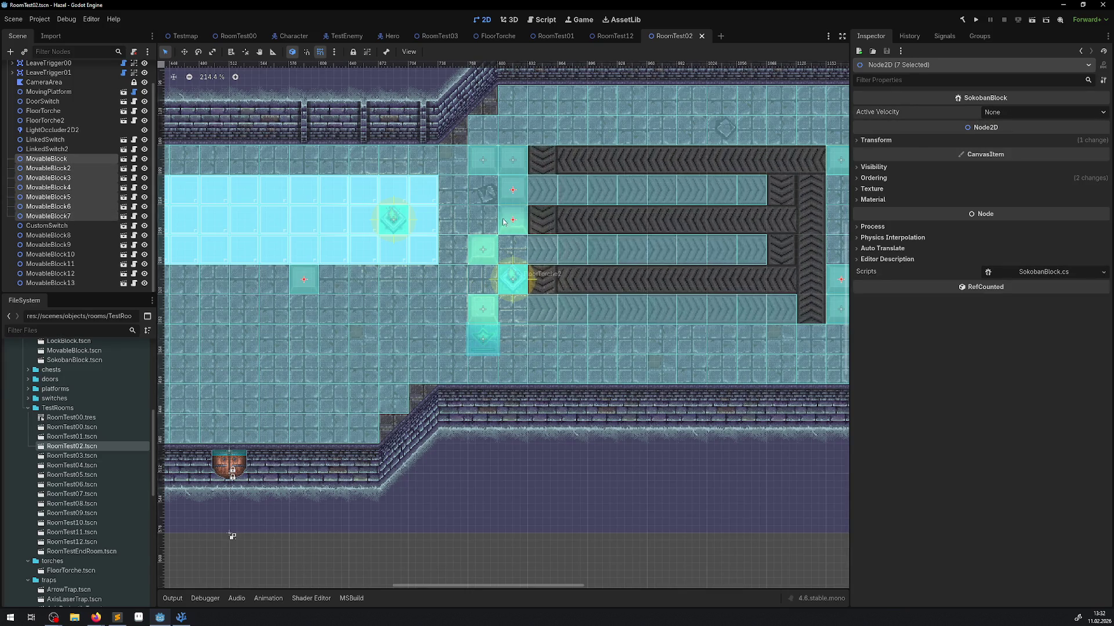
# Select MovableBlock8 through MovableBlock13 and set their Active Velocity to None.
pyautogui.moveTo(327, 292); pyautogui.dragTo(419, 297)
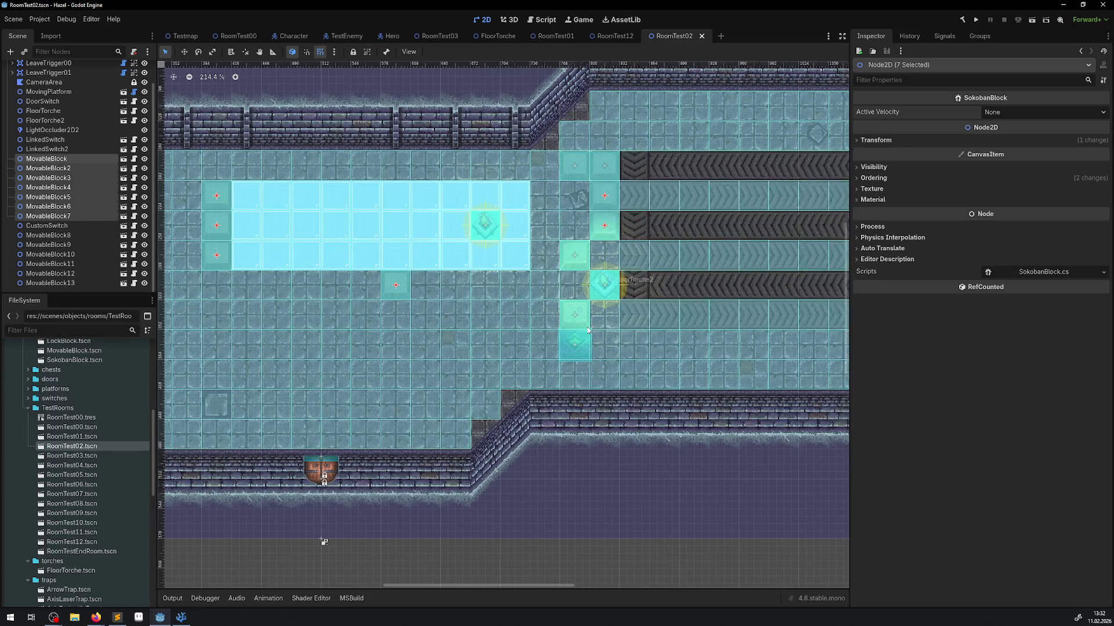
pyautogui.click(50, 273)
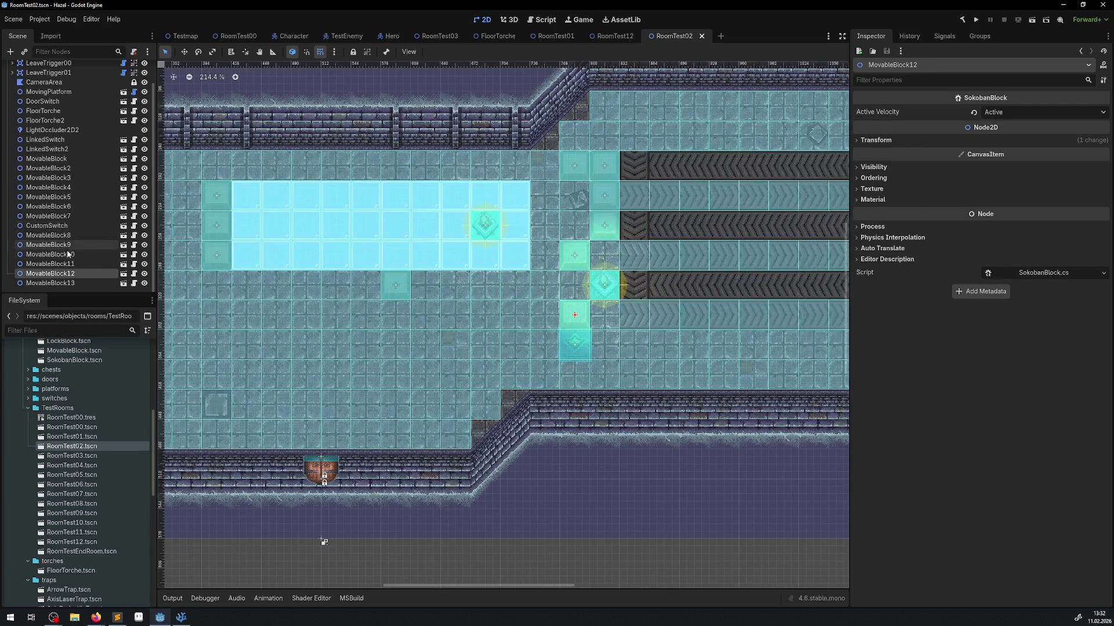
pyautogui.keyDown('shift'); pyautogui.click(49, 235); pyautogui.keyUp('shift')
pyautogui.keyDown('shift'); pyautogui.click(62, 283); pyautogui.keyUp('shift')
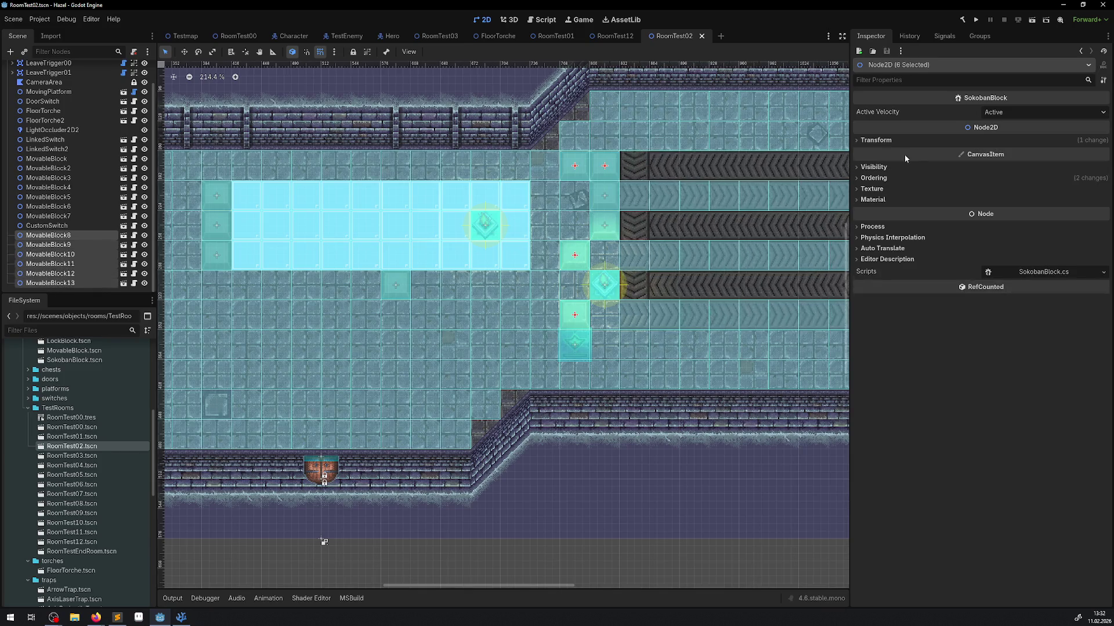
pyautogui.click(1004, 112)
pyautogui.click(1001, 125)
# Set MovableBlock7's Active Velocity to None, then check MovableBlock5, 10, 12 and 8.
pyautogui.hscroll(5, 638, 232)
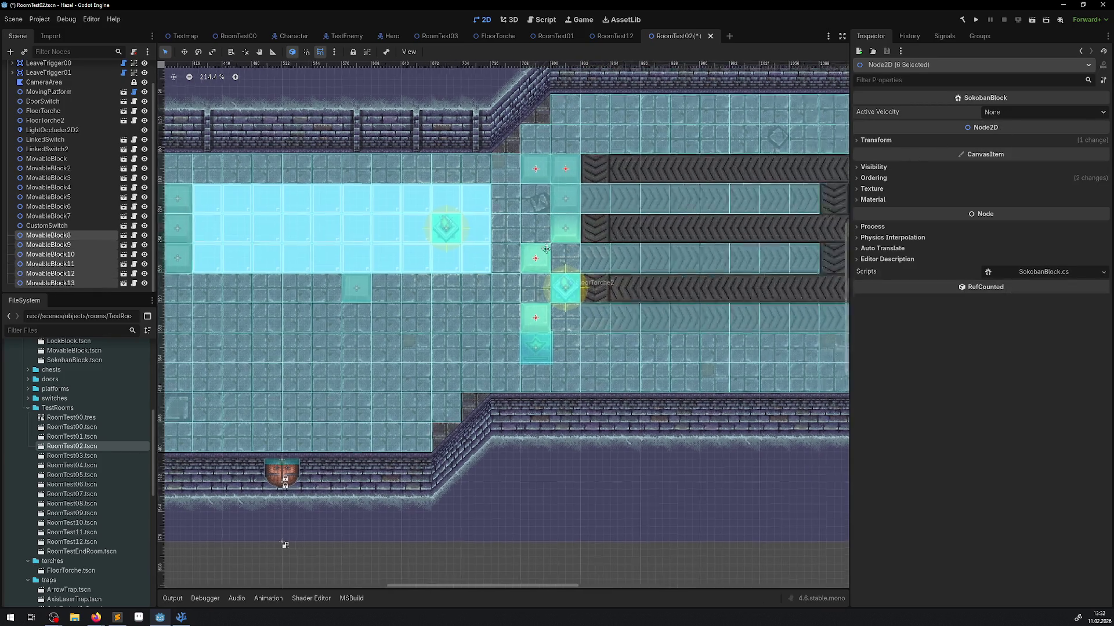
pyautogui.click(728, 298)
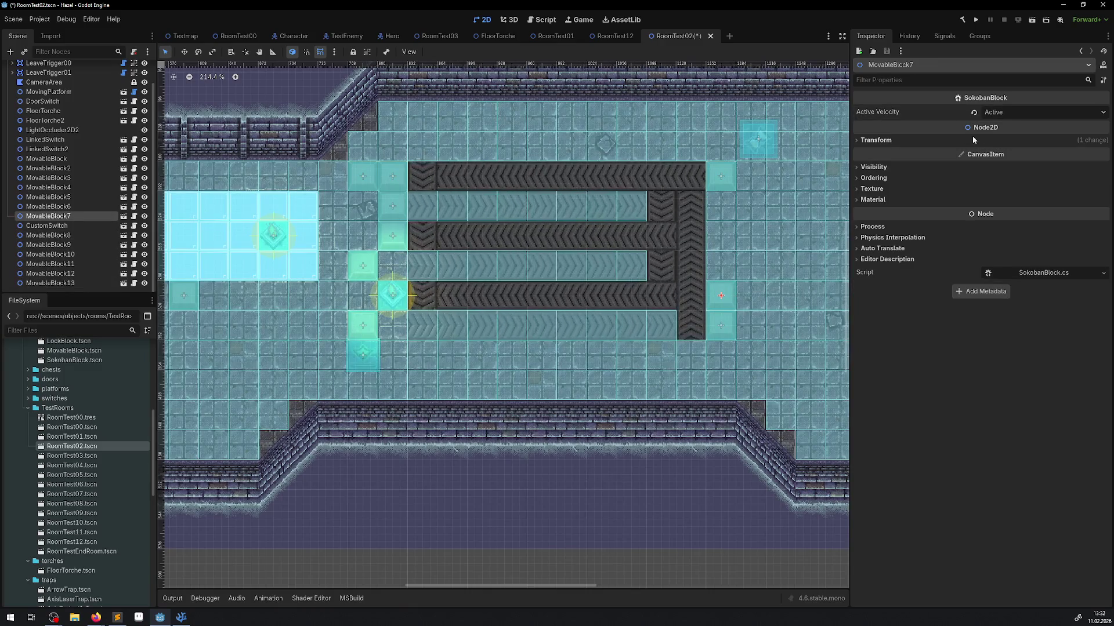
pyautogui.click(1005, 113)
pyautogui.click(1000, 126)
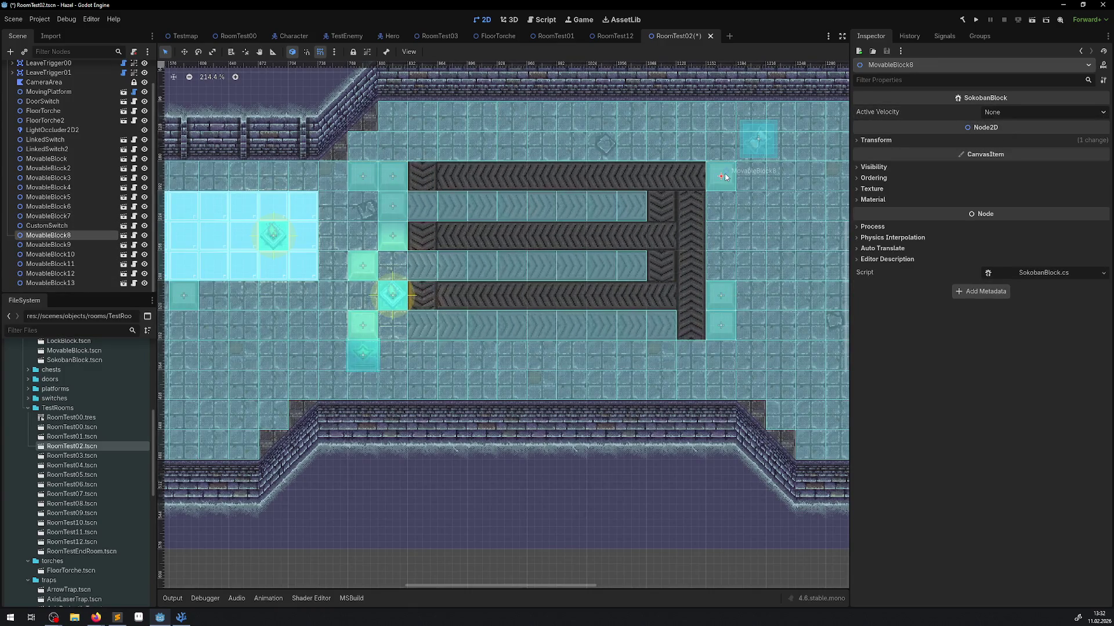
pyautogui.click(387, 215)
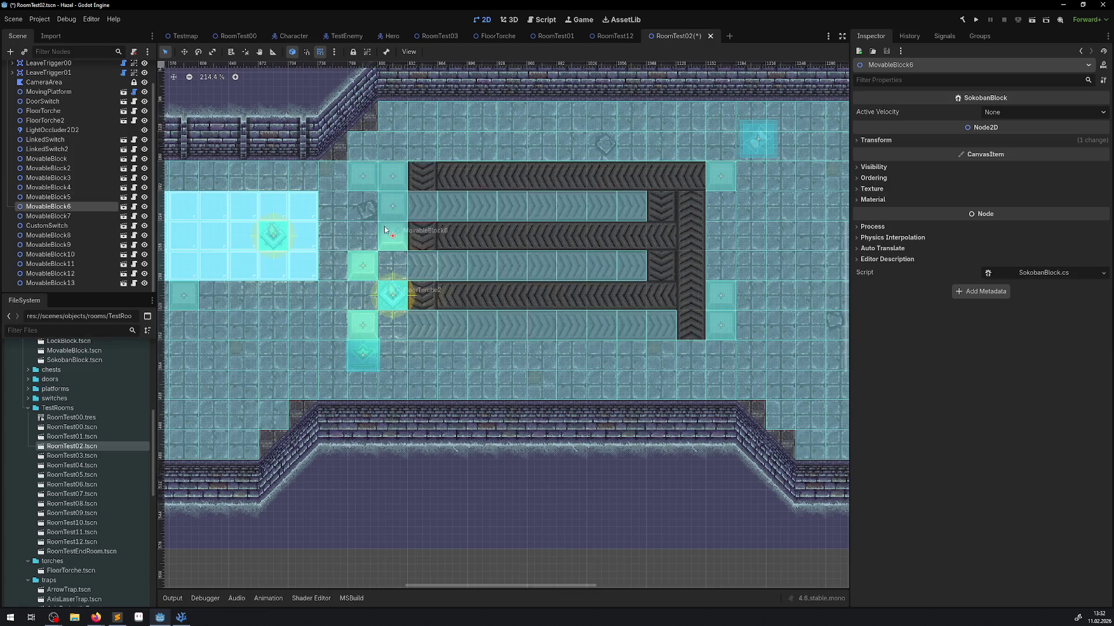
pyautogui.click(362, 181)
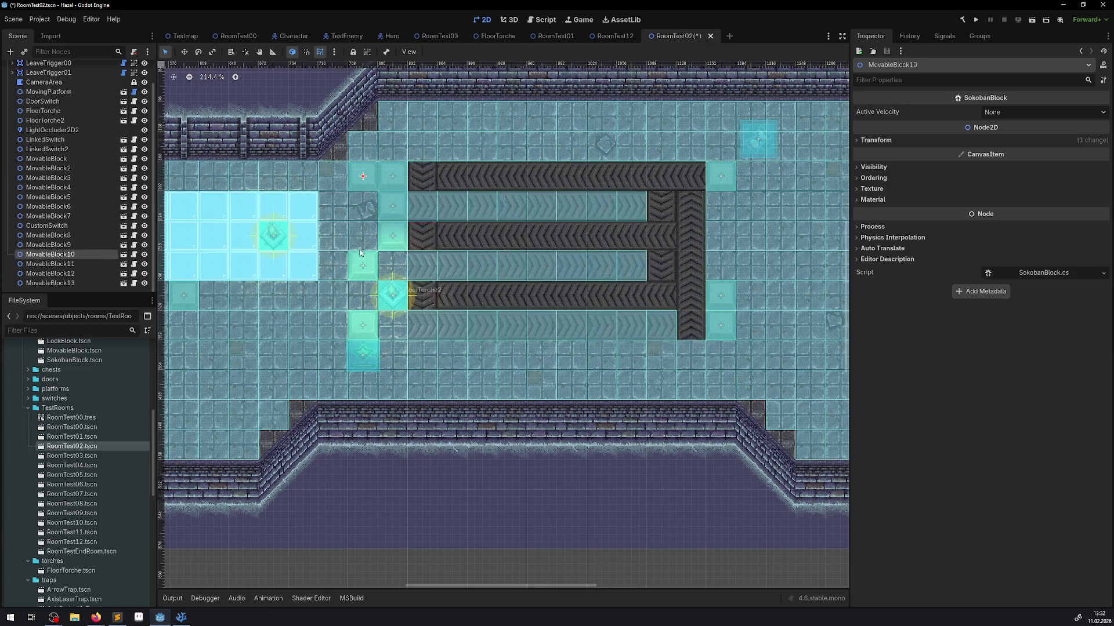
pyautogui.click(366, 323)
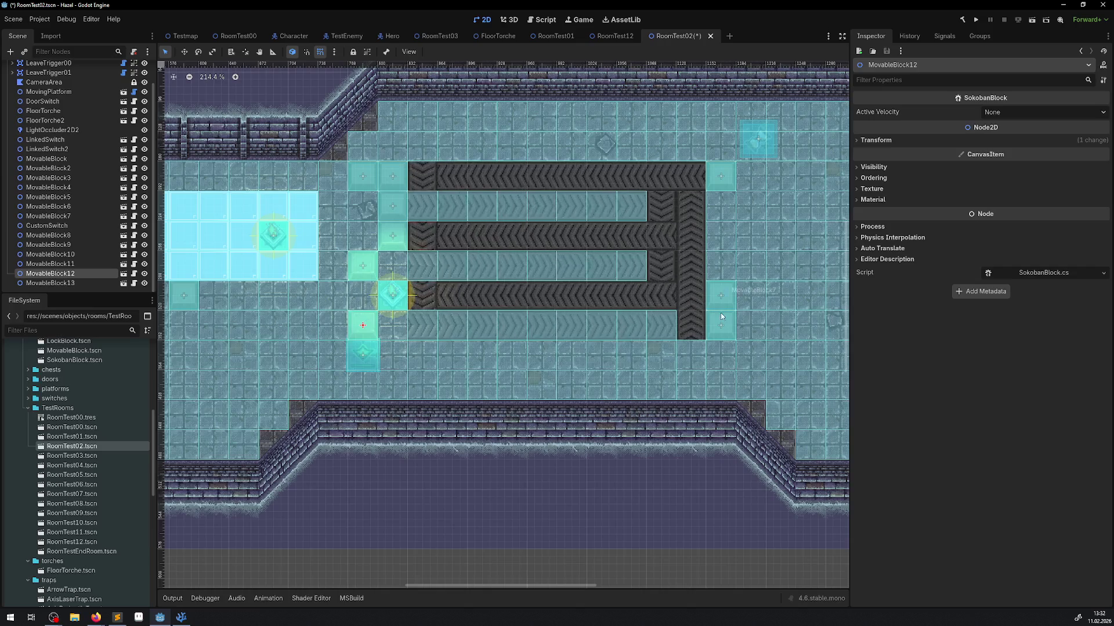
pyautogui.click(721, 176)
# Change MovableBlock4's Active Velocity from Addition to None, check the remaining blocks, and save.
pyautogui.hscroll(-5, 529, 221)
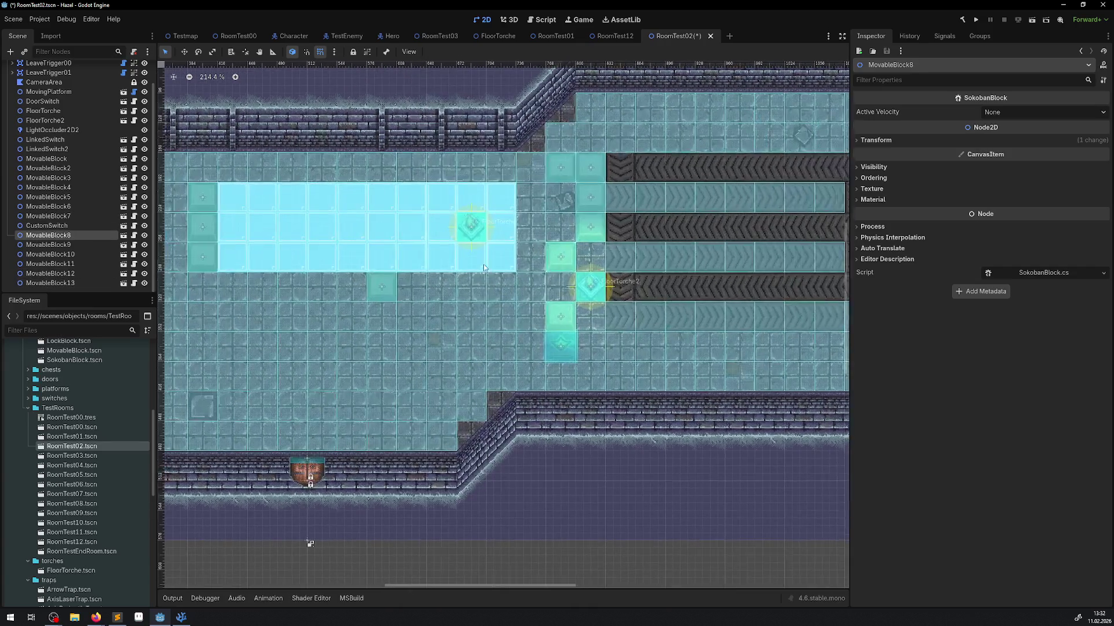
pyautogui.click(382, 286)
pyautogui.click(988, 115)
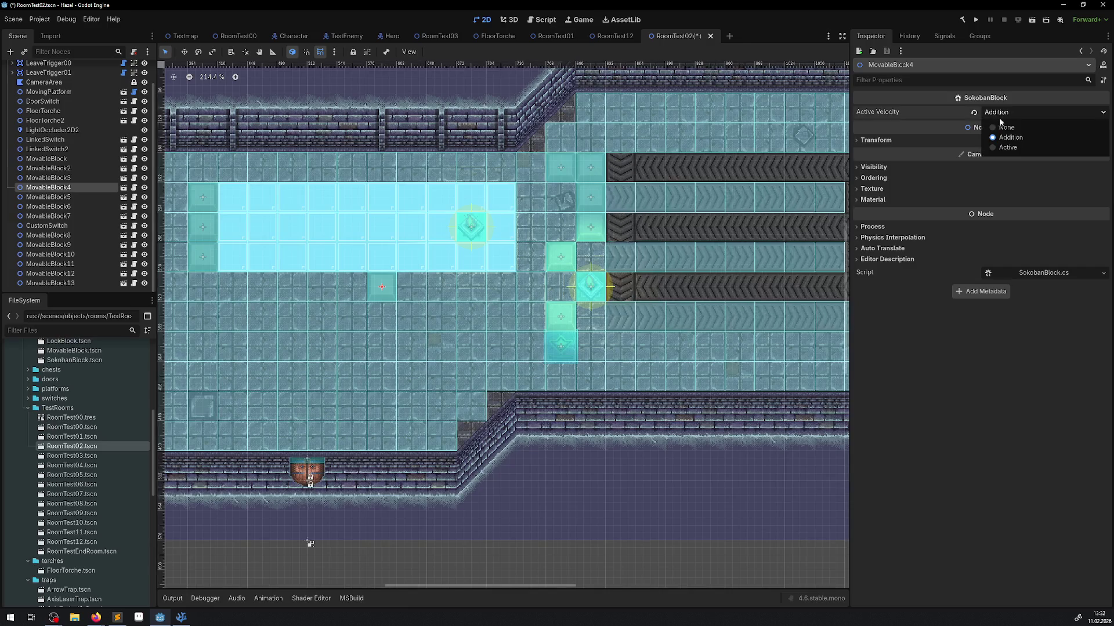
pyautogui.click(987, 124)
pyautogui.hscroll(-3, 442, 224)
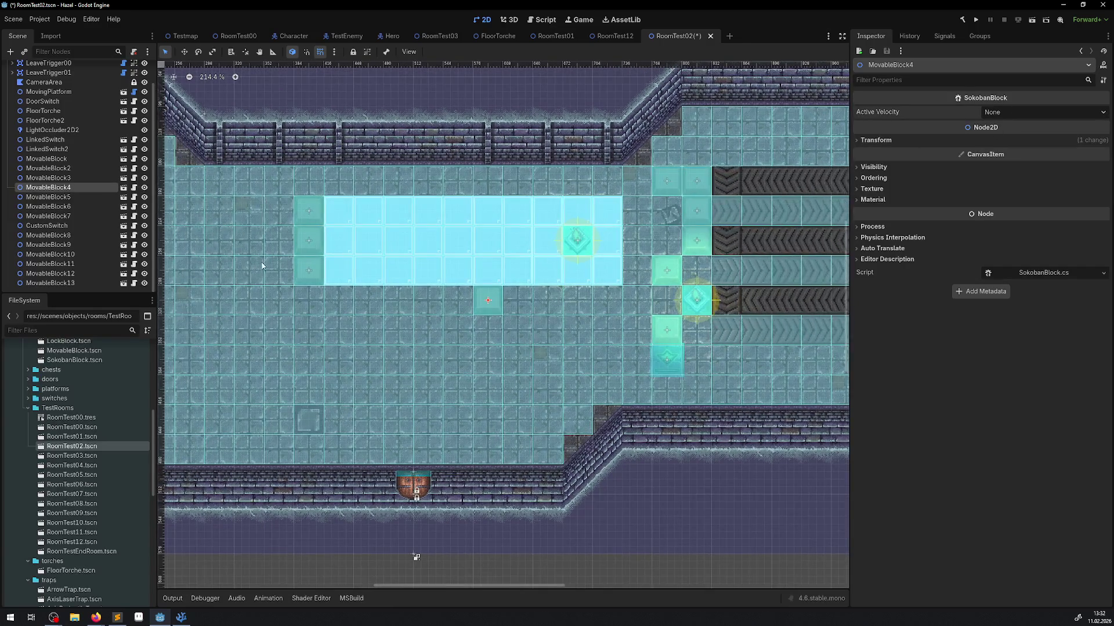
pyautogui.click(311, 240)
pyautogui.click(320, 215)
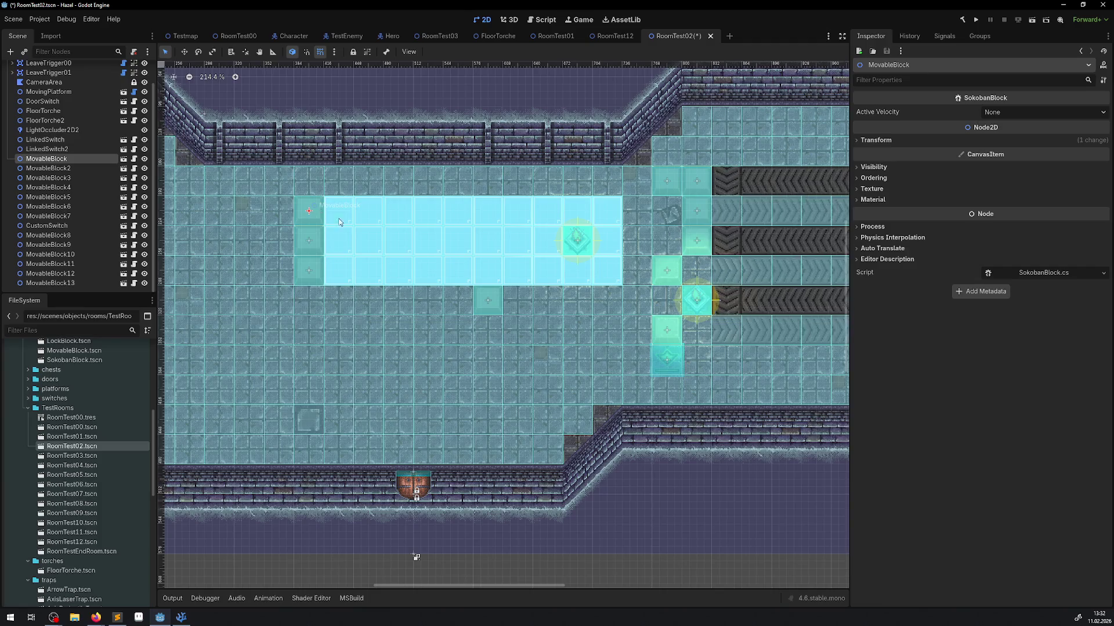
pyautogui.hotkey('ctrl', 's')
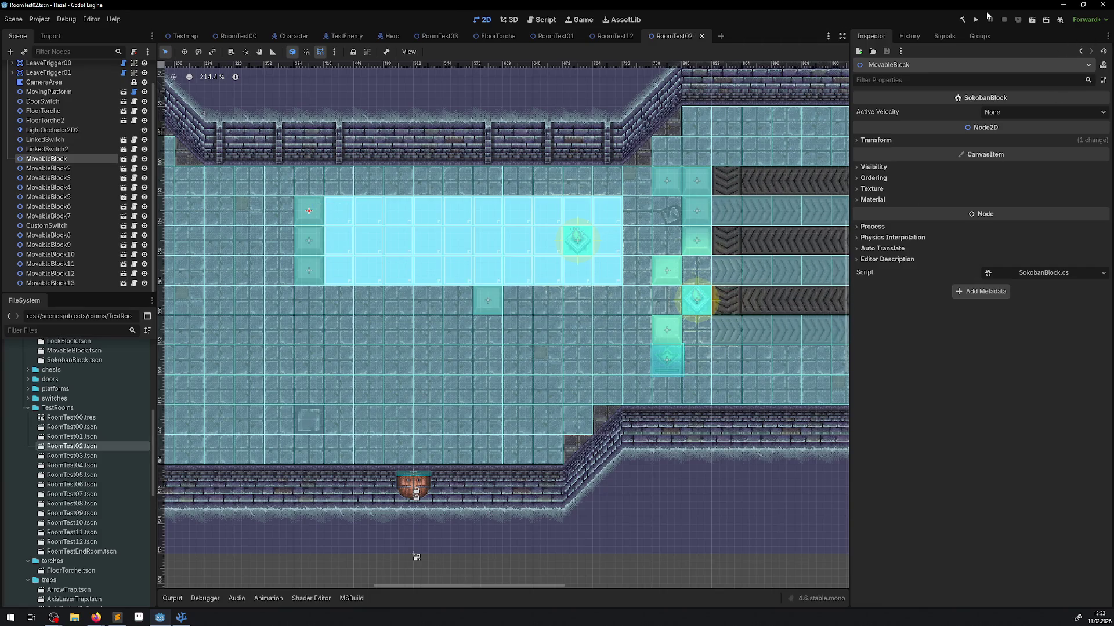
# Run the room test briefly, stop it, and return to SokobanBlock.cs in VS Code.
pyautogui.click(975, 24)
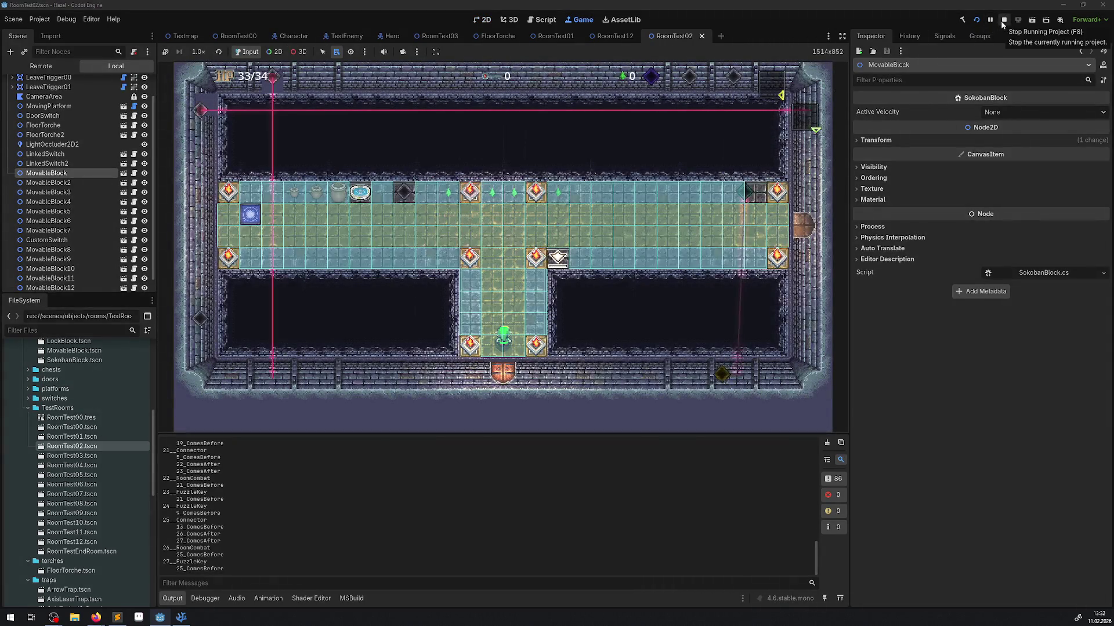
pyautogui.click(1004, 20)
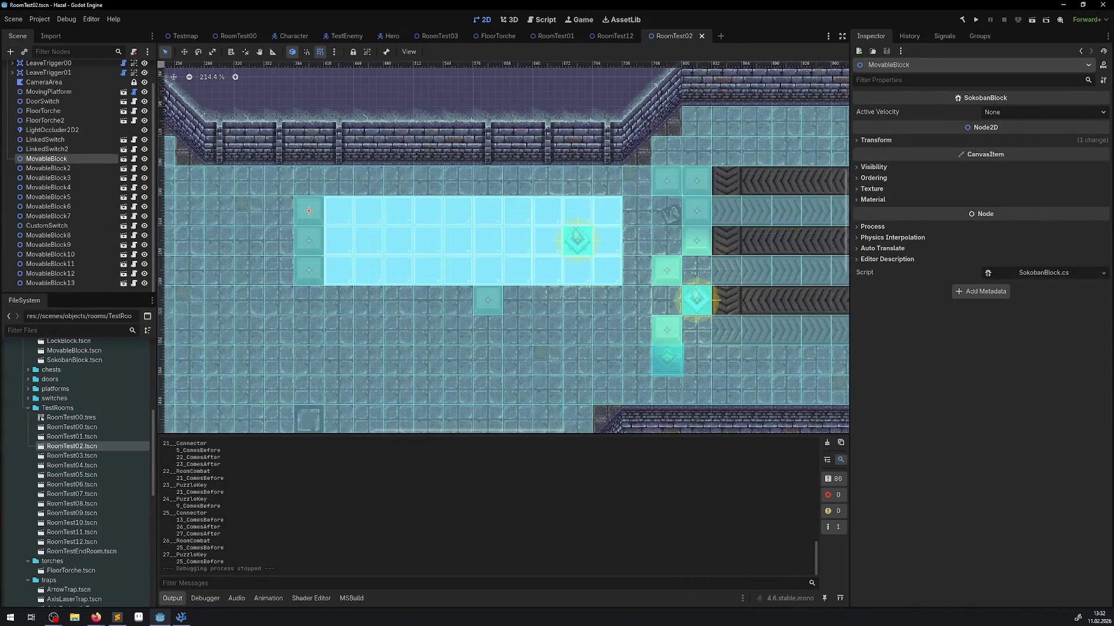
pyautogui.hotkey('alt', 'Tab')
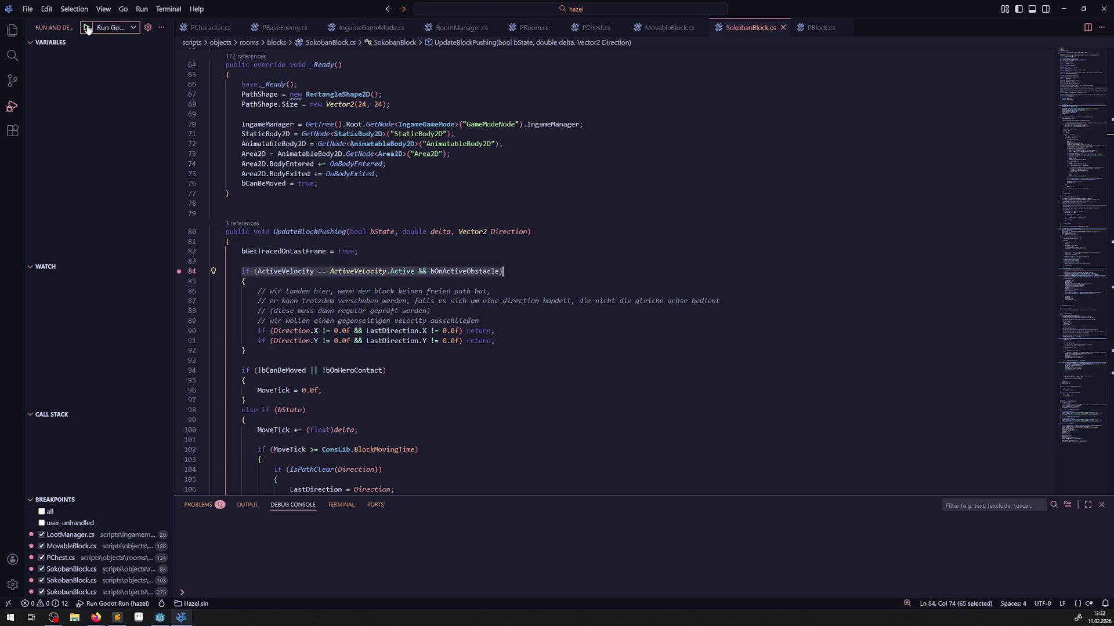
# Start 'Run Godot Run' debugging and, at the line 84 breakpoint, expand this and its Name.
pyautogui.click(86, 28)
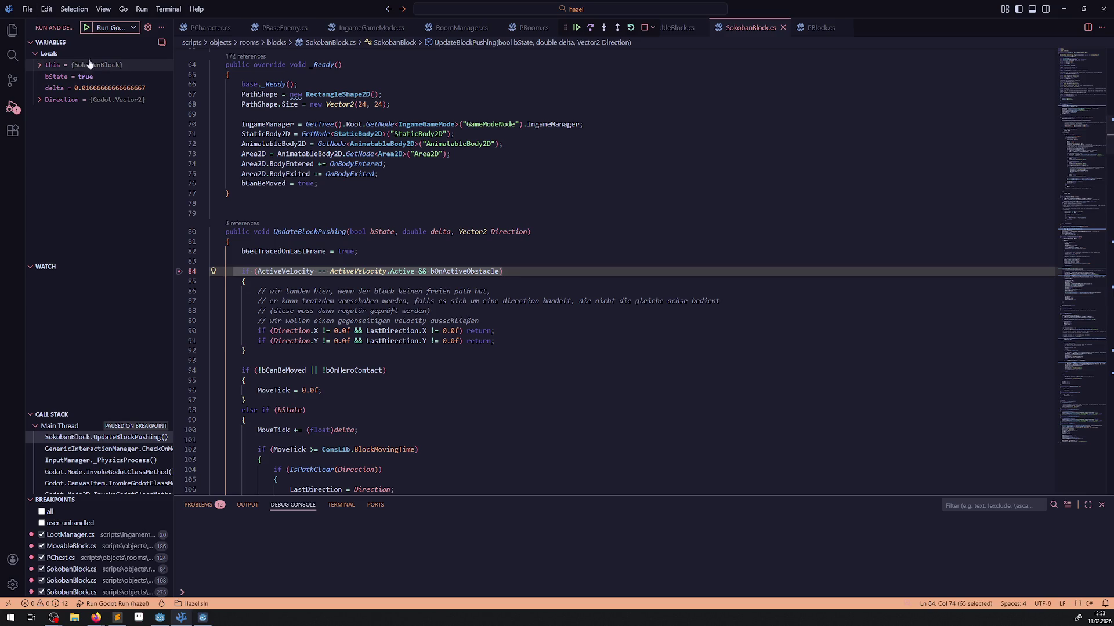
pyautogui.click(55, 65)
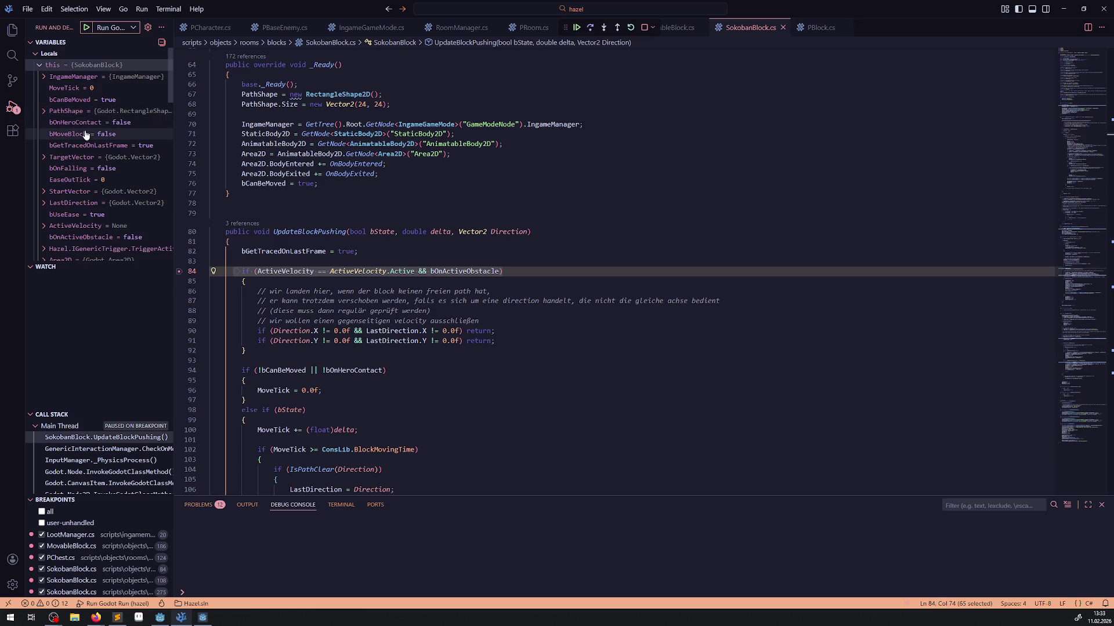
pyautogui.scroll(4, 347, 277)
pyautogui.scroll(-3, 347, 277)
pyautogui.scroll(-2, 347, 278)
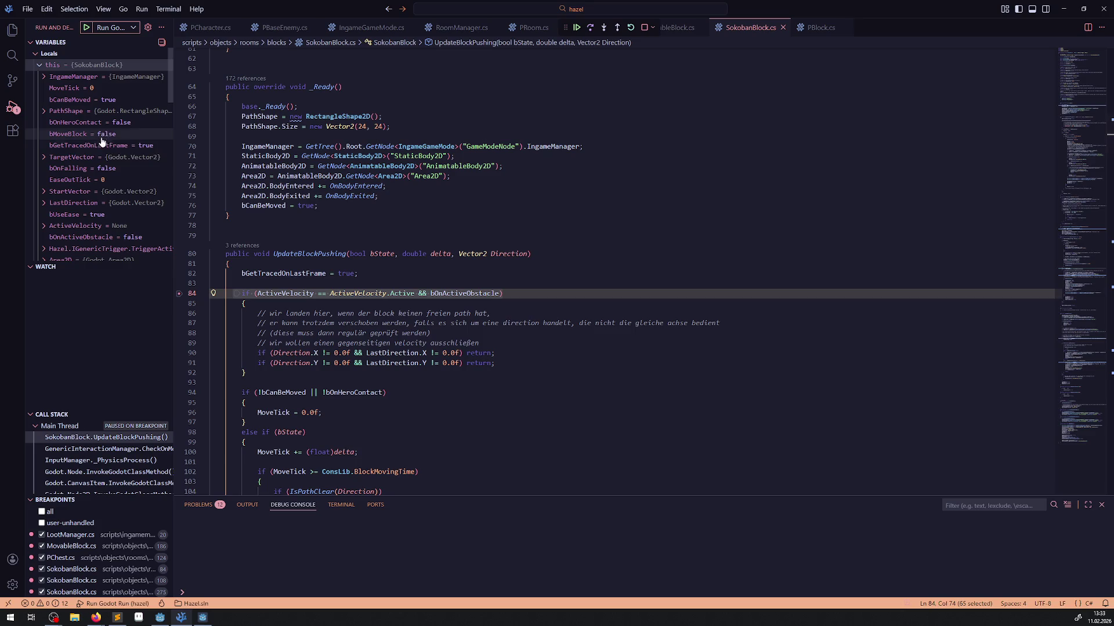
pyautogui.scroll(-5, 93, 169)
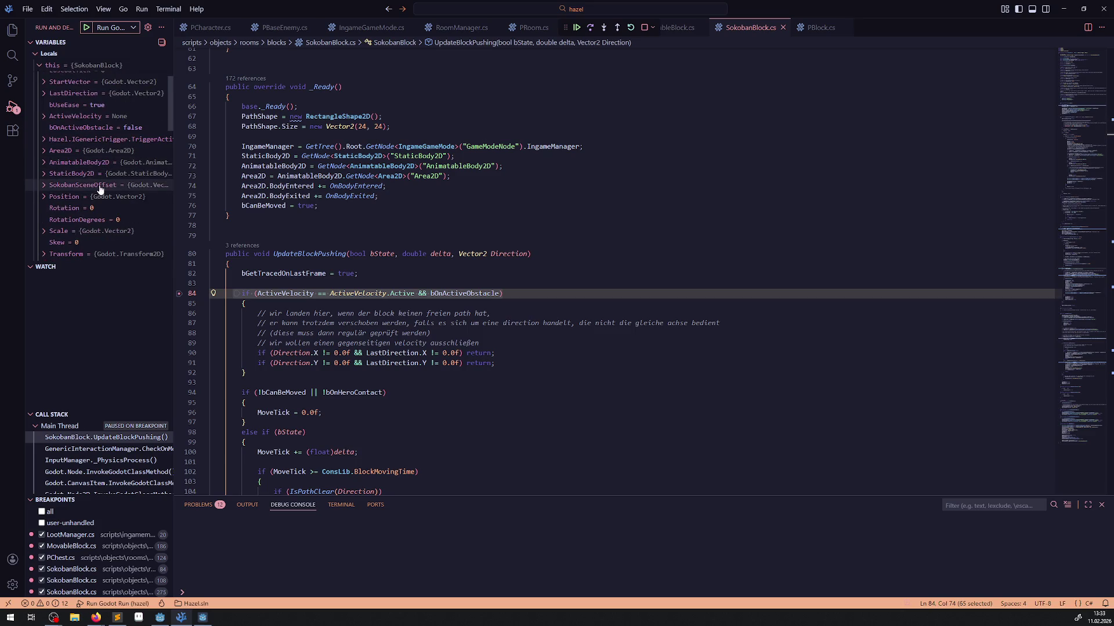
pyautogui.scroll(-3, 98, 195)
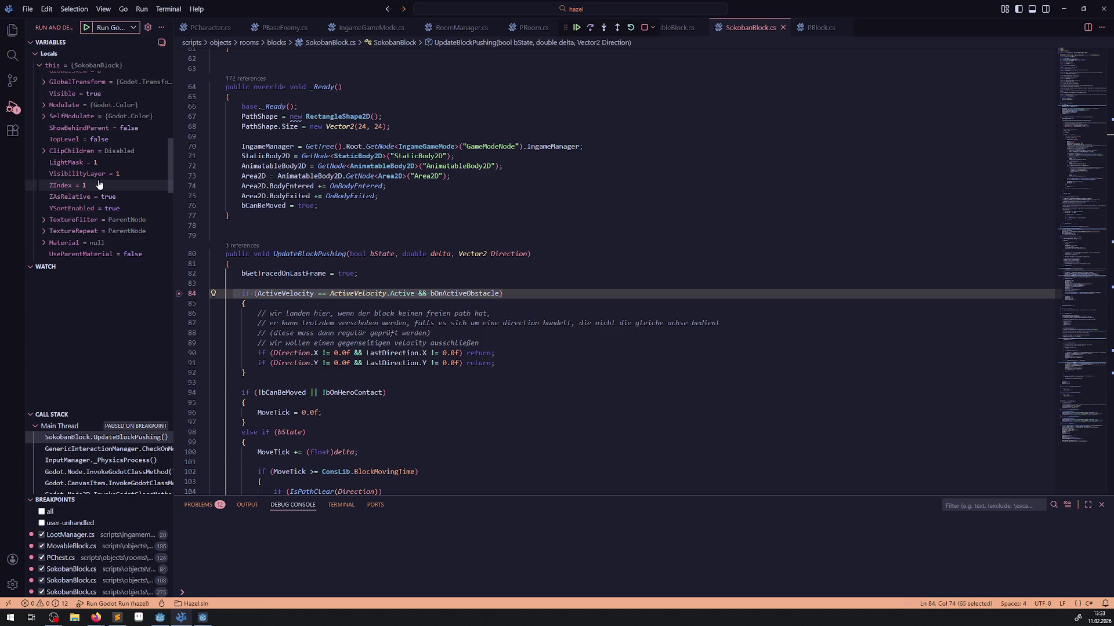
pyautogui.scroll(-2, 97, 193)
pyautogui.click(51, 201)
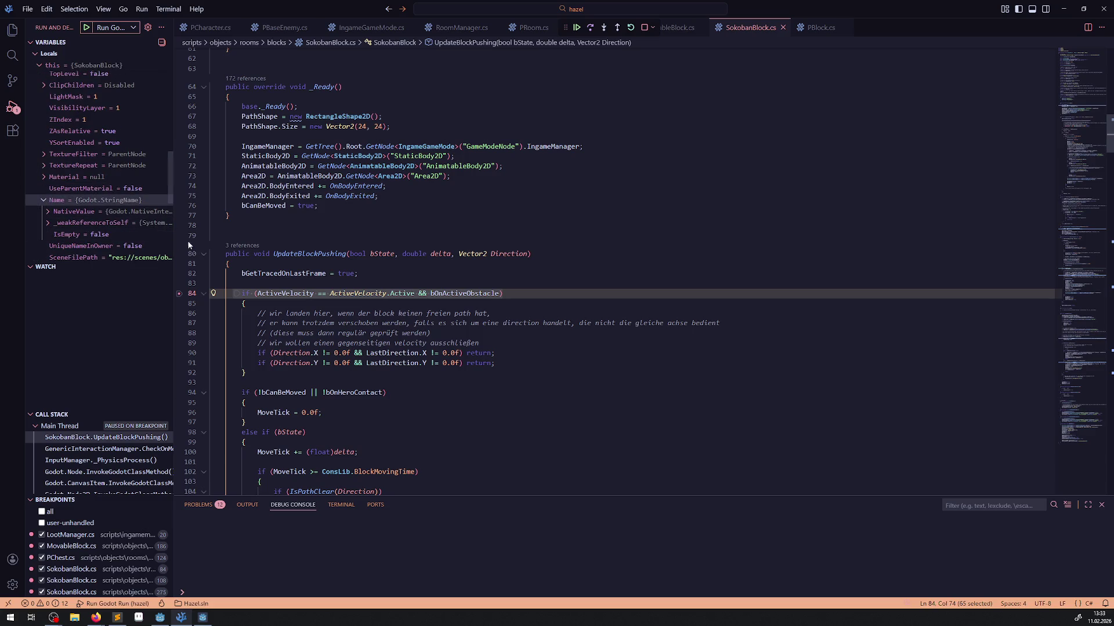
pyautogui.moveTo(174, 227); pyautogui.dragTo(321, 227)
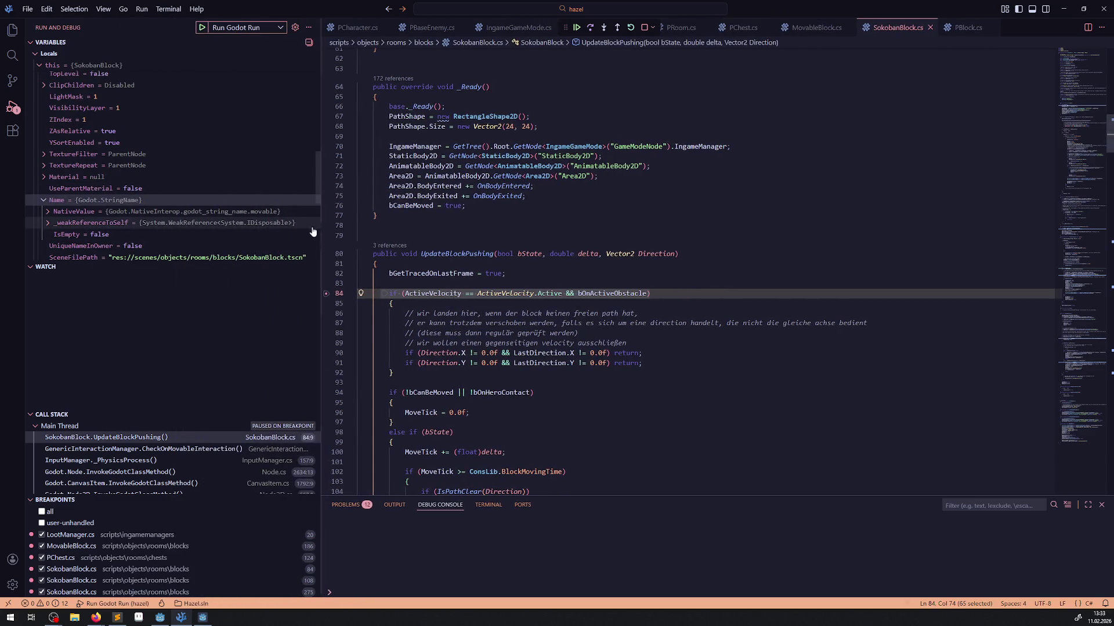
pyautogui.scroll(-3, 170, 190)
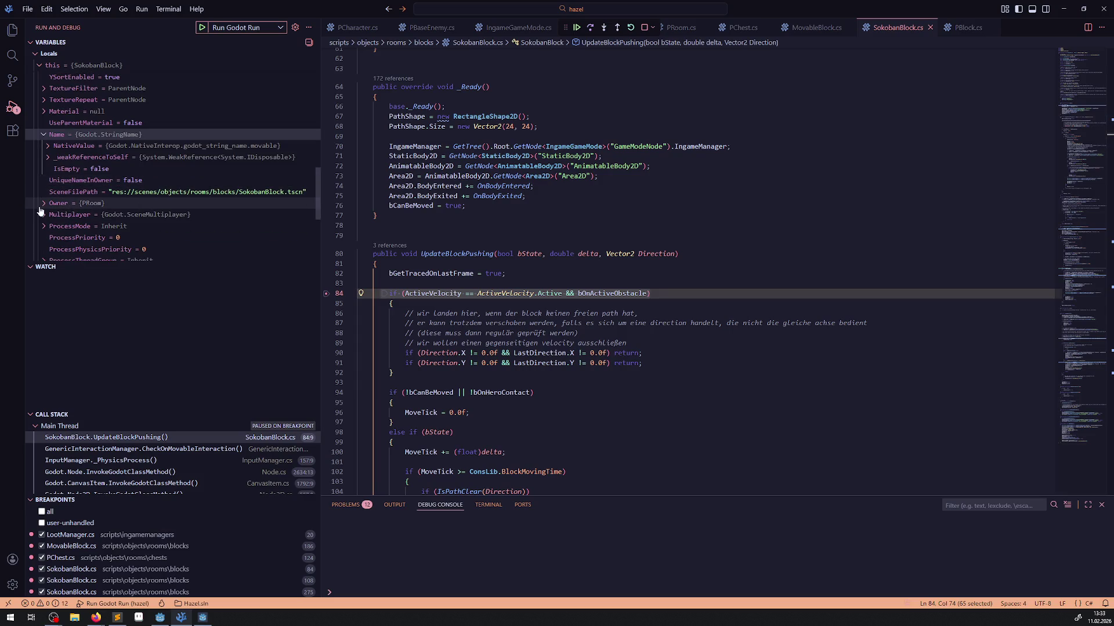
pyautogui.scroll(-3, 50, 207)
pyautogui.scroll(2, 58, 207)
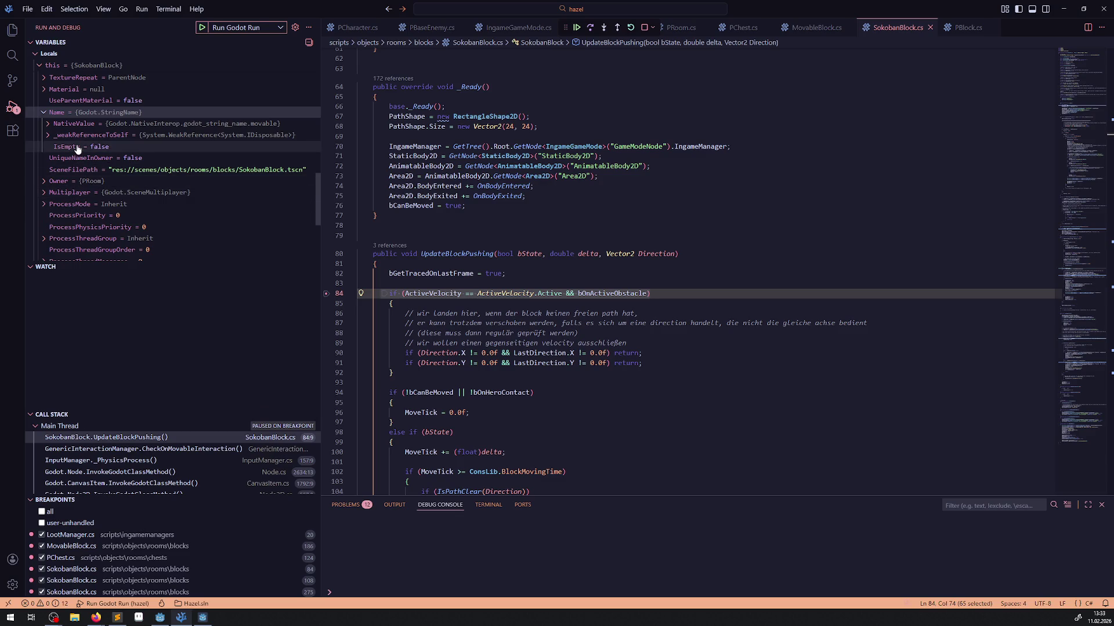
# Expand the block's Multiplayer and Owner members, revealing the owner room RoomTest02.tscn.
pyautogui.moveTo(83, 182)
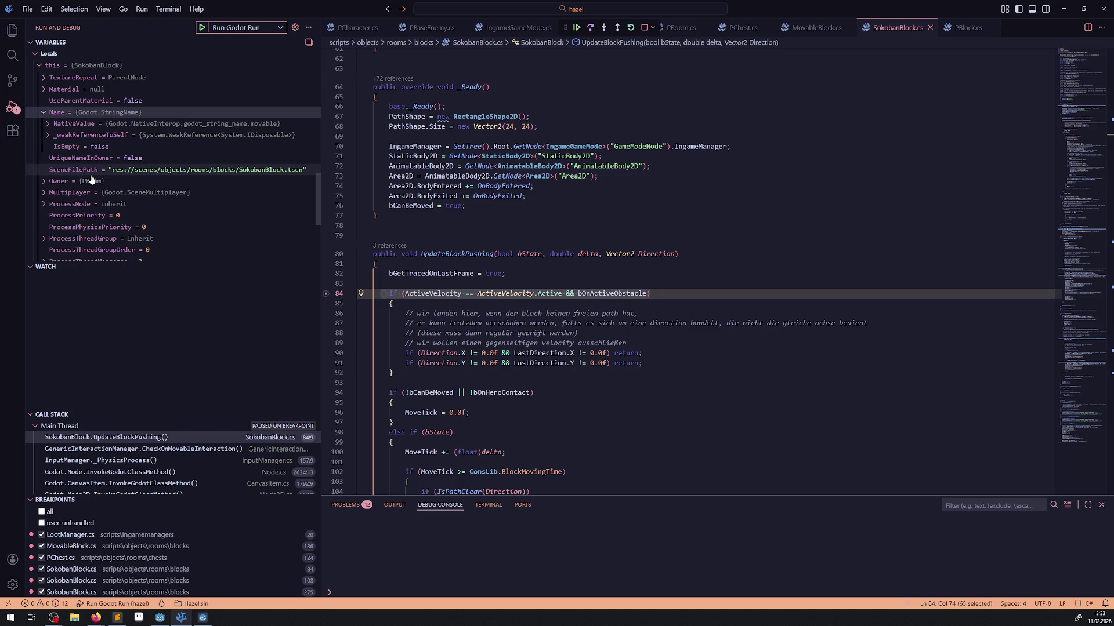
pyautogui.scroll(-5, 154, 223)
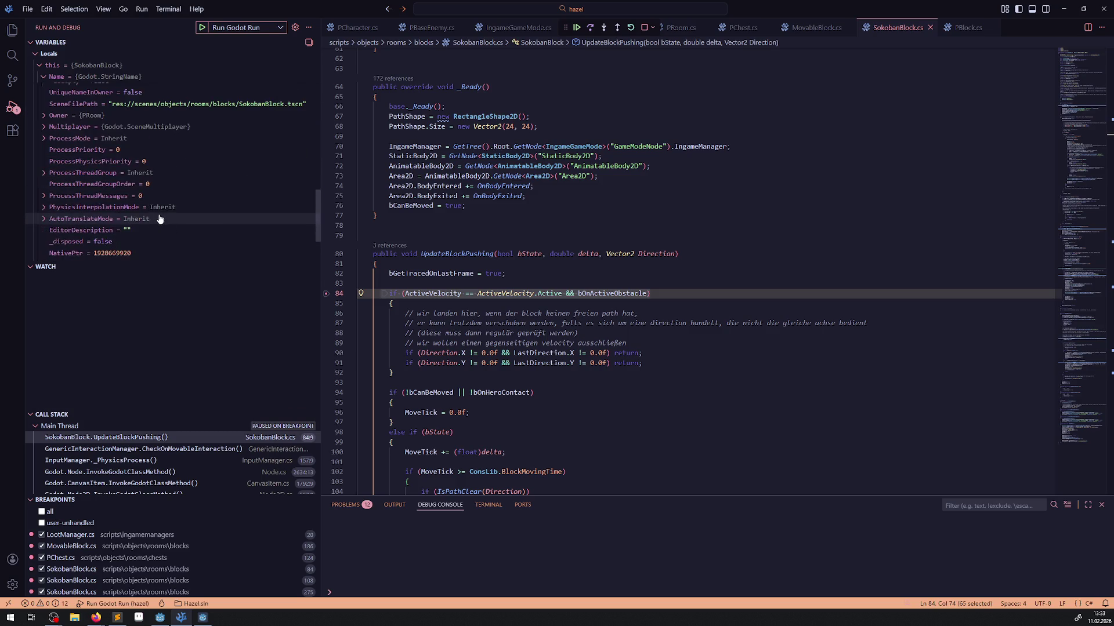
pyautogui.moveTo(159, 197)
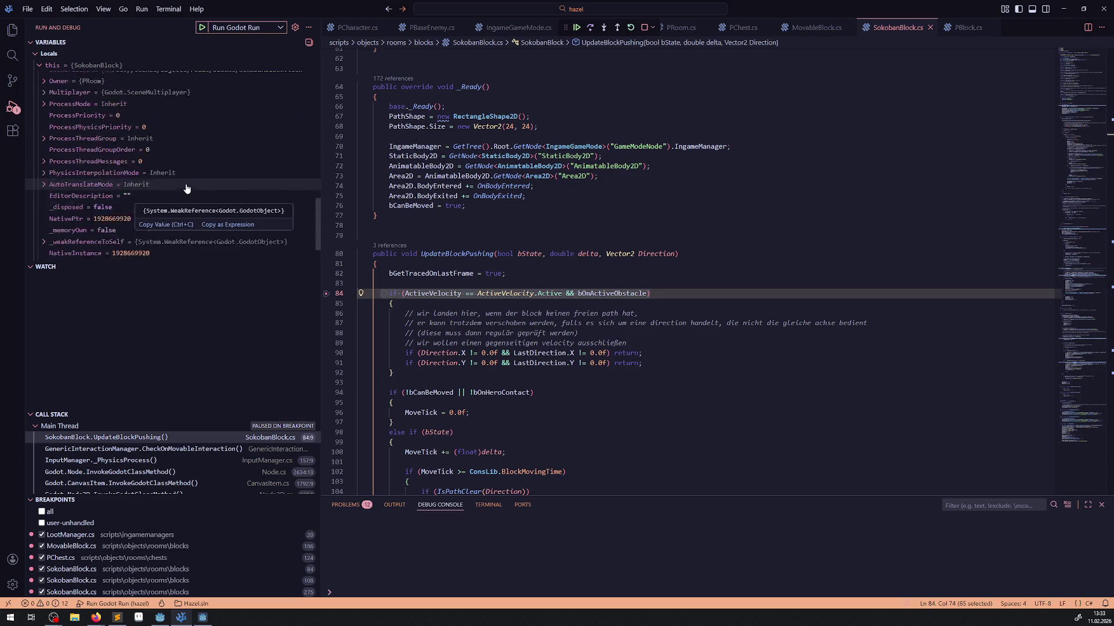
pyautogui.scroll(4, 139, 191)
pyautogui.scroll(-3, 65, 215)
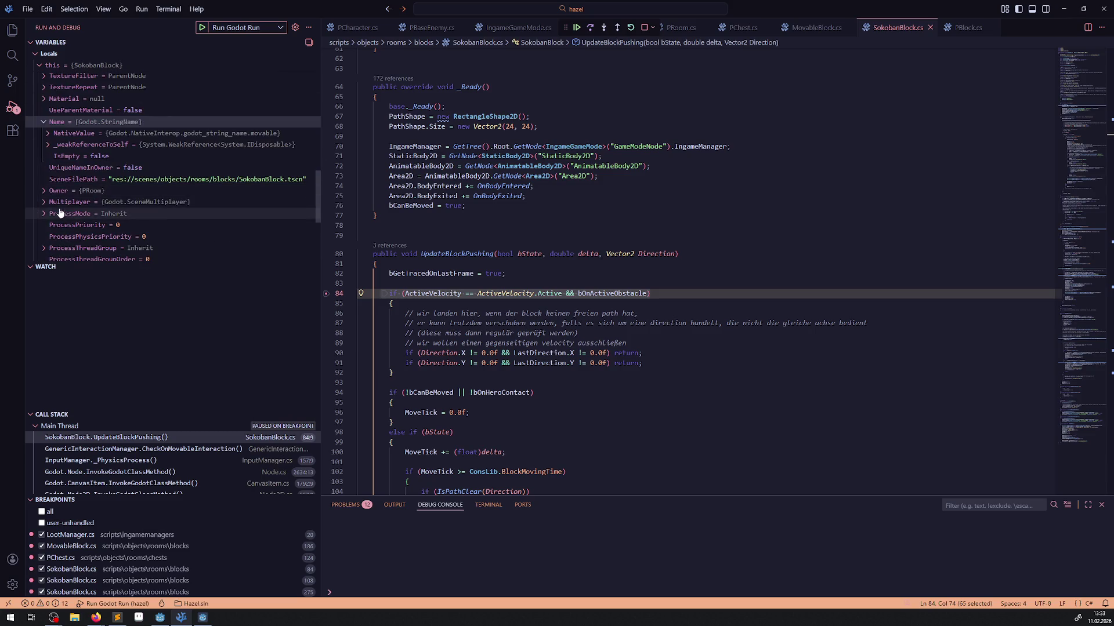
pyautogui.click(58, 202)
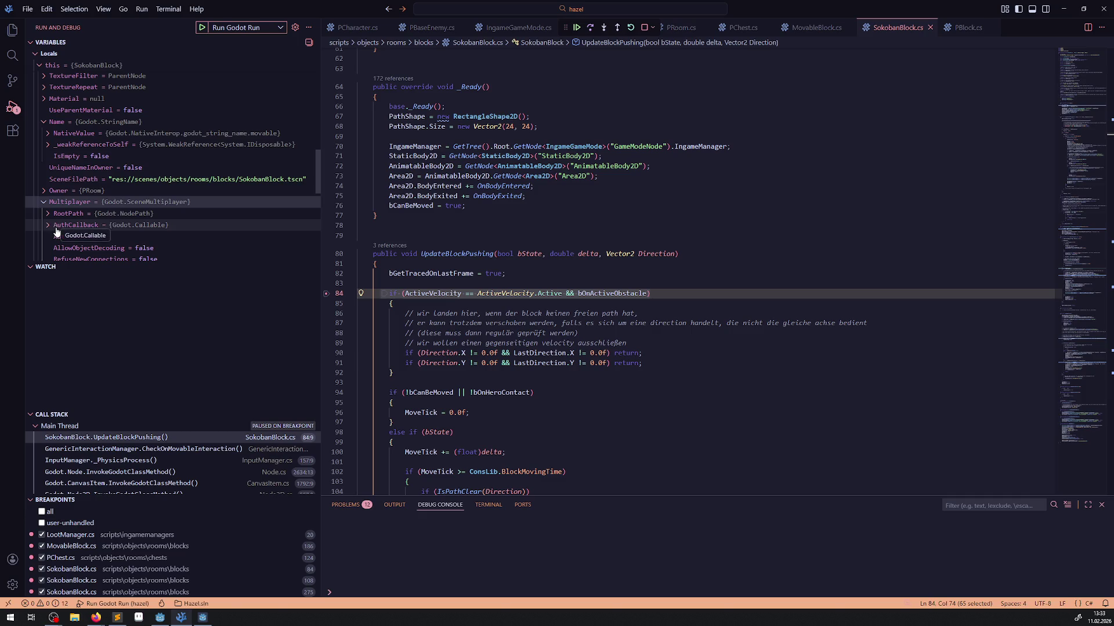
pyautogui.scroll(-5, 116, 237)
pyautogui.scroll(-3, 160, 232)
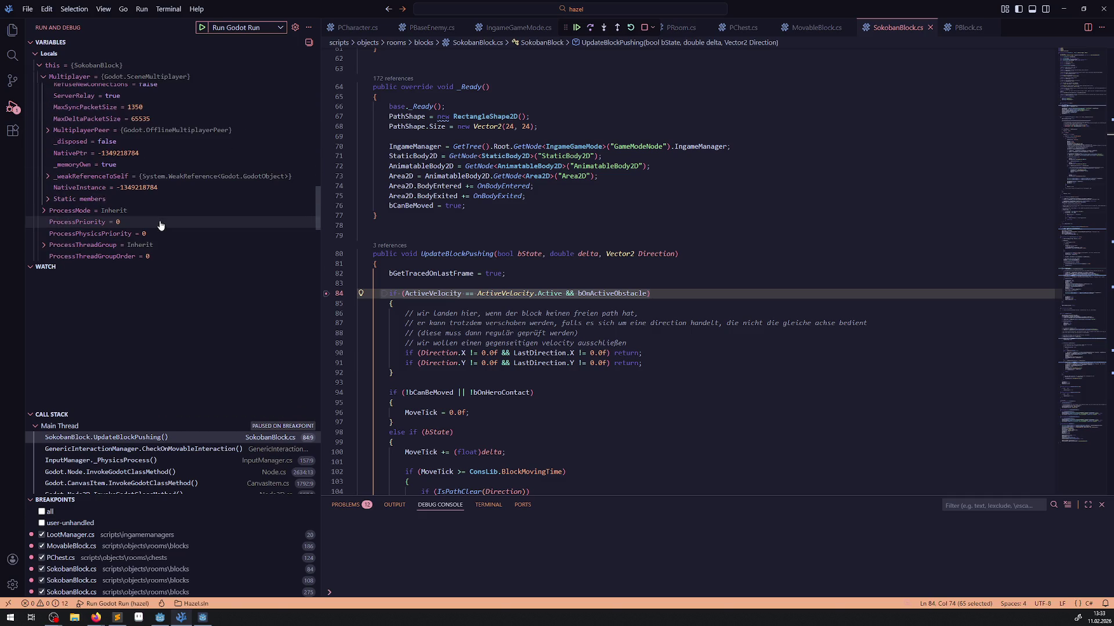
pyautogui.scroll(4, 140, 221)
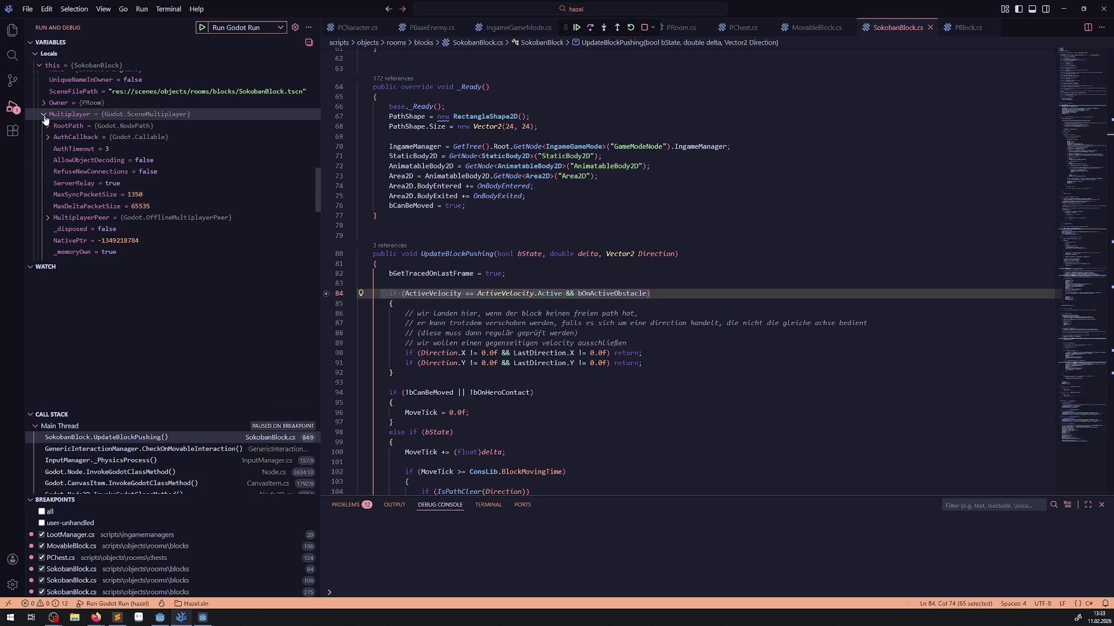
pyautogui.click(46, 102)
pyautogui.scroll(-1, 141, 210)
pyautogui.scroll(-8, 140, 210)
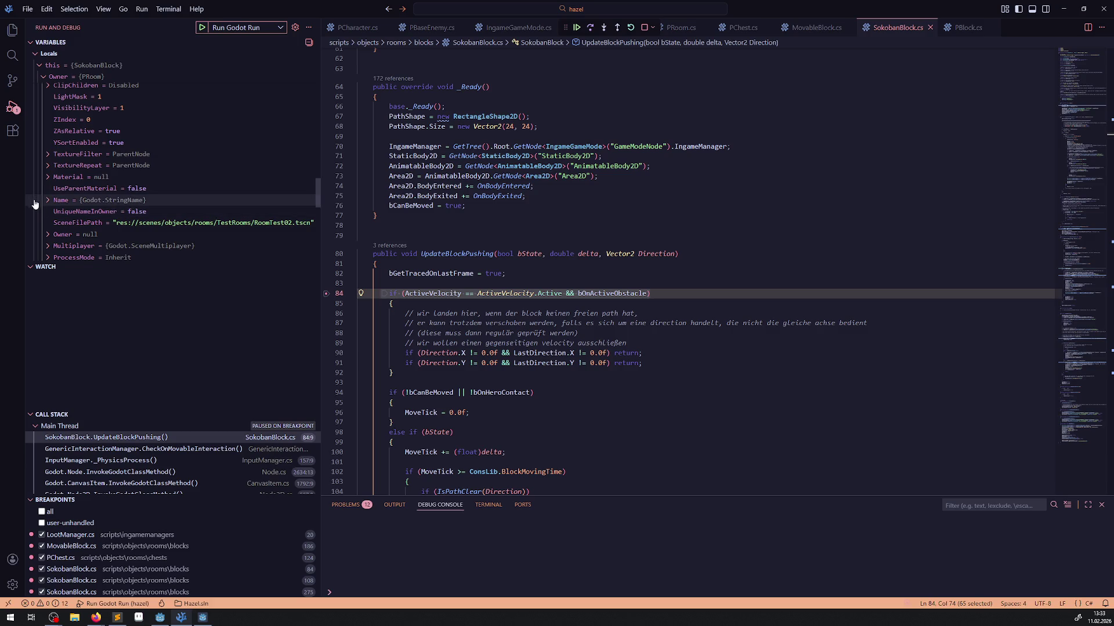
pyautogui.click(46, 200)
pyautogui.scroll(-4, 75, 221)
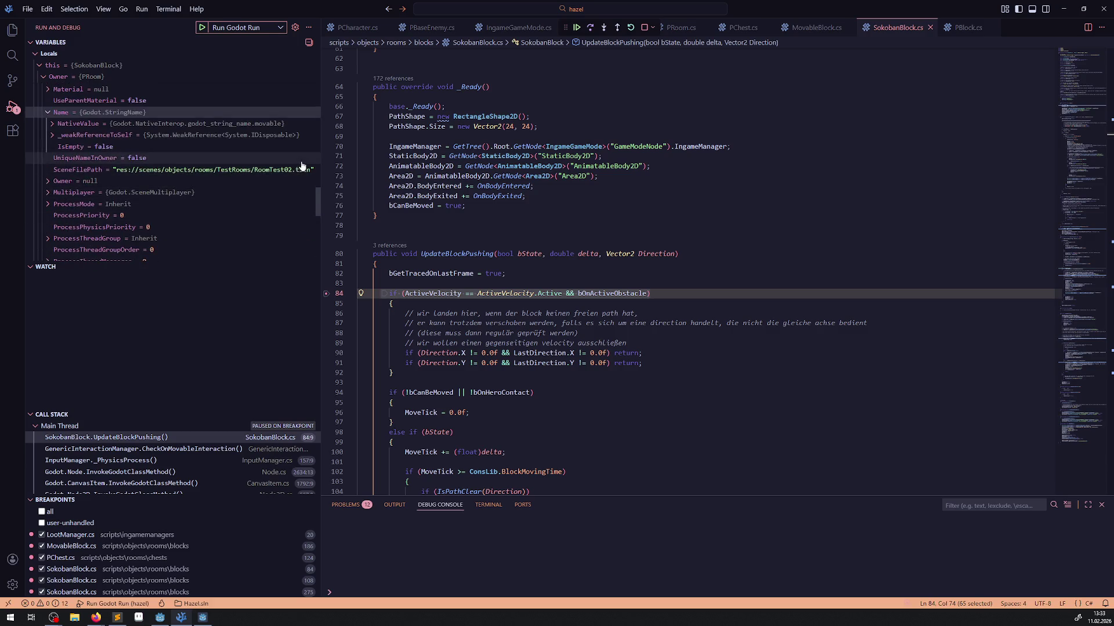
pyautogui.click(575, 30)
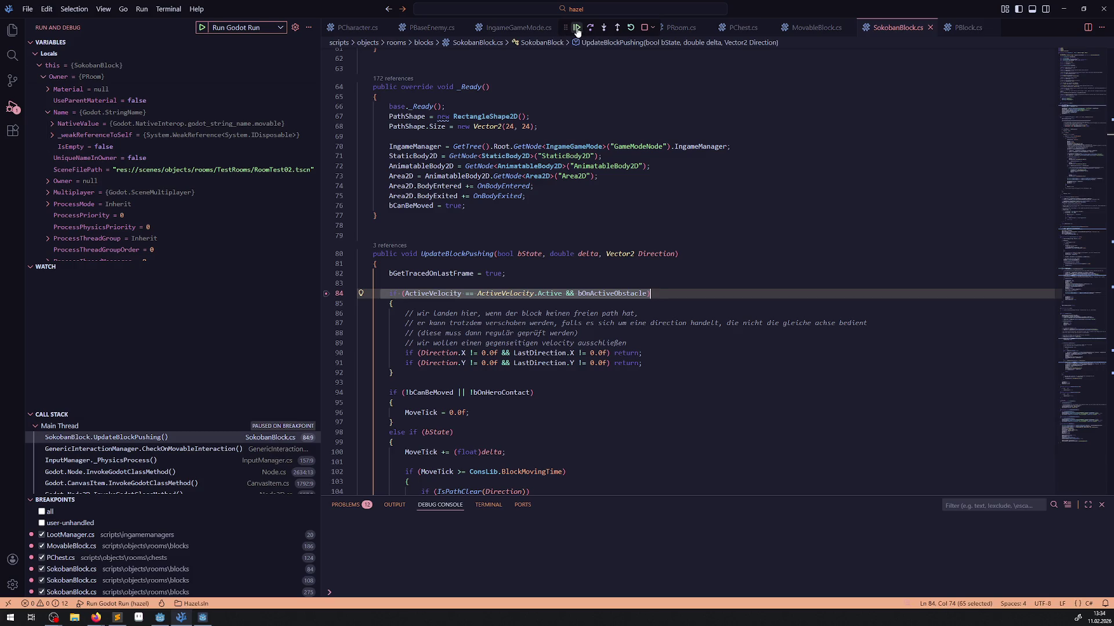
# Remove the line 84 breakpoint and resume the paused game.
pyautogui.click(327, 294)
pyautogui.scroll(-7, 336, 296)
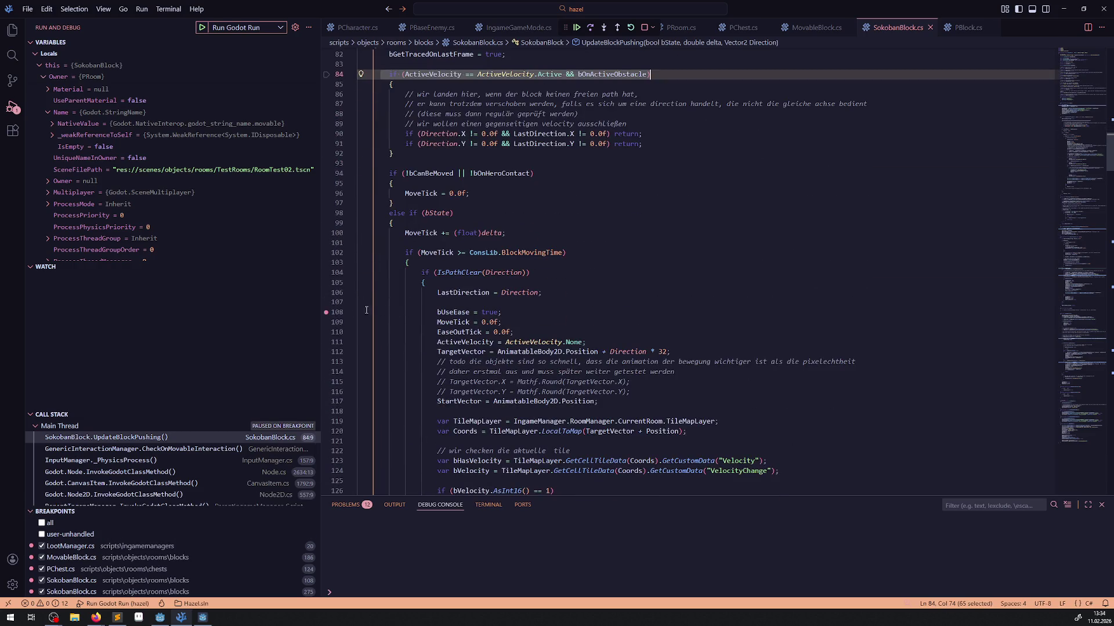
pyautogui.click(577, 27)
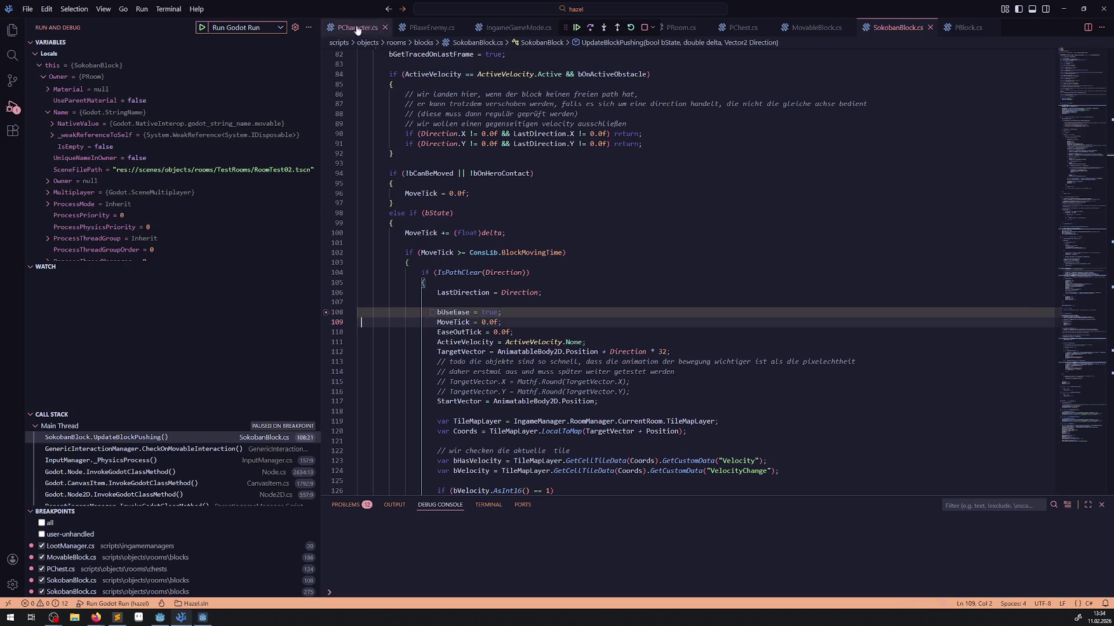
# Step past the velocity check and navigation-tile update calls, then resume the game.
pyautogui.click(590, 28)
pyautogui.click(591, 27)
pyautogui.click(590, 27)
pyautogui.click(591, 28)
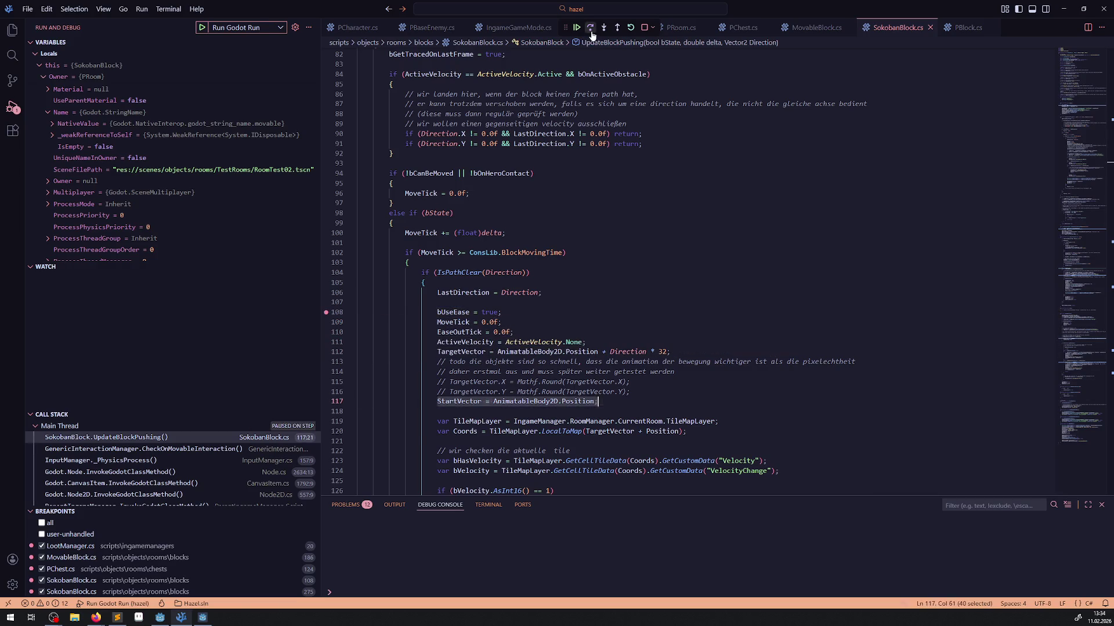
pyautogui.click(590, 27)
pyautogui.click(591, 28)
pyautogui.click(591, 28)
pyautogui.click(591, 27)
pyautogui.click(590, 30)
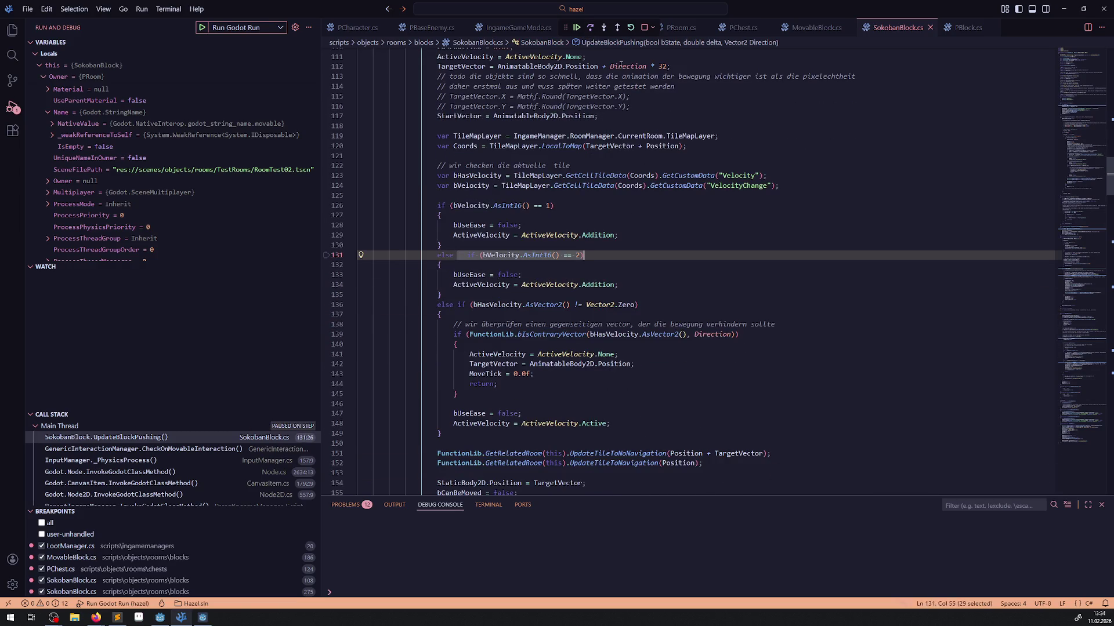
pyautogui.click(588, 33)
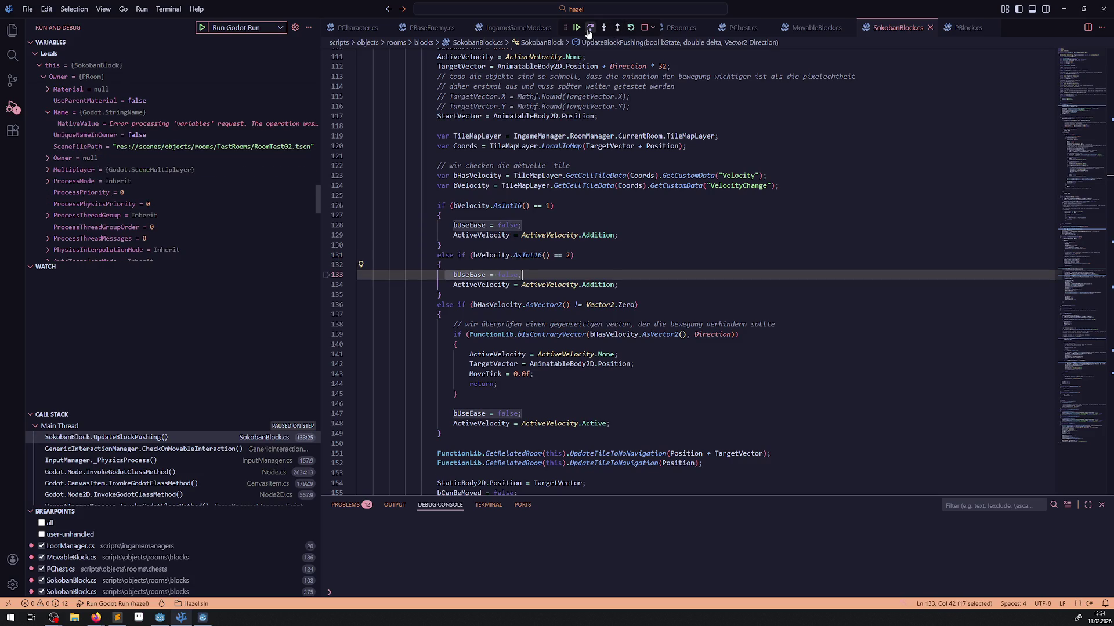
pyautogui.click(588, 33)
pyautogui.click(589, 33)
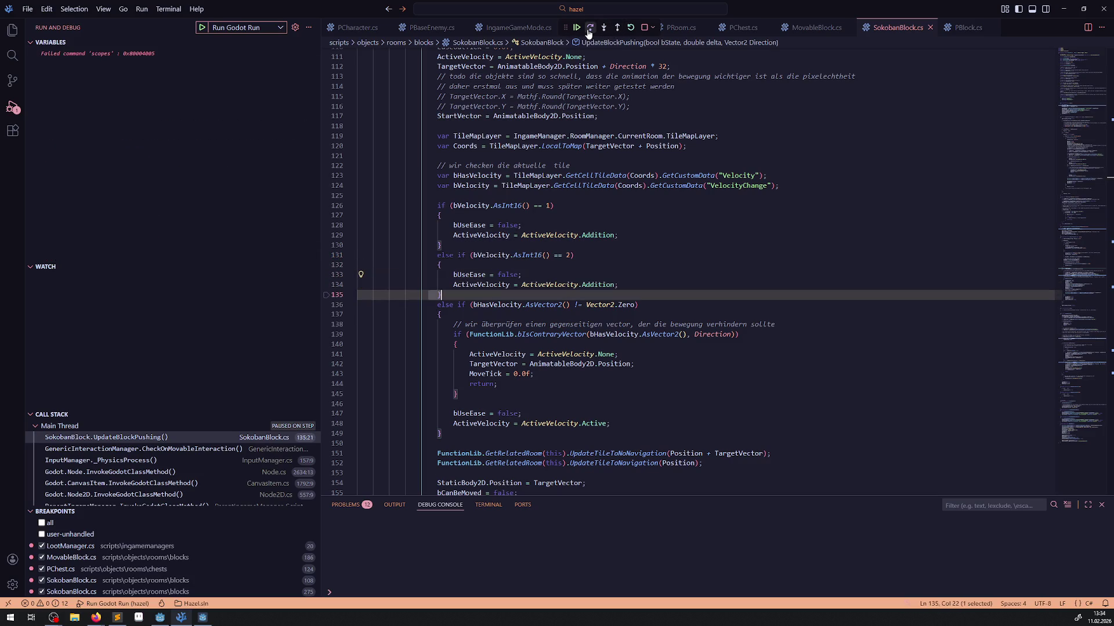
pyautogui.click(589, 33)
pyautogui.click(588, 33)
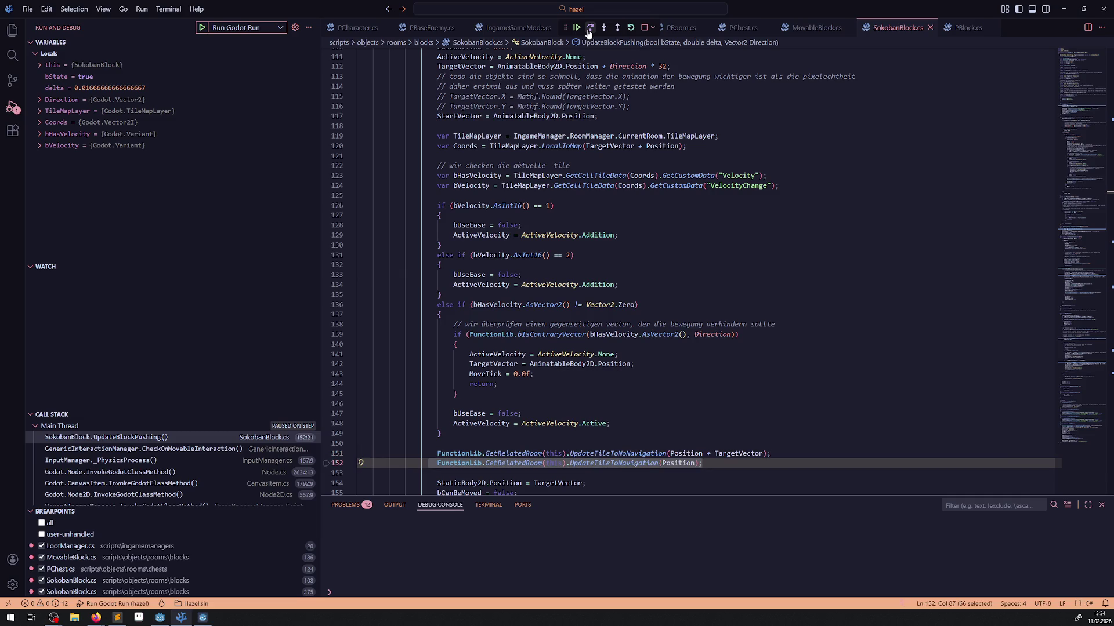
pyautogui.click(589, 34)
pyautogui.click(577, 28)
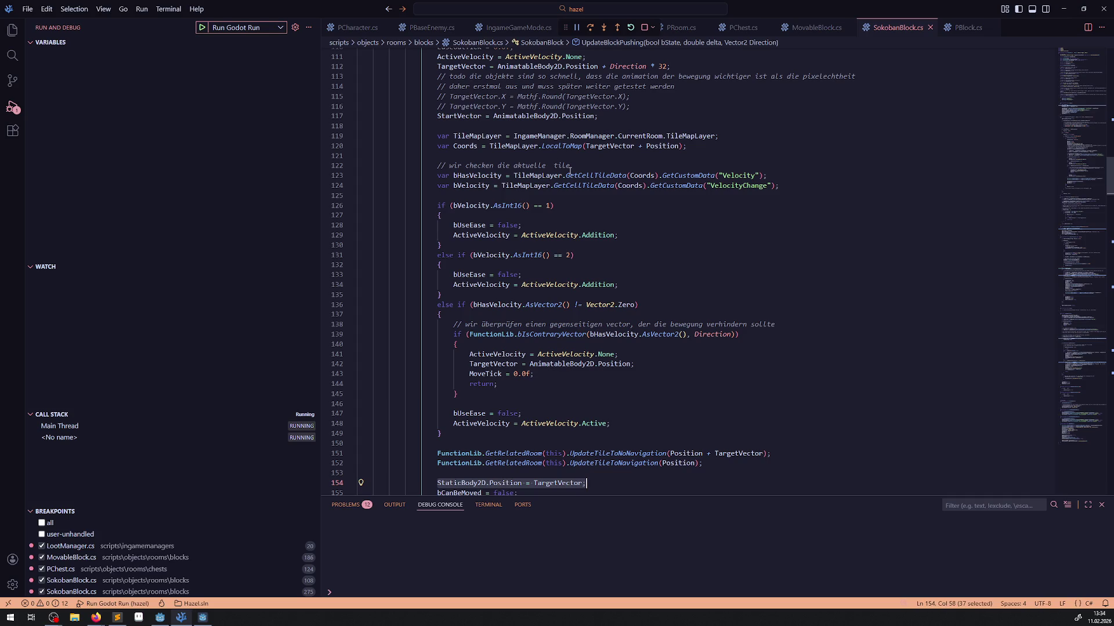
# Remove the breakpoint on line 275 of SokobanBlock.cs.
pyautogui.scroll(-5, 363, 375)
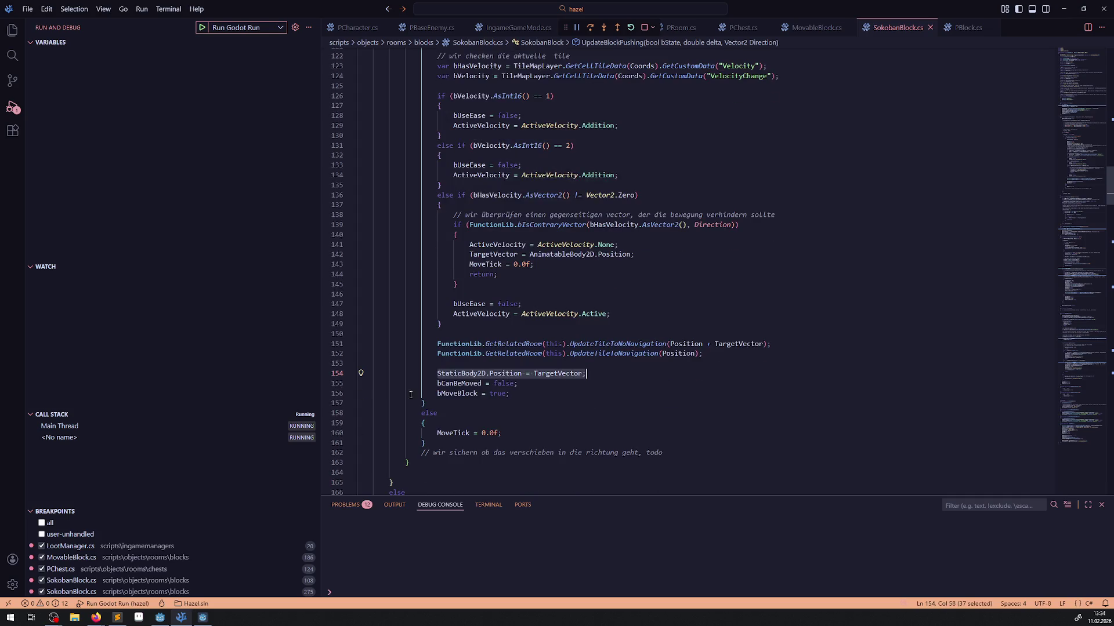
pyautogui.scroll(15, 363, 406)
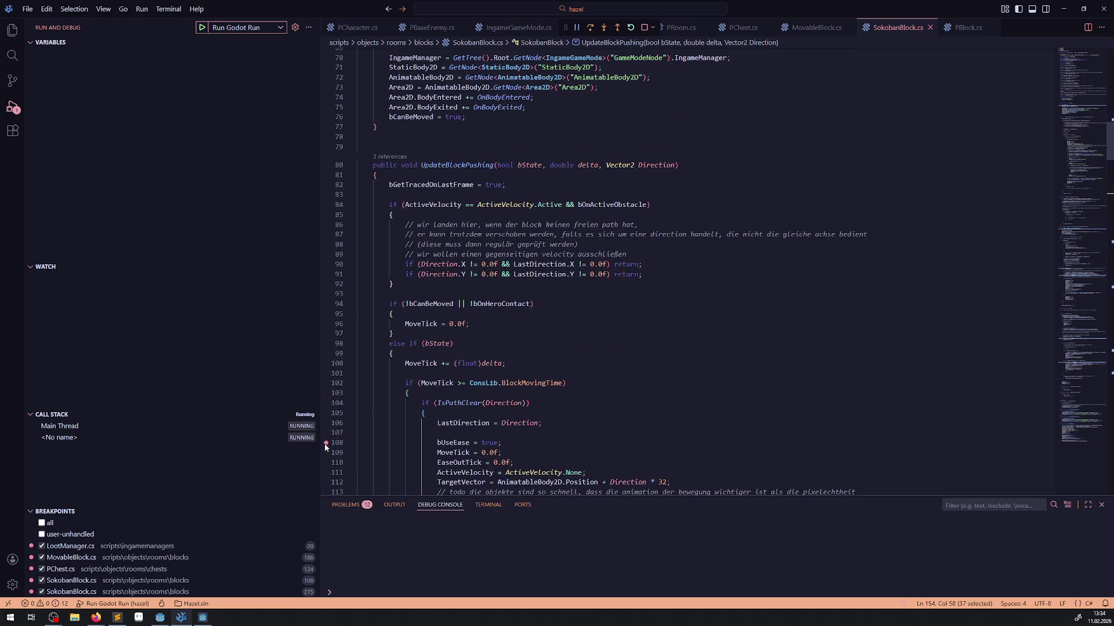
pyautogui.scroll(-20, 537, 350)
pyautogui.scroll(-19, 537, 350)
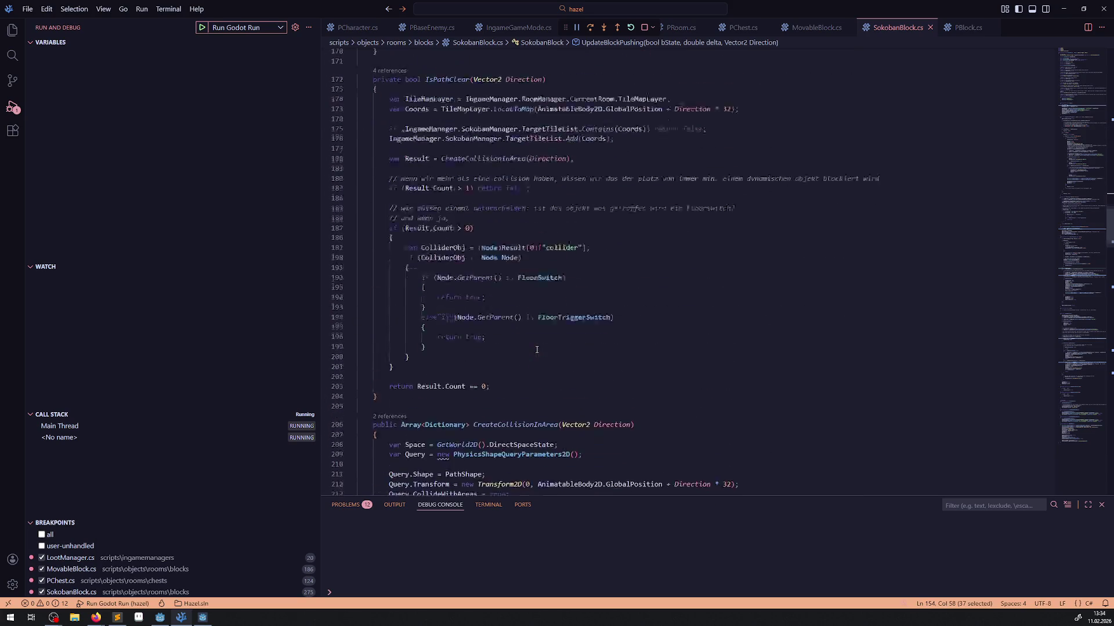
pyautogui.scroll(-8, 496, 320)
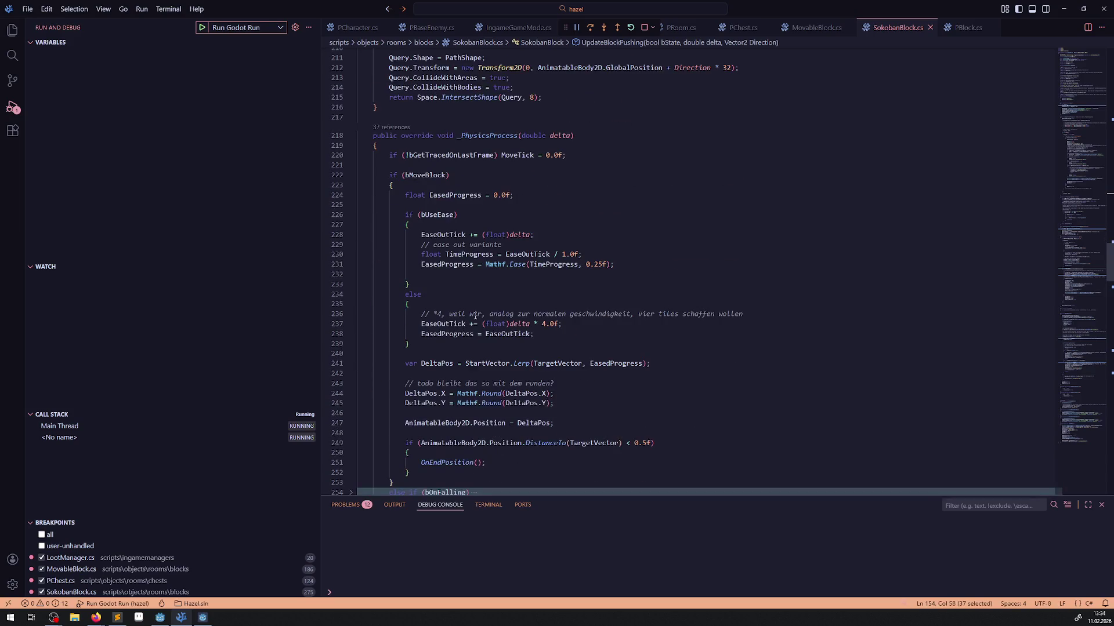
pyautogui.moveTo(481, 327)
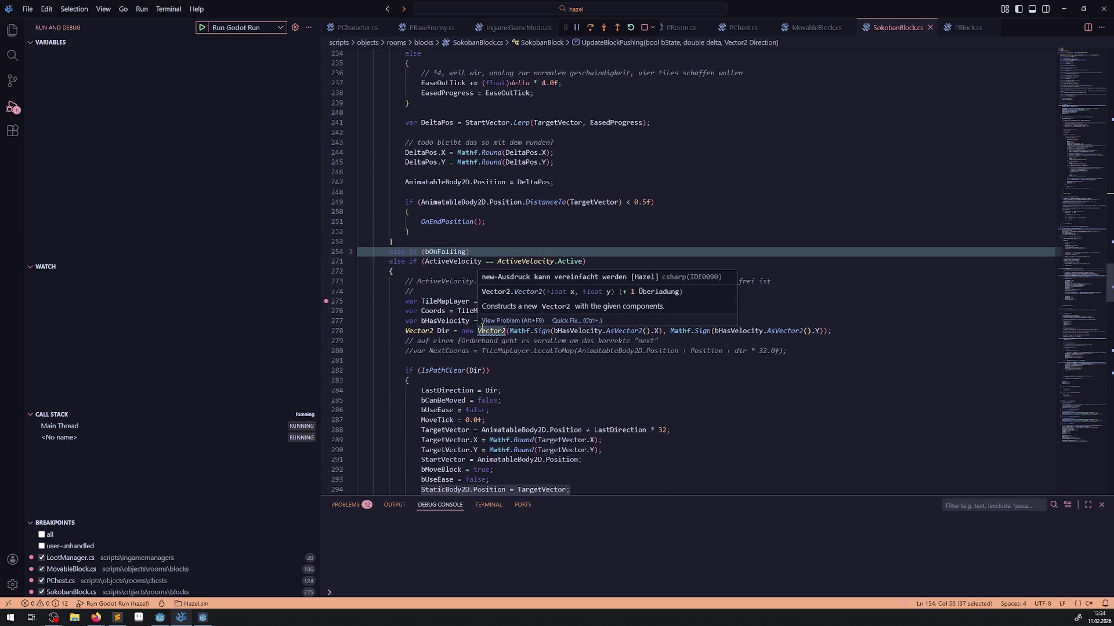
pyautogui.moveTo(432, 334)
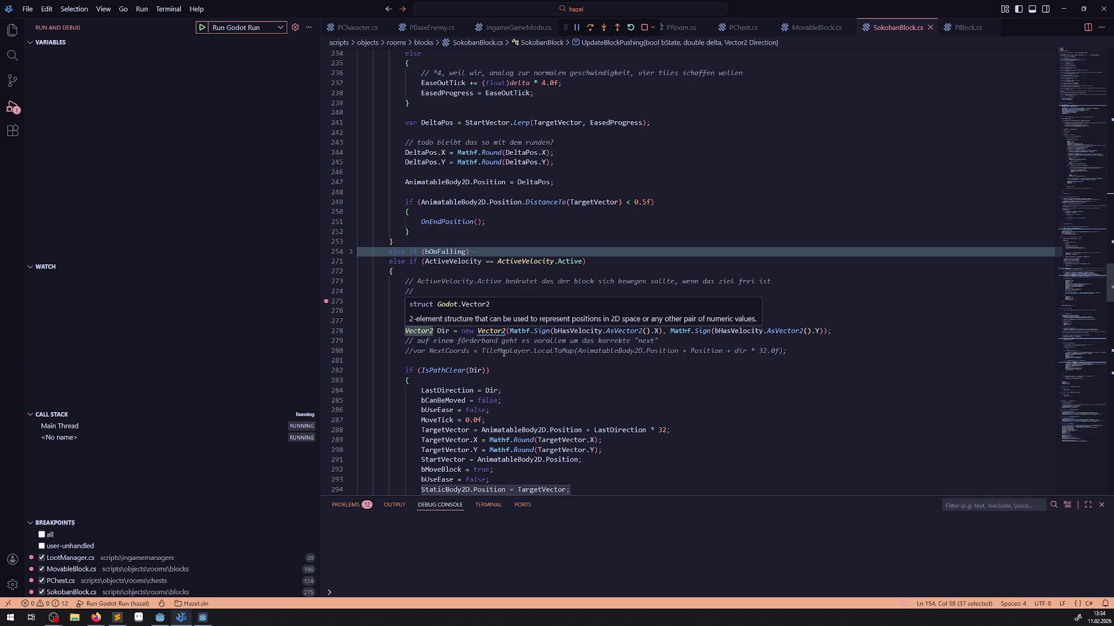
pyautogui.click(325, 302)
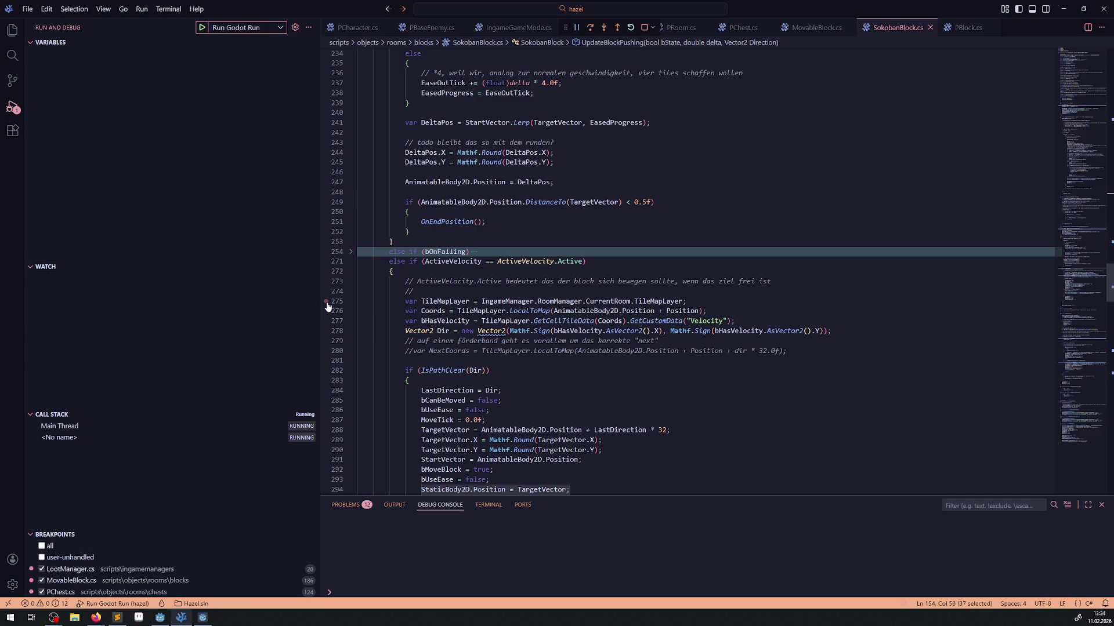
# Jump to the OnEndPosition definition and review its bHasVelocity branches.
pyautogui.doubleClick(451, 223)
pyautogui.scroll(-10, 514, 307)
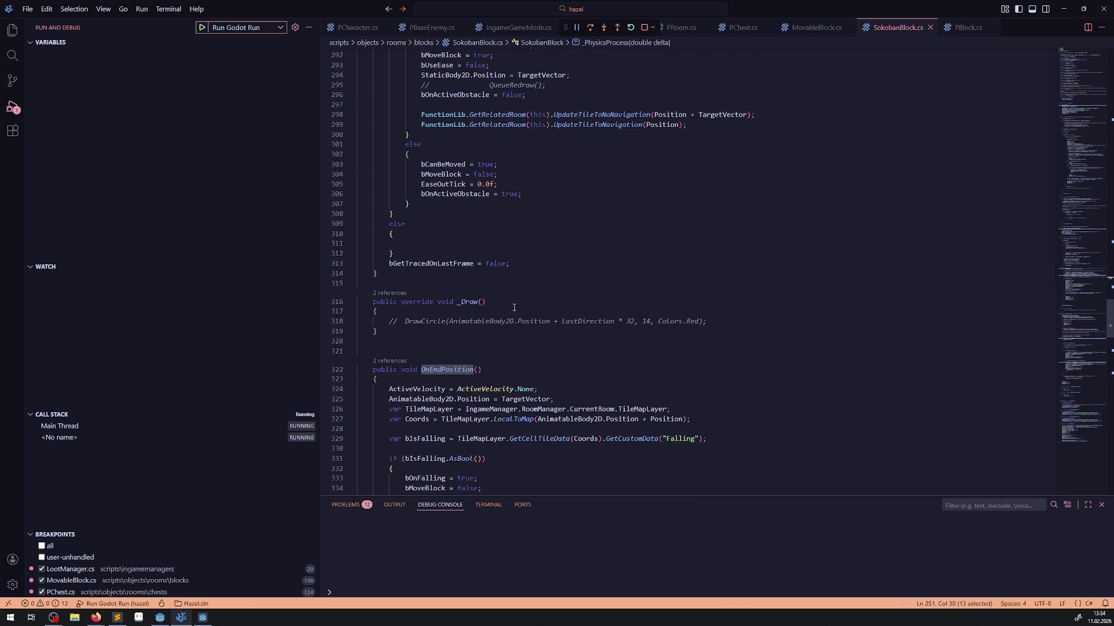
pyautogui.scroll(-7, 514, 307)
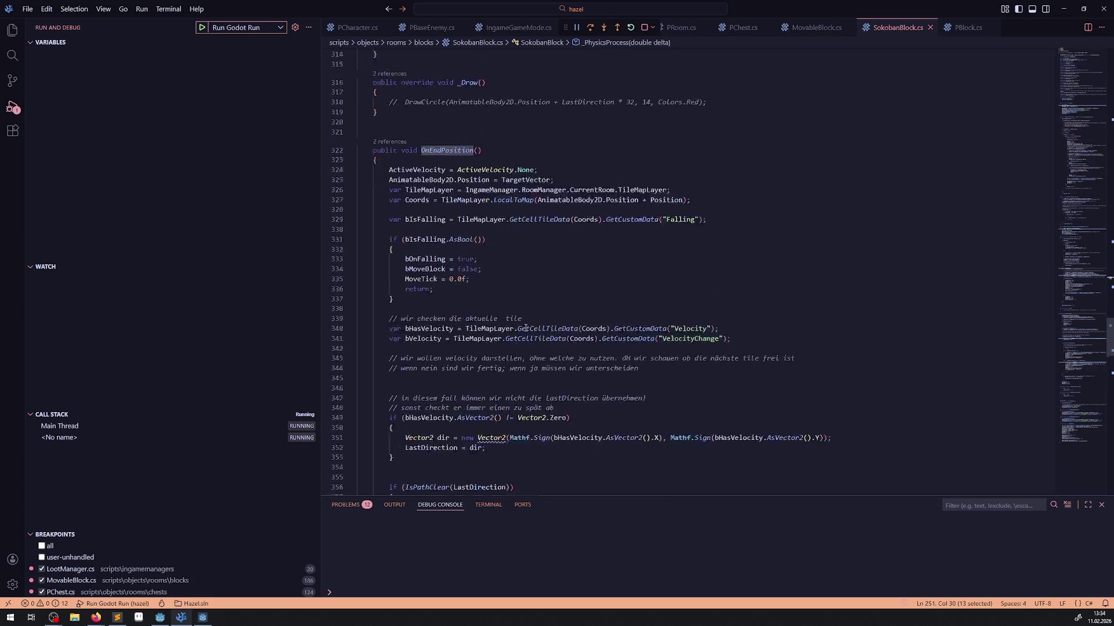
pyautogui.scroll(-8, 525, 328)
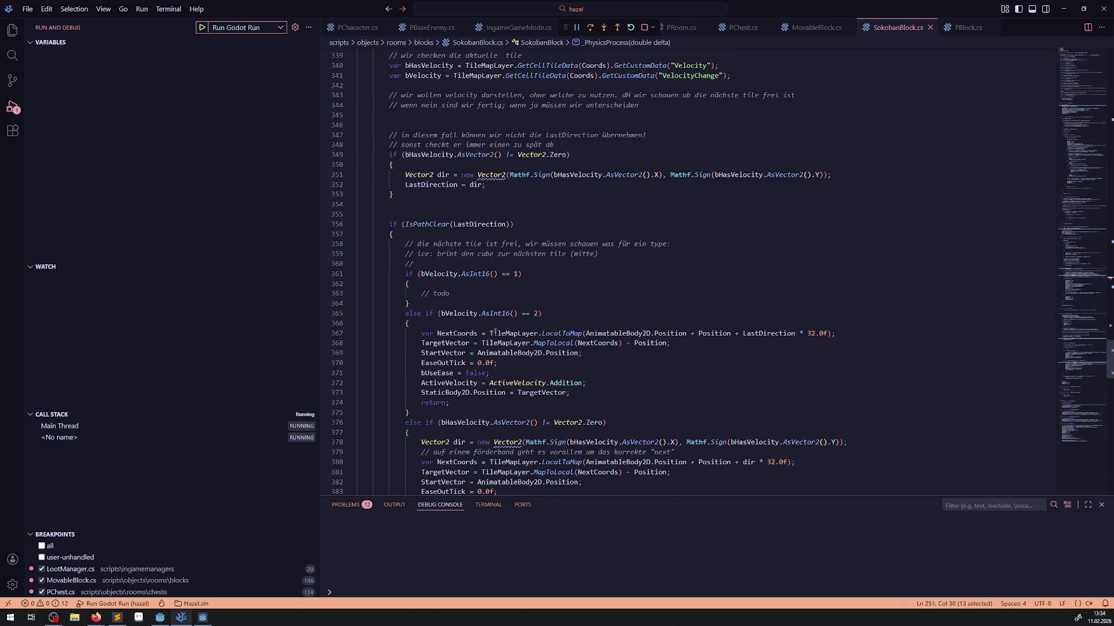
pyautogui.scroll(-4, 511, 353)
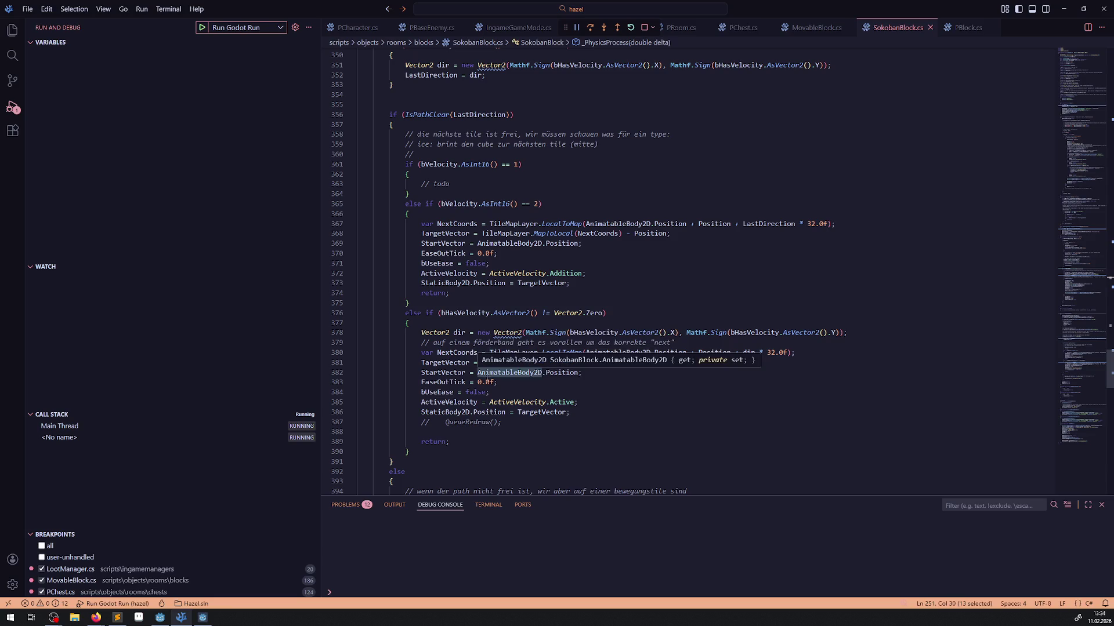
pyautogui.scroll(-3, 464, 406)
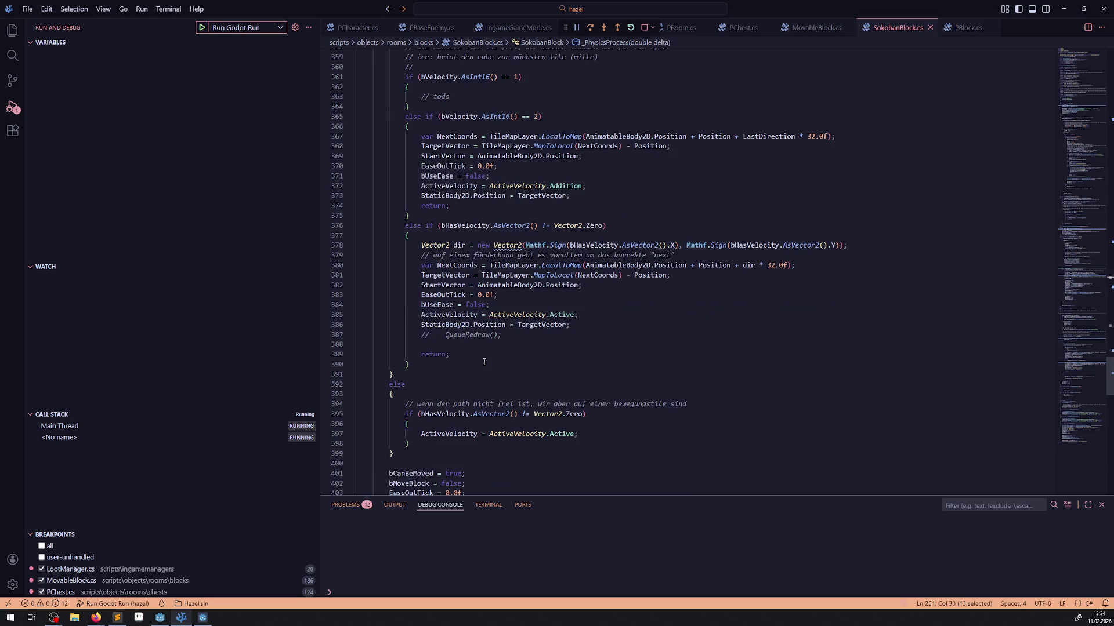
pyautogui.scroll(7, 475, 377)
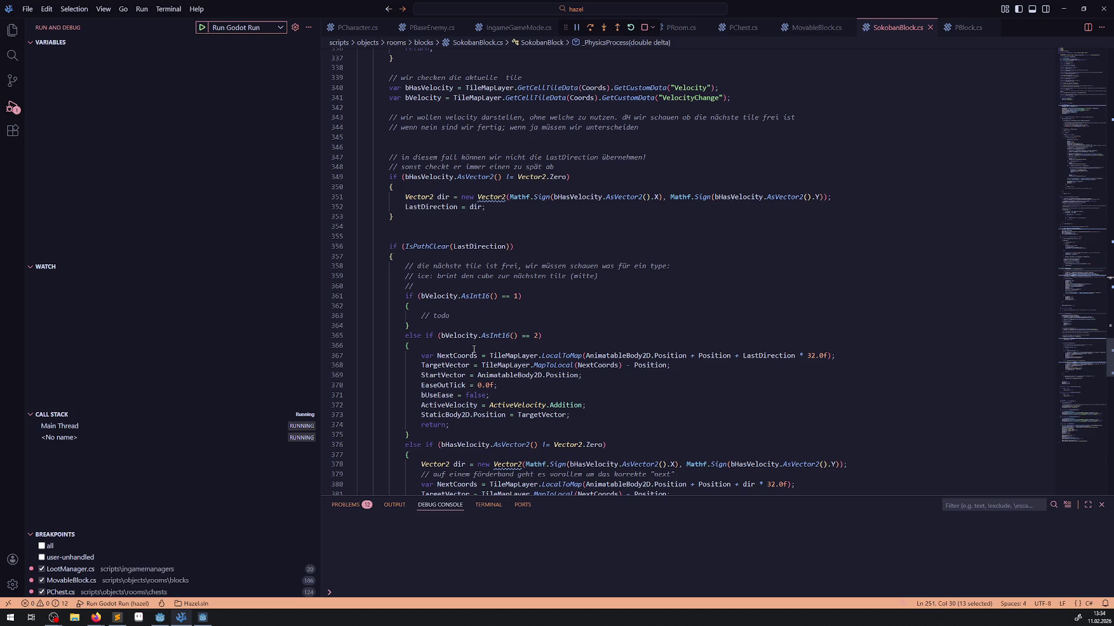
pyautogui.scroll(4, 504, 316)
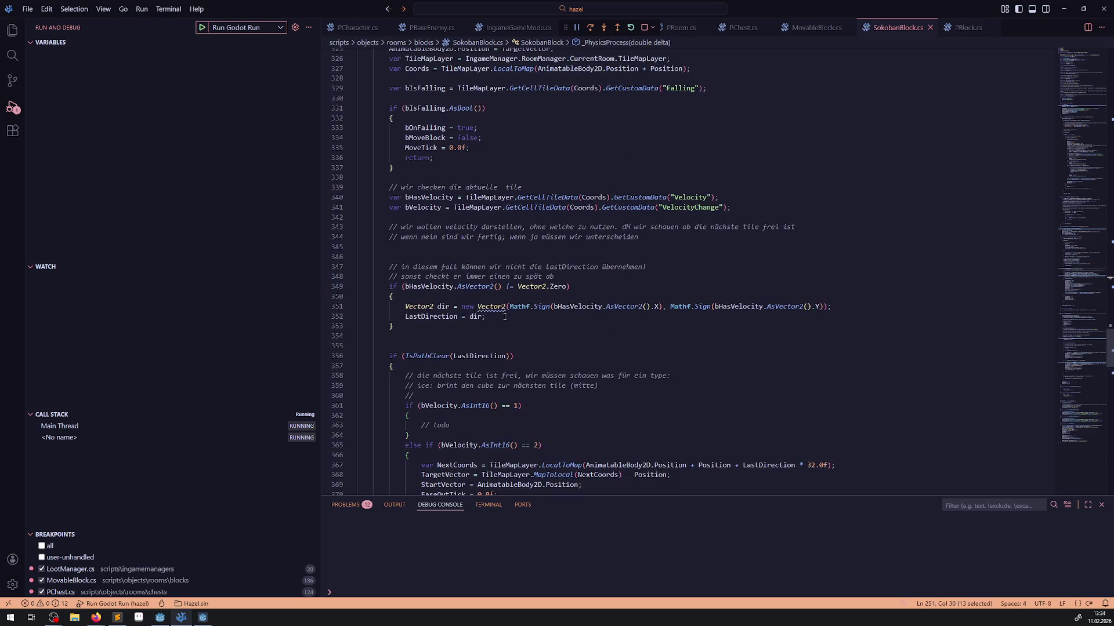
pyautogui.doubleClick(430, 286)
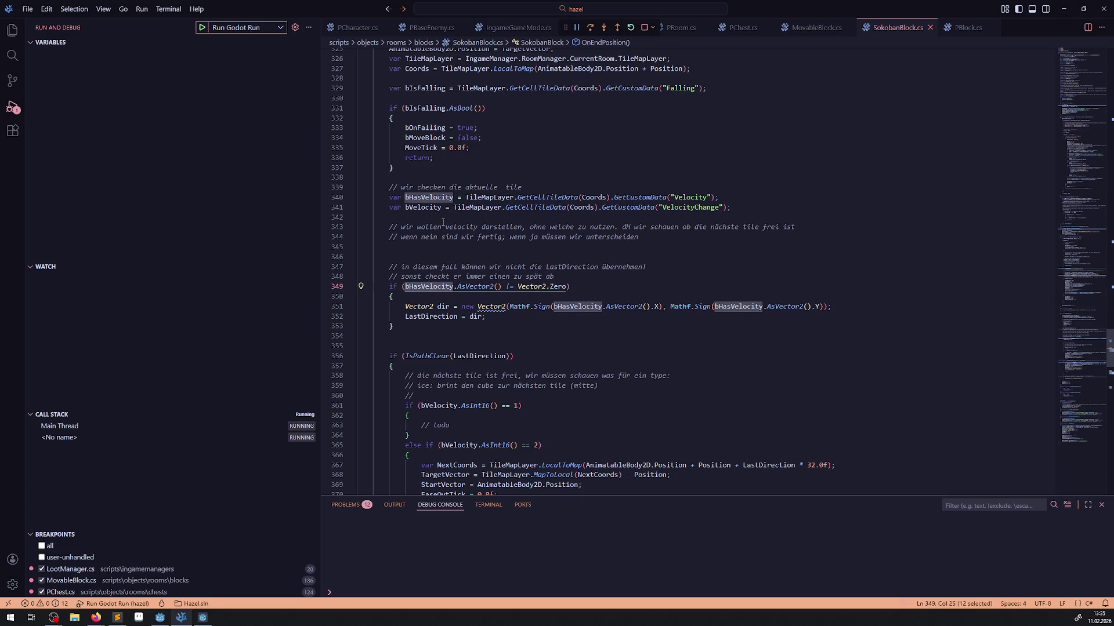
pyautogui.scroll(-2, 496, 368)
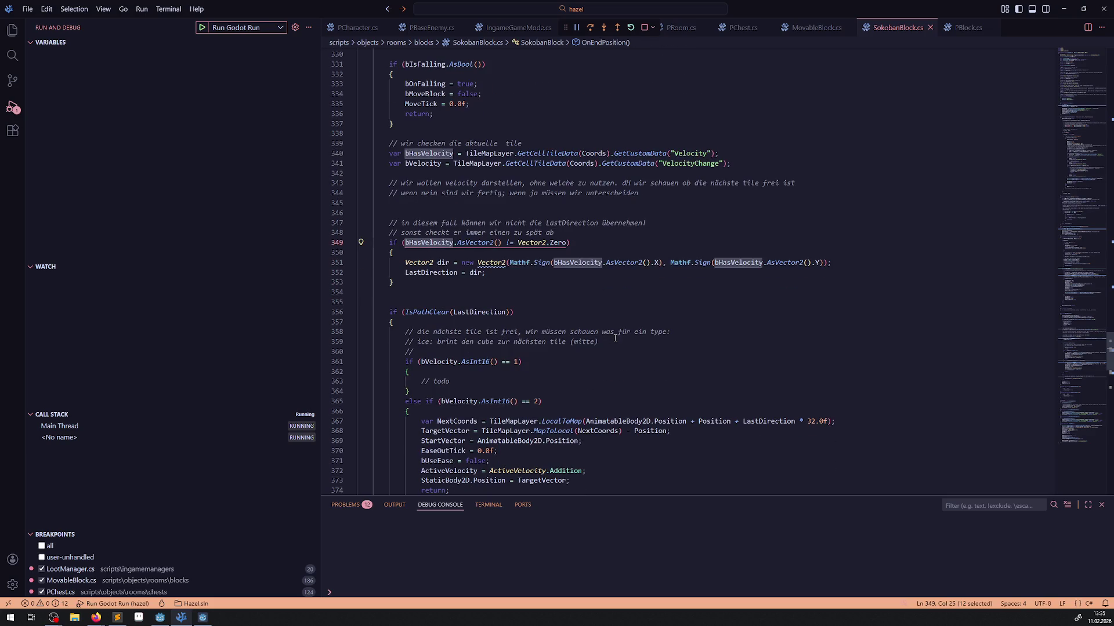
pyautogui.scroll(-3, 529, 338)
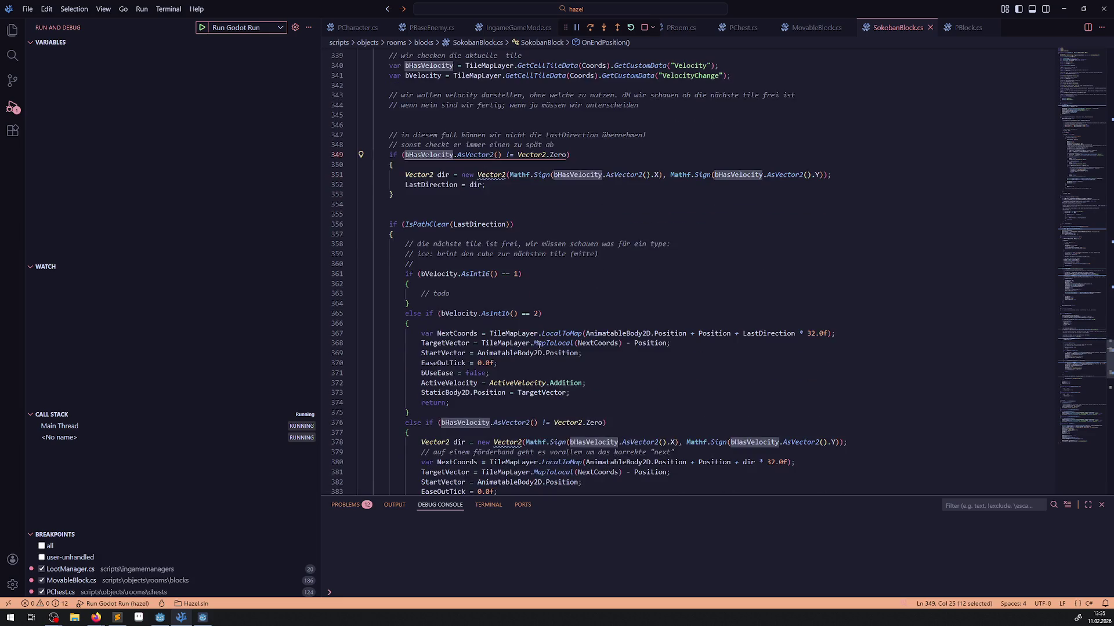
pyautogui.scroll(-5, 483, 373)
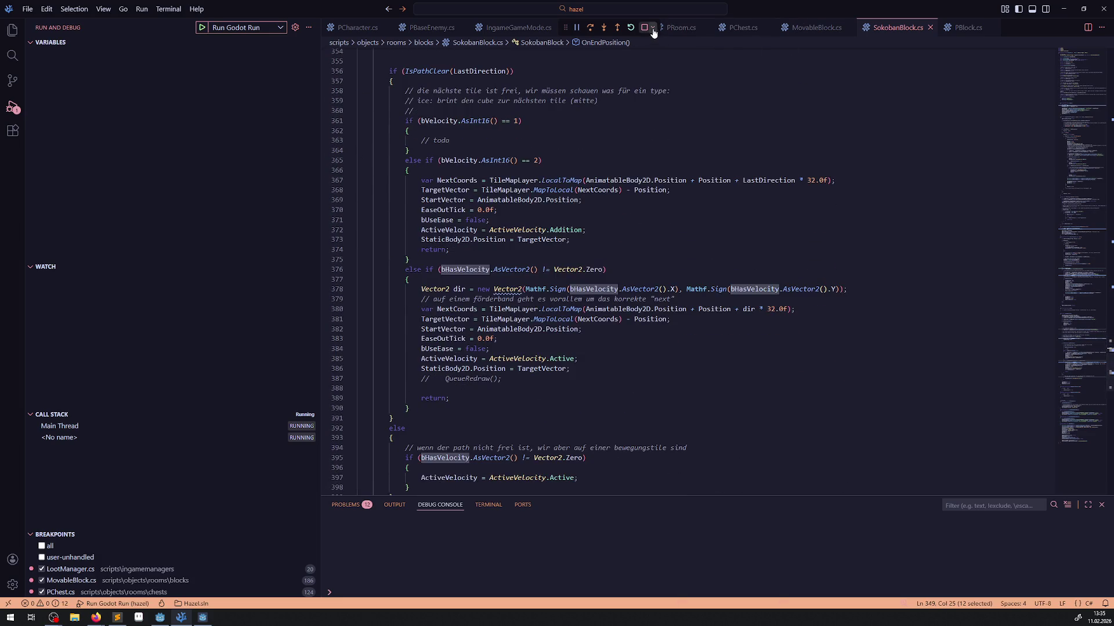
# Copy the two navigation-tile update lines and paste them after line 373, then save.
pyautogui.scroll(17, 524, 283)
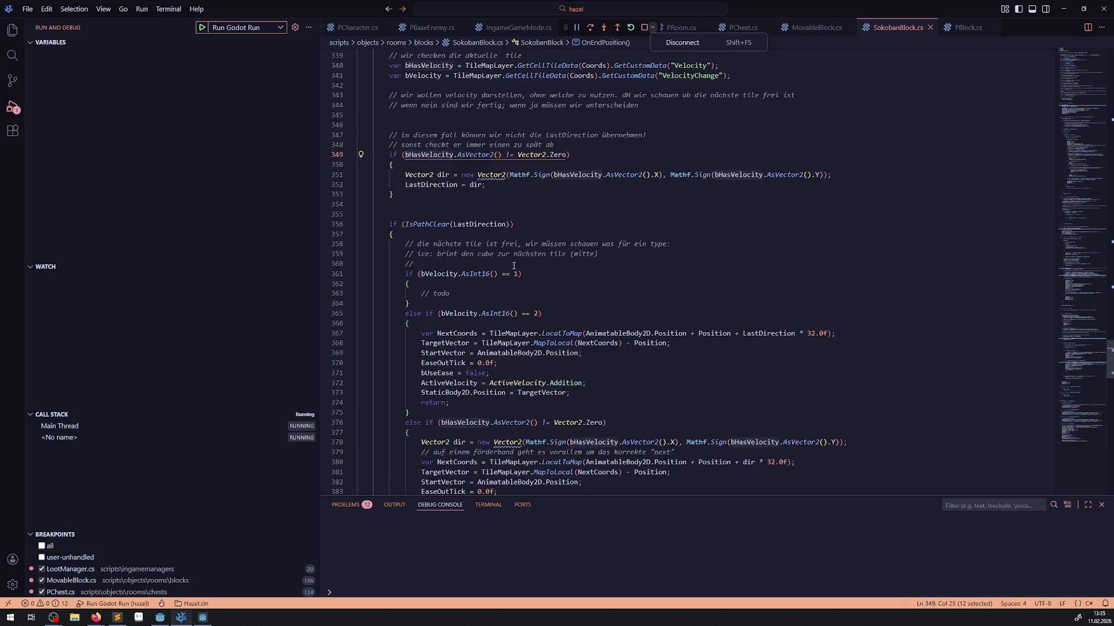
pyautogui.scroll(7, 512, 241)
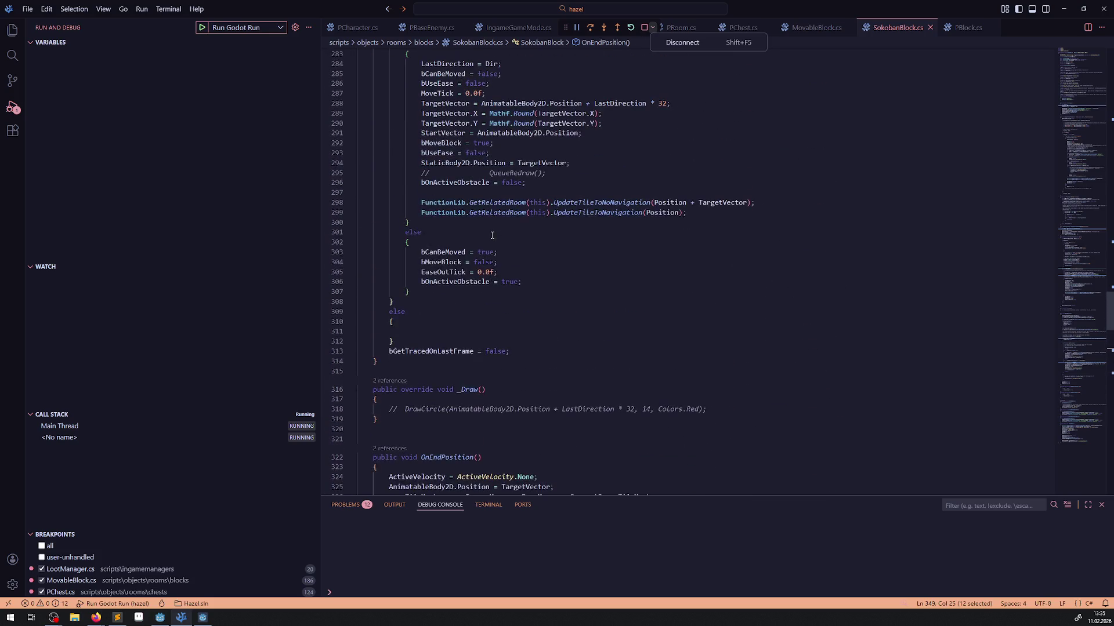
pyautogui.moveTo(687, 213)
pyautogui.mouseDown()
pyautogui.moveTo(405, 213)
pyautogui.moveTo(402, 203)
pyautogui.mouseUp()
pyautogui.hotkey('ctrl', 'c')
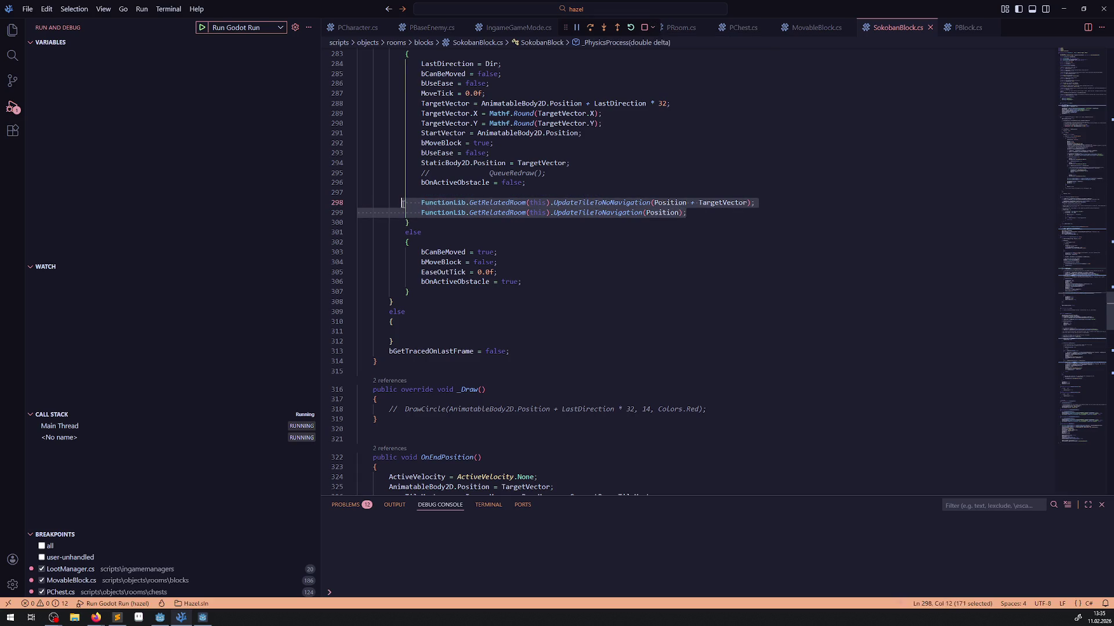
pyautogui.scroll(-17, 520, 247)
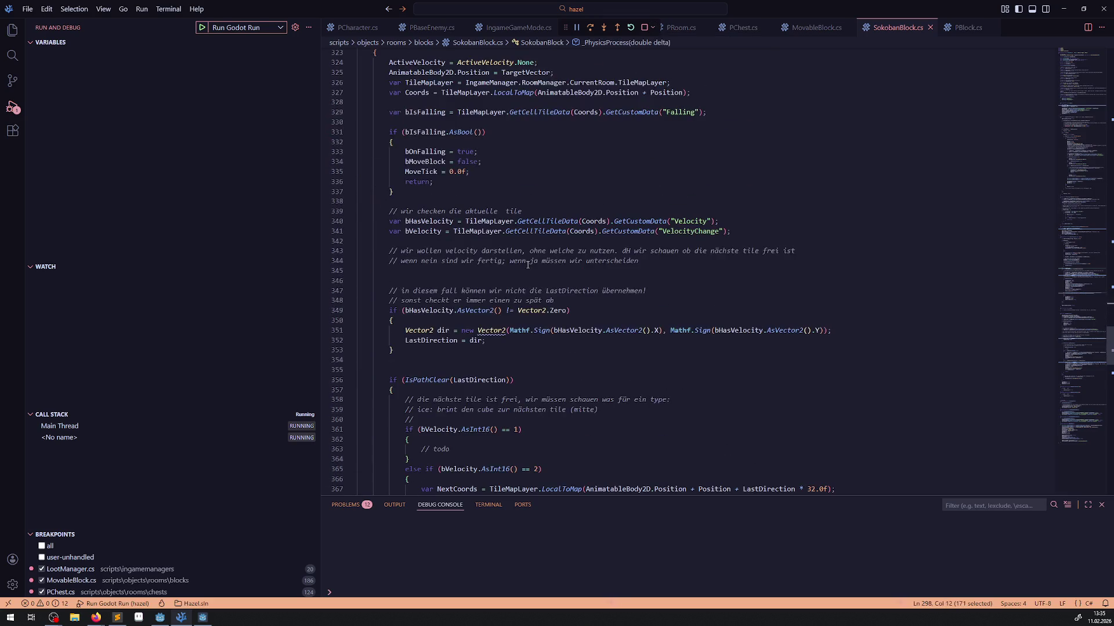
pyautogui.scroll(-4, 524, 284)
pyautogui.scroll(-3, 525, 313)
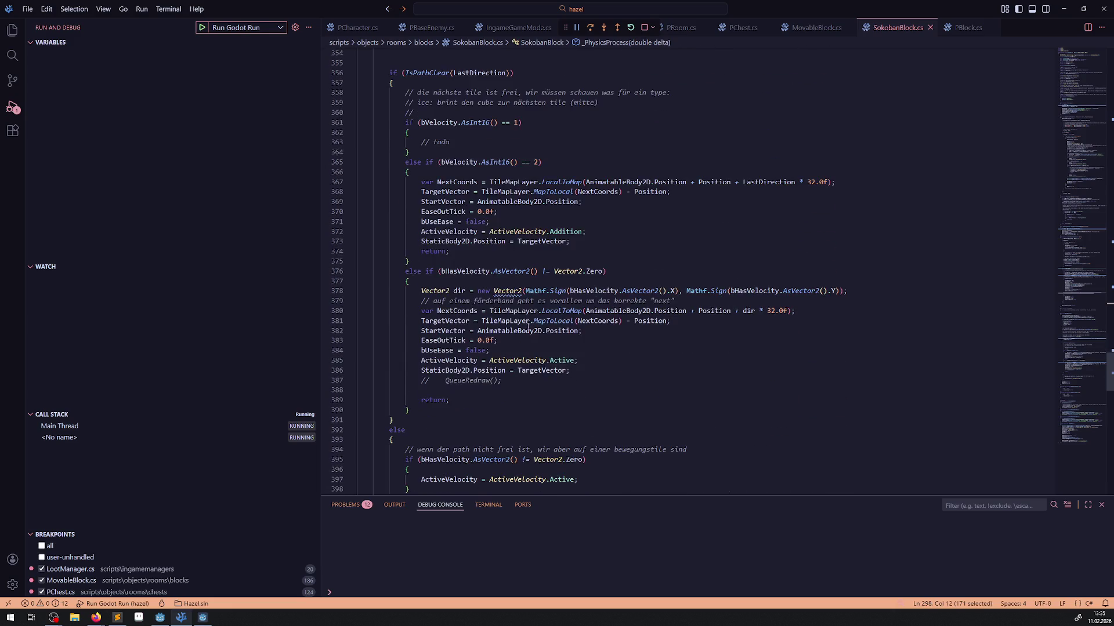
pyautogui.click(581, 240)
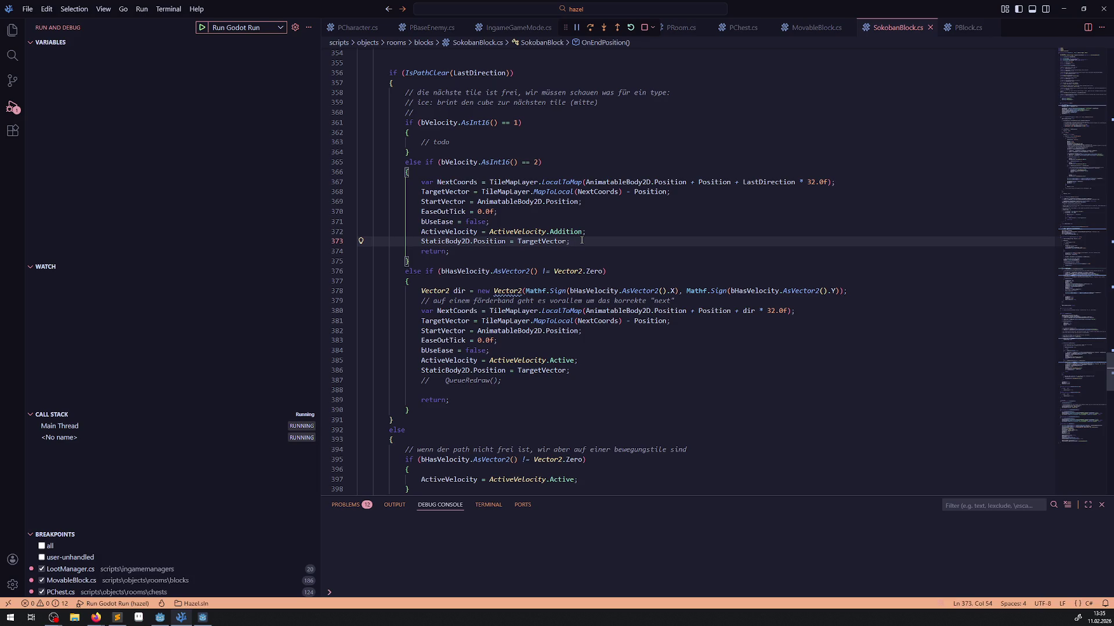
pyautogui.press('Return')
pyautogui.hotkey('ctrl', 'v')
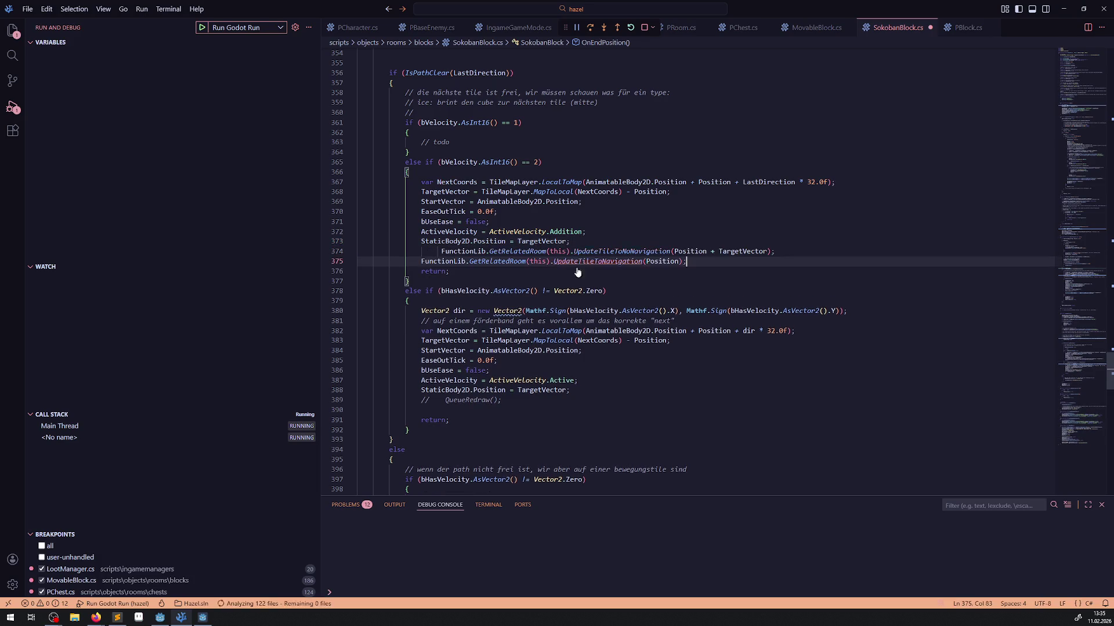
pyautogui.hotkey('ctrl', 's')
# Paste the same calls before the second branch's return and save.
pyautogui.click(499, 407)
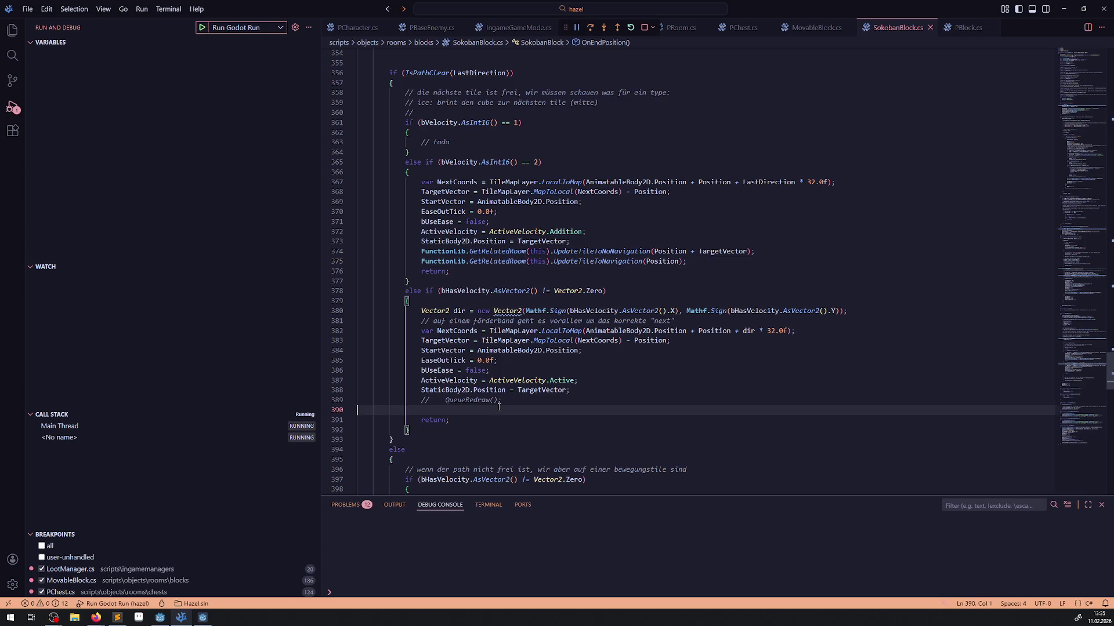
pyautogui.press('Return')
pyautogui.hotkey('ctrl', 'v')
pyautogui.hotkey('ctrl', 's')
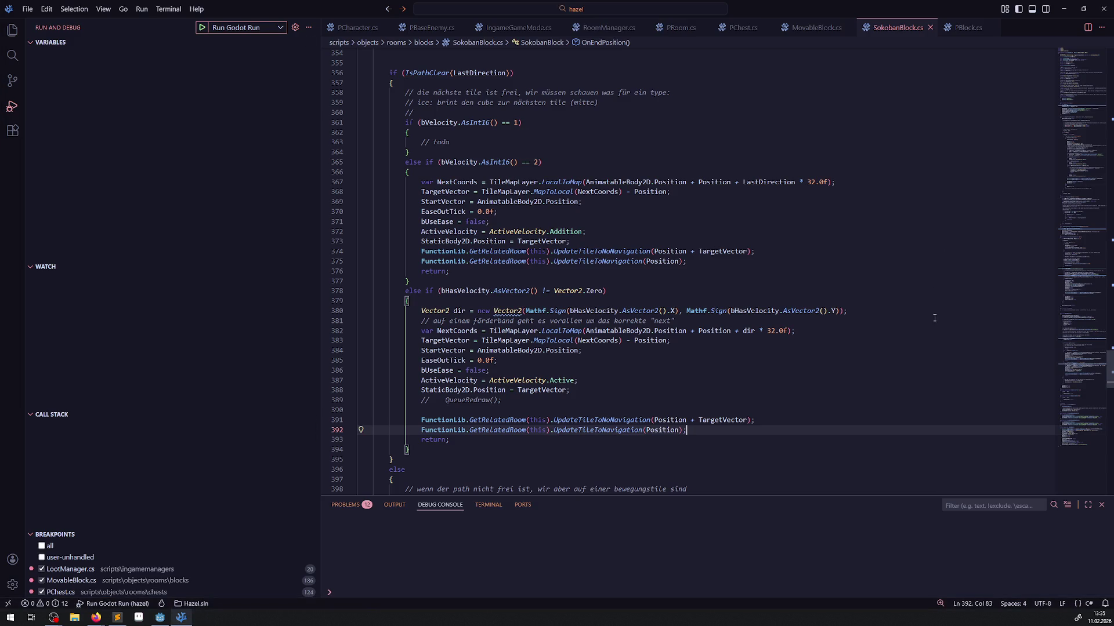
# Replace Position with StartVector in the UpdateTileToNavigation calls on lines 375 and 392.
pyautogui.moveTo(672, 183)
pyautogui.moveTo(617, 265)
pyautogui.moveTo(678, 259)
pyautogui.doubleClick(463, 202)
pyautogui.hotkey('ctrl', 'c')
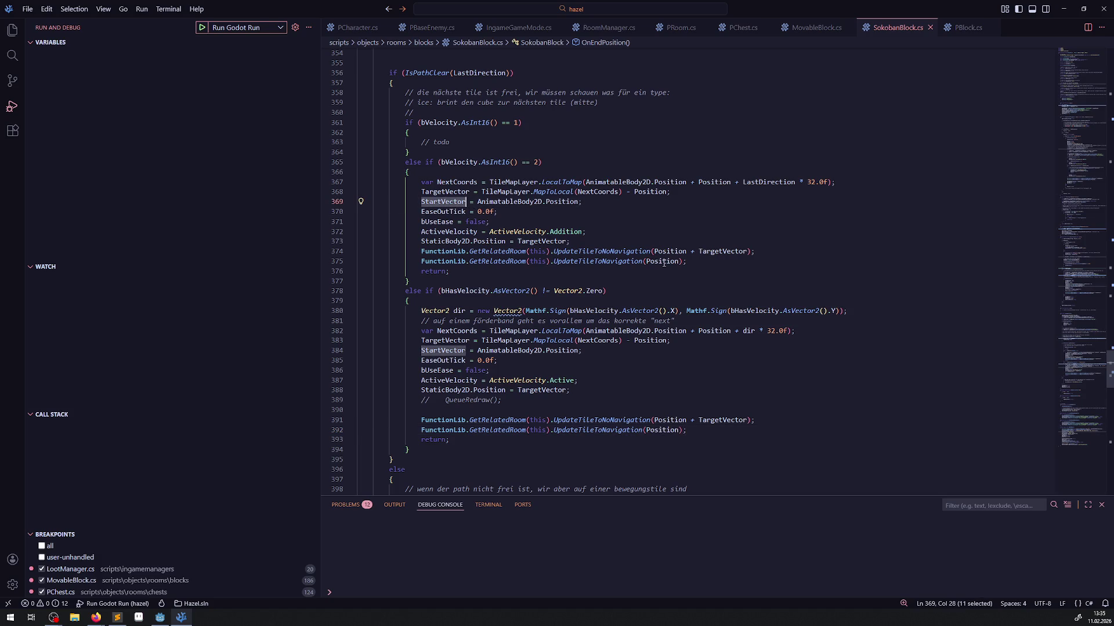
pyautogui.doubleClick(663, 262)
pyautogui.hotkey('ctrl', 'v')
pyautogui.doubleClick(663, 430)
pyautogui.hotkey('ctrl', 'v')
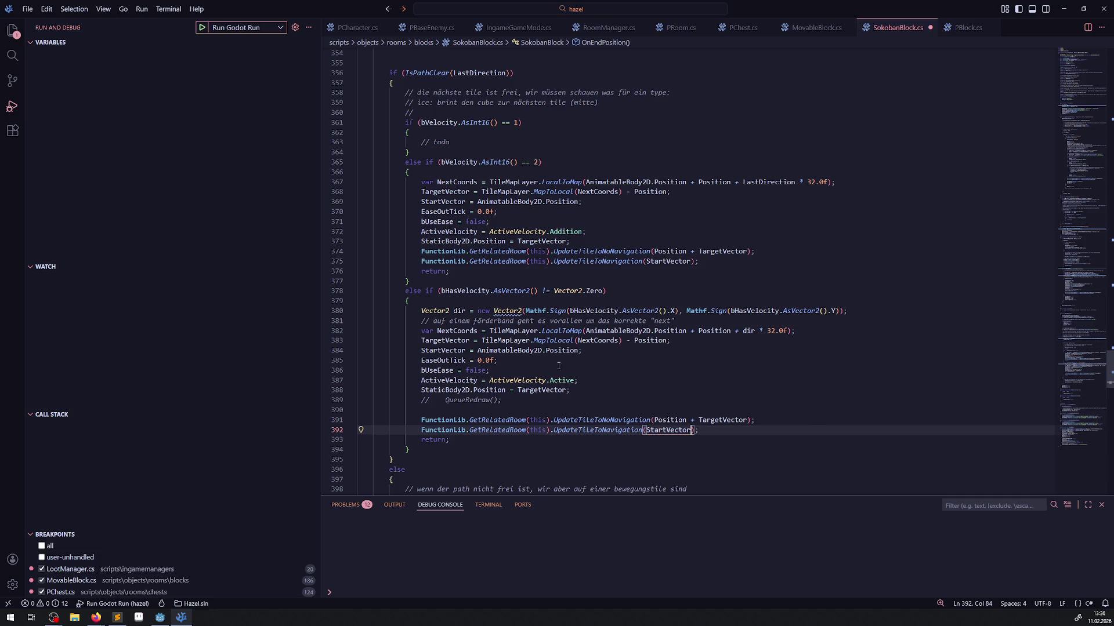
# Review where AnimatableBody2D.Position, StartVector and TargetVector are used and assigned.
pyautogui.moveTo(477, 350); pyautogui.dragTo(577, 352)
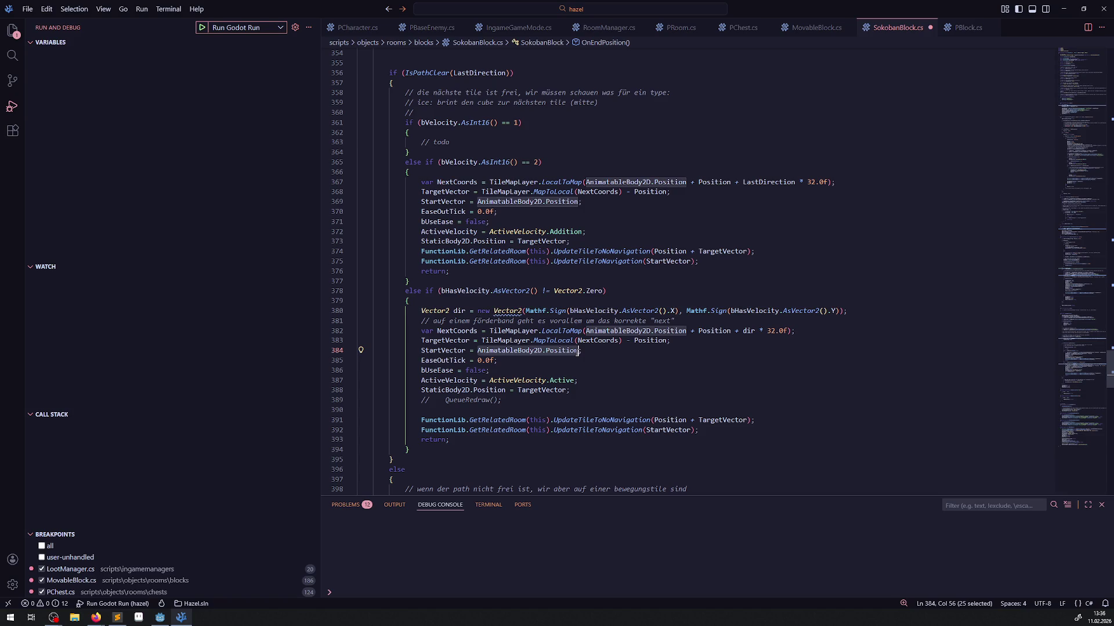
pyautogui.doubleClick(443, 350)
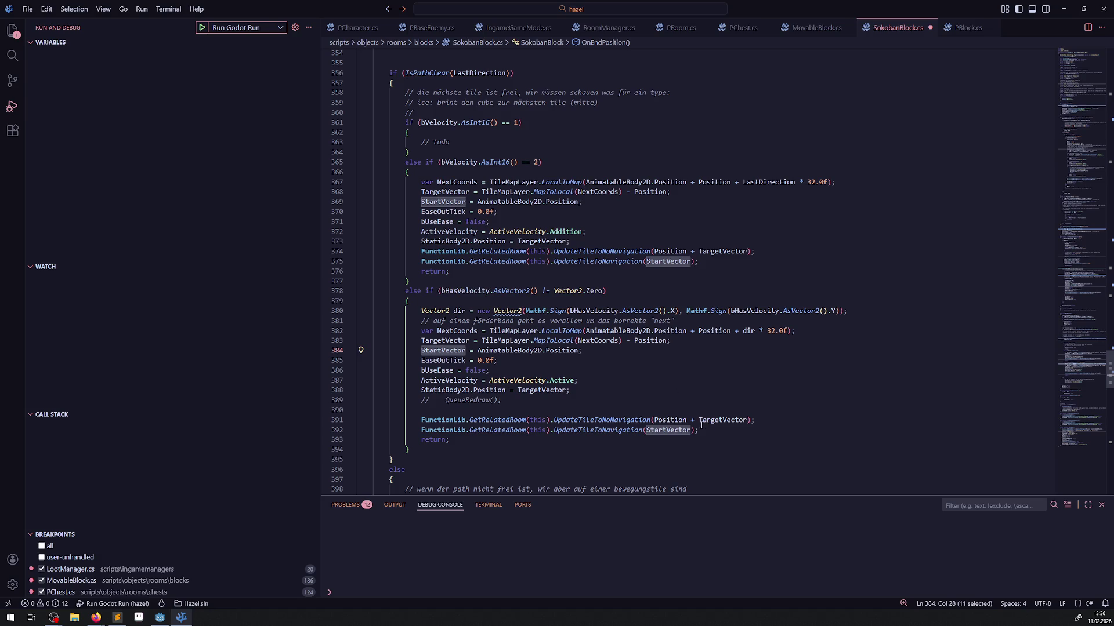
pyautogui.doubleClick(721, 421)
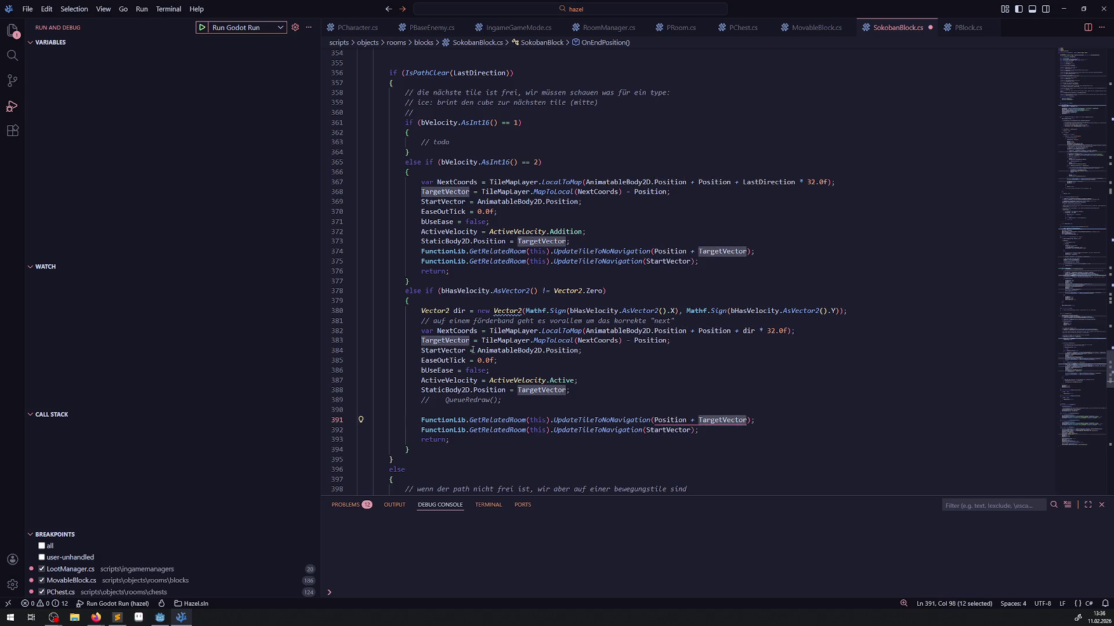
pyautogui.doubleClick(451, 342)
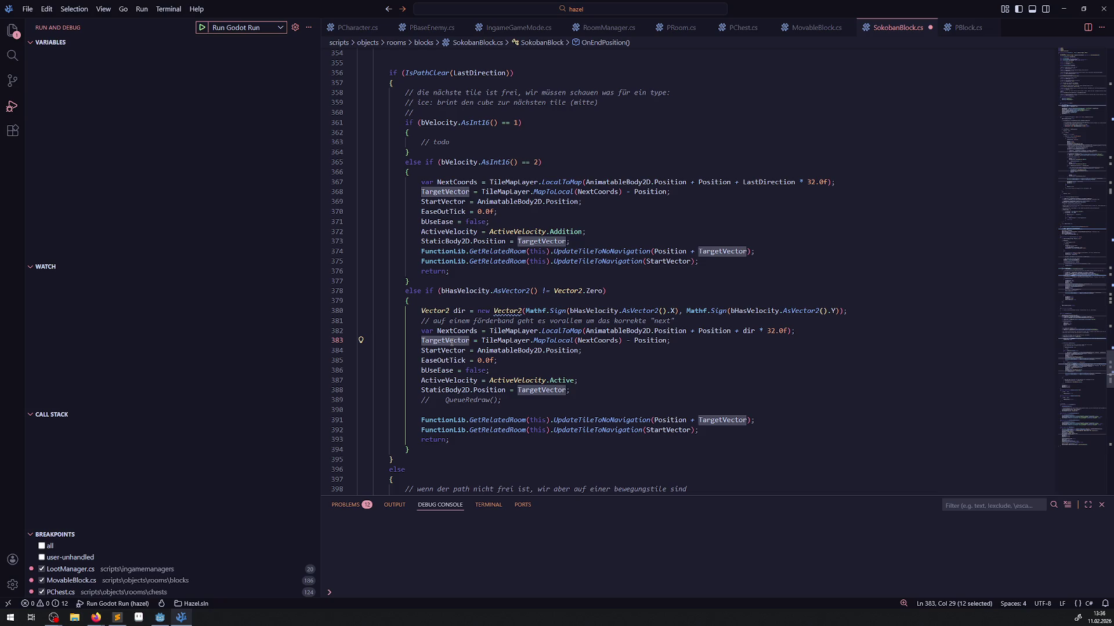
pyautogui.click(638, 410)
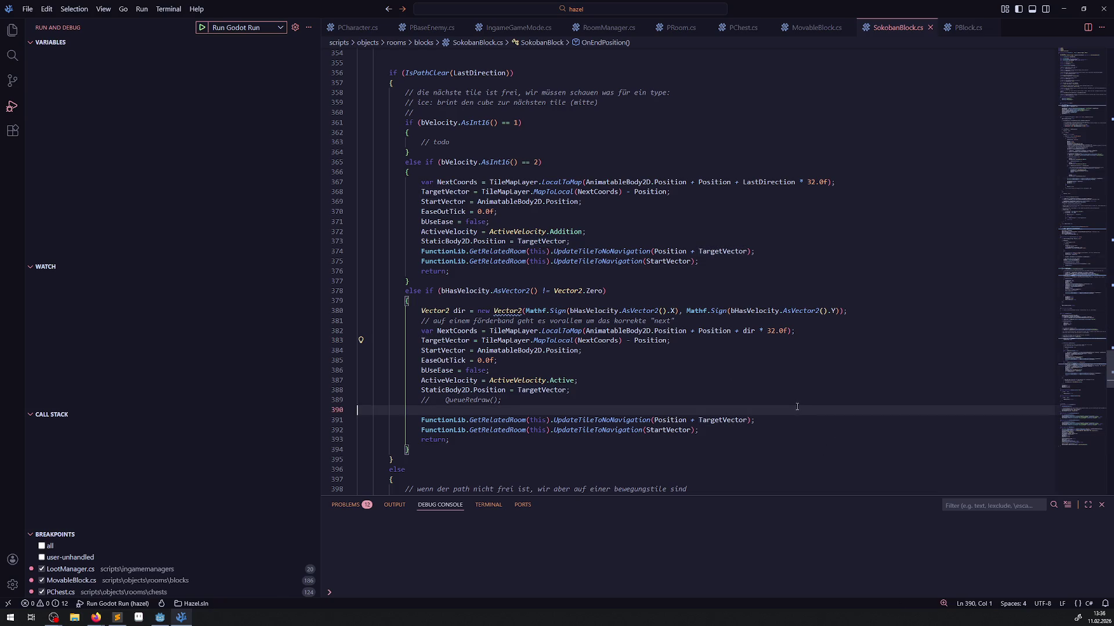
# Save SokobanBlock.cs, rebuild the C# project in Godot, and run the game.
pyautogui.hotkey('ctrl', 's')
pyautogui.click(166, 622)
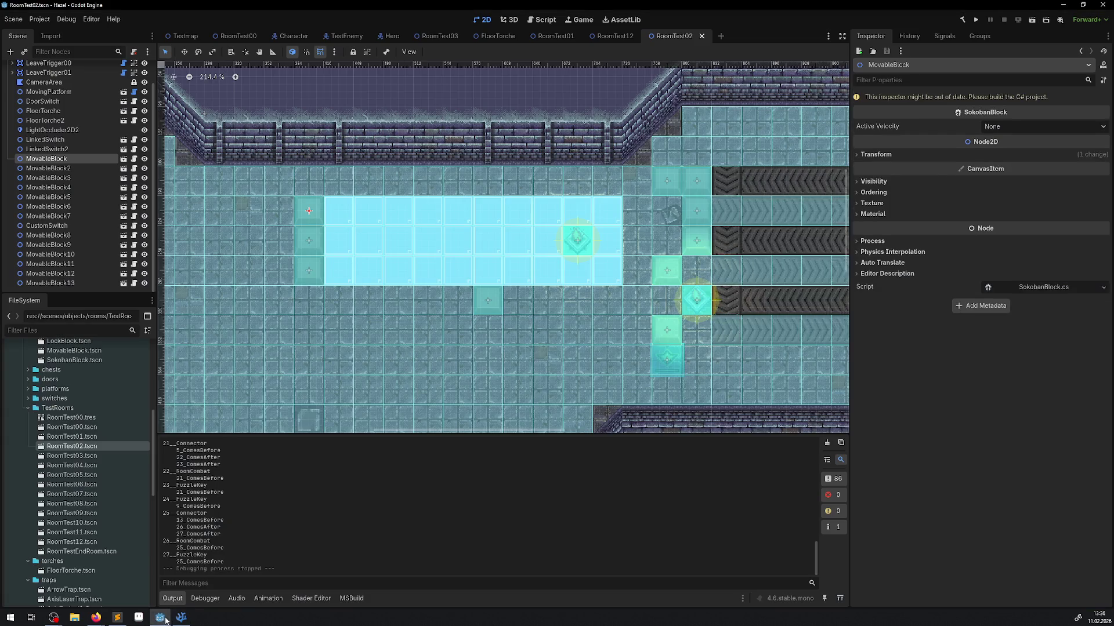
pyautogui.click(964, 20)
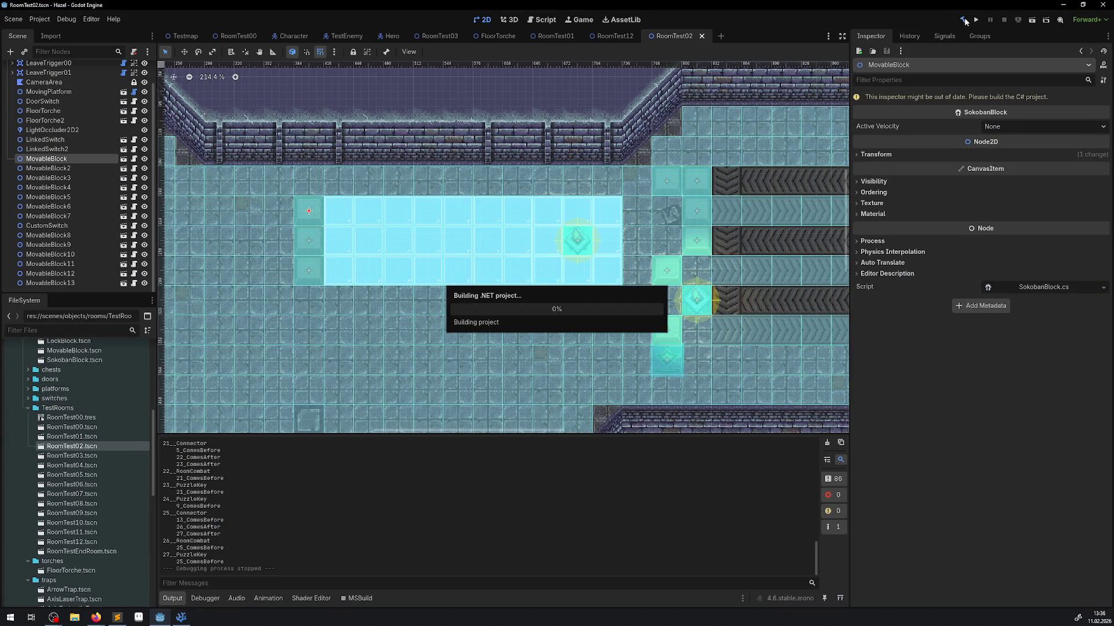
pyautogui.click(977, 20)
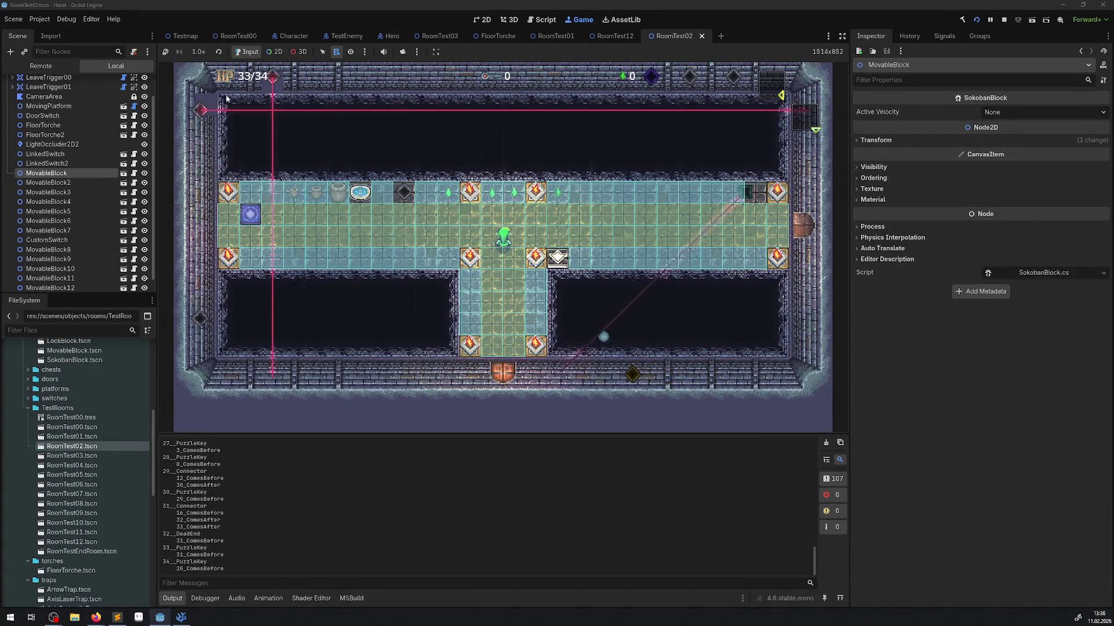
# Walk the hero east into the next room, push the grey block across the ice, then stop.
pyautogui.press('Right')
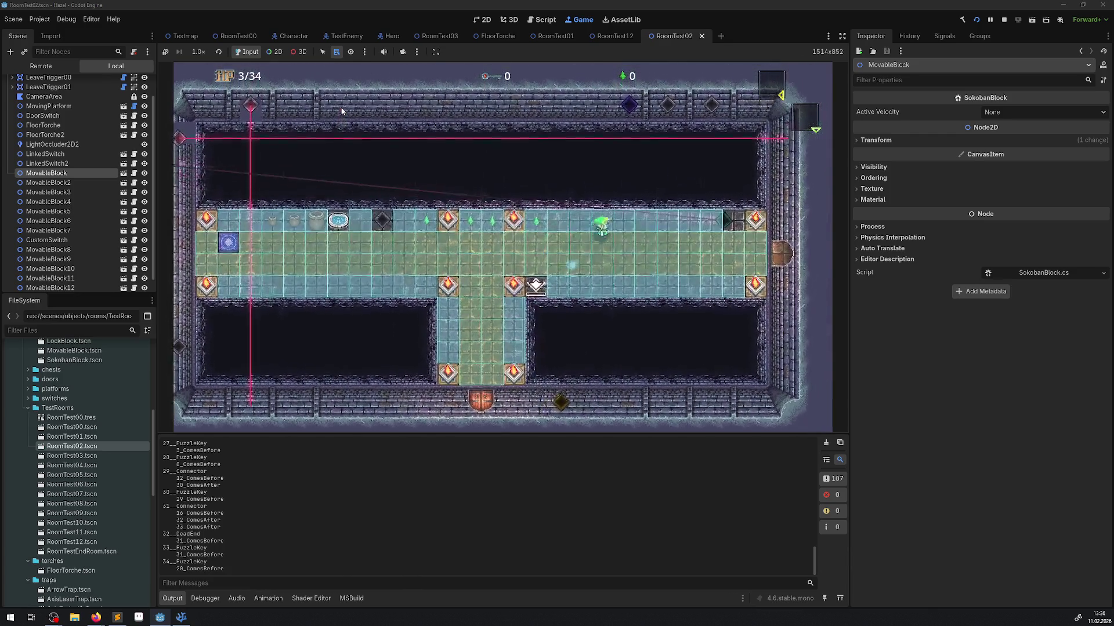
pyautogui.press('Right')
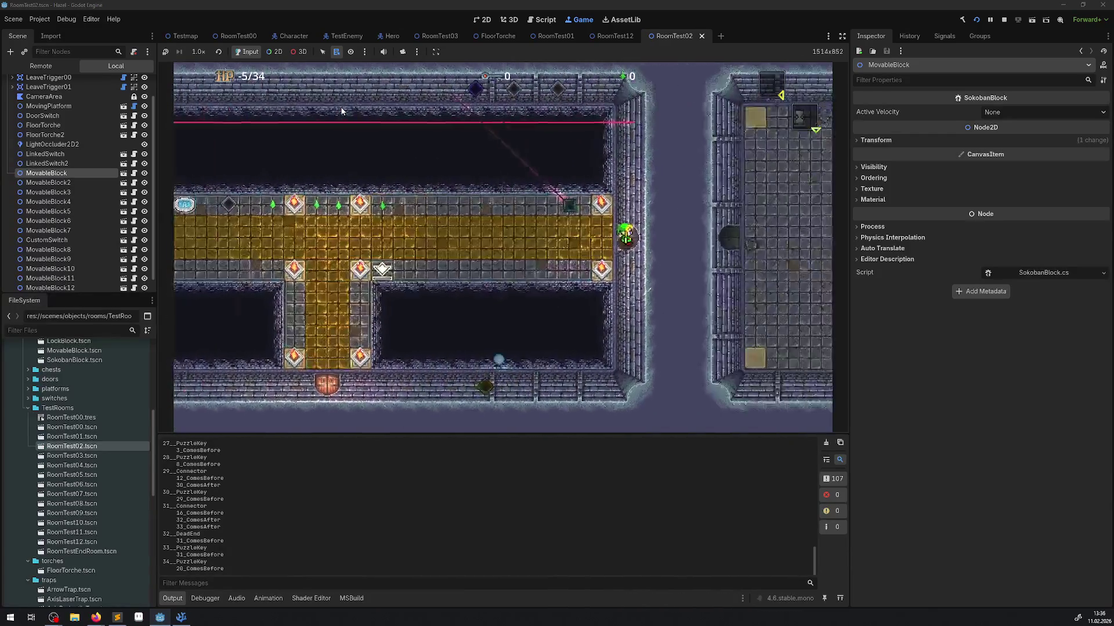
pyautogui.press('Right')
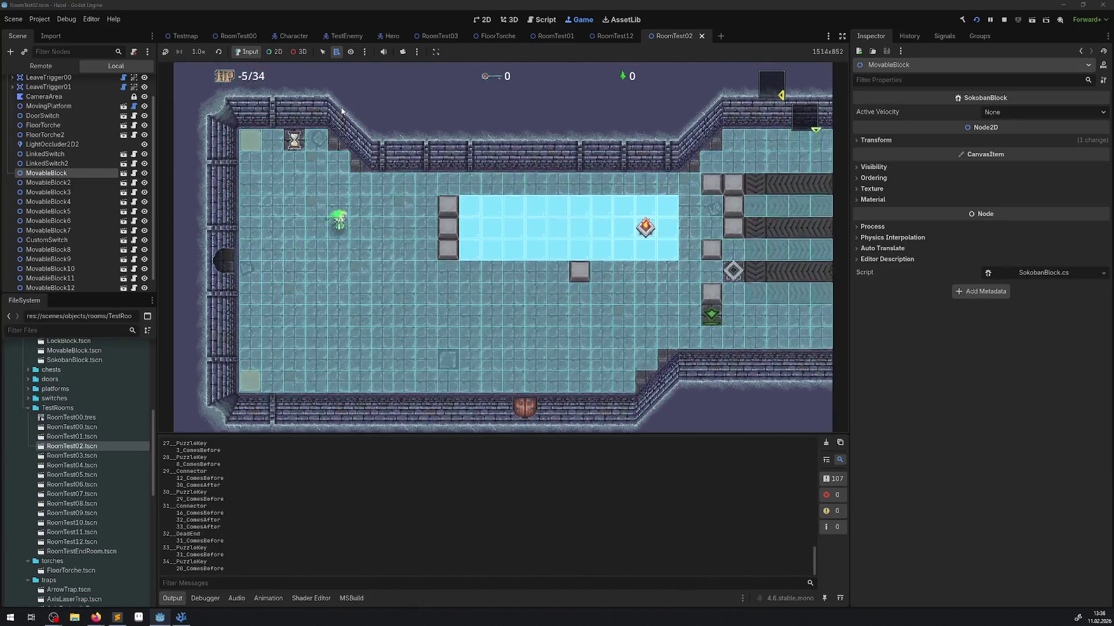
pyautogui.press('Right')
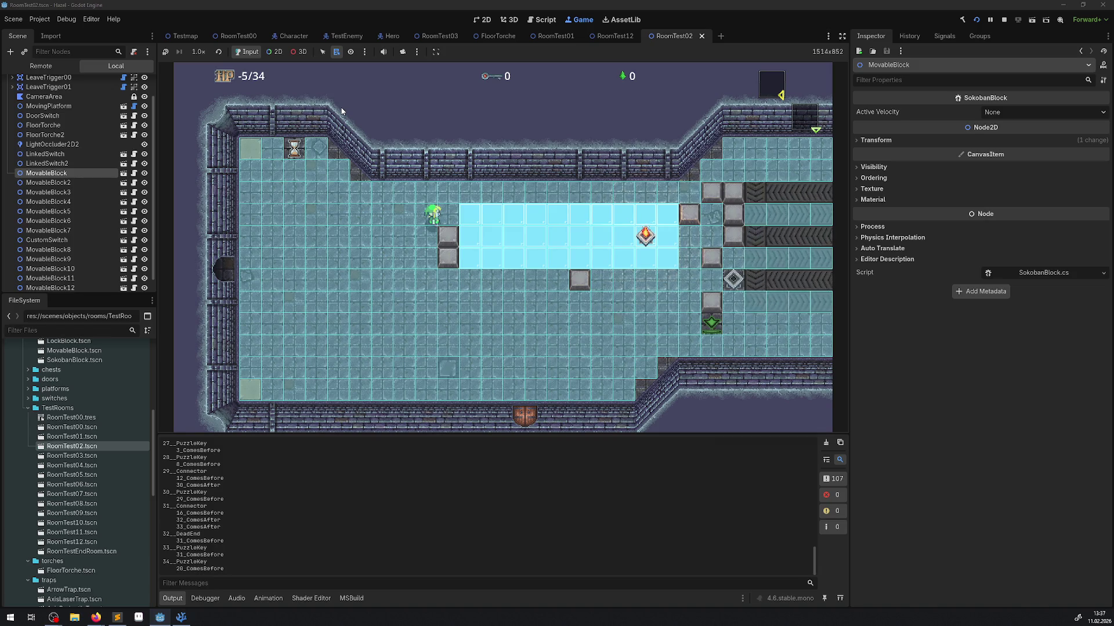
pyautogui.click(1004, 19)
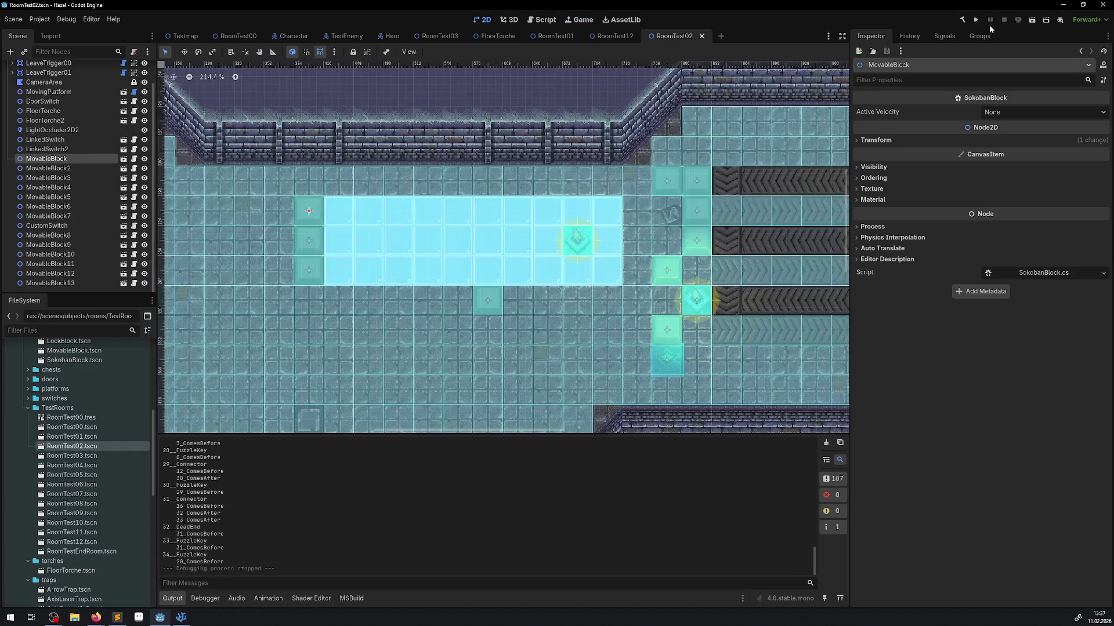
# In RoomTest00, select the StaticLaserTrap2 node and open the laser trap's own scene.
pyautogui.click(181, 617)
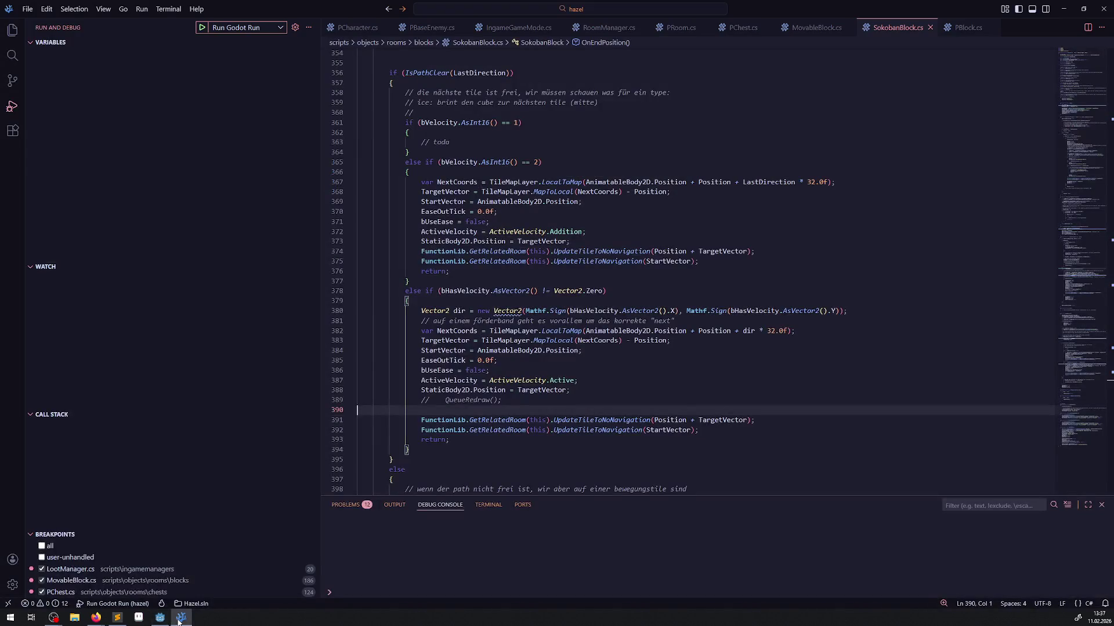
pyautogui.click(160, 617)
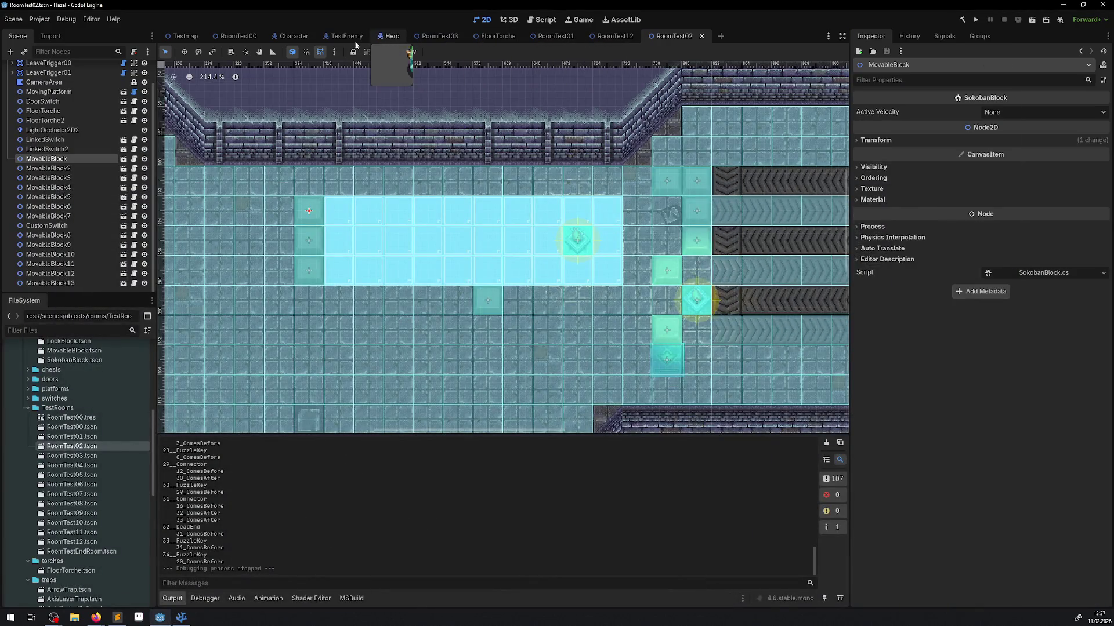
pyautogui.click(229, 37)
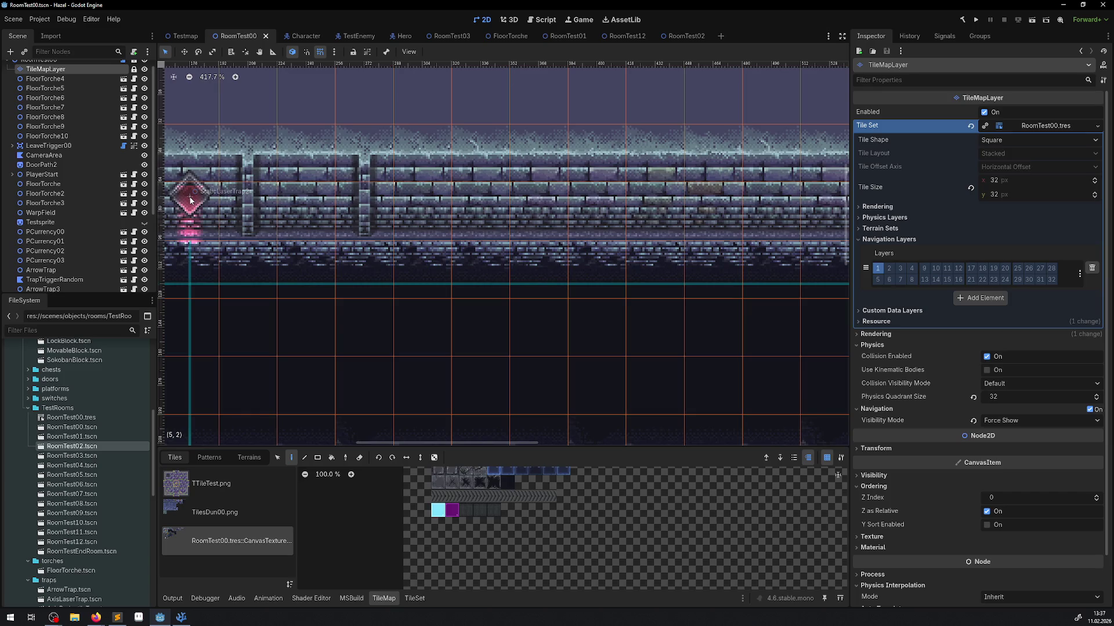
pyautogui.click(69, 194)
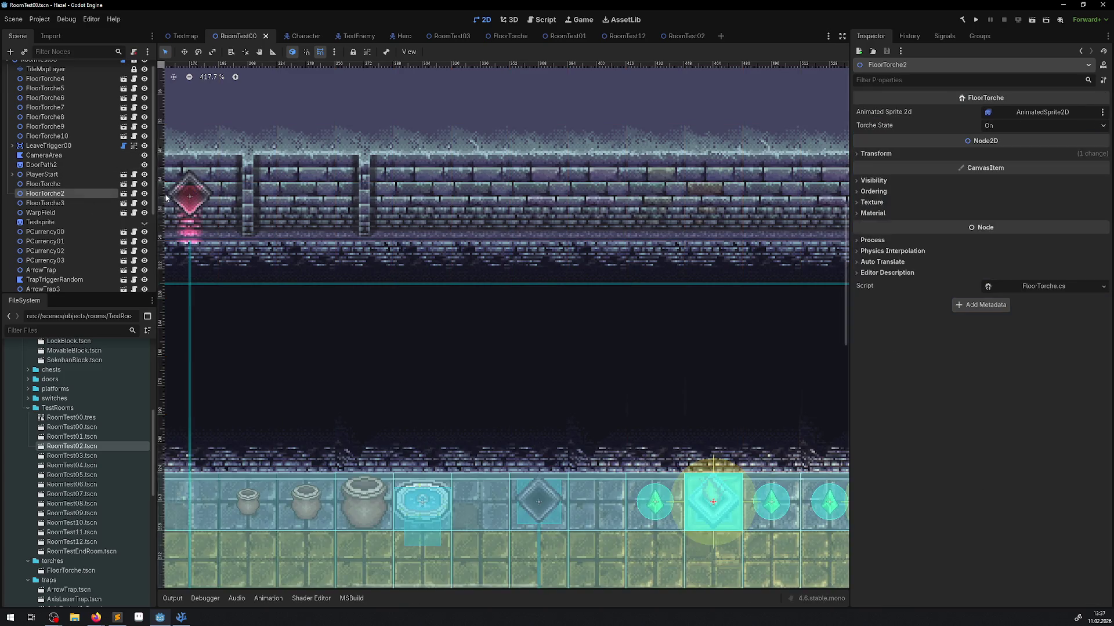
pyautogui.click(166, 198)
pyautogui.moveTo(273, 252); pyautogui.dragTo(356, 270)
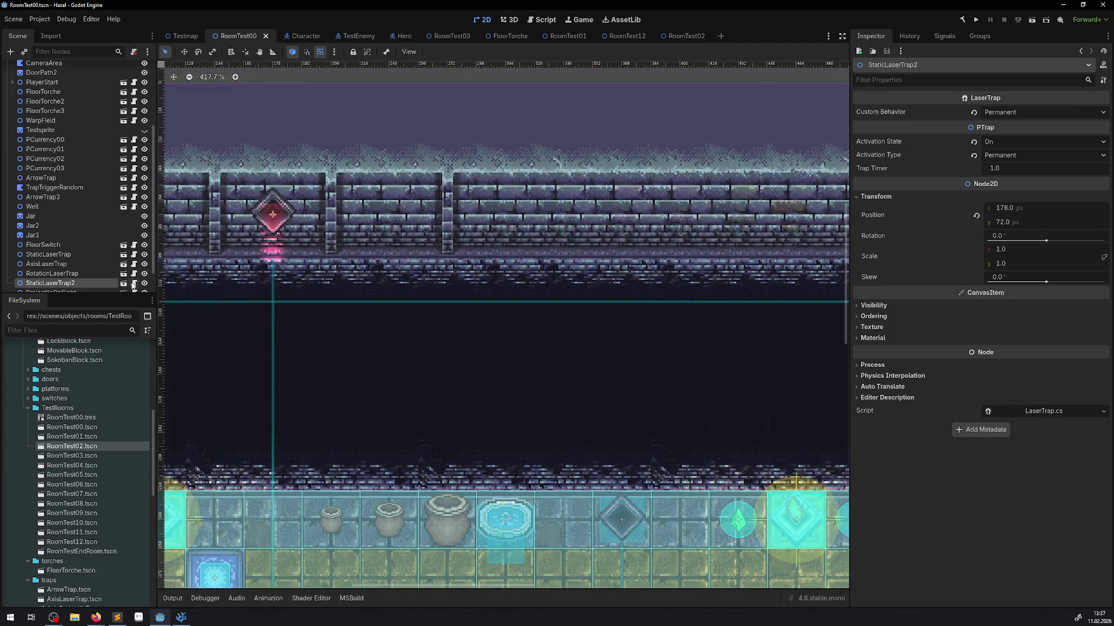
pyautogui.click(123, 283)
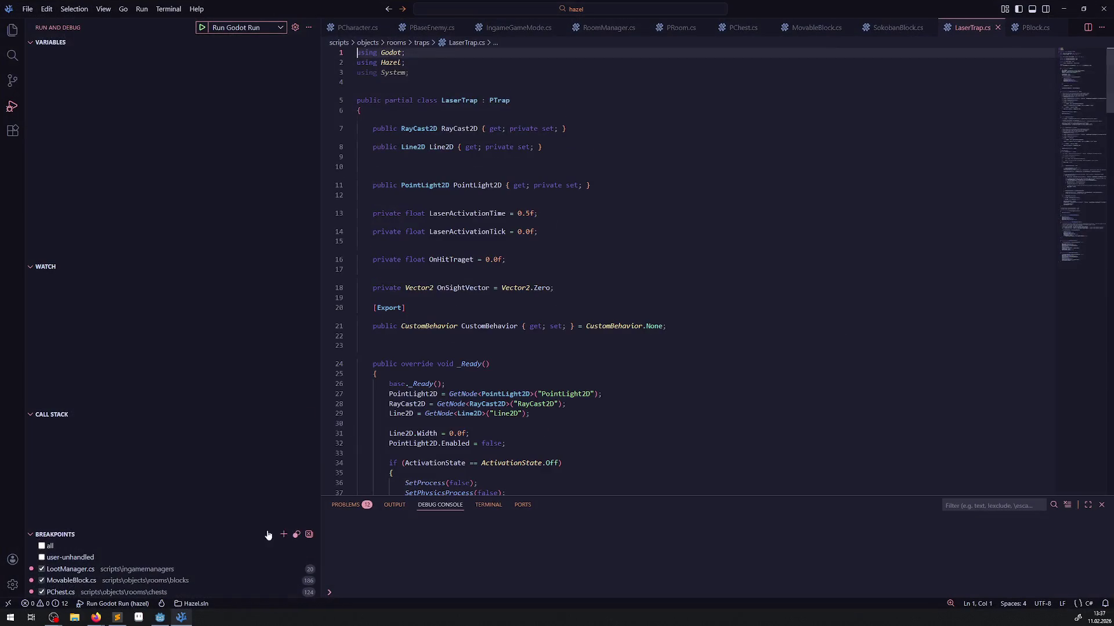
# Copy ExtraIsNavigationRelevant from PTrap and paste it after OnExtraDeactivation in LaserTrap.
pyautogui.scroll(-20, 446, 360)
pyautogui.scroll(-3, 445, 359)
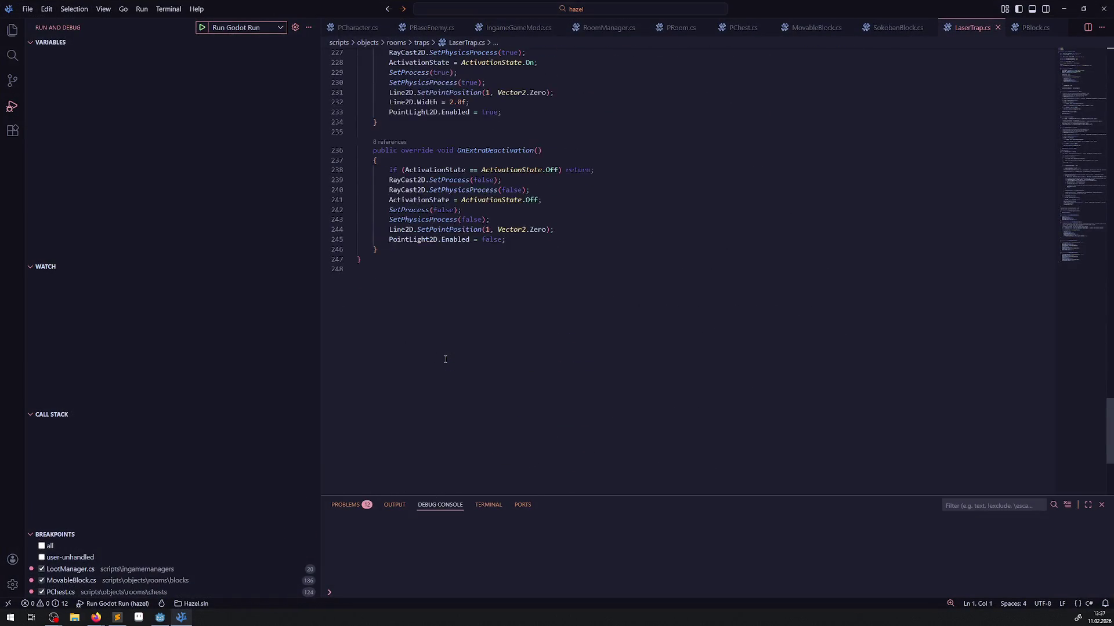
pyautogui.scroll(20, 561, 250)
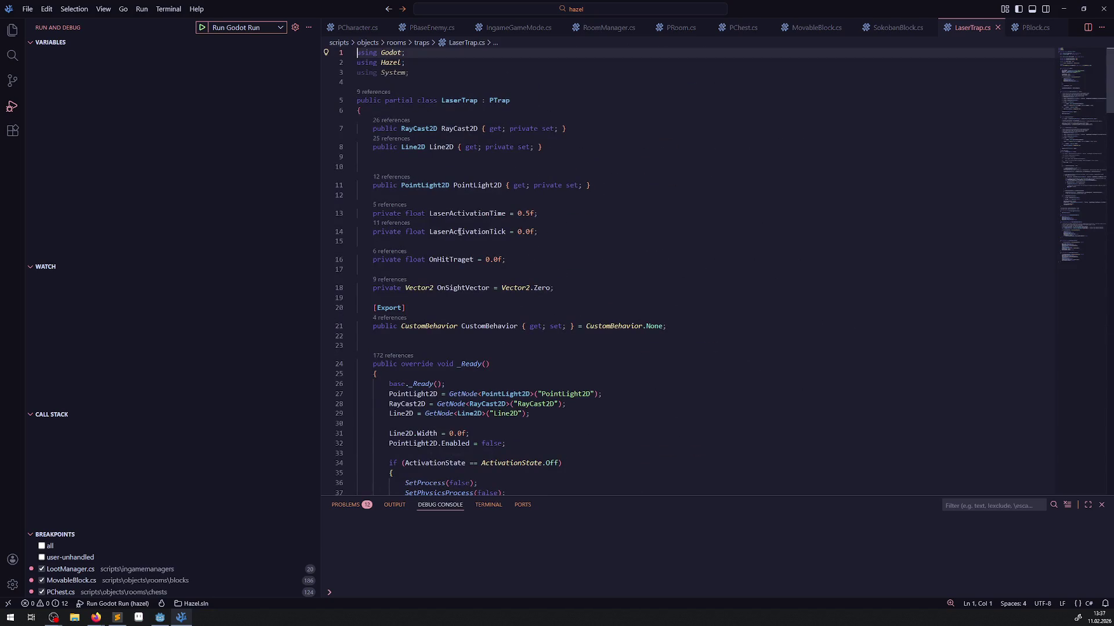
pyautogui.rightClick(501, 101)
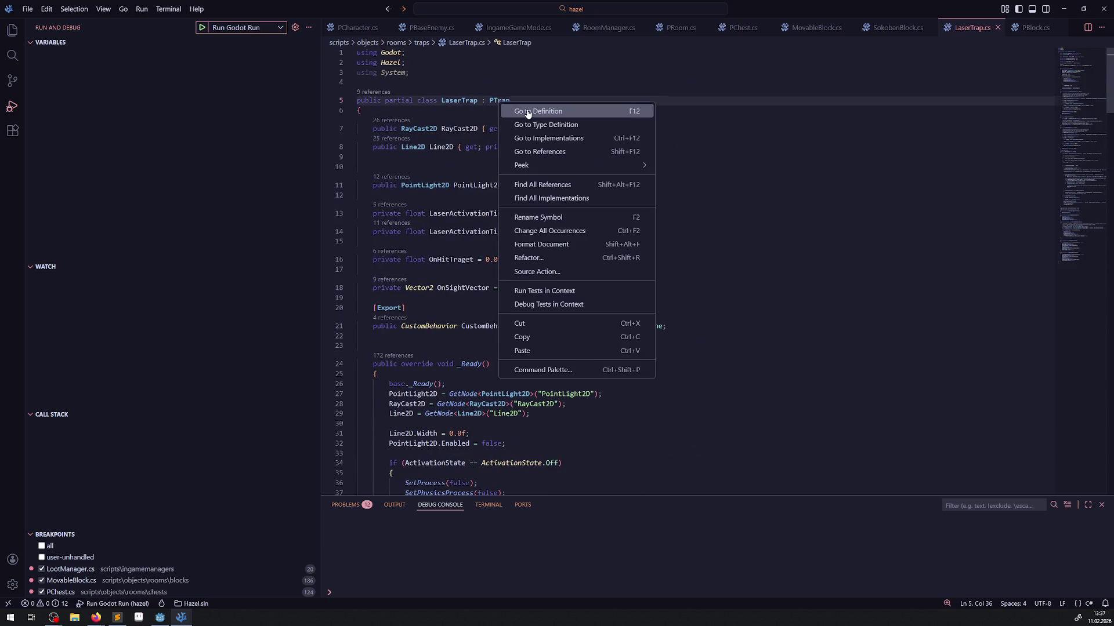
pyautogui.click(525, 109)
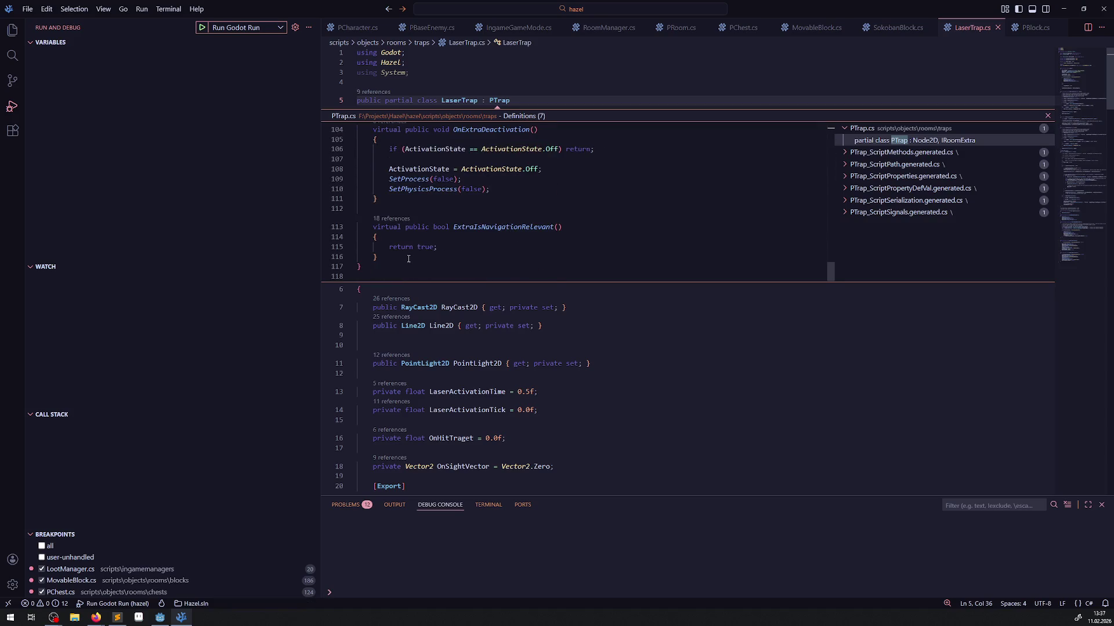
pyautogui.moveTo(408, 259); pyautogui.dragTo(369, 228)
pyautogui.hotkey('ctrl', 'c')
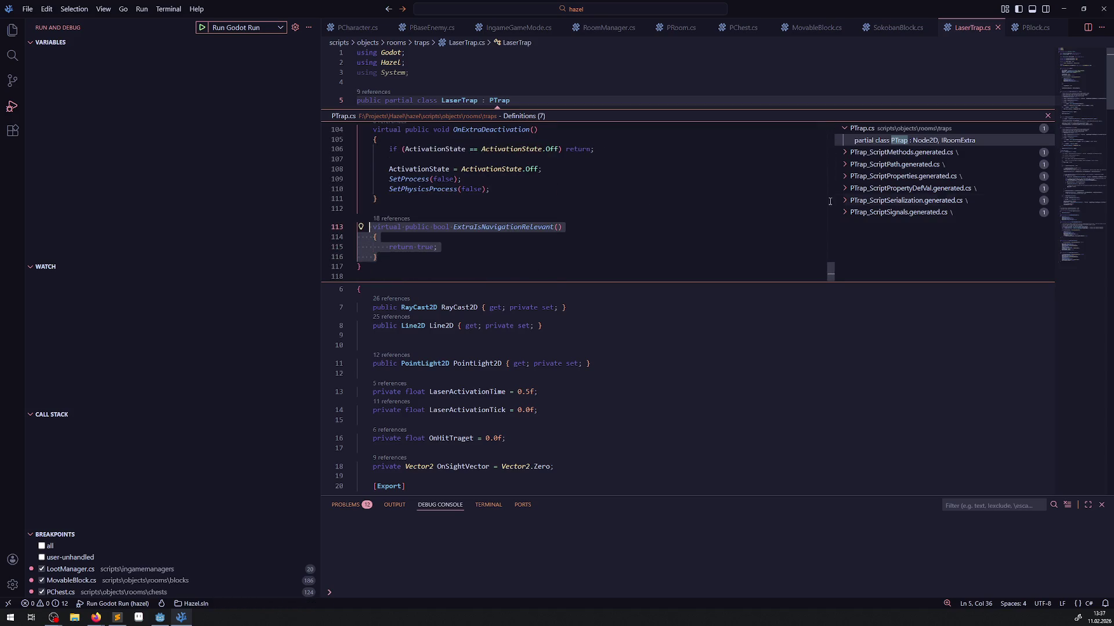
pyautogui.press('Escape')
pyautogui.scroll(-10, 482, 356)
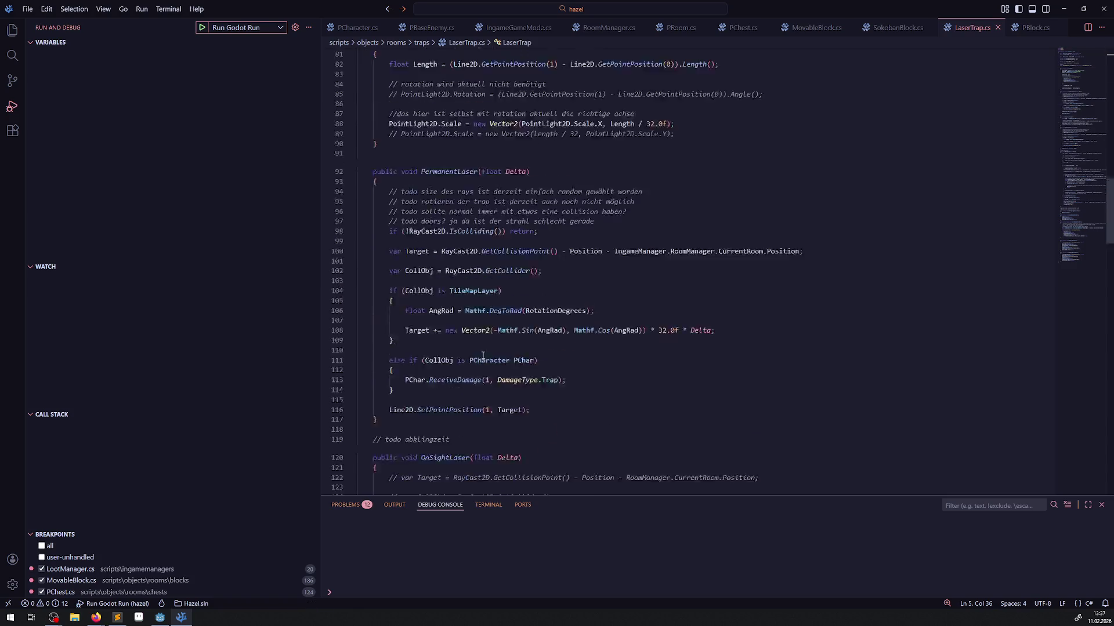
pyautogui.scroll(-20, 482, 356)
pyautogui.scroll(3, 433, 313)
pyautogui.click(400, 210)
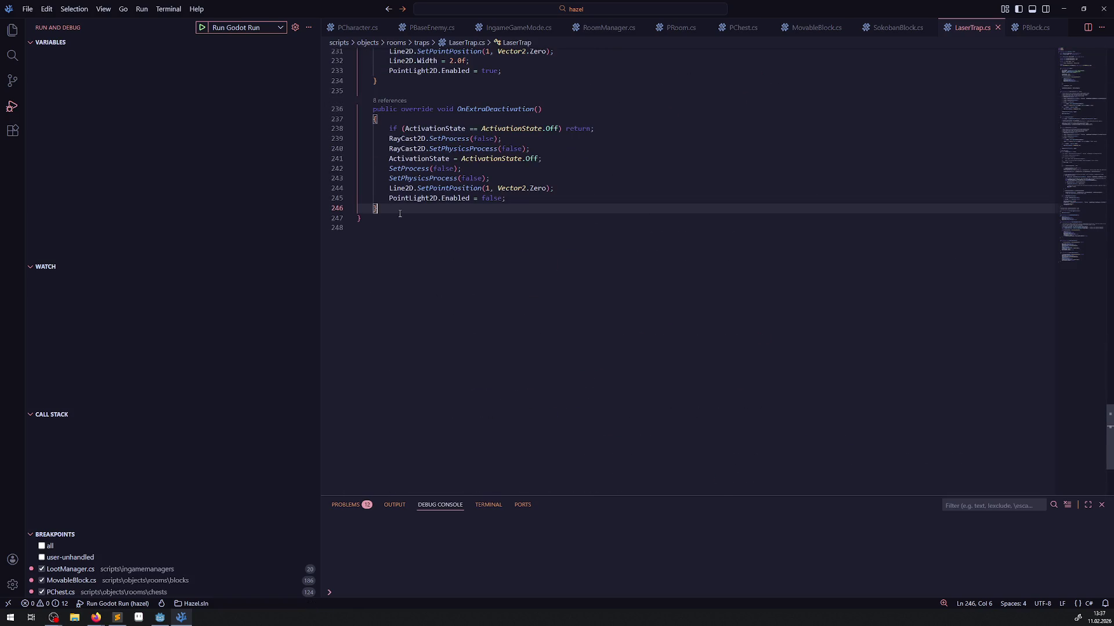
pyautogui.press('Return')
pyautogui.press('Return')
pyautogui.hotkey('ctrl', 'v')
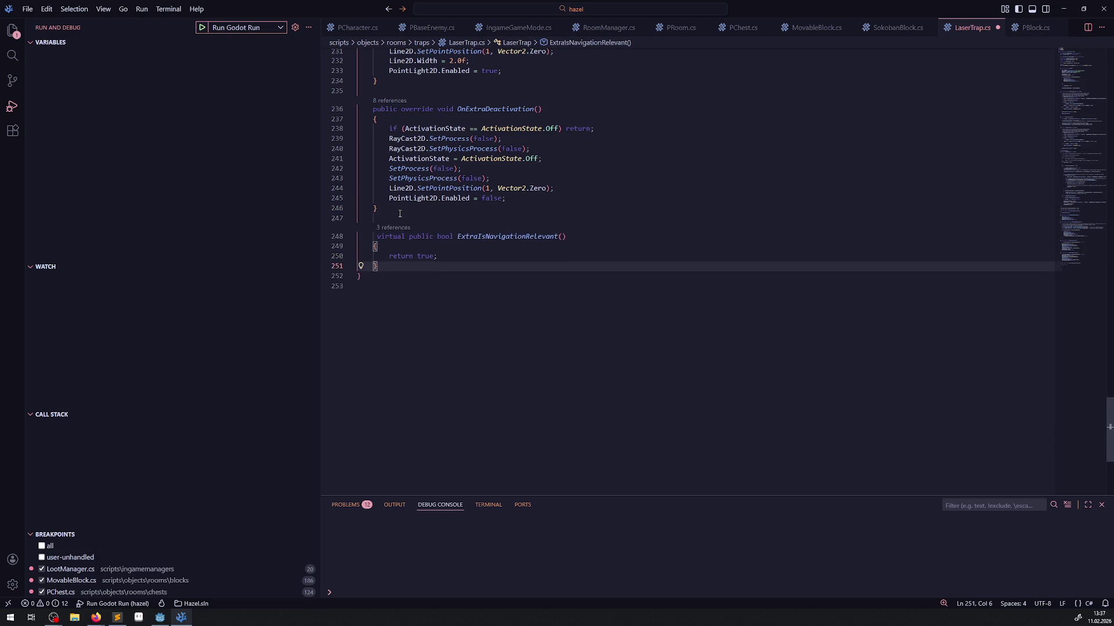
# Make the pasted method a public override returning false and save LaserTrap.cs.
pyautogui.doubleClick(422, 258)
pyautogui.write('false')
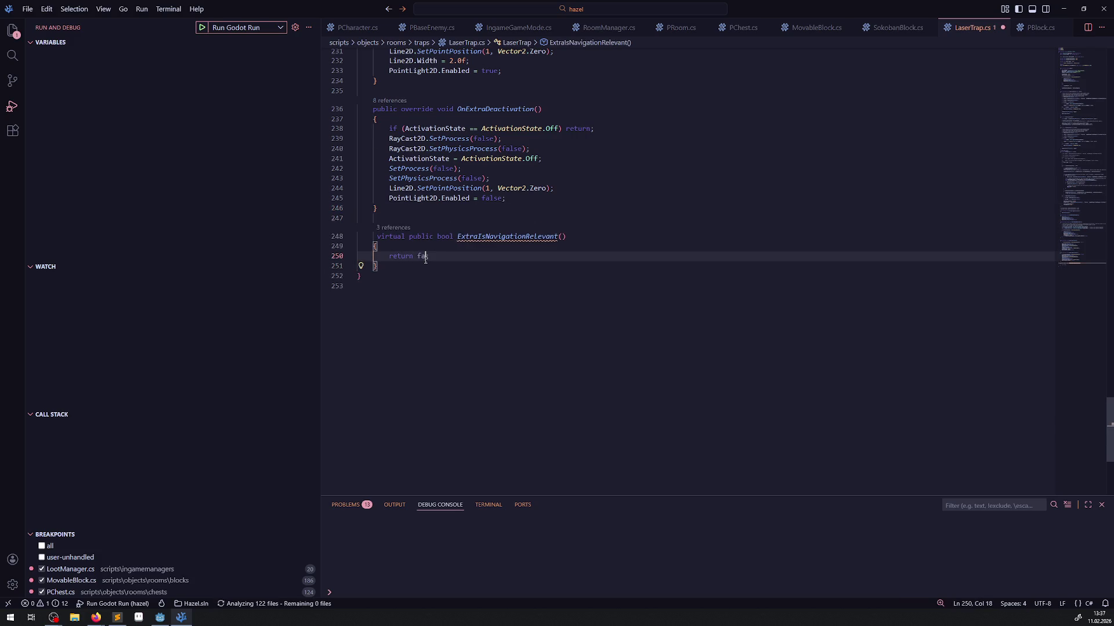
pyautogui.click(374, 236)
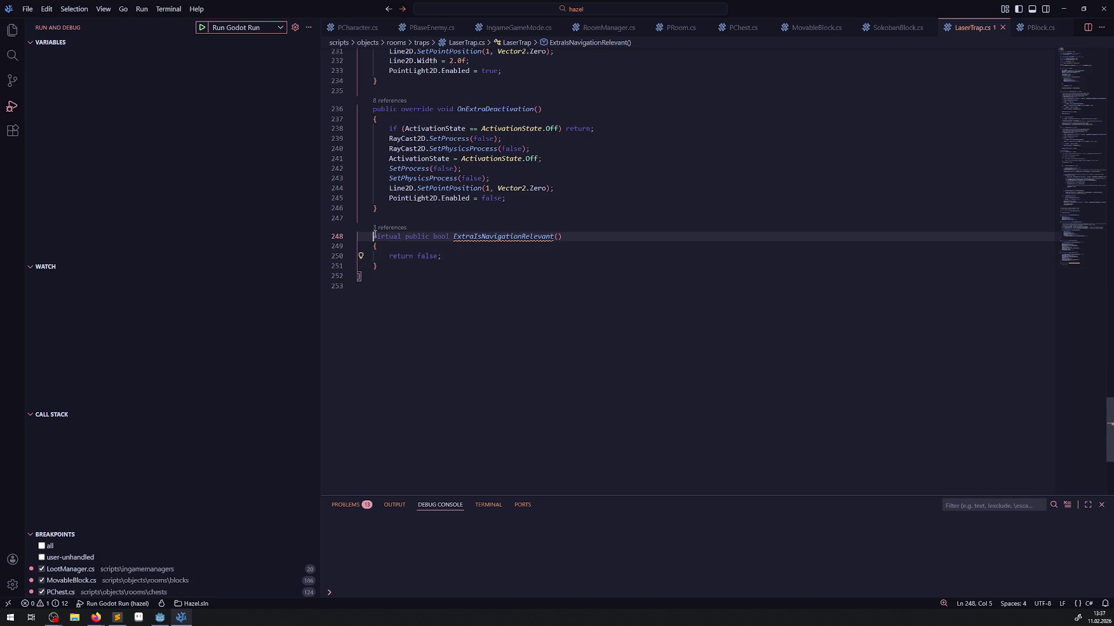
pyautogui.hotkey('shift', 'ctrl', 'Right')
pyautogui.press('Delete')
pyautogui.press('Delete')
pyautogui.press('BackSpace')
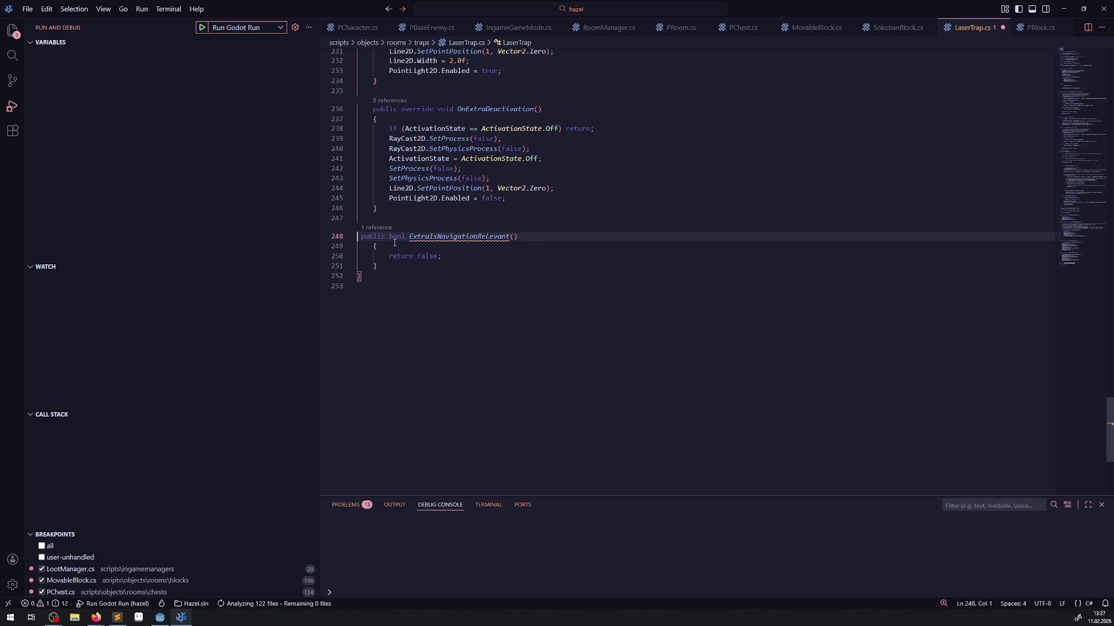
pyautogui.click(384, 239)
pyautogui.write('overri')
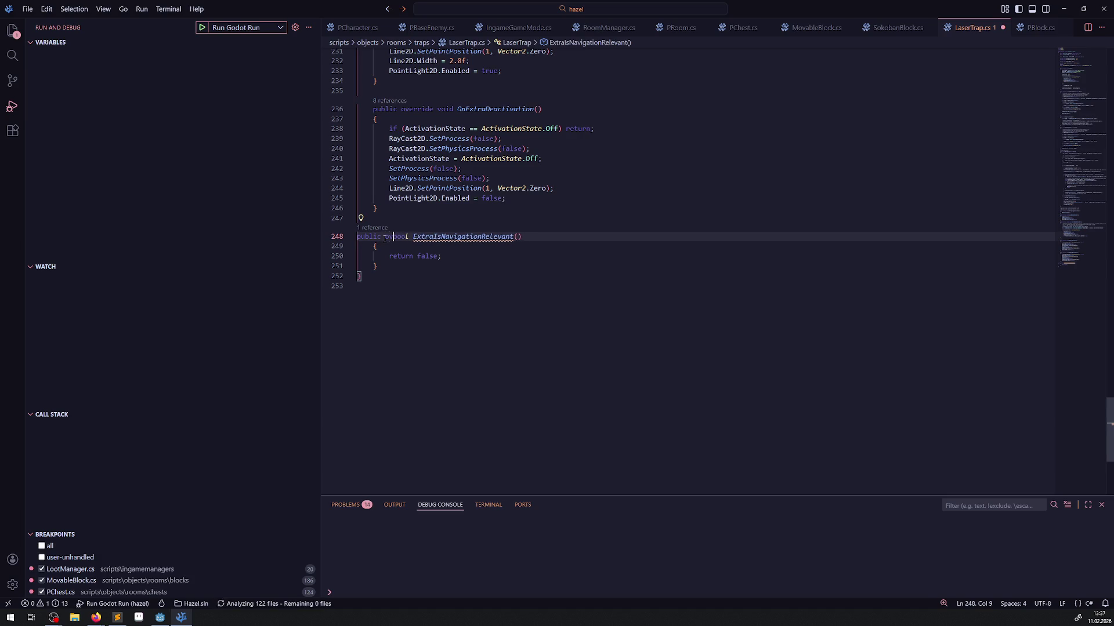
pyautogui.write('de')
pyautogui.hotkey('ctrl', 's')
pyautogui.click(654, 296)
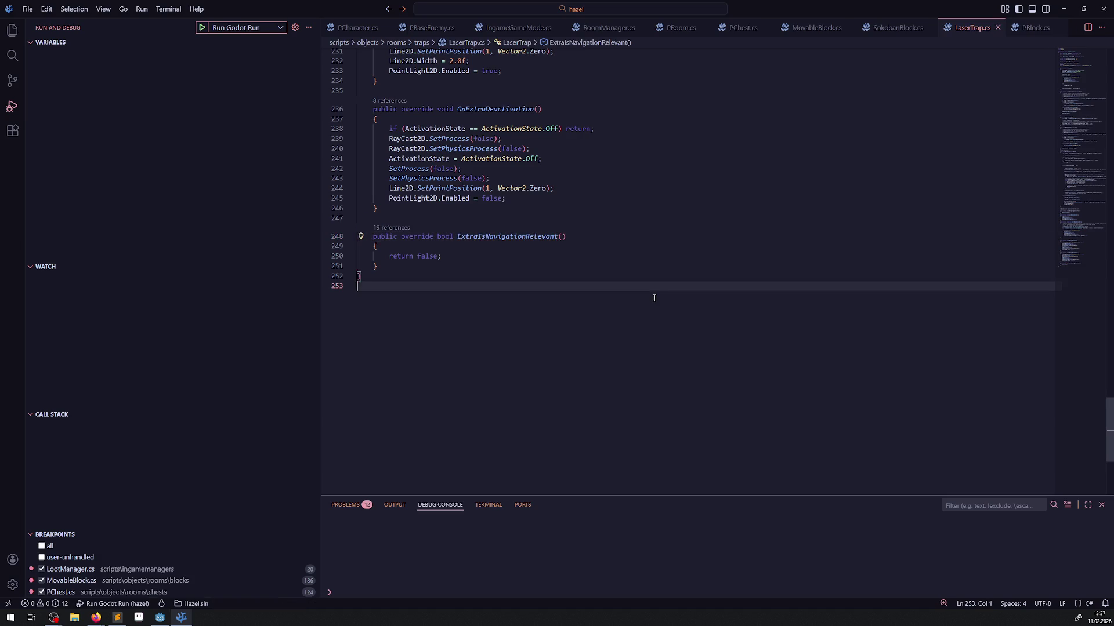
pyautogui.click(158, 621)
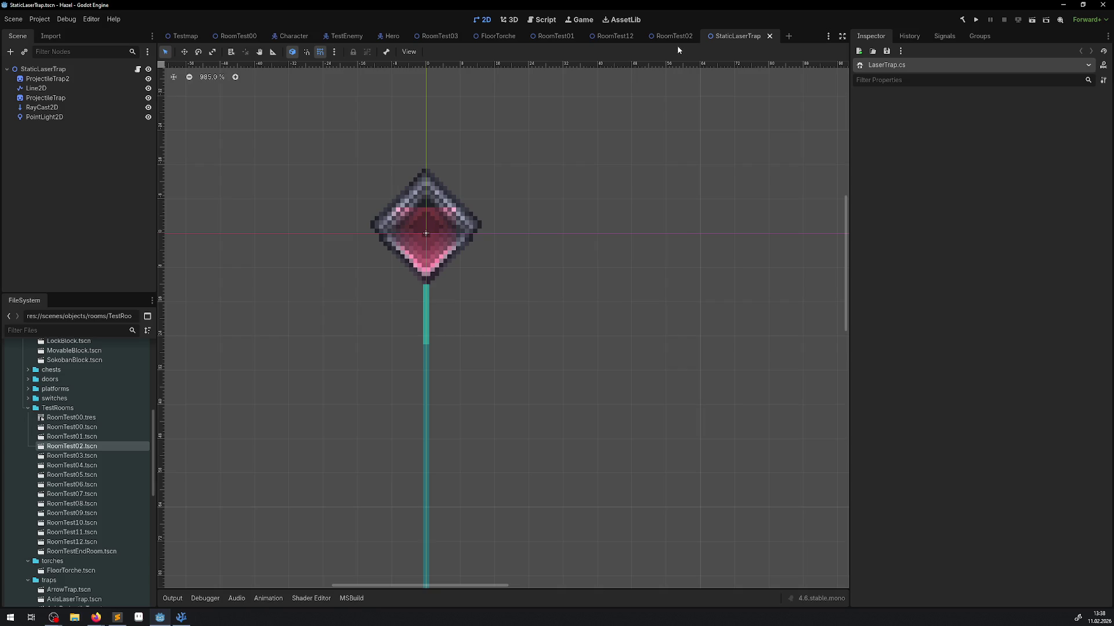
# Save the laser trap scene, rebuild the C# project, and return to RoomTest00.
pyautogui.scroll(1, 499, 217)
pyautogui.hotkey('ctrl', 's')
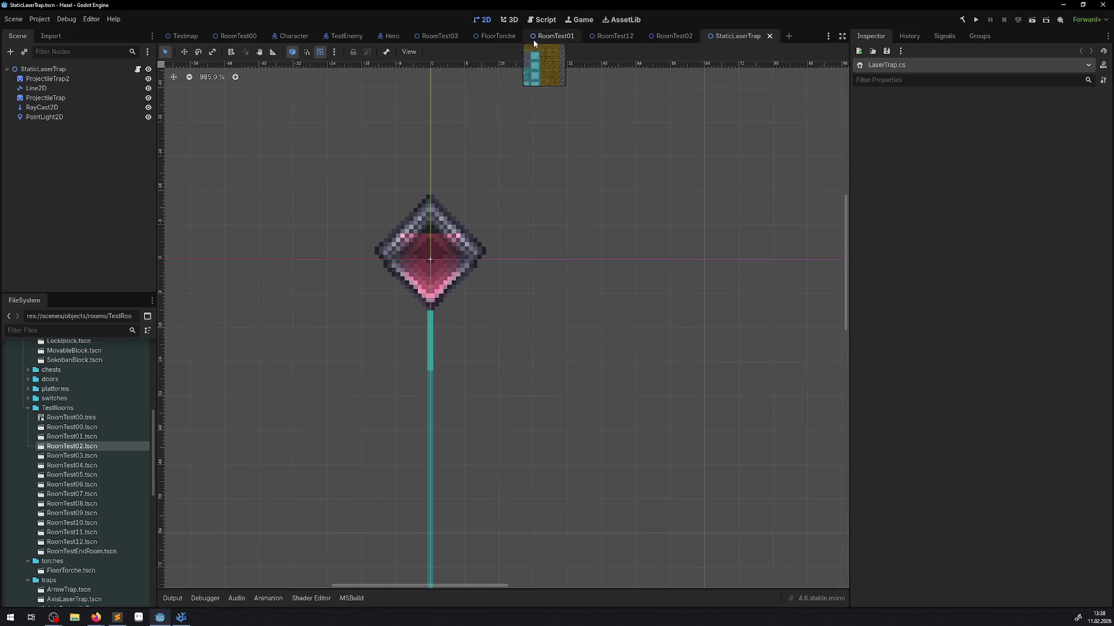
pyautogui.click(962, 20)
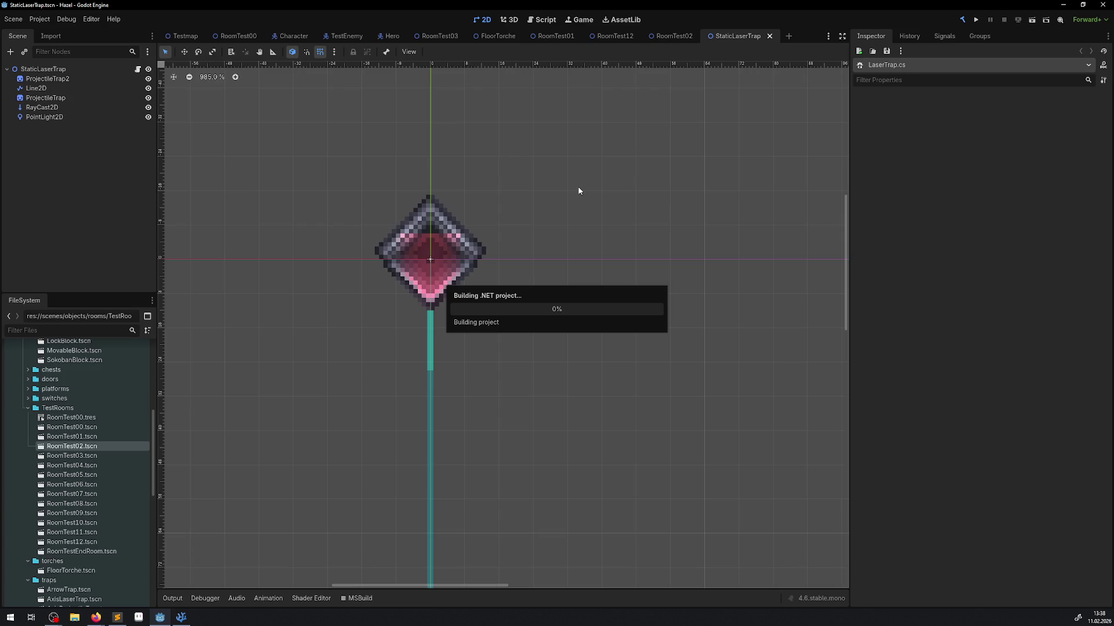
pyautogui.click(228, 34)
pyautogui.scroll(5, 64, 169)
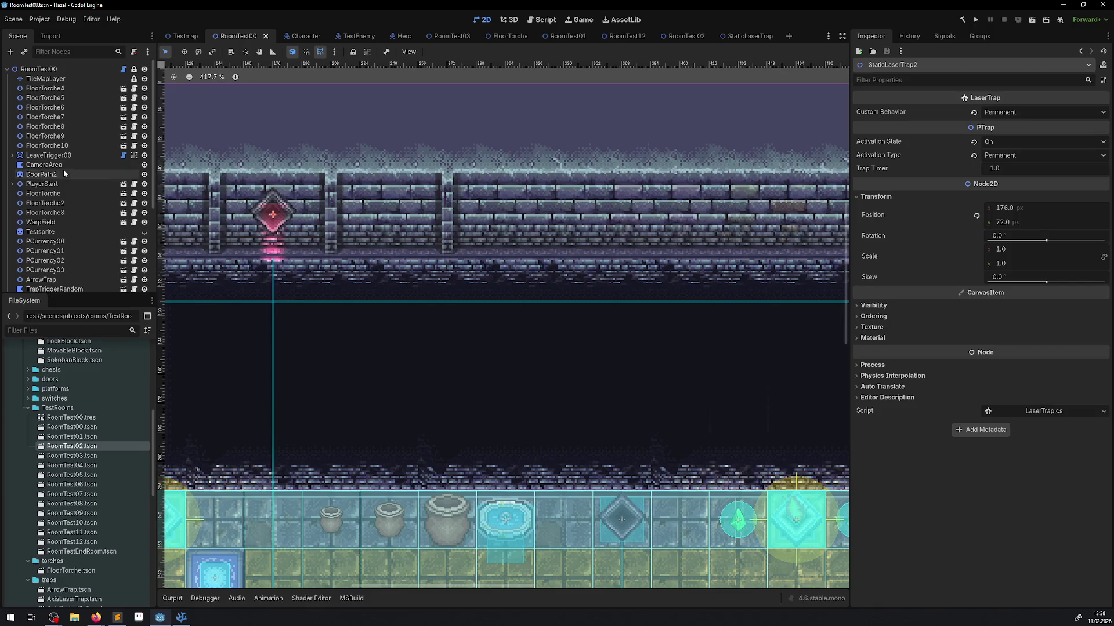
# Select the room's TileMapLayer and show each tile's Z index in the tile set atlas.
pyautogui.click(47, 79)
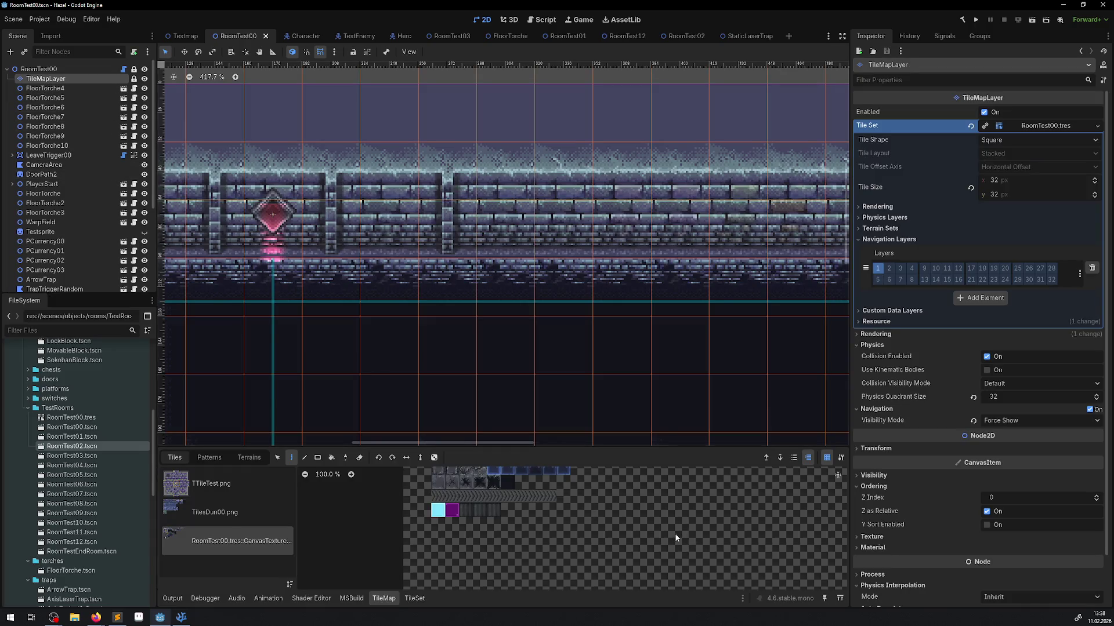
pyautogui.click(415, 599)
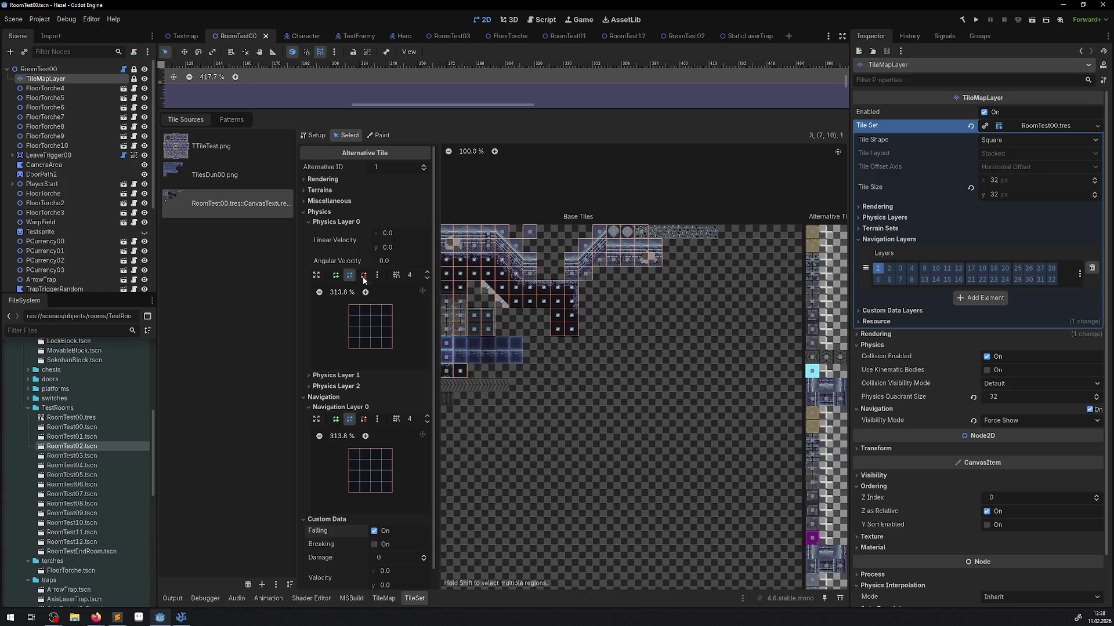
pyautogui.click(302, 180)
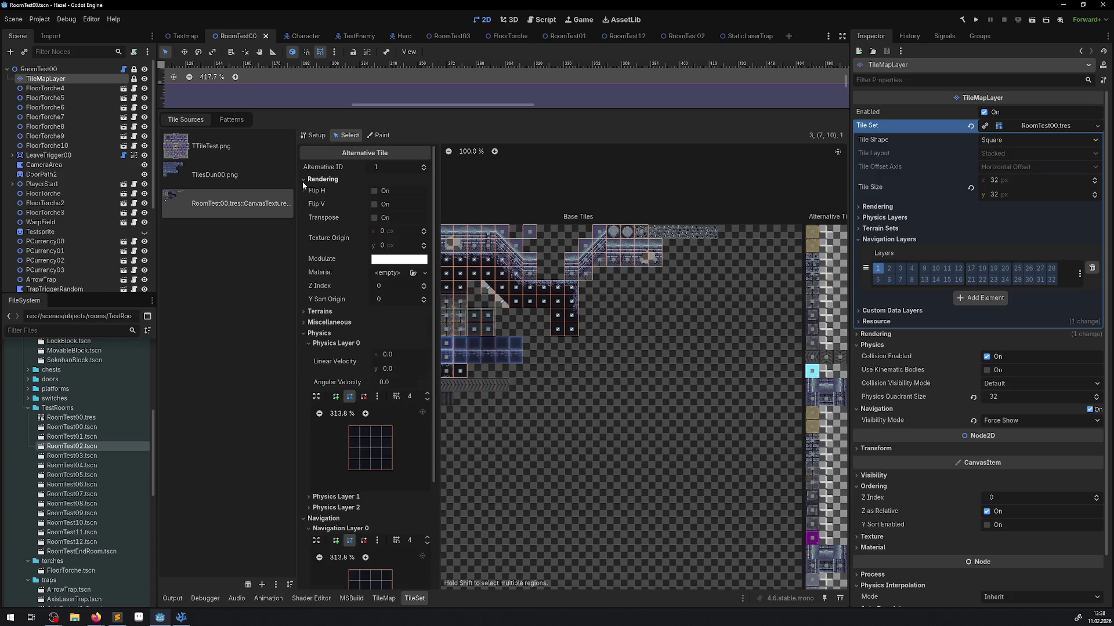
pyautogui.click(324, 285)
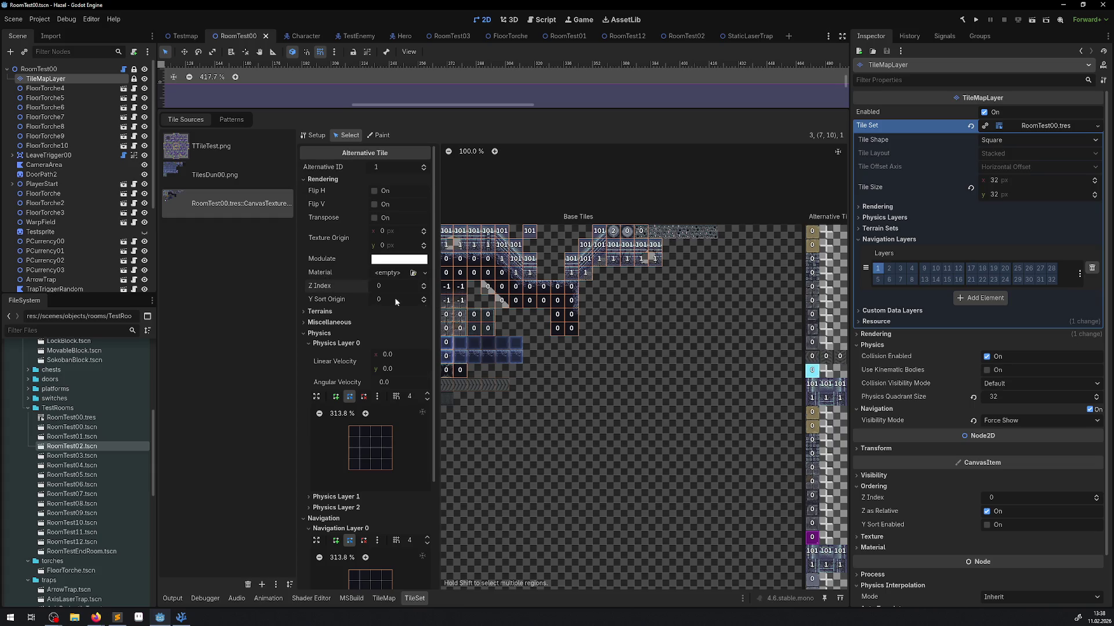
# Inspect the atlas Z index values, select a tile with Z index -1, and run the game.
pyautogui.moveTo(604, 378); pyautogui.dragTo(744, 407)
pyautogui.hscroll(5, 844, 354)
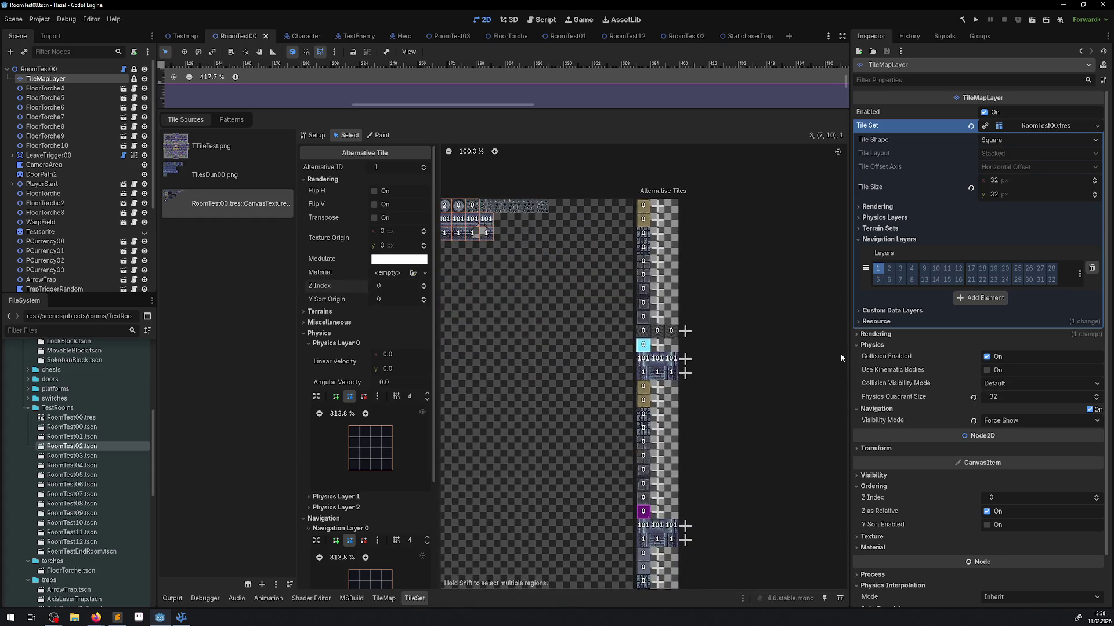
pyautogui.scroll(-3, 440, 166)
pyautogui.scroll(-1, 441, 166)
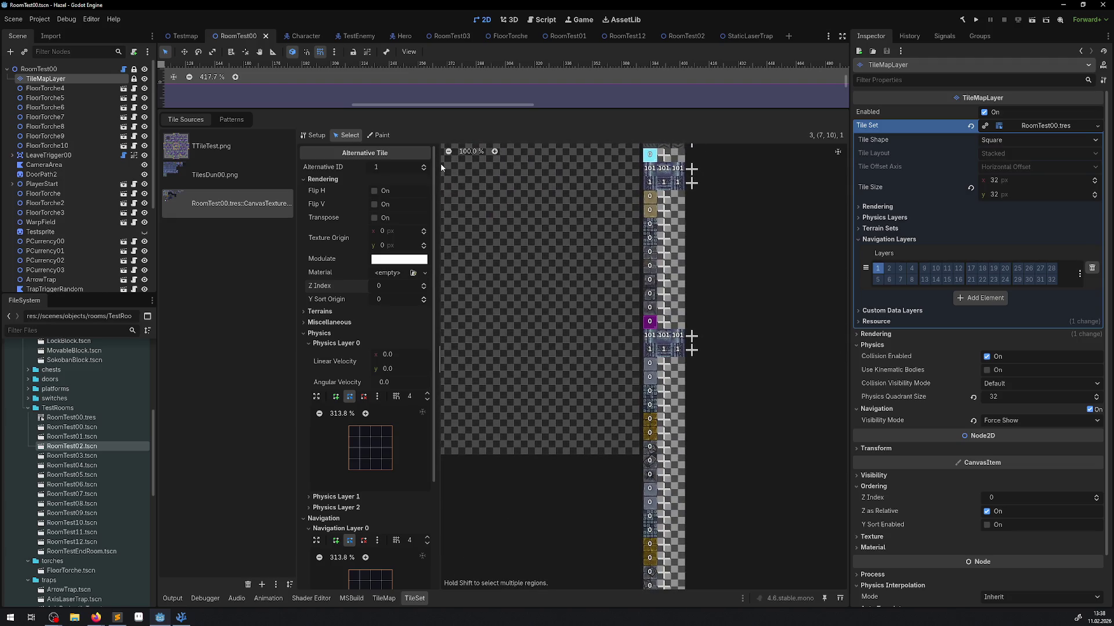
pyautogui.scroll(-10, 440, 162)
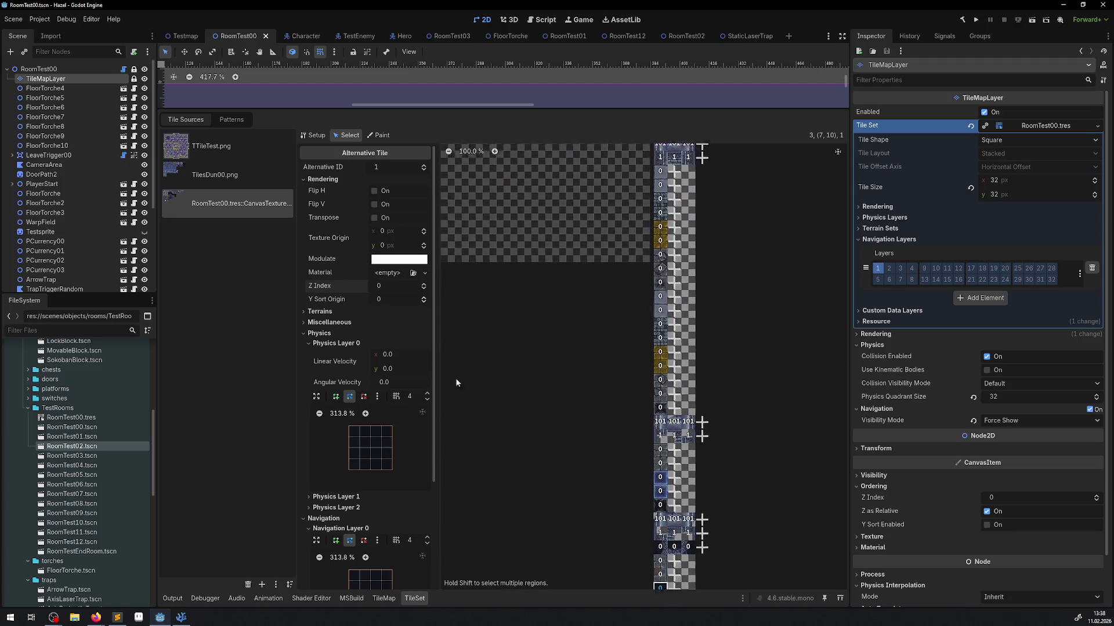
pyautogui.scroll(10, 779, 255)
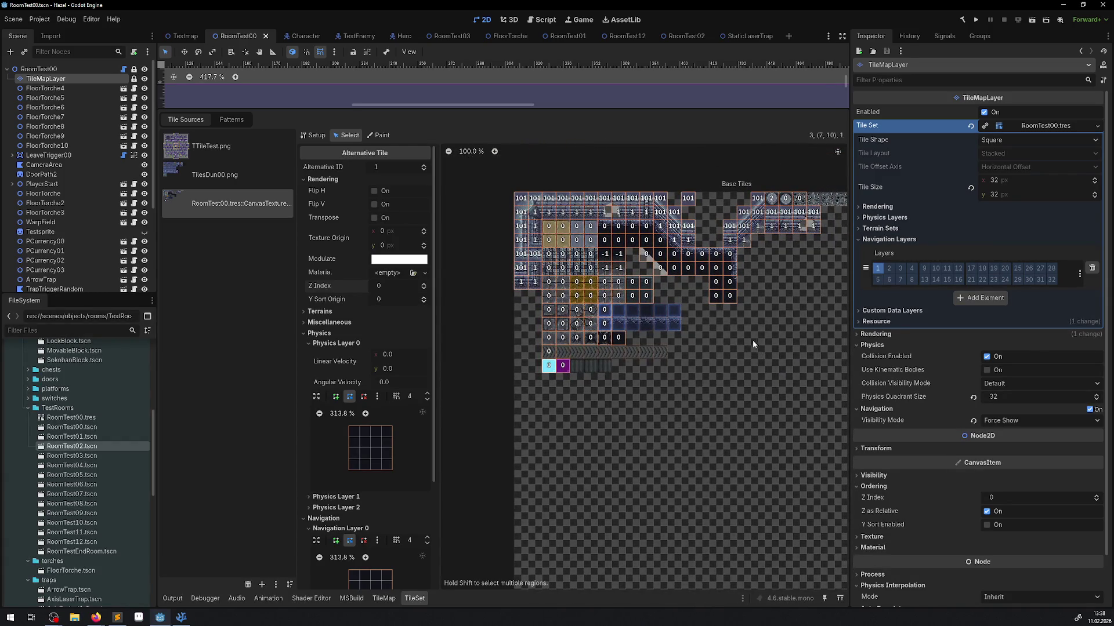
pyautogui.scroll(5, 675, 300)
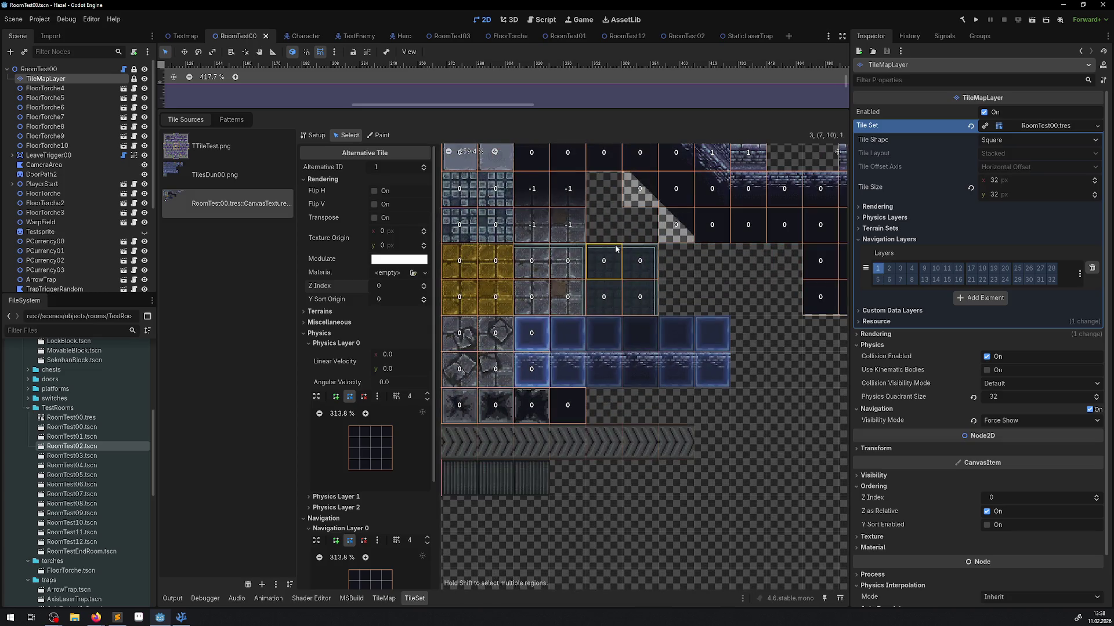
pyautogui.scroll(3, 618, 325)
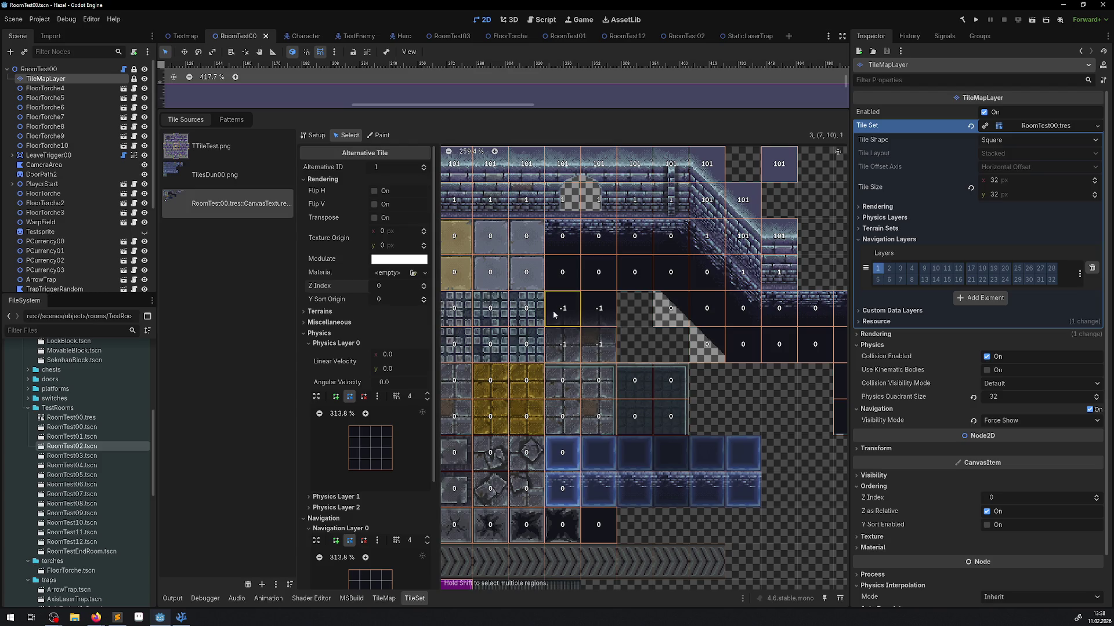
pyautogui.click(566, 325)
pyautogui.click(977, 19)
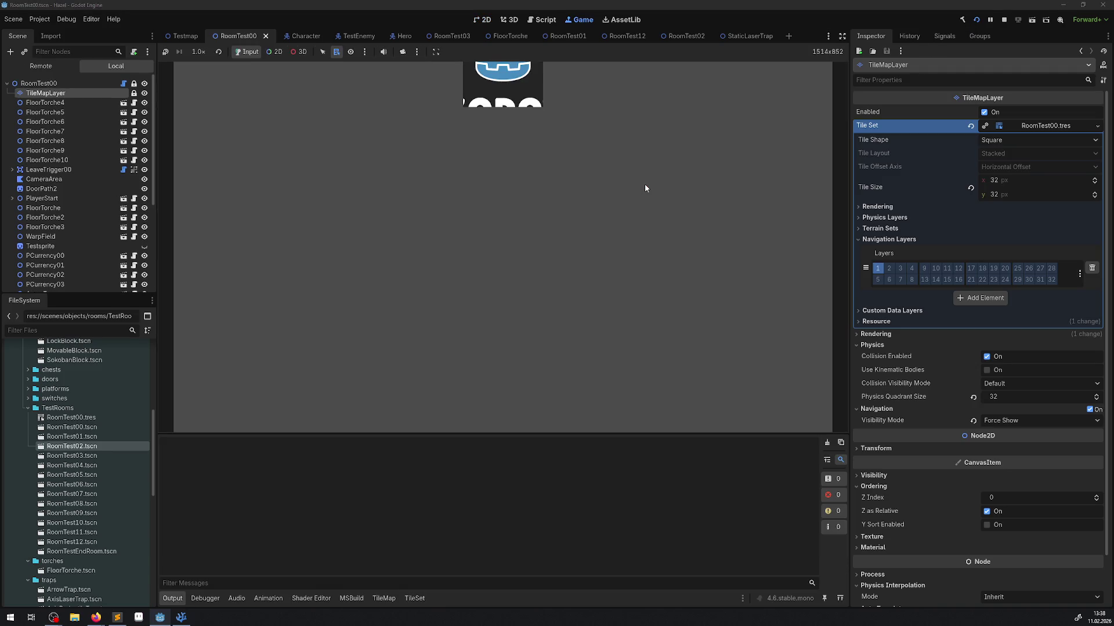
# Walk the hero east into the ice room, push the stone block across the ice, then stop.
pyautogui.press('Up')
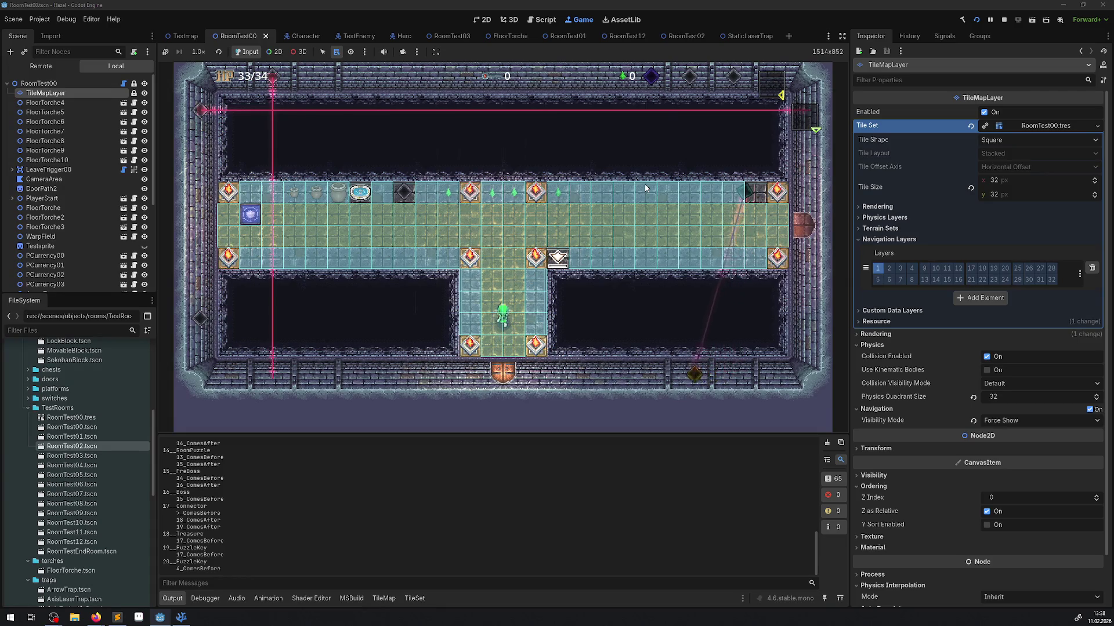
pyautogui.press('Right')
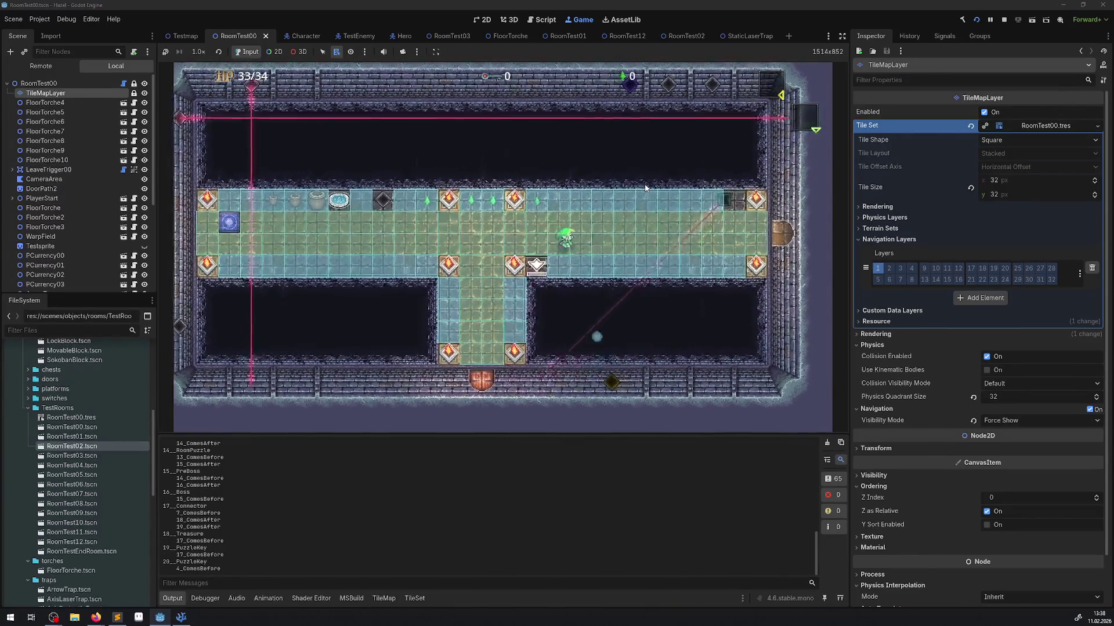
pyautogui.press('Right')
pyautogui.press('Up')
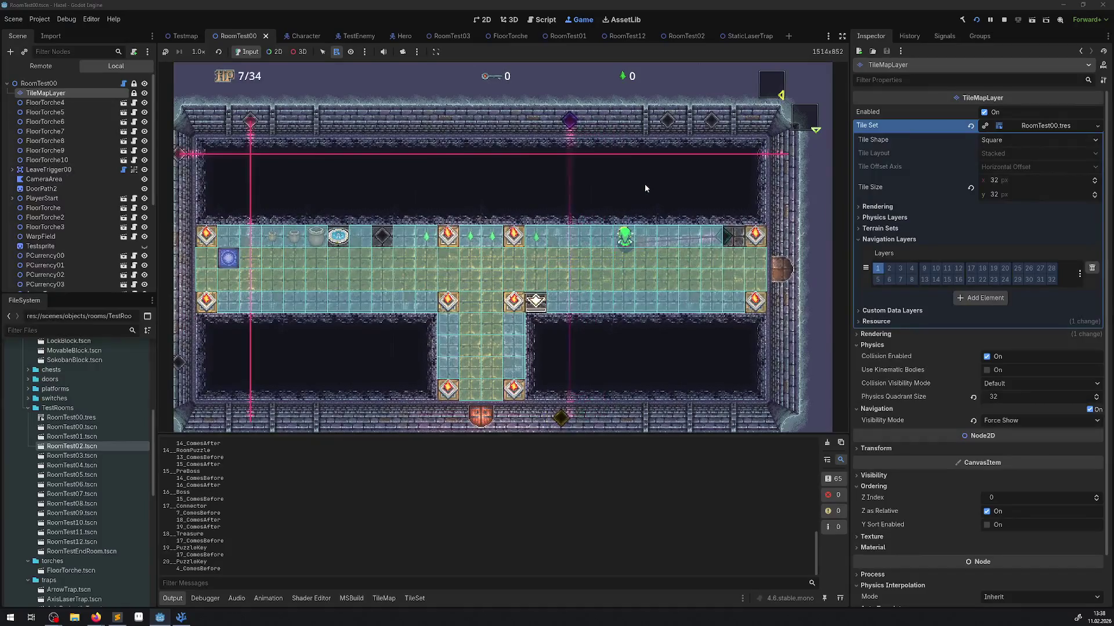
pyautogui.press('Left')
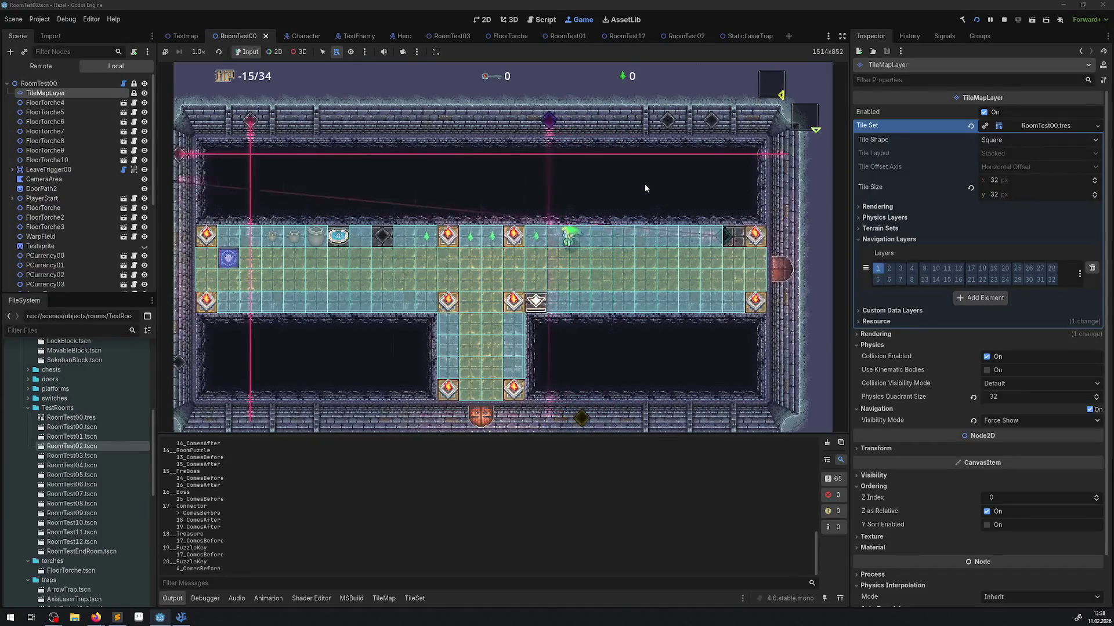
pyautogui.press('Down')
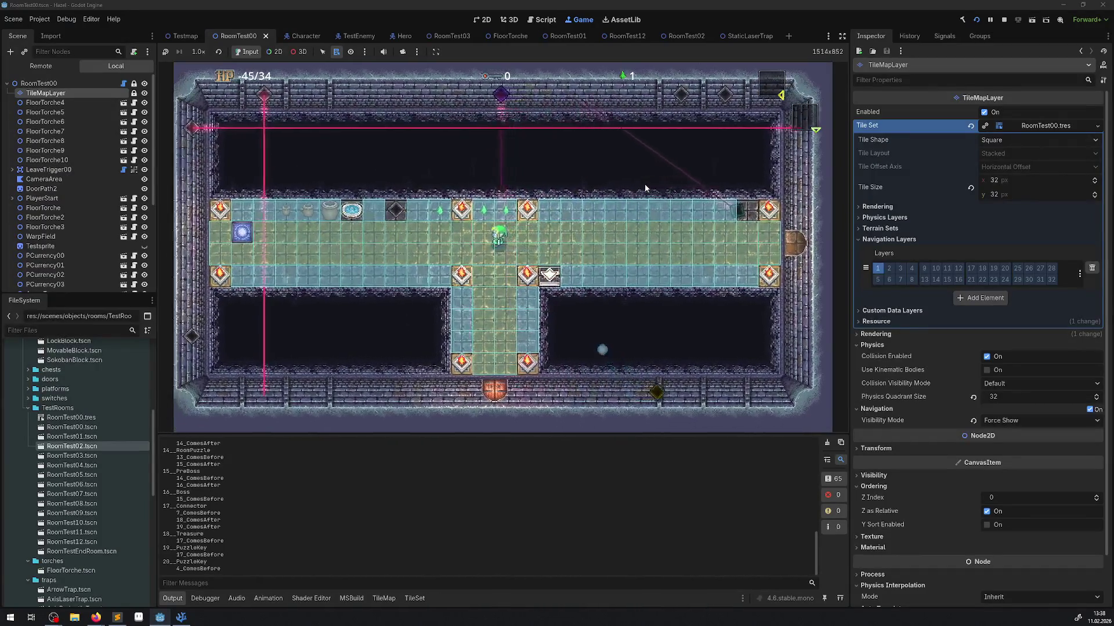
pyautogui.press('Right')
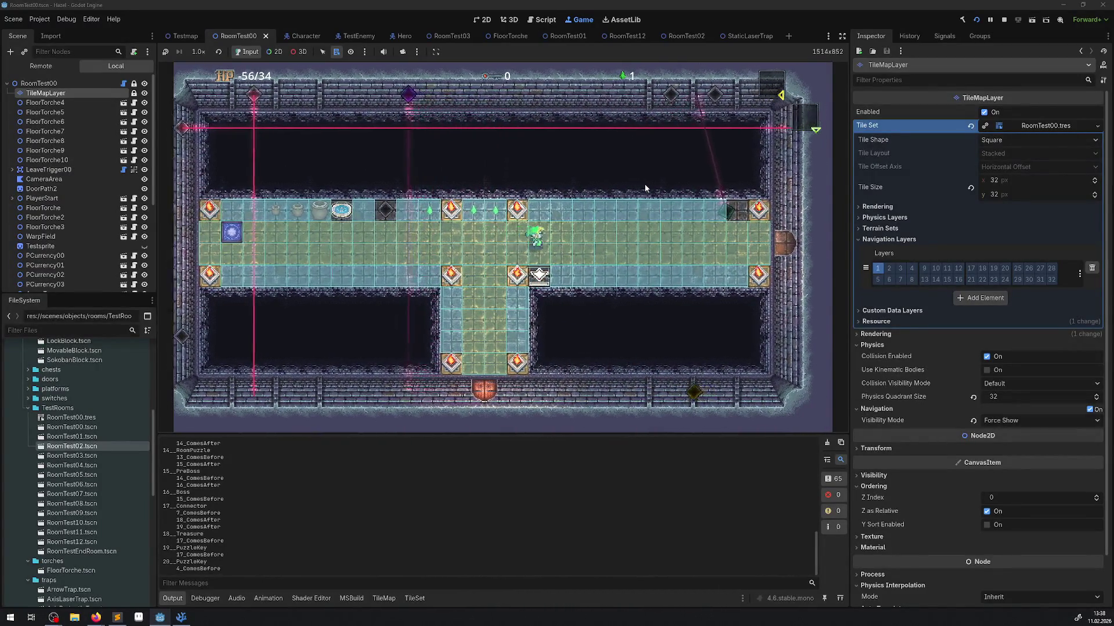
pyautogui.press('Right')
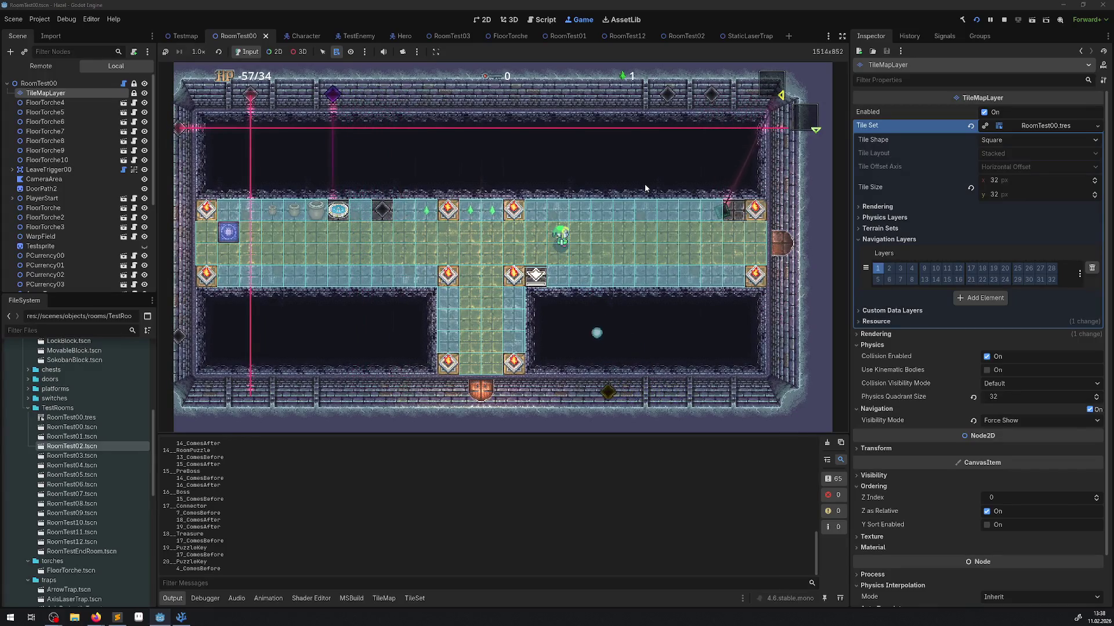
pyautogui.press('Right')
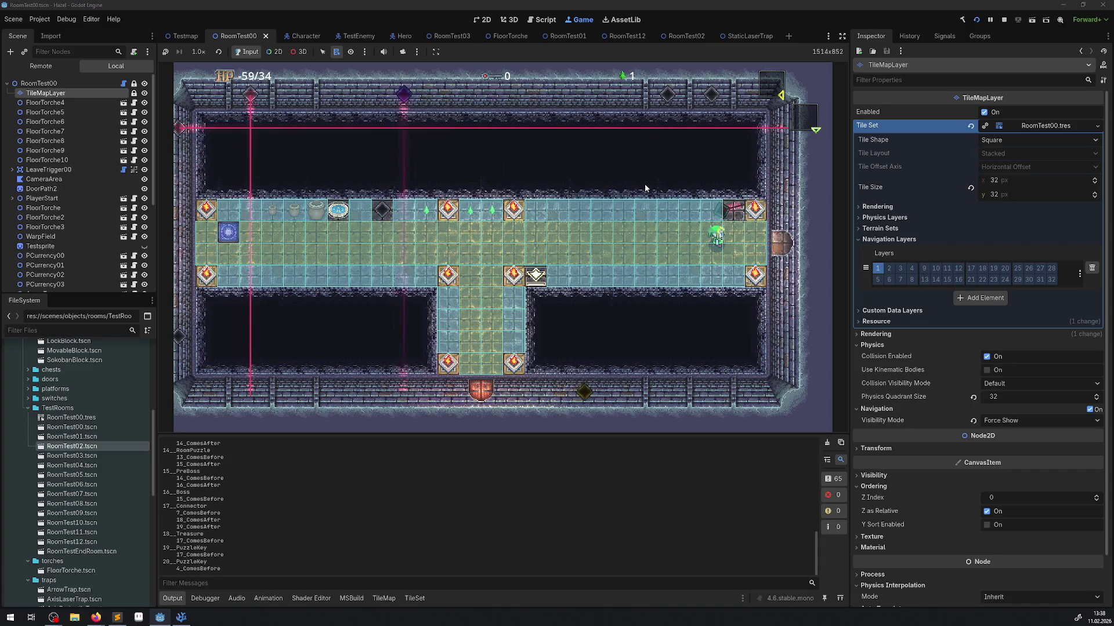
pyautogui.press('Right')
pyautogui.press('Right')
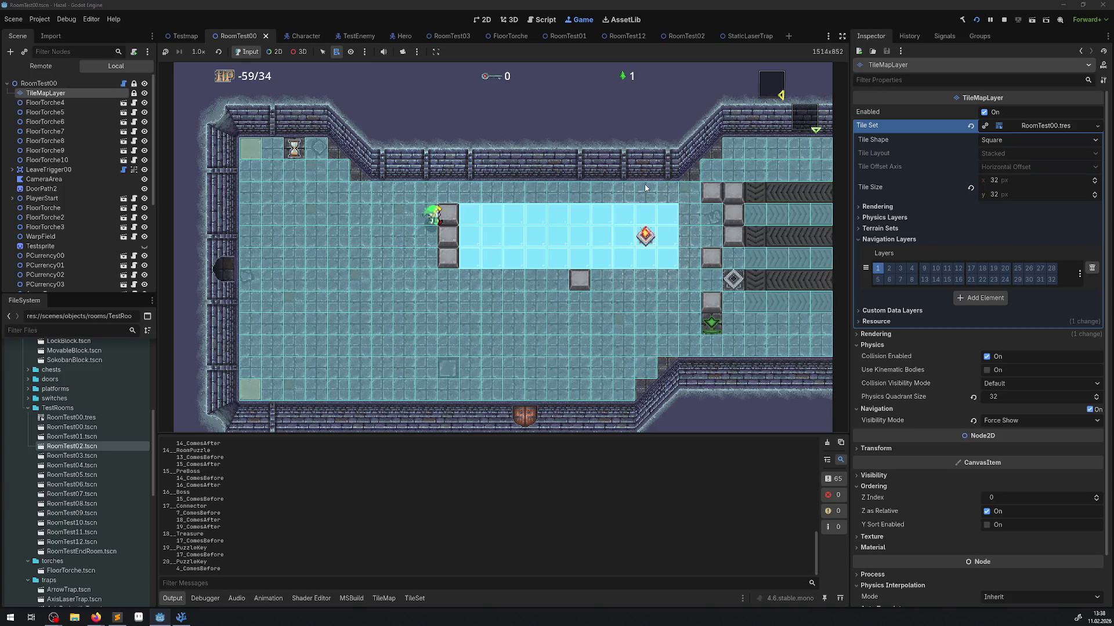
pyautogui.press('Right')
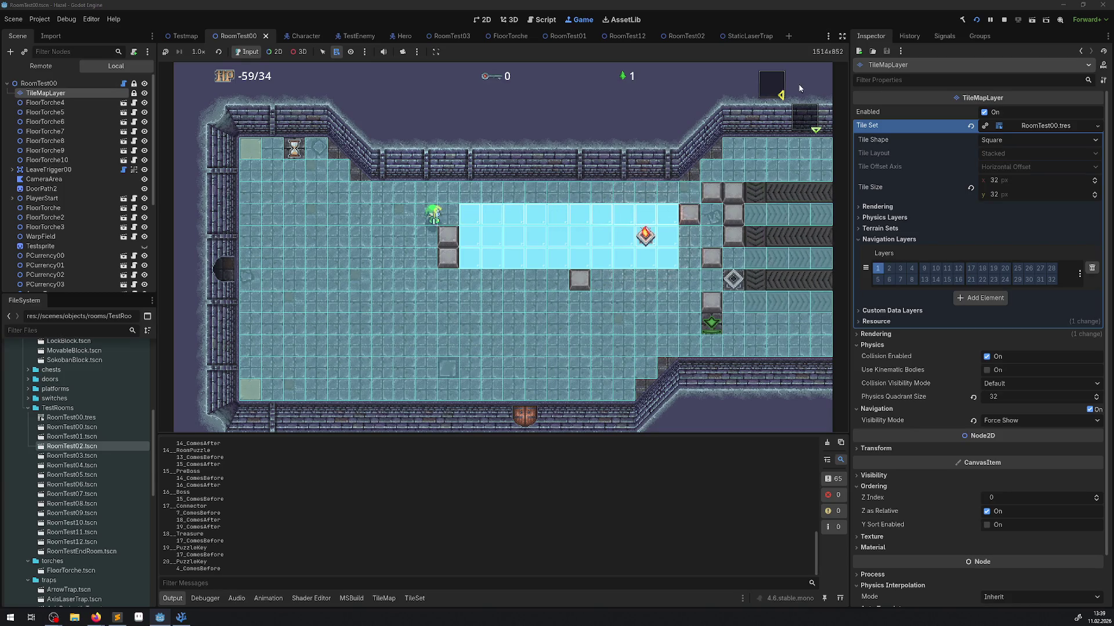
pyautogui.click(1004, 20)
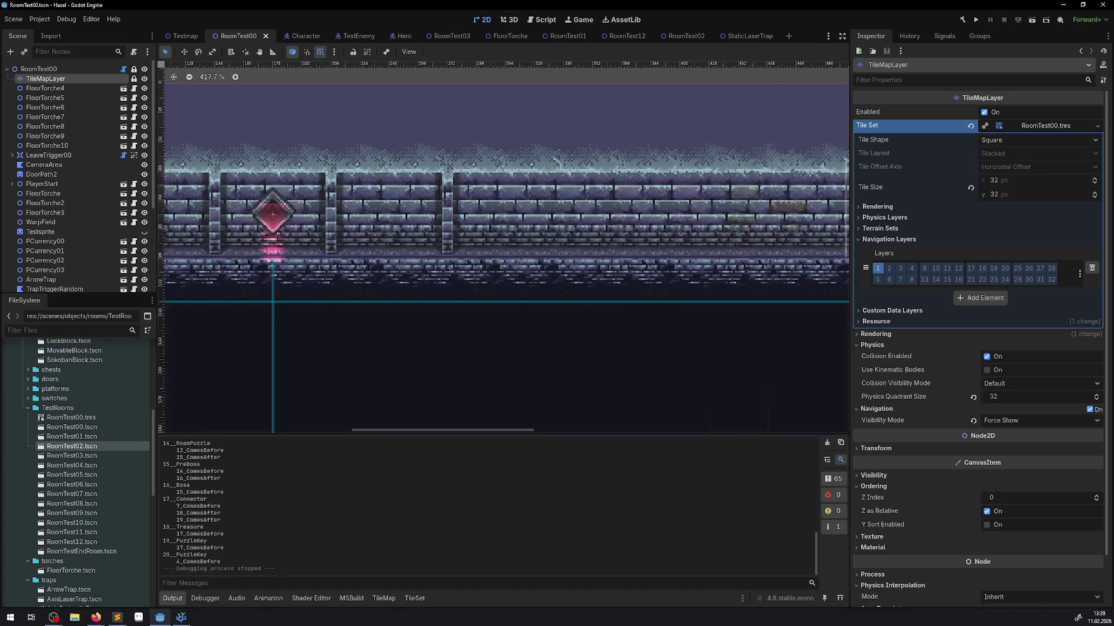
# Back in VS Code, close LaserTrap.cs and find the UpdateTileToNavigation call on line 375.
pyautogui.click(182, 618)
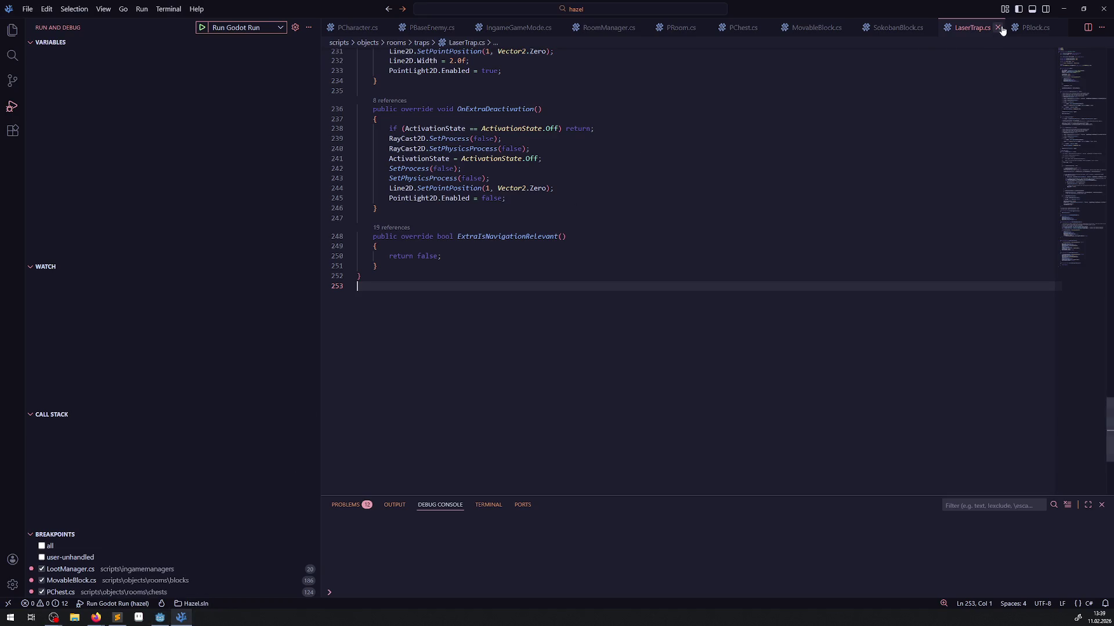
pyautogui.click(997, 28)
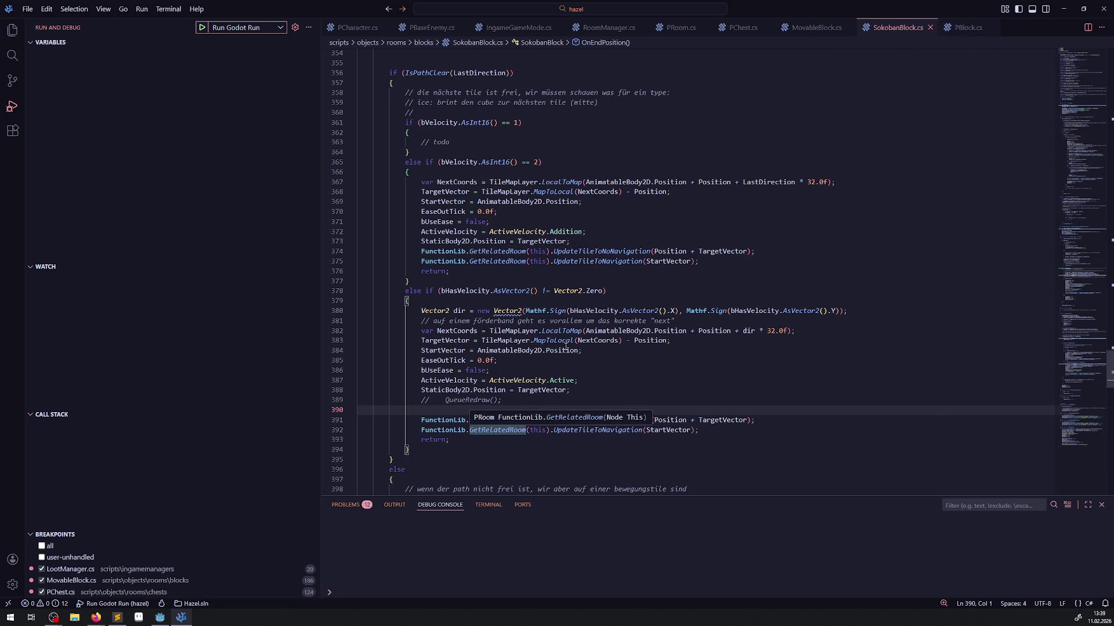
pyautogui.scroll(6, 566, 347)
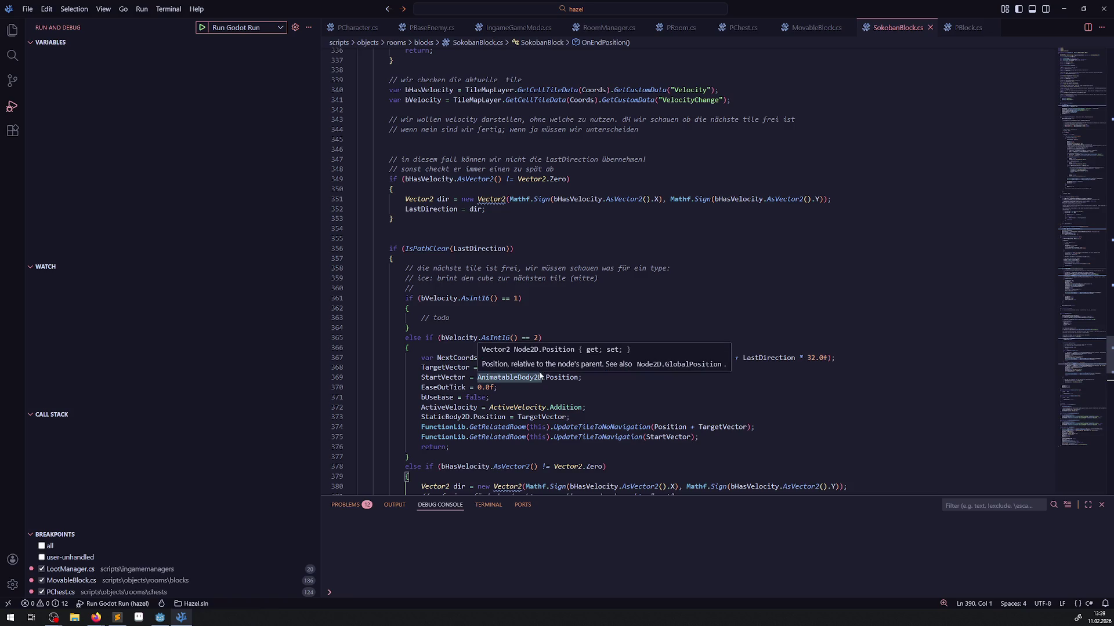
pyautogui.scroll(-3, 574, 369)
pyautogui.doubleClick(605, 350)
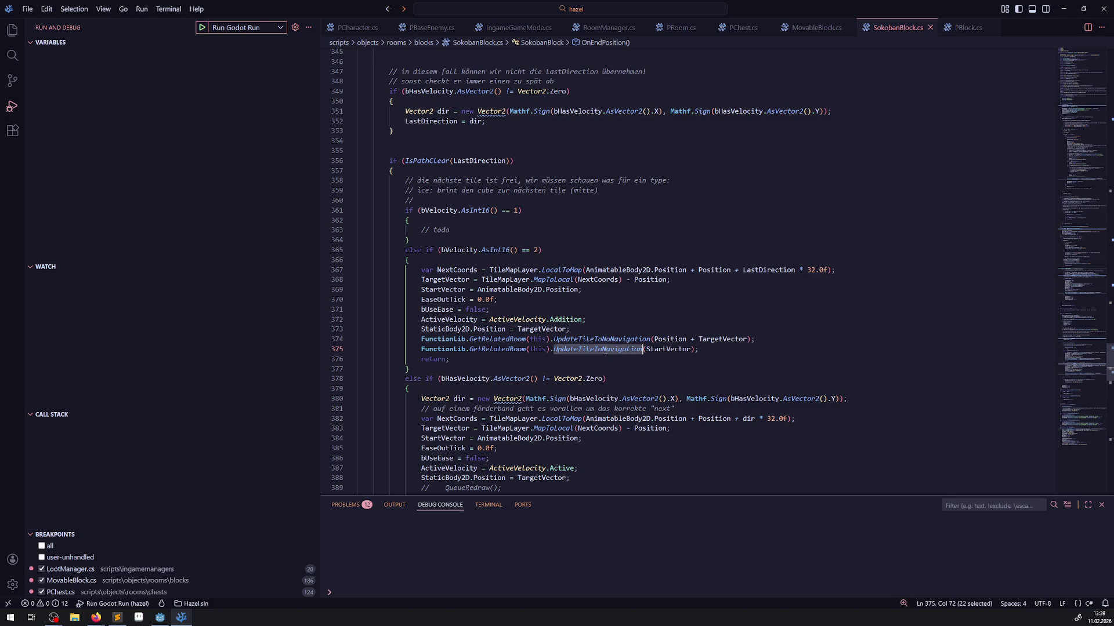
pyautogui.doubleClick(677, 351)
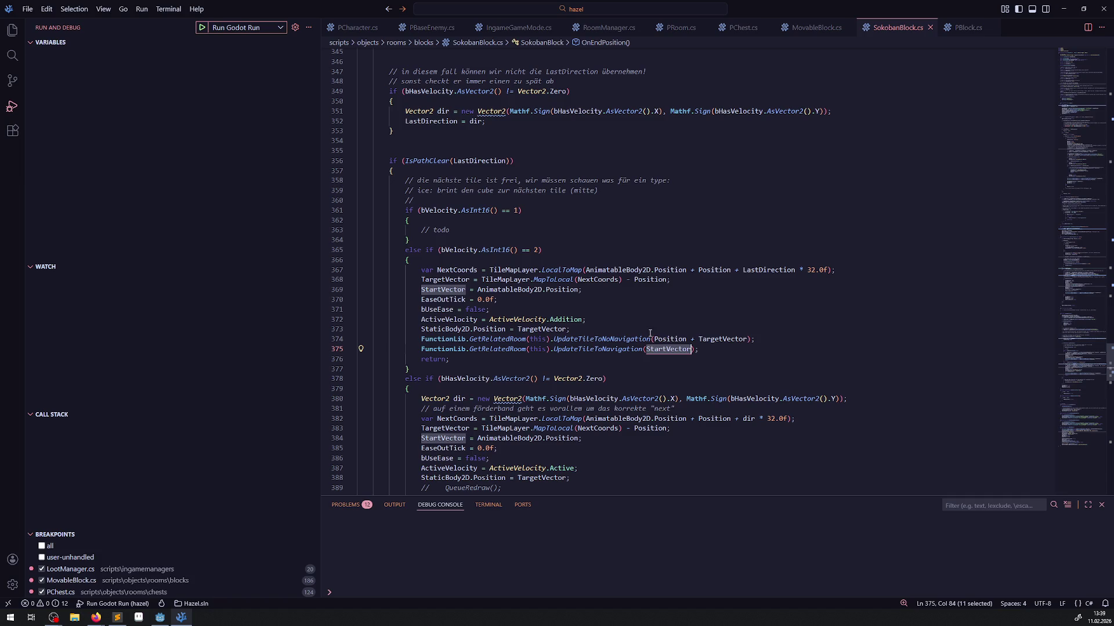
# Copy 'Position +' from line 374, paste it before StartVector on lines 375 and 392, and save.
pyautogui.moveTo(654, 340); pyautogui.dragTo(695, 339)
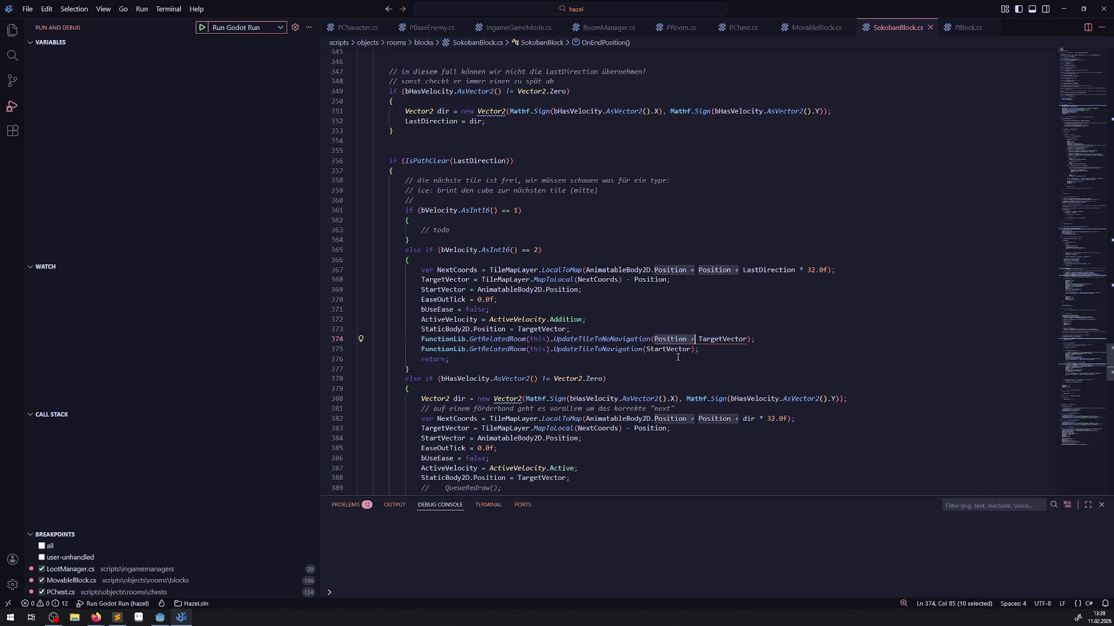
pyautogui.hotkey('ctrl', 'c')
pyautogui.click(646, 349)
pyautogui.hotkey('ctrl', 'v')
pyautogui.scroll(-3, 645, 361)
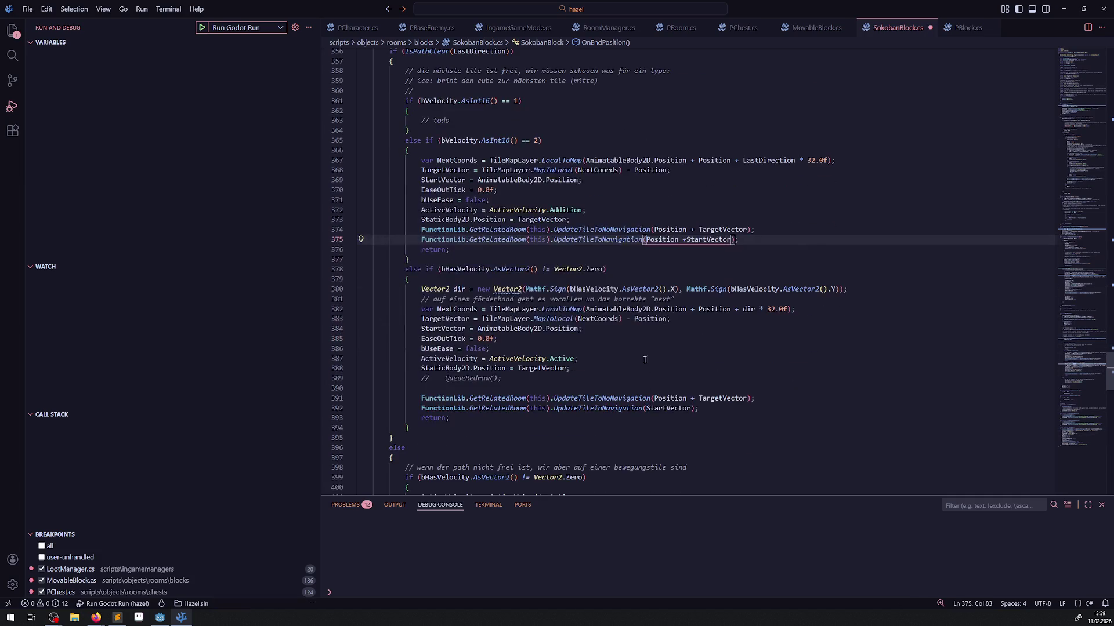
pyautogui.click(647, 409)
pyautogui.hotkey('ctrl', 'v')
pyautogui.hotkey('ctrl', 's')
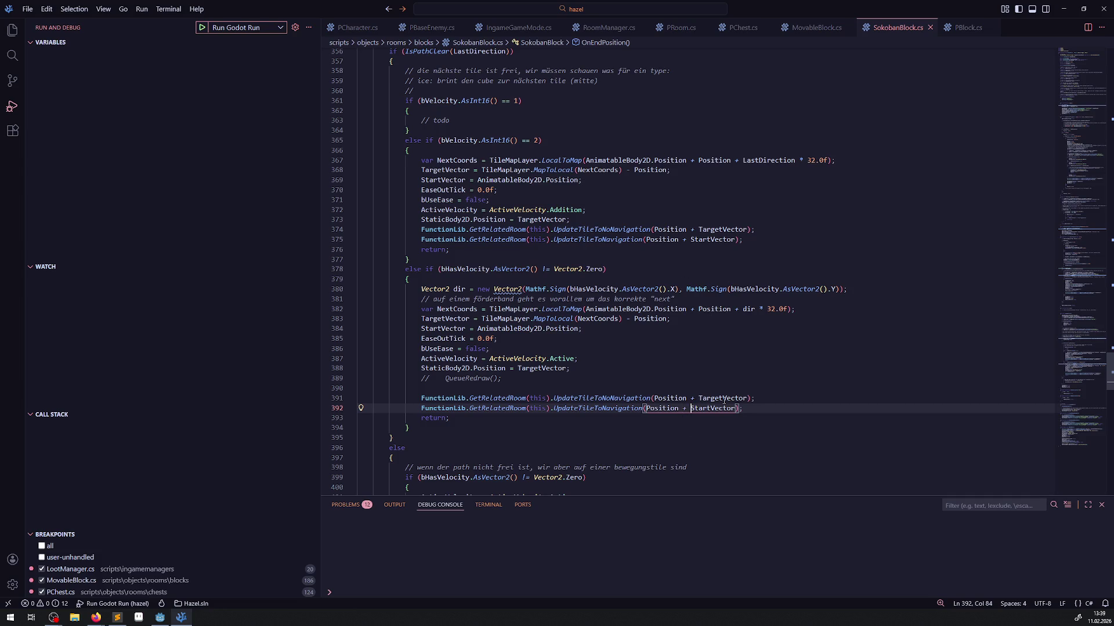
pyautogui.scroll(15, 590, 316)
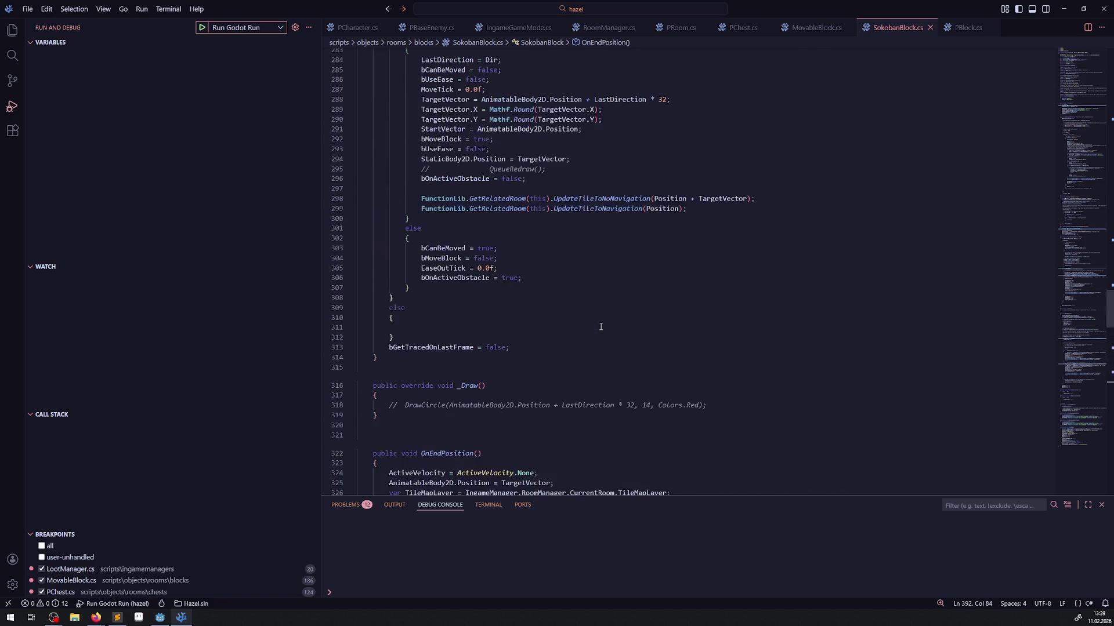
# Replace line 299's Position argument with StartVector, then prefix it with 'Position +' from line 298.
pyautogui.scroll(4, 604, 326)
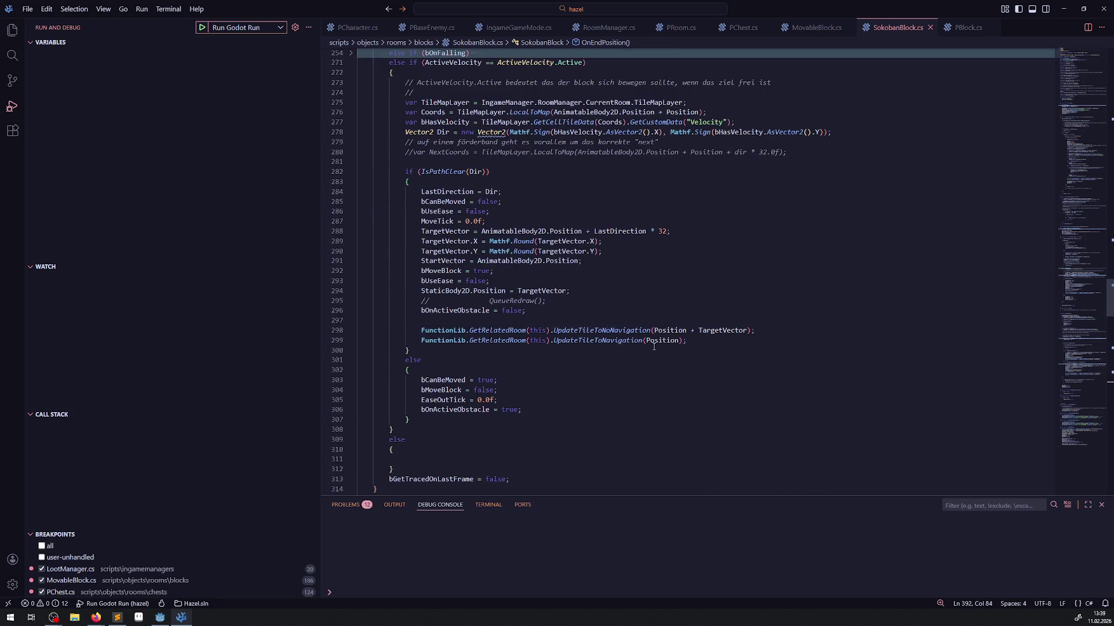
pyautogui.doubleClick(671, 341)
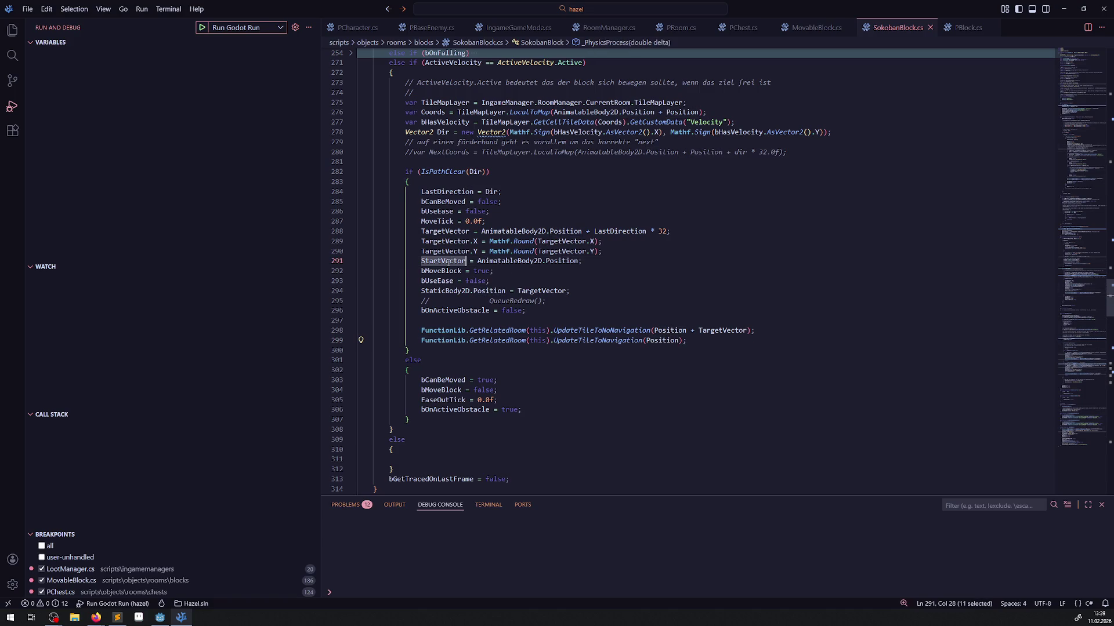
pyautogui.click(654, 342)
pyautogui.doubleClick(654, 341)
pyautogui.hotkey('ctrl', 'v')
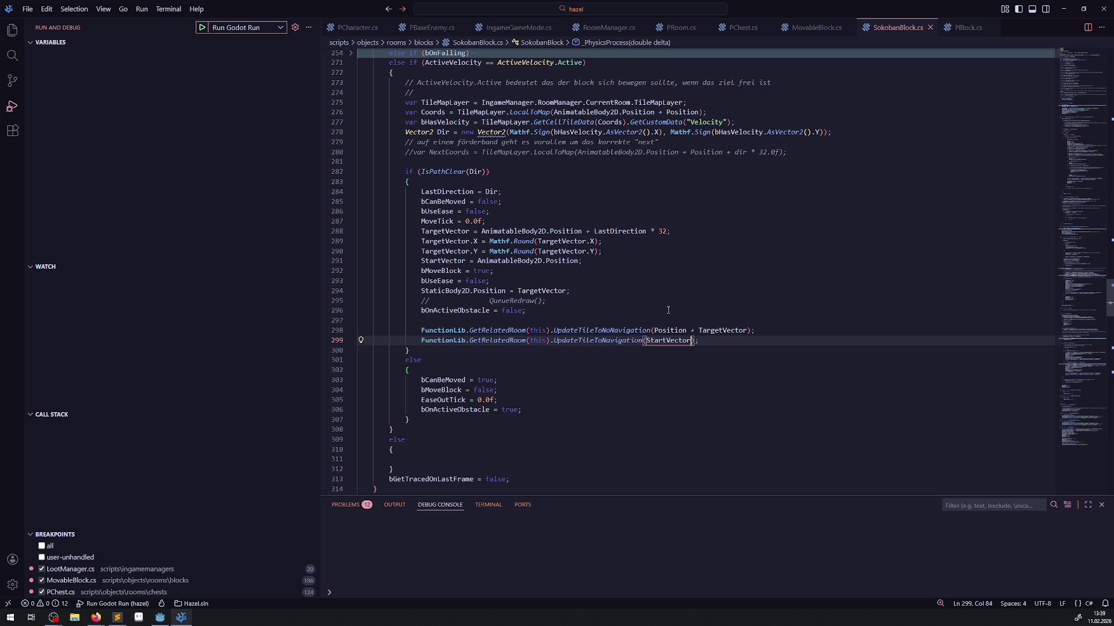
pyautogui.moveTo(655, 330); pyautogui.dragTo(695, 330)
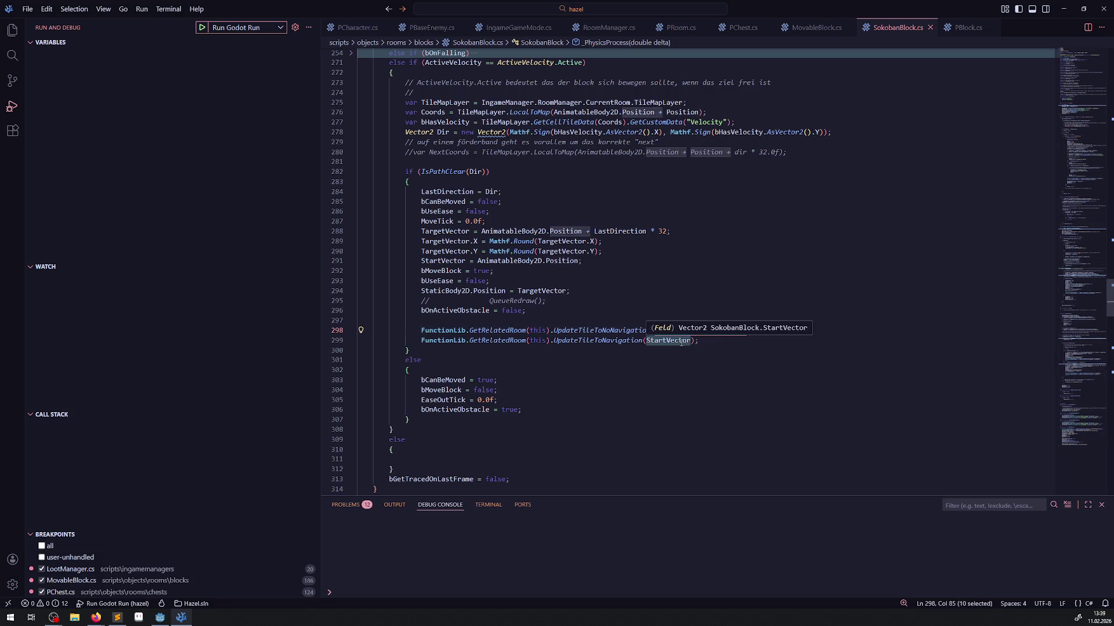
pyautogui.click(648, 341)
pyautogui.hotkey('ctrl', 'v')
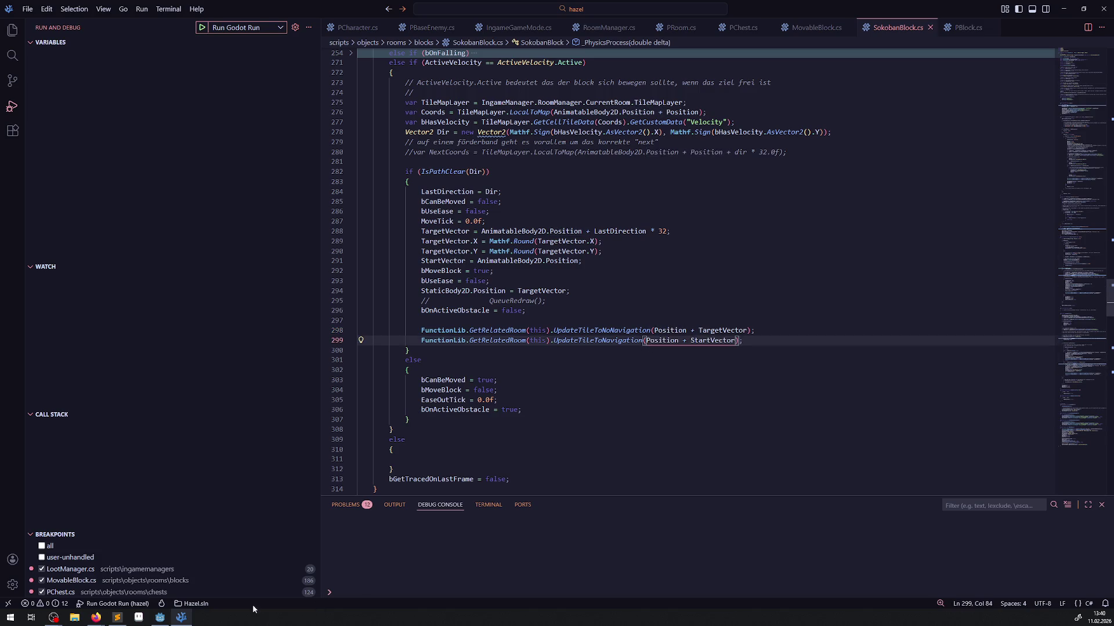
# Copy StartVector from line 117 and append '+ StartVector' to Position in line 152's call.
pyautogui.scroll(10, 644, 332)
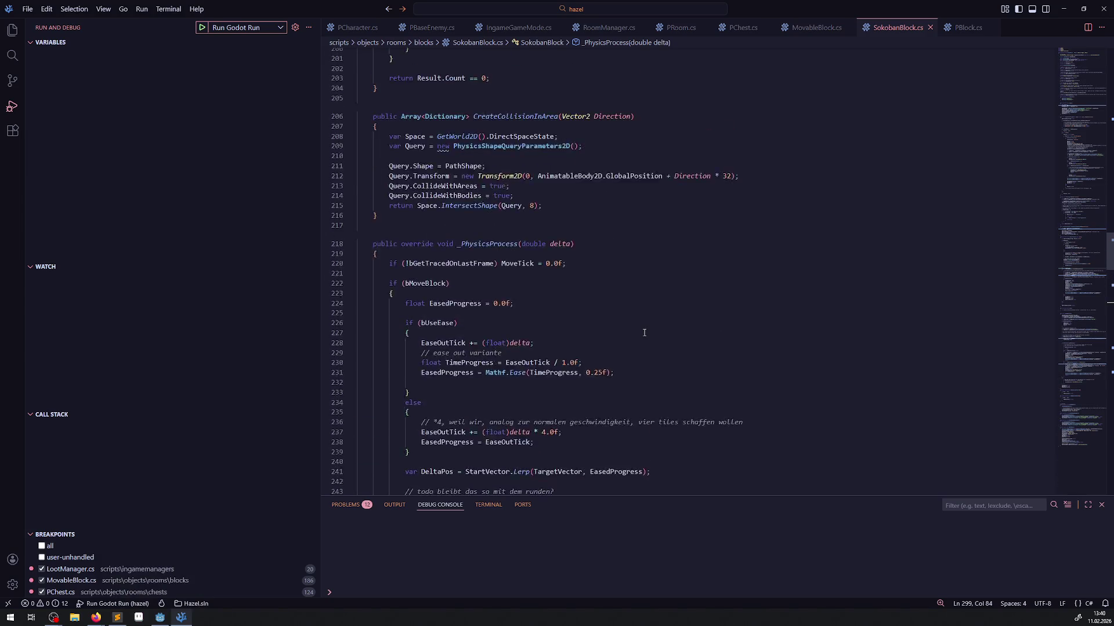
pyautogui.scroll(20, 644, 332)
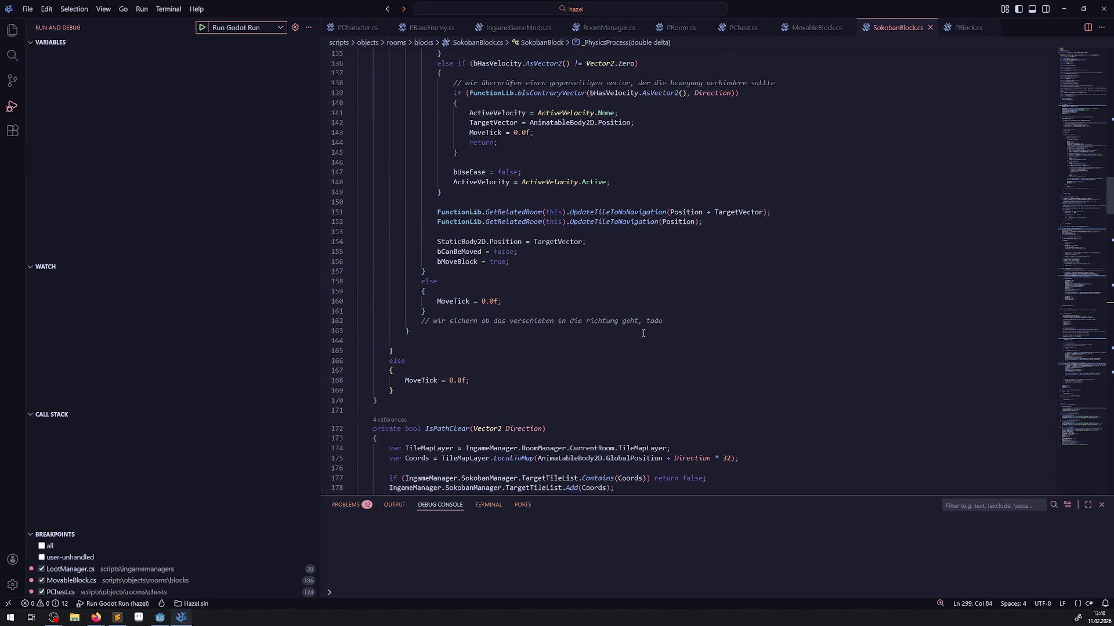
pyautogui.scroll(3, 643, 334)
pyautogui.click(688, 301)
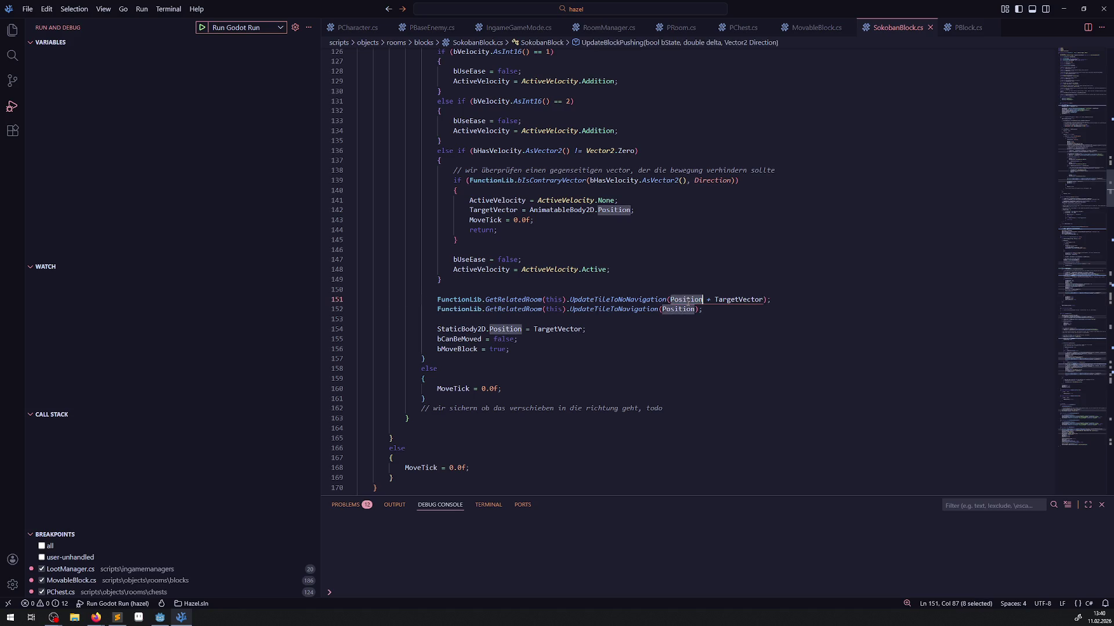
pyautogui.click(649, 319)
pyautogui.scroll(4, 626, 348)
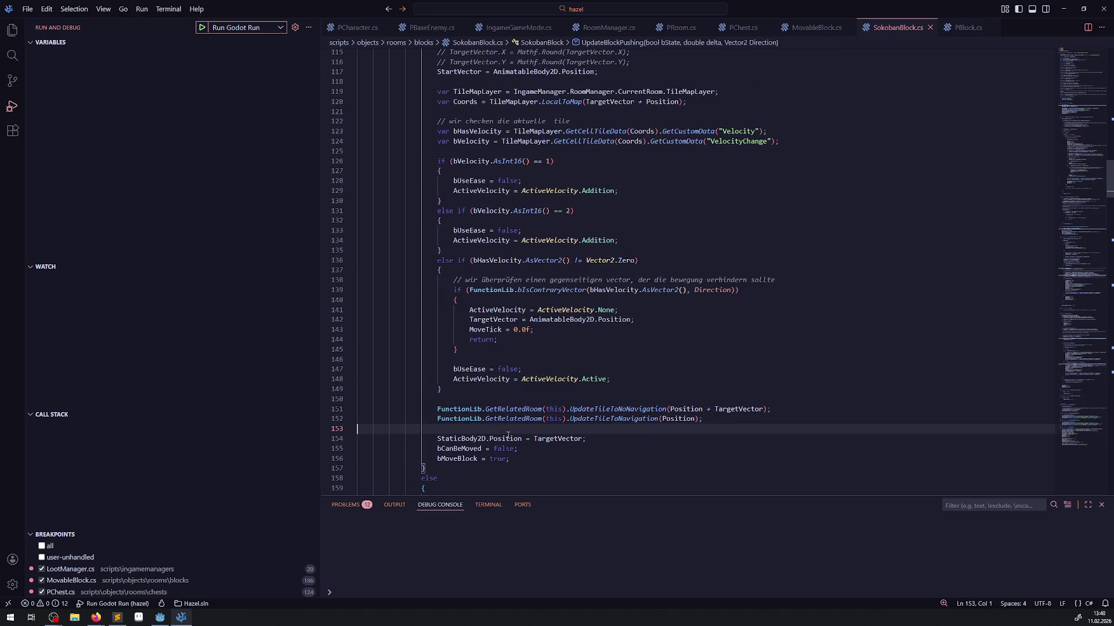
pyautogui.scroll(4, 743, 430)
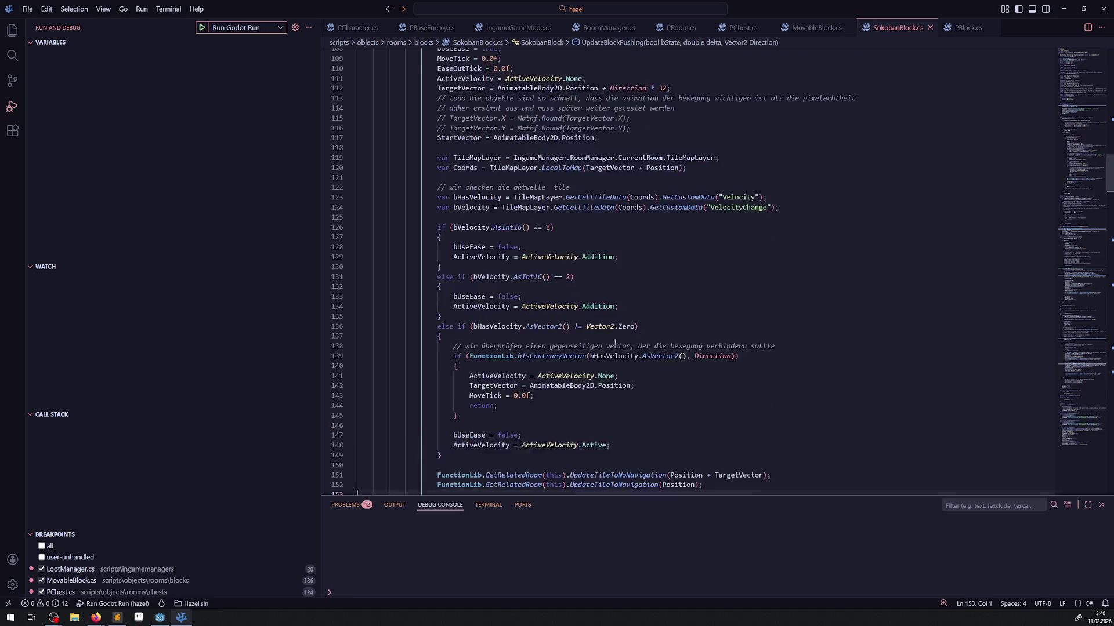
pyautogui.doubleClick(442, 182)
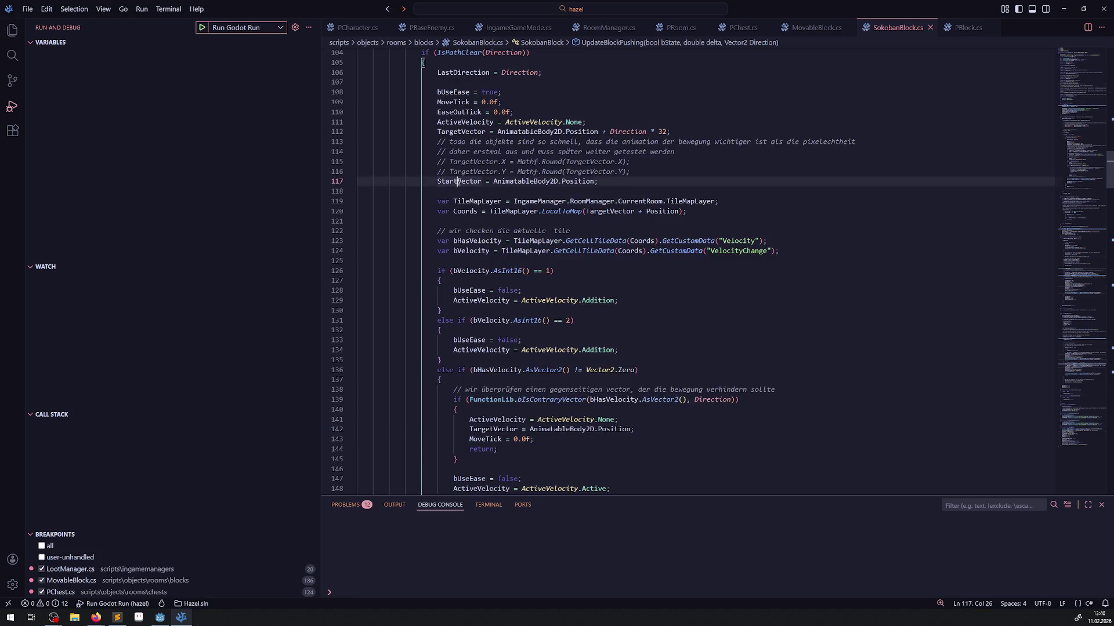
pyautogui.scroll(-12, 690, 190)
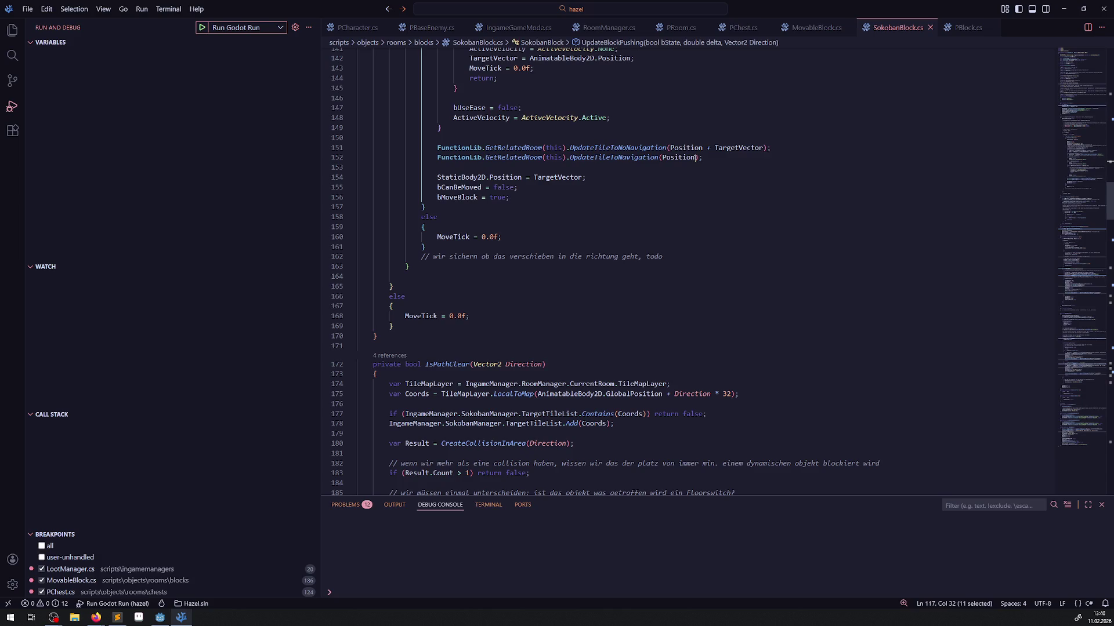
pyautogui.click(695, 157)
pyautogui.write('+')
pyautogui.hotkey('ctrl', 'v')
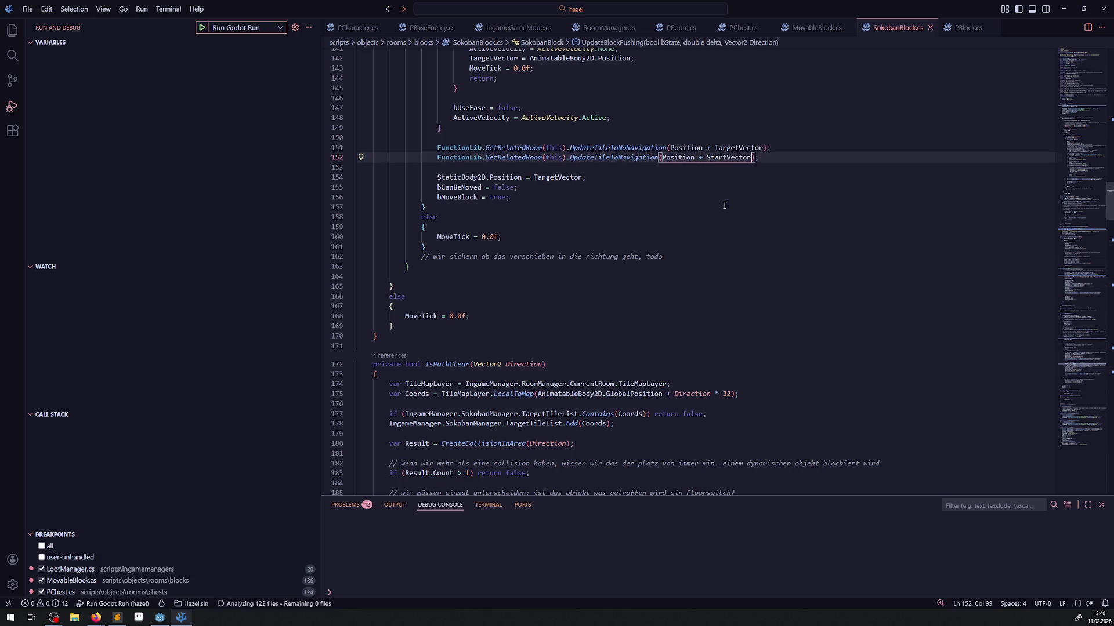
# Return to the Godot editor and rebuild the C# project.
pyautogui.click(724, 205)
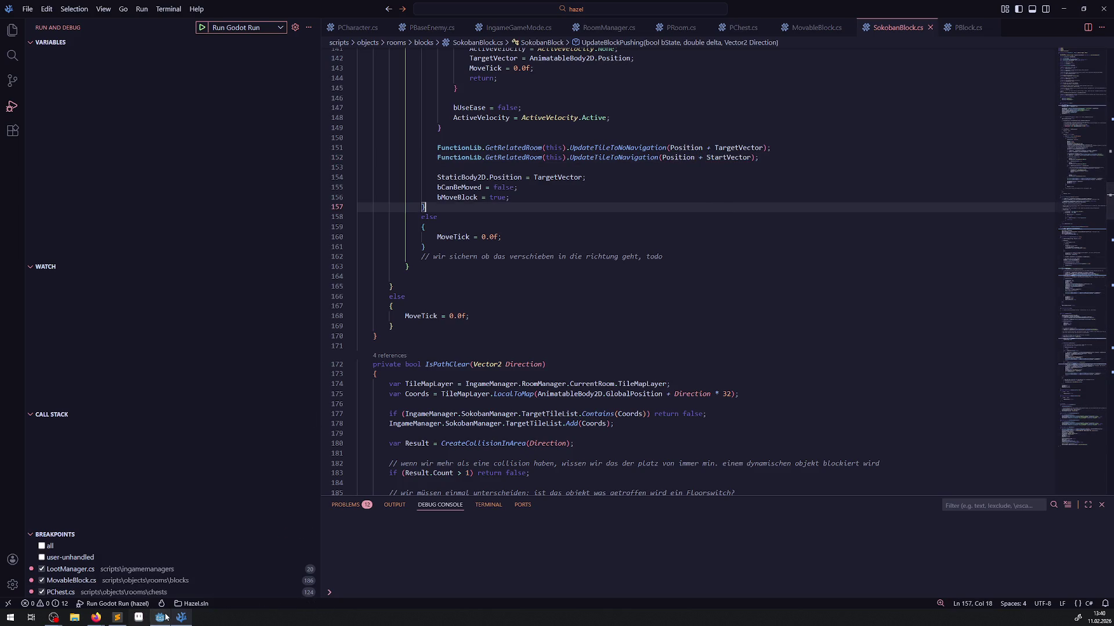
pyautogui.click(160, 617)
pyautogui.click(963, 20)
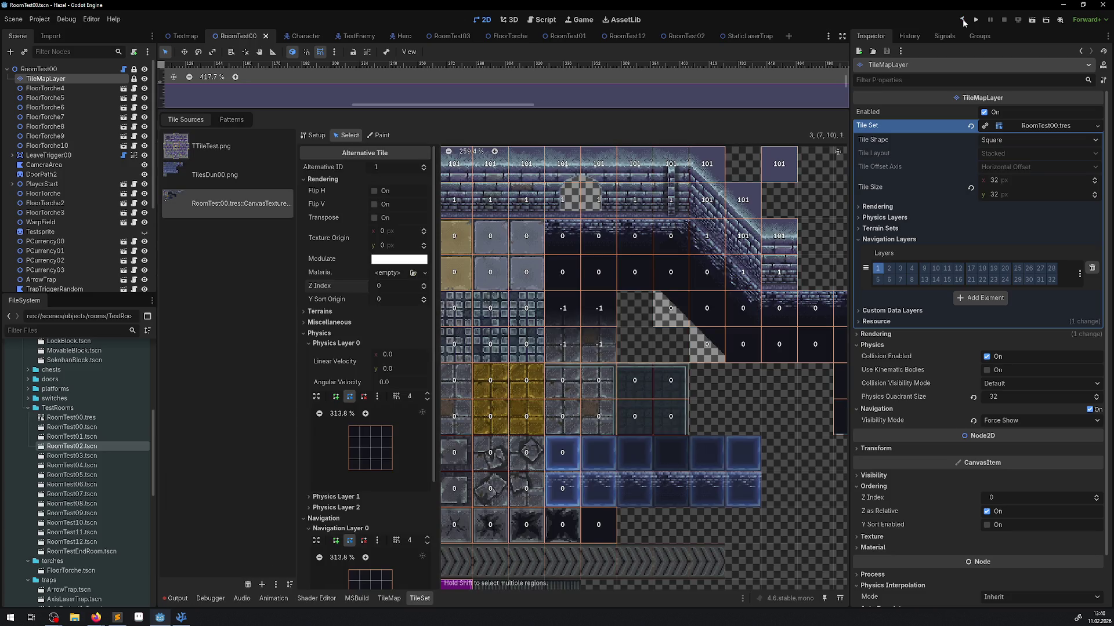
# Enlarge the scene viewport and run the Hazel game project.
pyautogui.moveTo(579, 107); pyautogui.dragTo(605, 431)
pyautogui.click(976, 20)
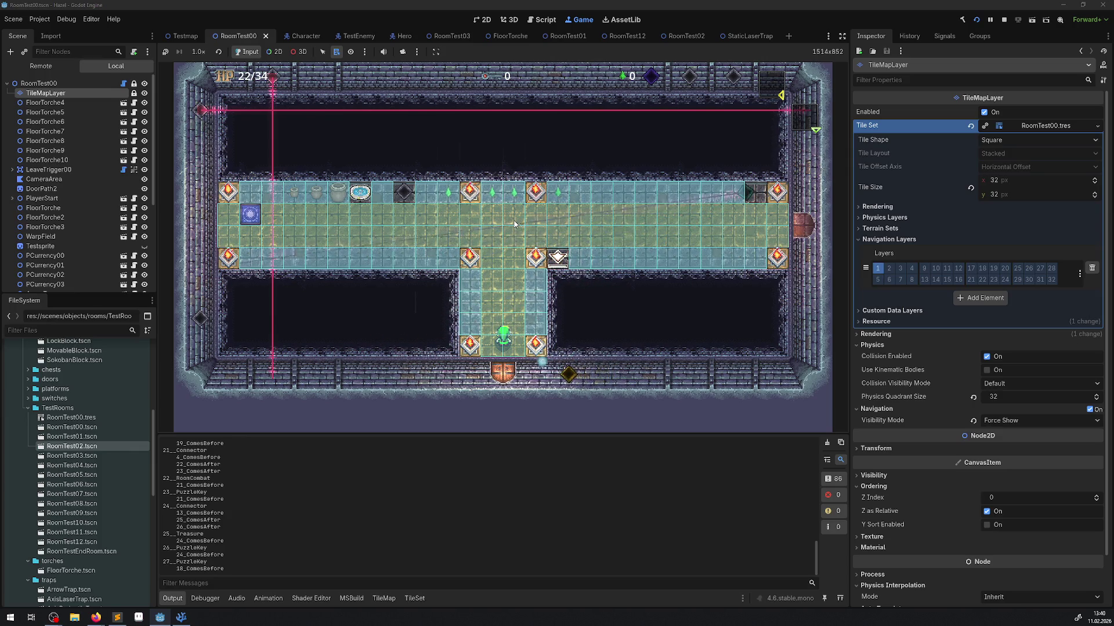
# Walk to the east door and push the top and lower grey blocks right across the ice.
pyautogui.click(515, 224)
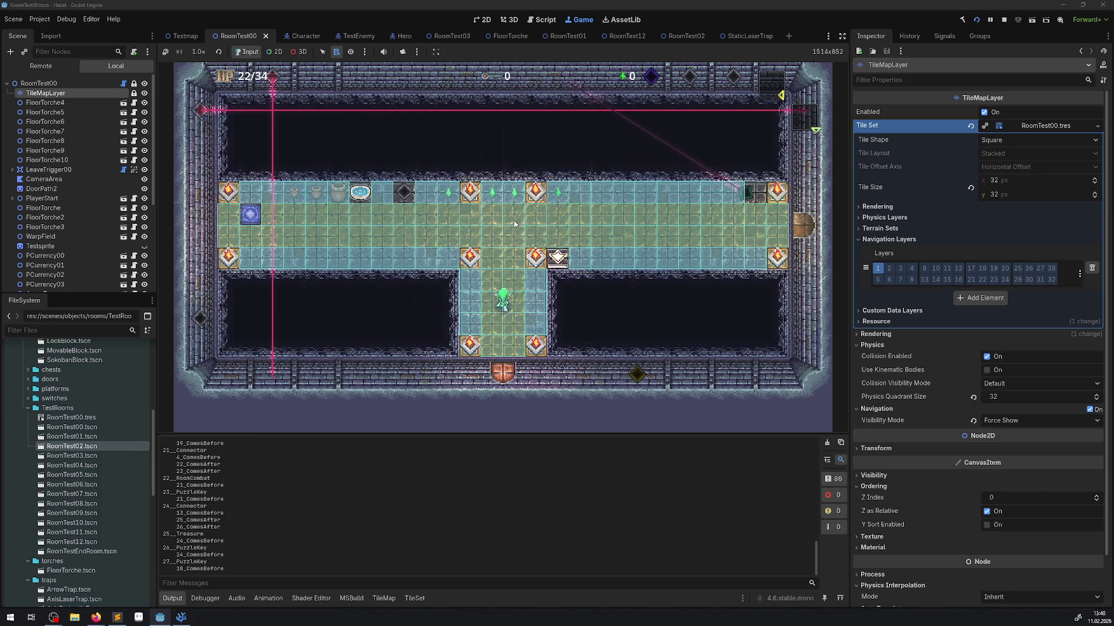
pyautogui.press('Right')
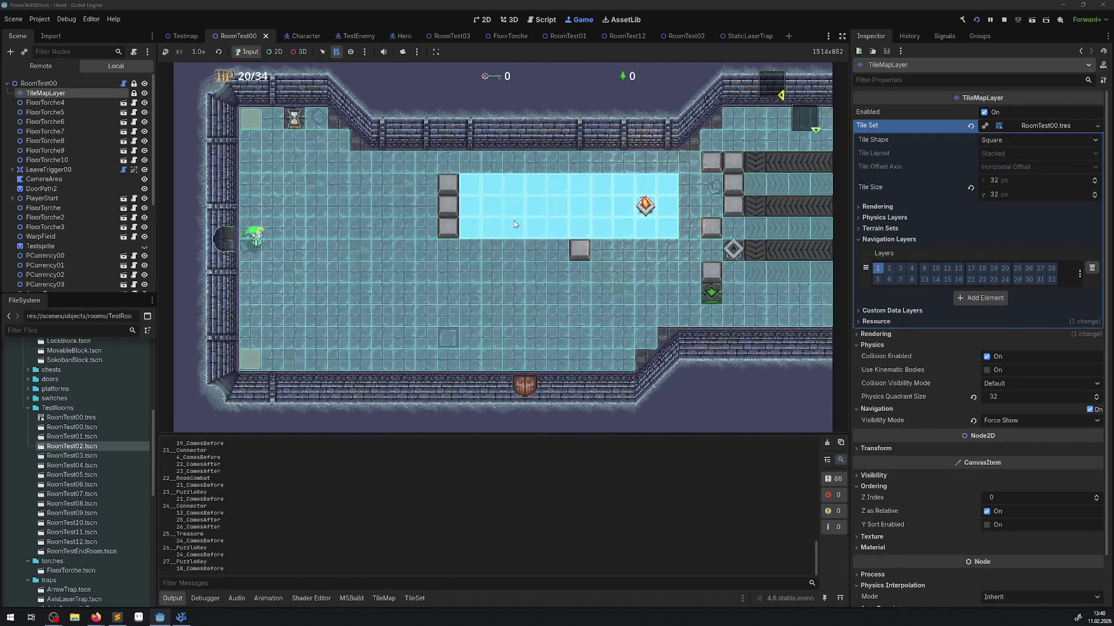
pyautogui.press('Right')
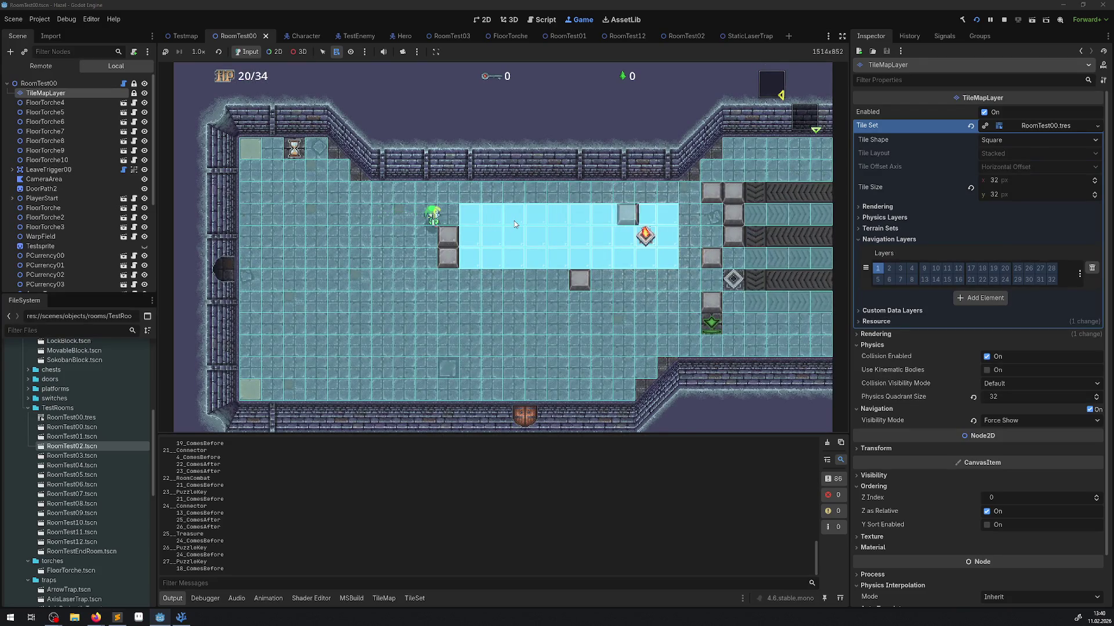
pyautogui.press('Down')
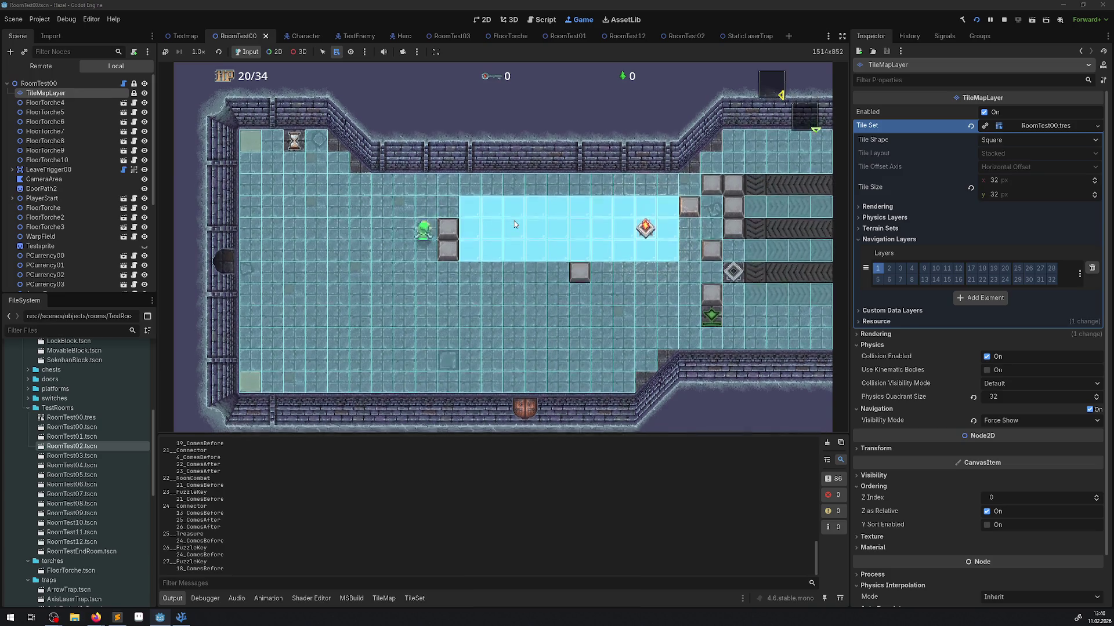
pyautogui.press('Right')
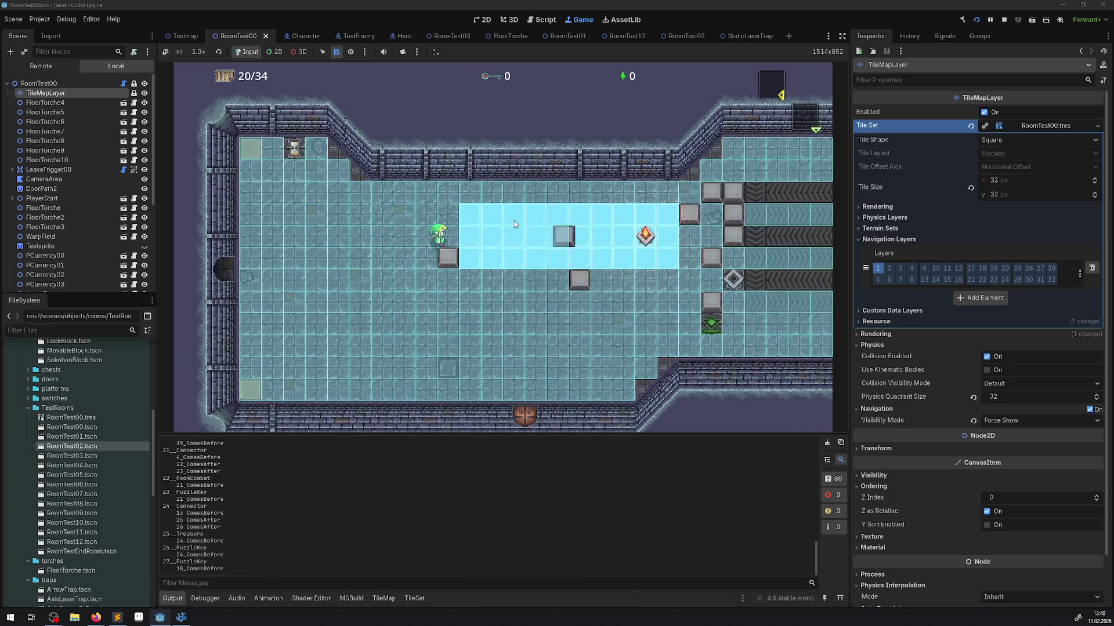
pyautogui.press('Down')
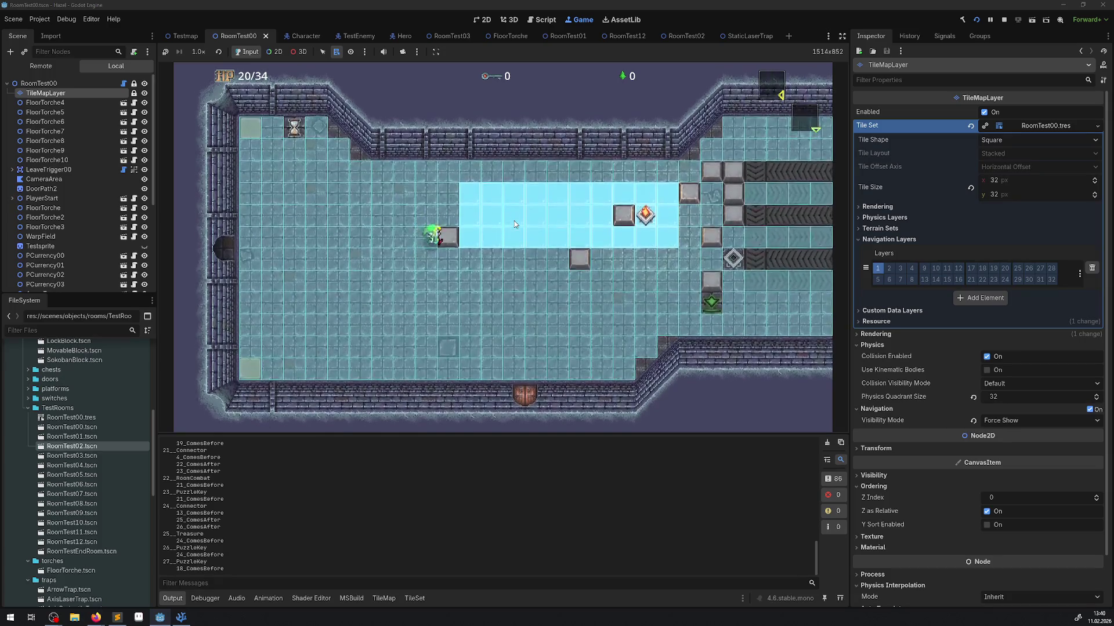
pyautogui.press('Right')
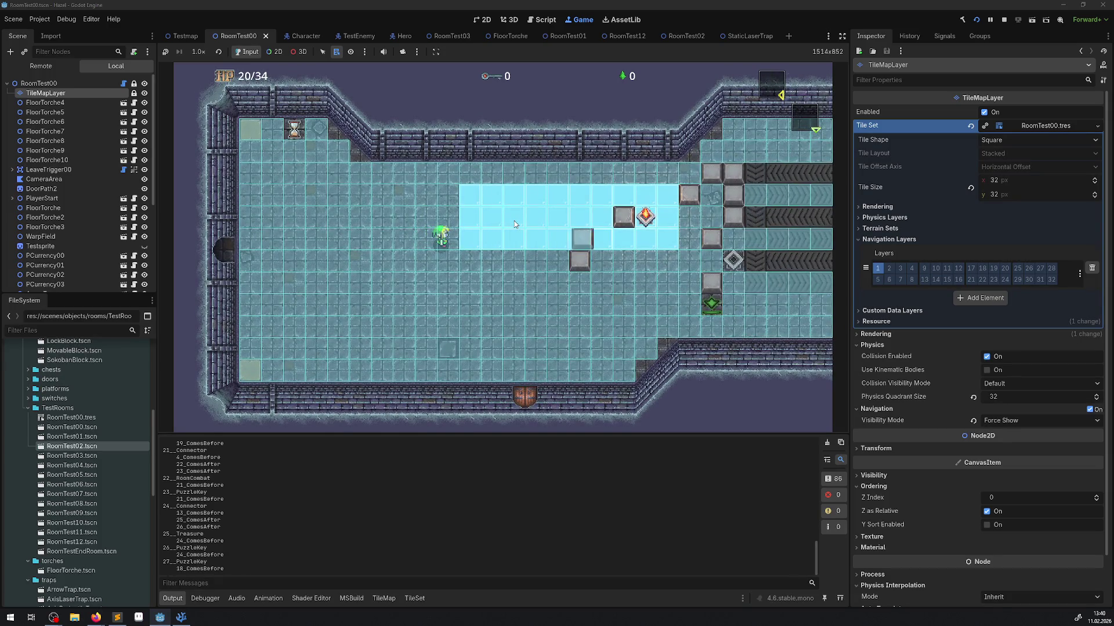
# Walk the hero around the room and east past the ice into the conveyor room by the chasm.
pyautogui.press('Down')
pyautogui.press('Right')
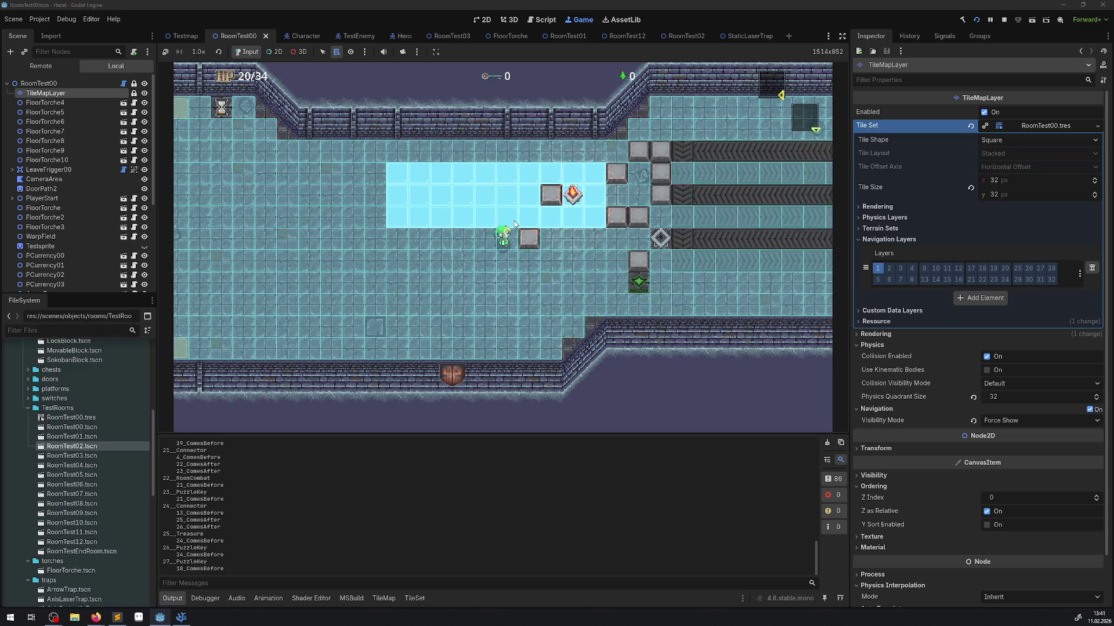
pyautogui.press('Down')
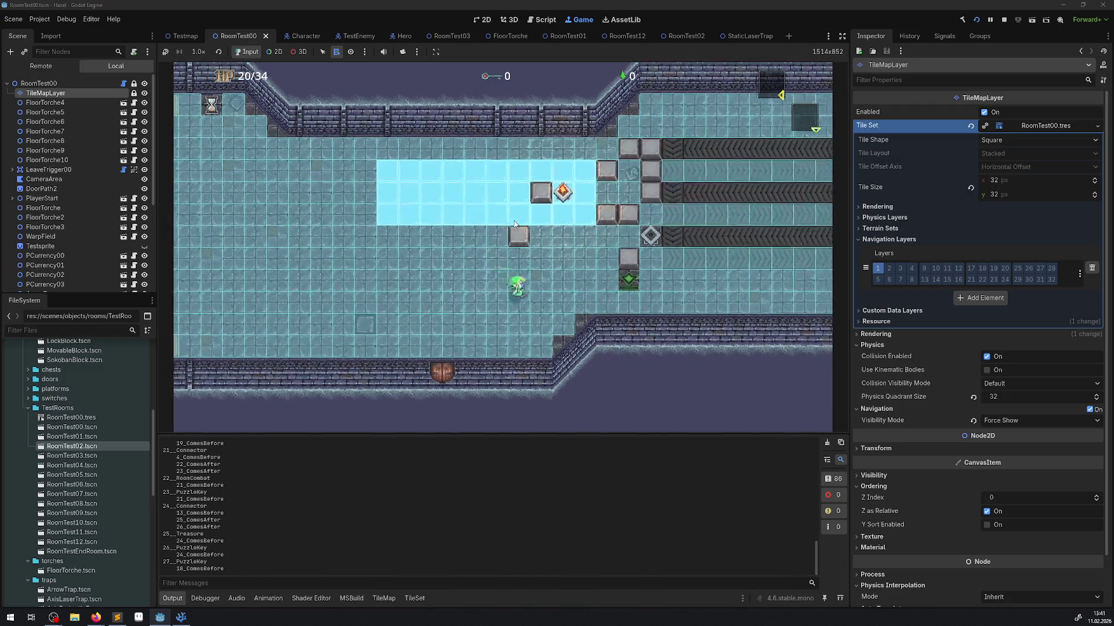
pyautogui.press('Right')
pyautogui.press('Down')
pyautogui.press('Left')
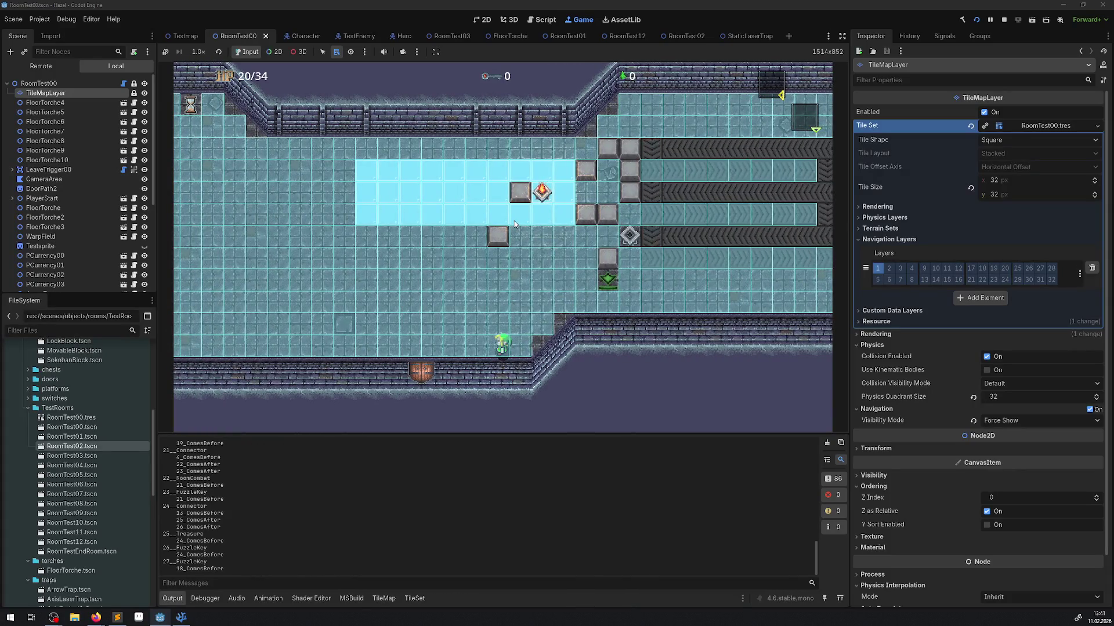
pyautogui.press('Up')
pyautogui.press('Right')
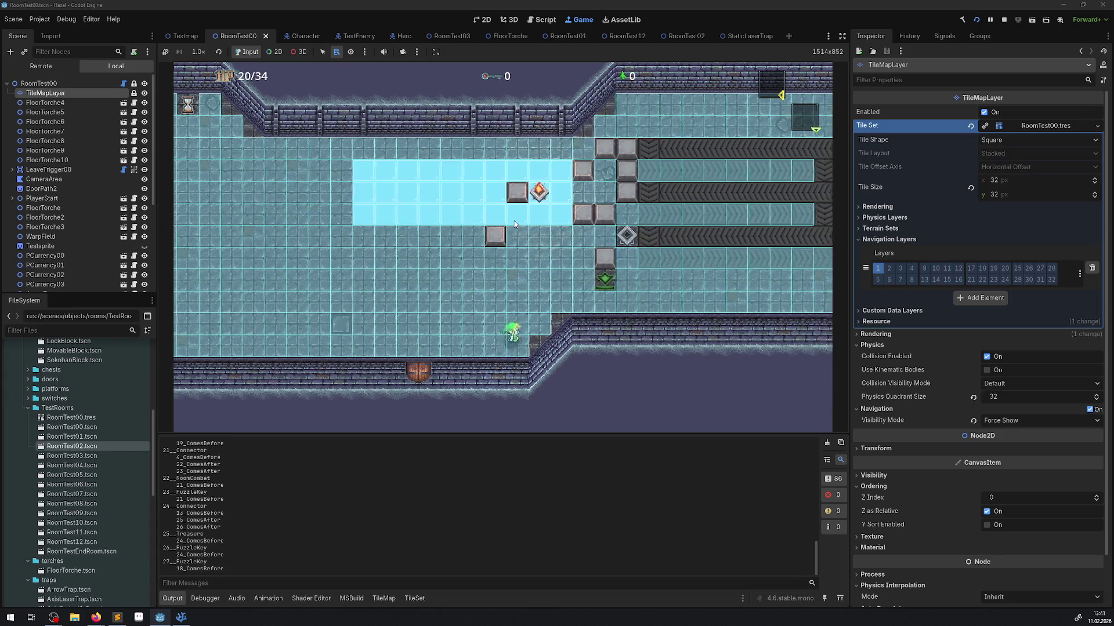
pyautogui.press('Right')
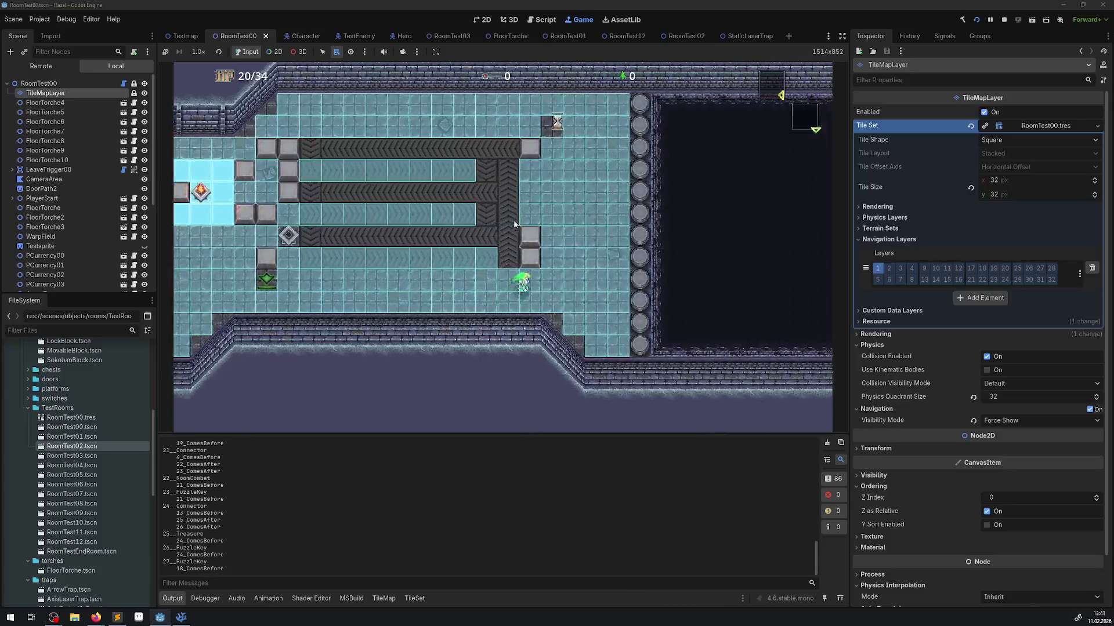
pyautogui.press('Up')
pyautogui.press('Right')
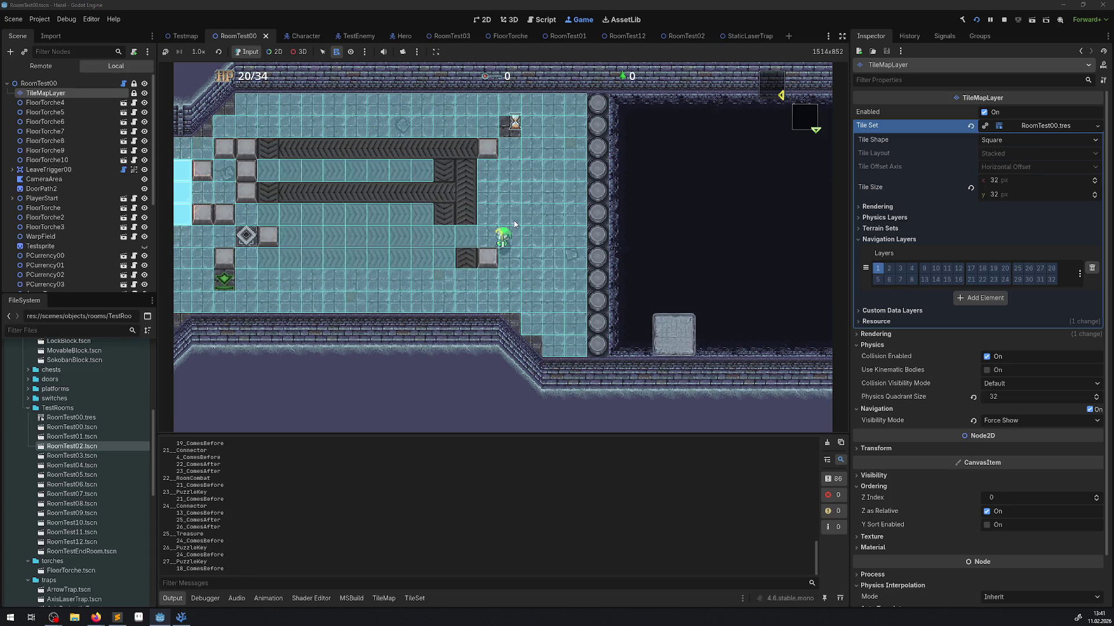
pyautogui.press('Down')
pyautogui.press('Right')
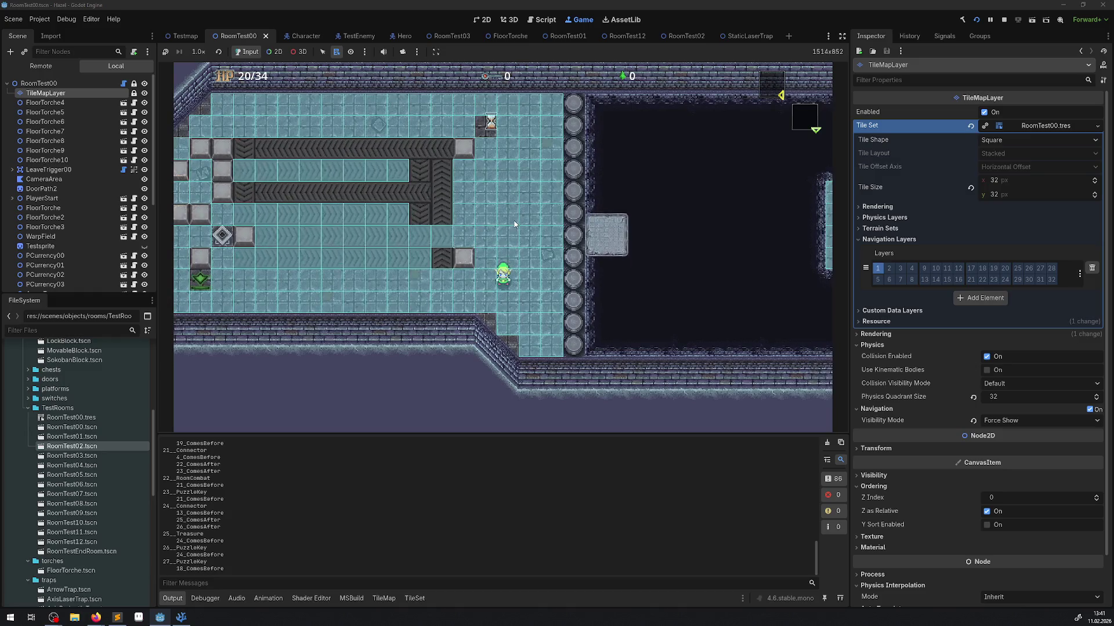
pyautogui.press('Down')
pyautogui.press('Left')
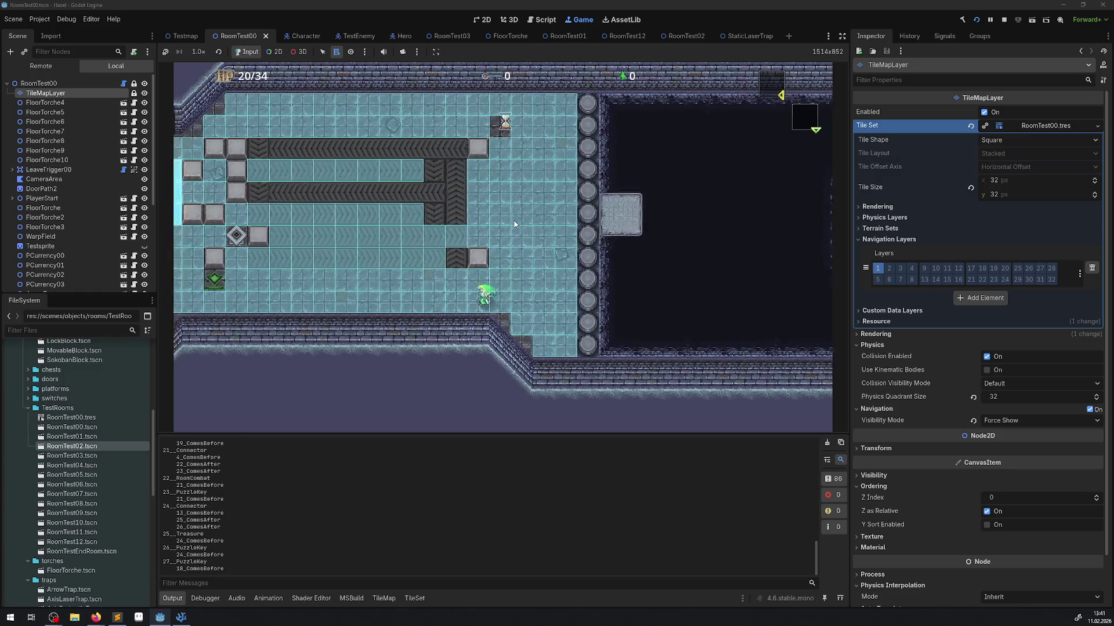
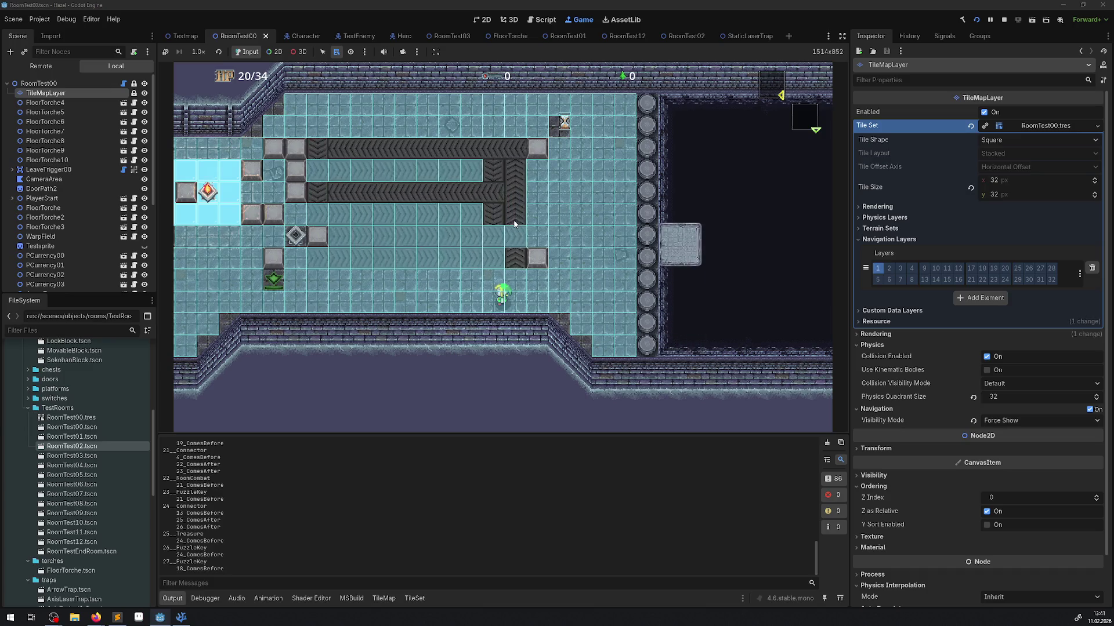
# Walk the player left, then stop the RoomTest00 playtest and return to the 2D editor.
pyautogui.press('Left')
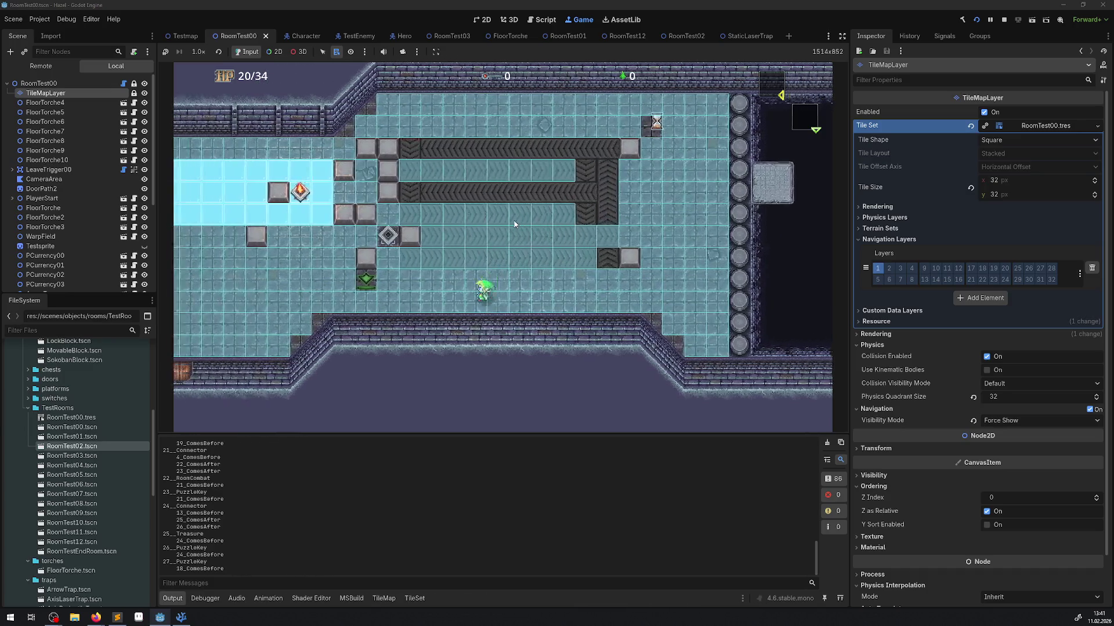
pyautogui.press('Left')
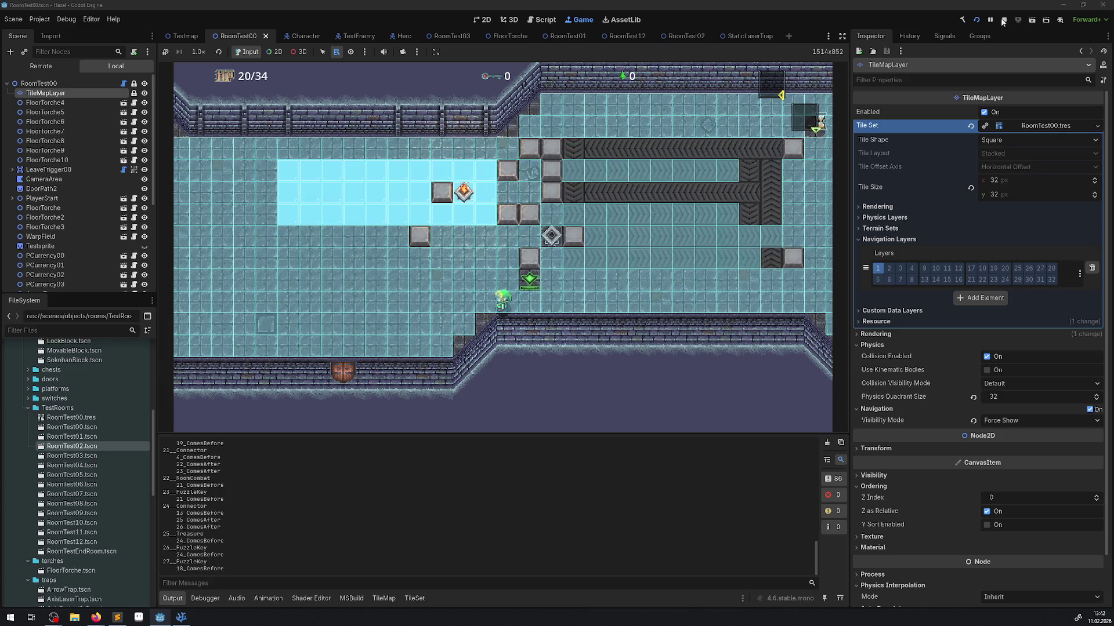
pyautogui.press('F8')
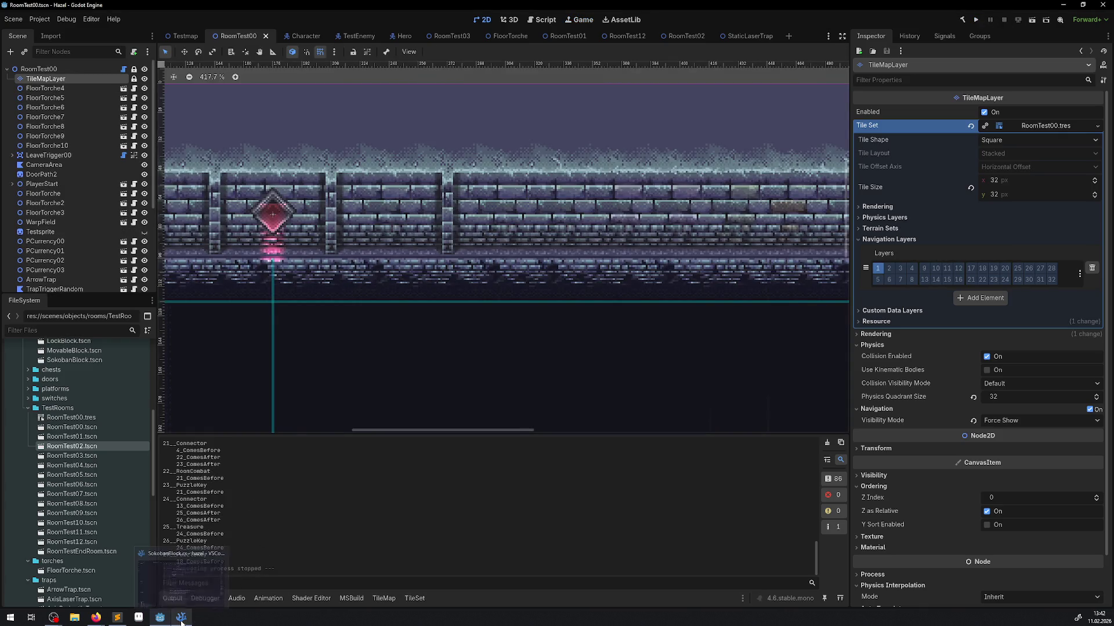
# Switch to VS Code and close the SokobanBlock.cs and PBlock.cs tabs.
pyautogui.click(182, 618)
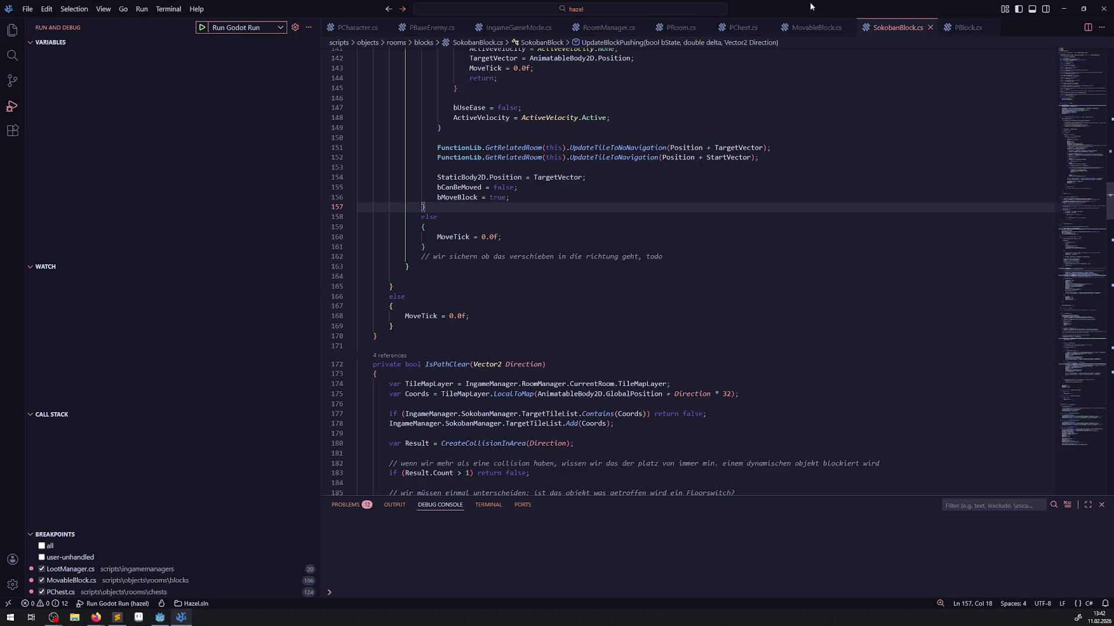
pyautogui.click(929, 27)
pyautogui.click(902, 29)
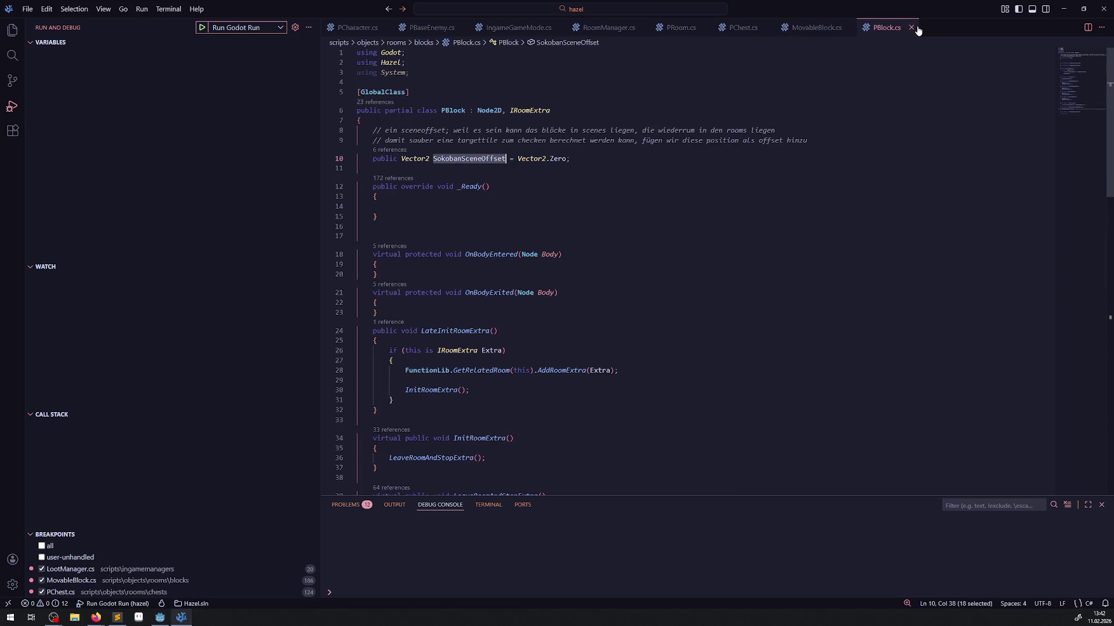
# Bring up MovableBlock.cs and scroll through its code.
pyautogui.click(911, 27)
pyautogui.click(837, 32)
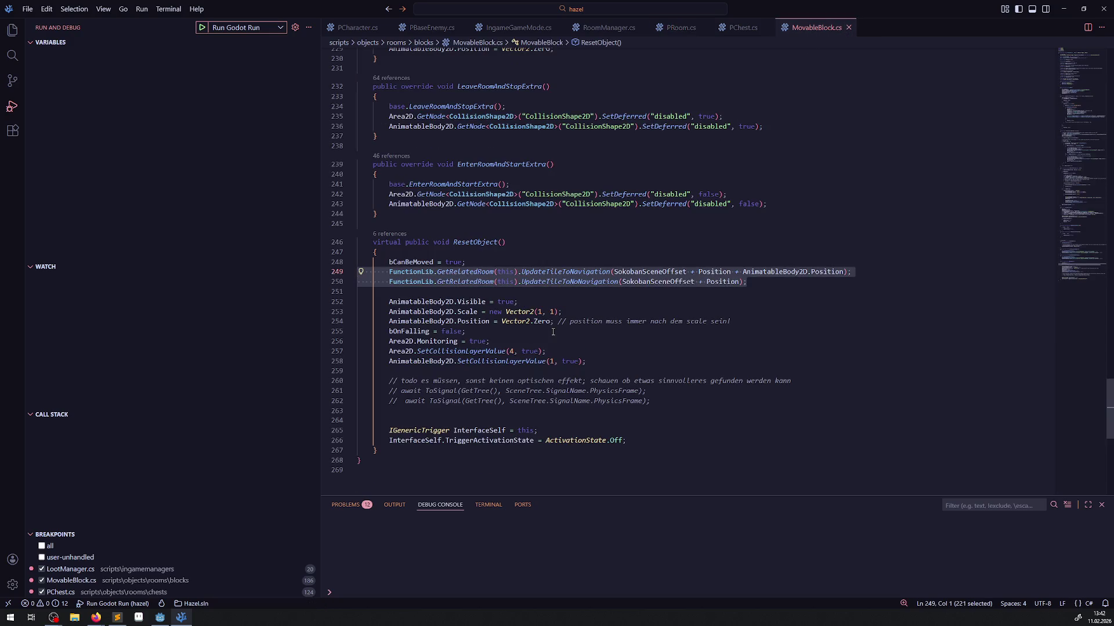
pyautogui.moveTo(499, 312)
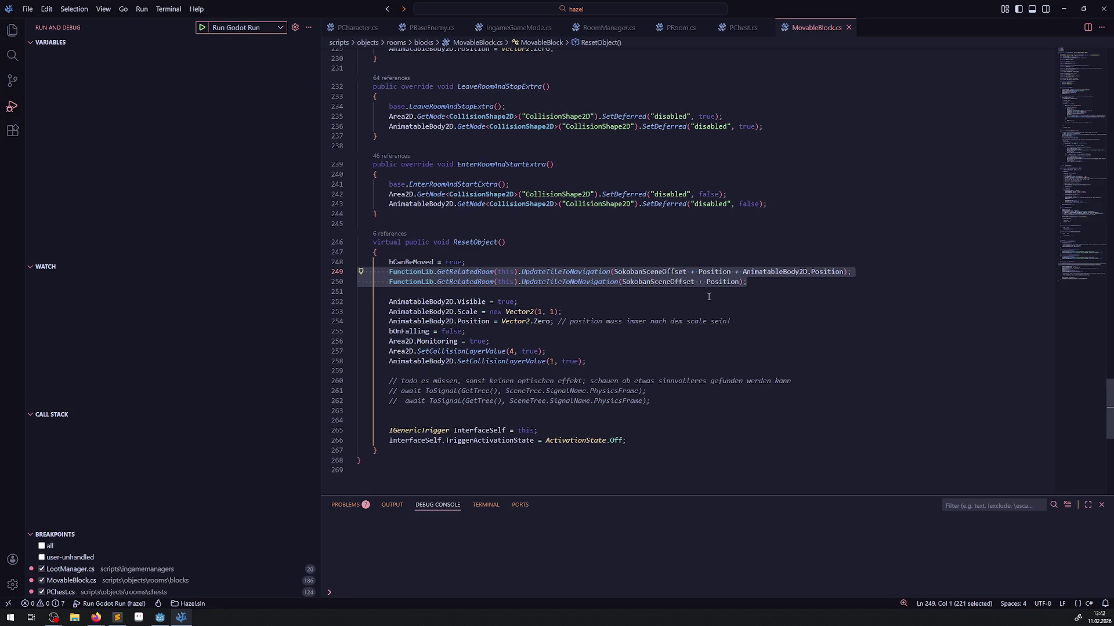
pyautogui.scroll(20, 708, 296)
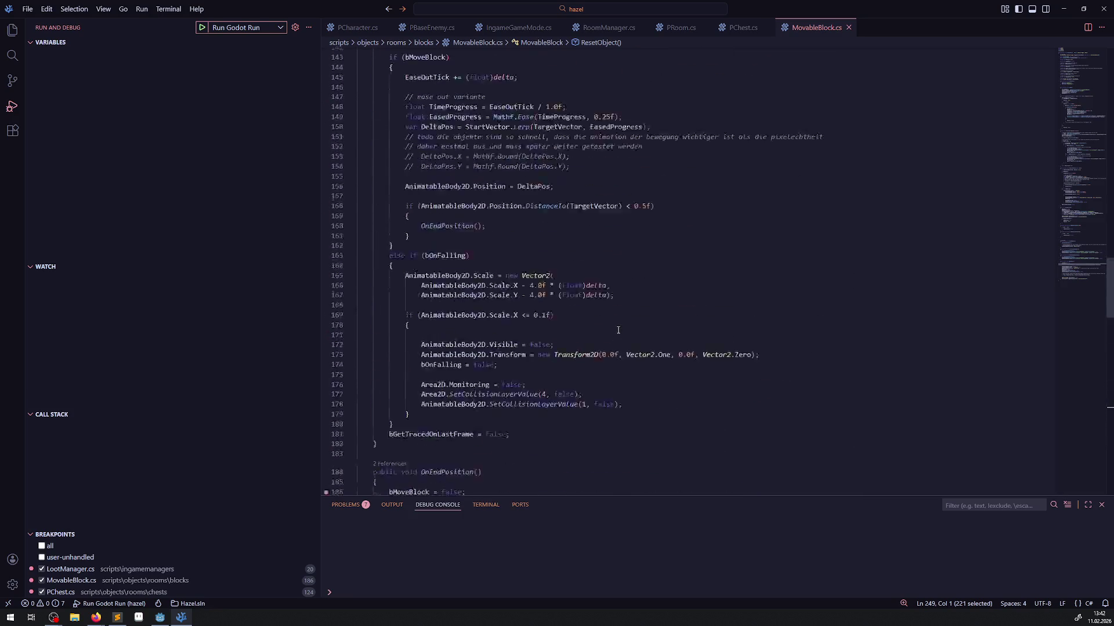
pyautogui.scroll(15, 618, 330)
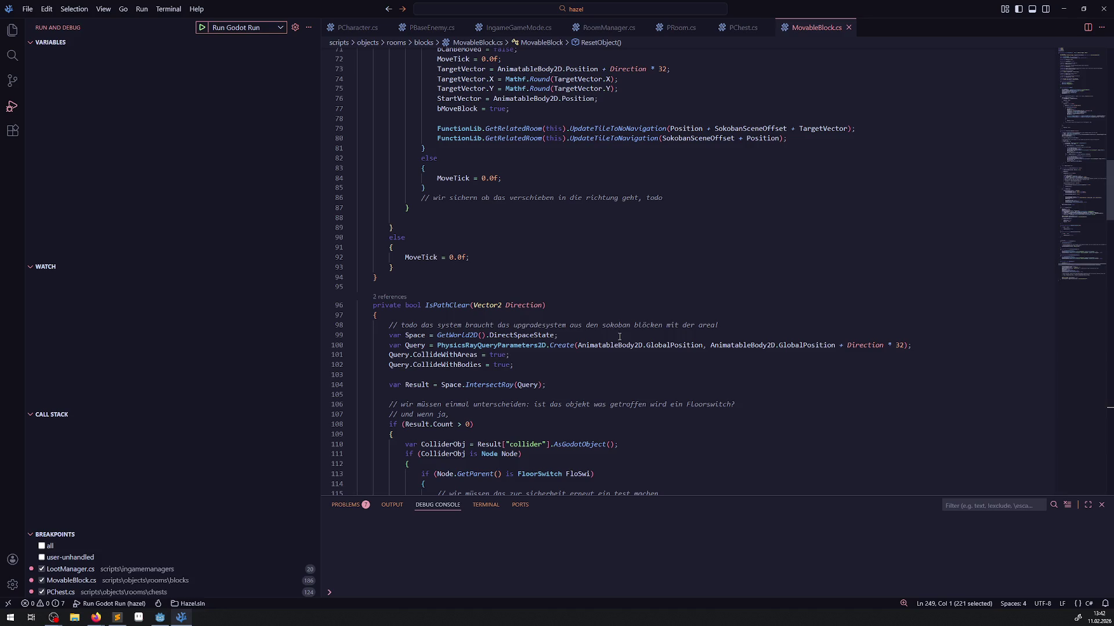
pyautogui.scroll(12, 619, 337)
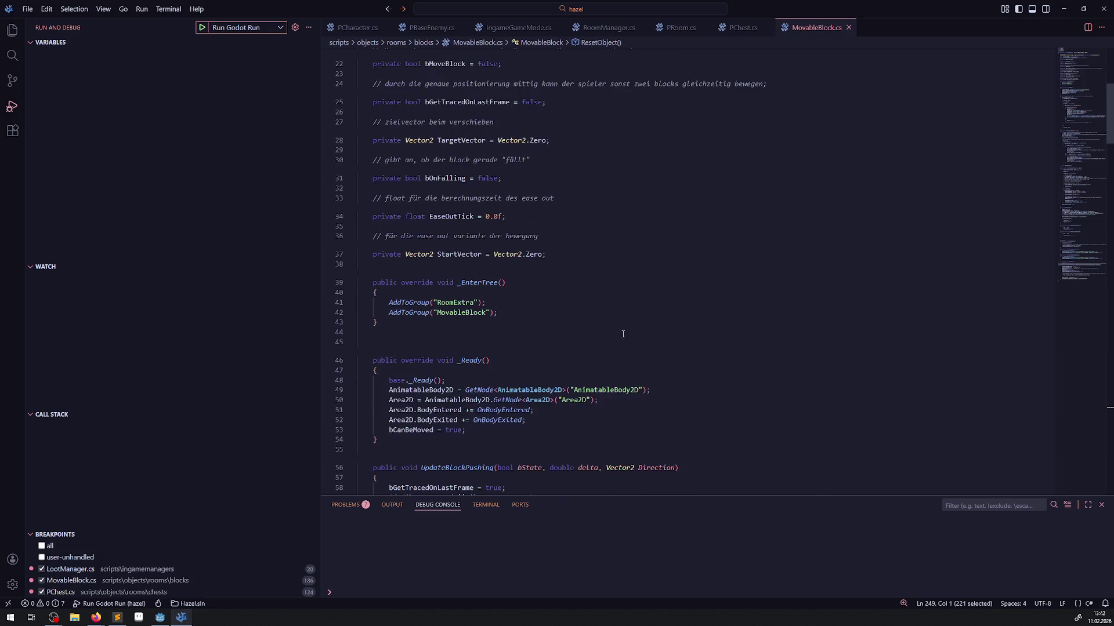
pyautogui.scroll(-20, 621, 336)
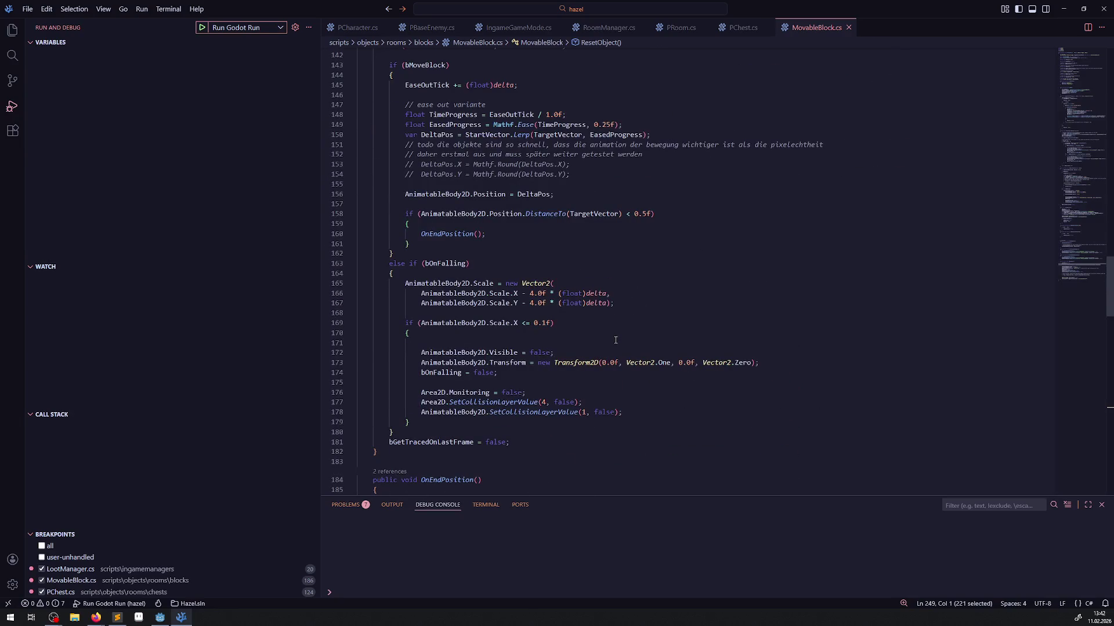
pyautogui.scroll(18, 615, 340)
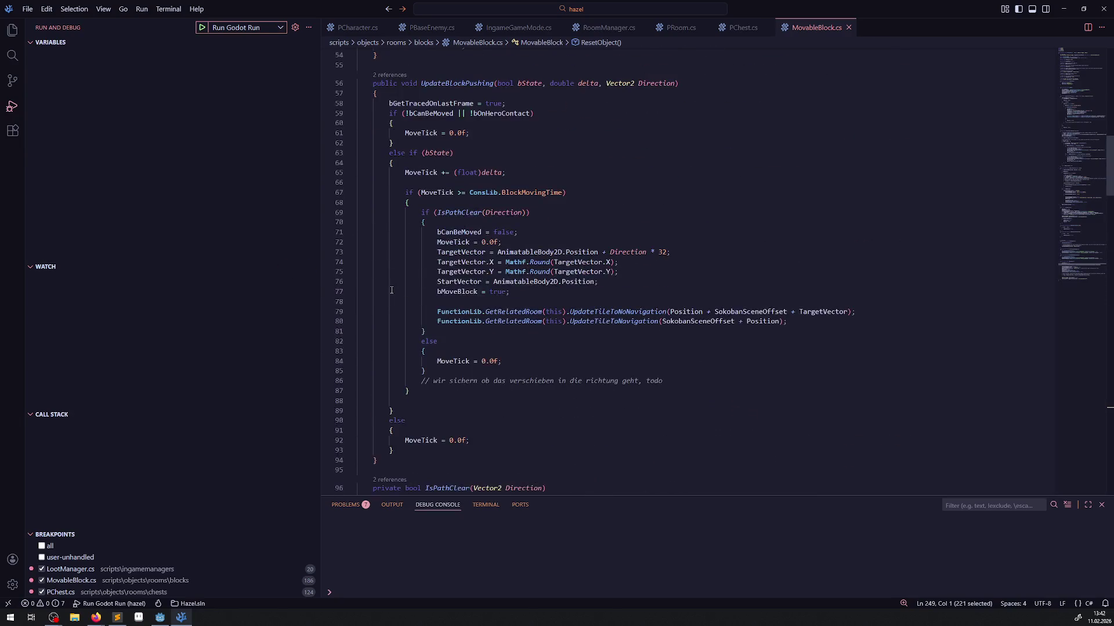
pyautogui.scroll(-2, 391, 290)
pyautogui.scroll(-4, 483, 361)
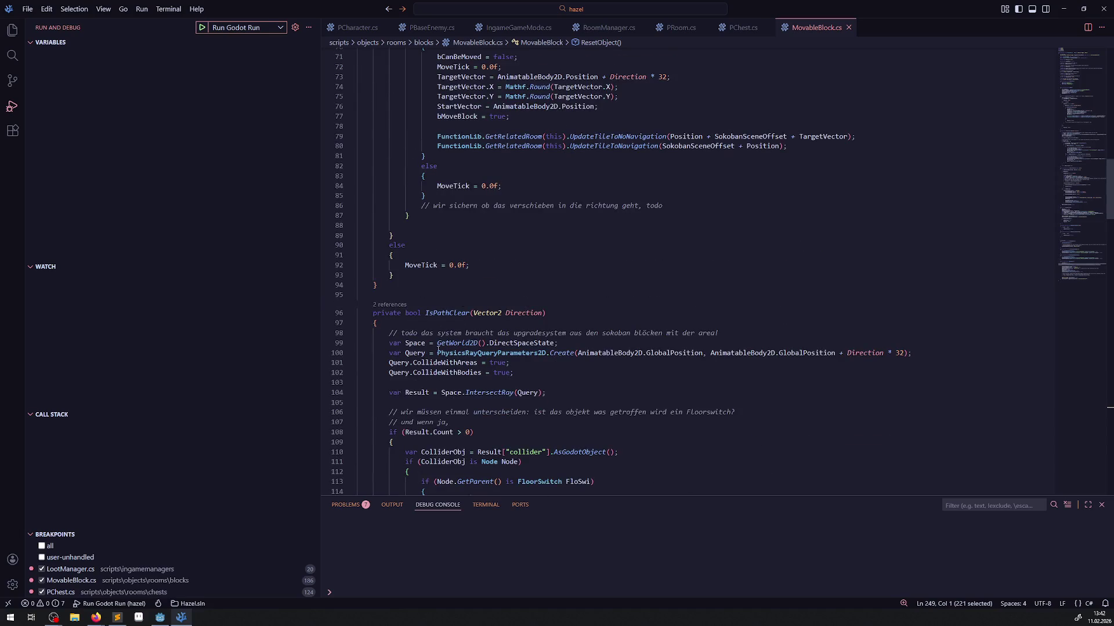
# Inspect IsPathClear's ray query and UpdateBlockPushing's else branch, then close MovableBlock.cs.
pyautogui.click(494, 355)
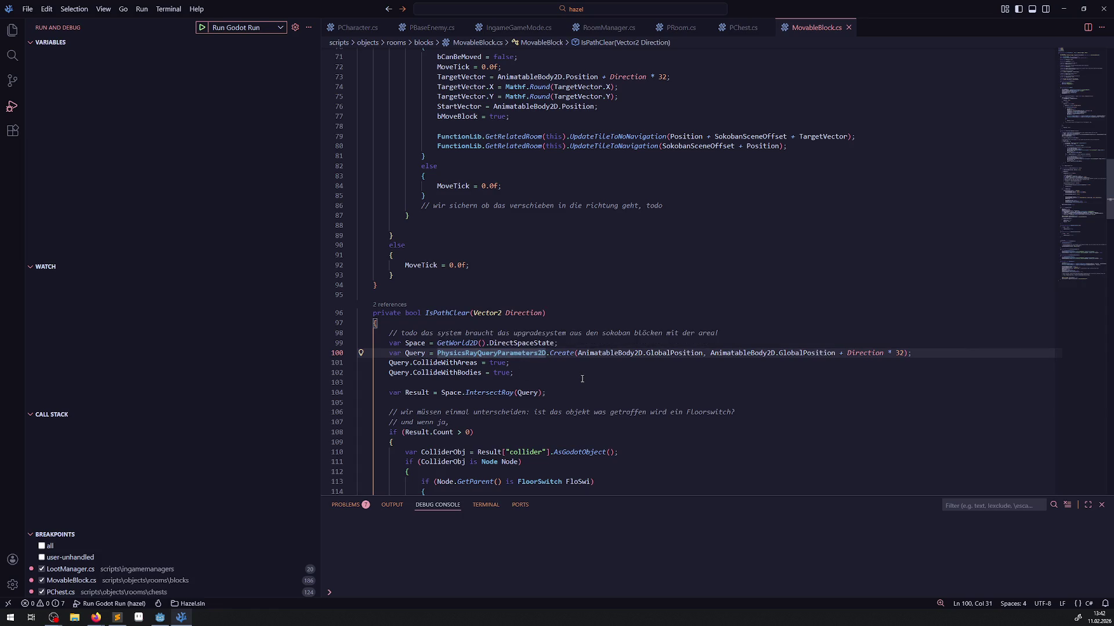
pyautogui.click(607, 255)
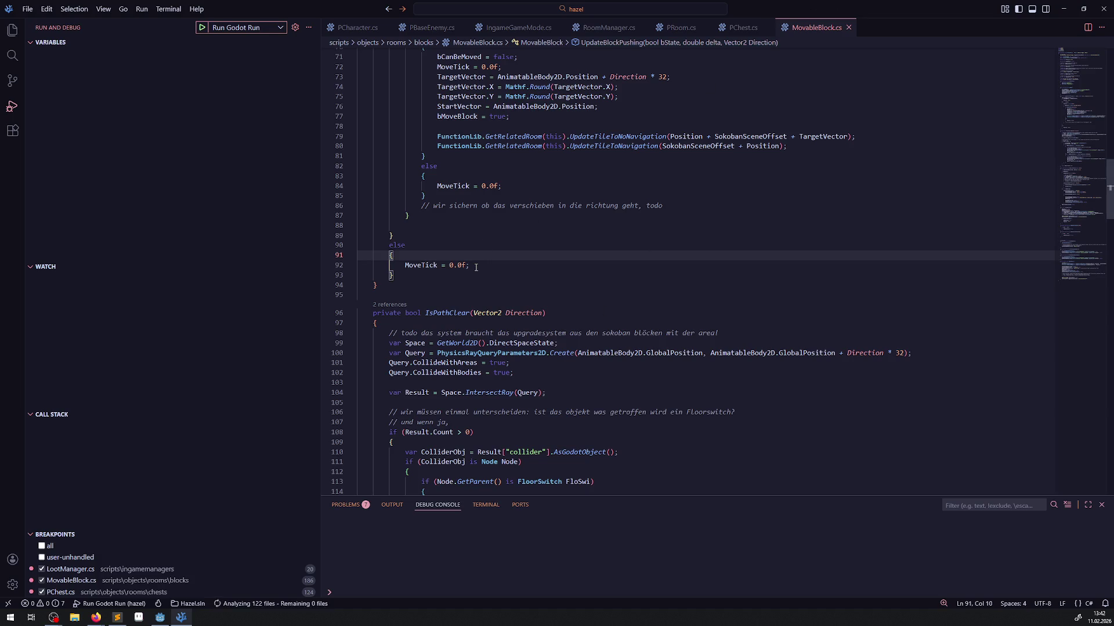
pyautogui.click(848, 28)
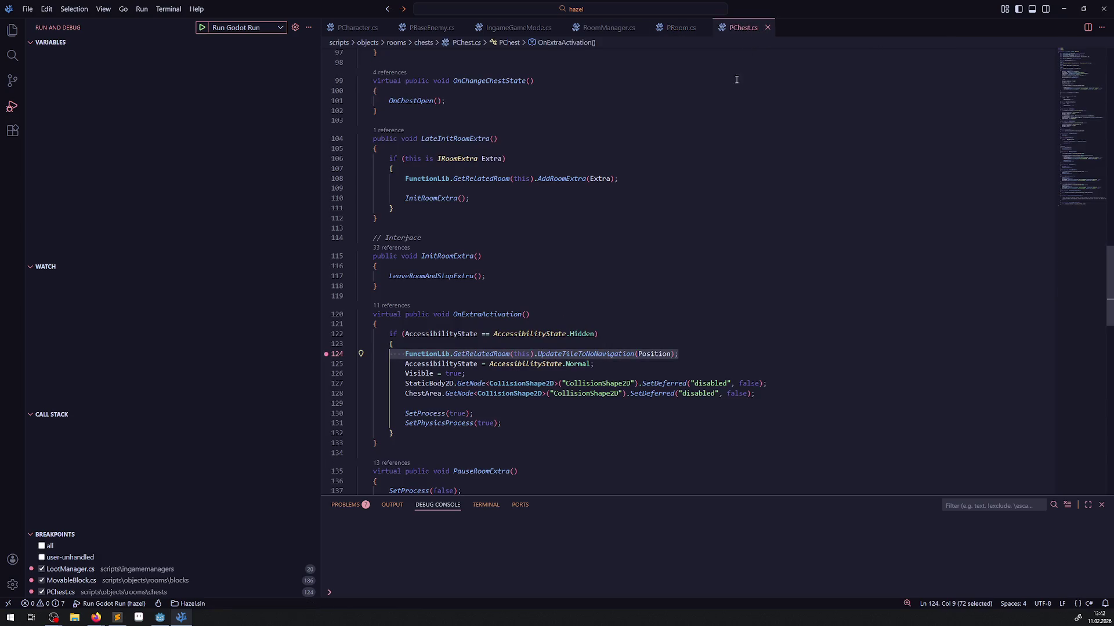
# Close PChest.cs and scroll through PRoom.cs's navigation and exit-tile functions.
pyautogui.click(767, 27)
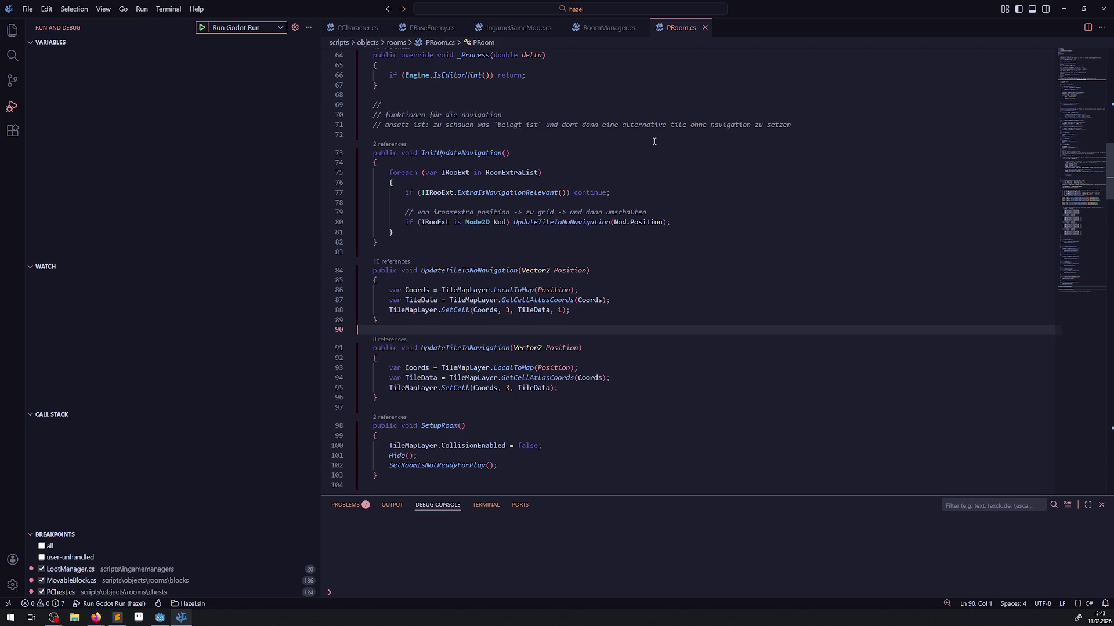
pyautogui.scroll(-20, 654, 141)
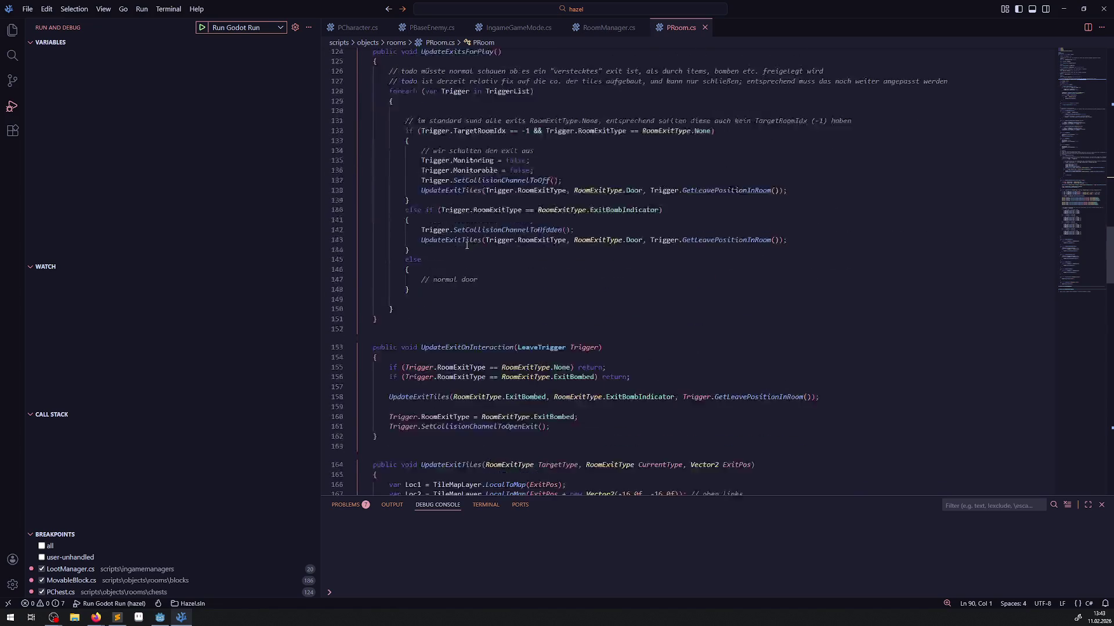
pyautogui.scroll(-11, 466, 246)
pyautogui.moveTo(453, 253)
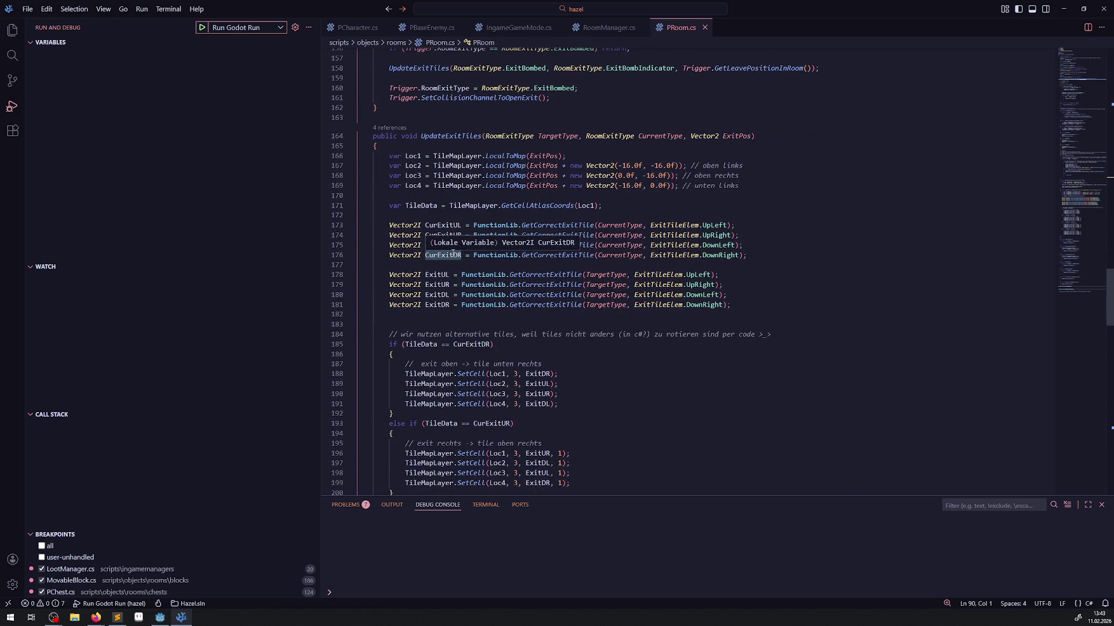
pyautogui.scroll(-14, 494, 268)
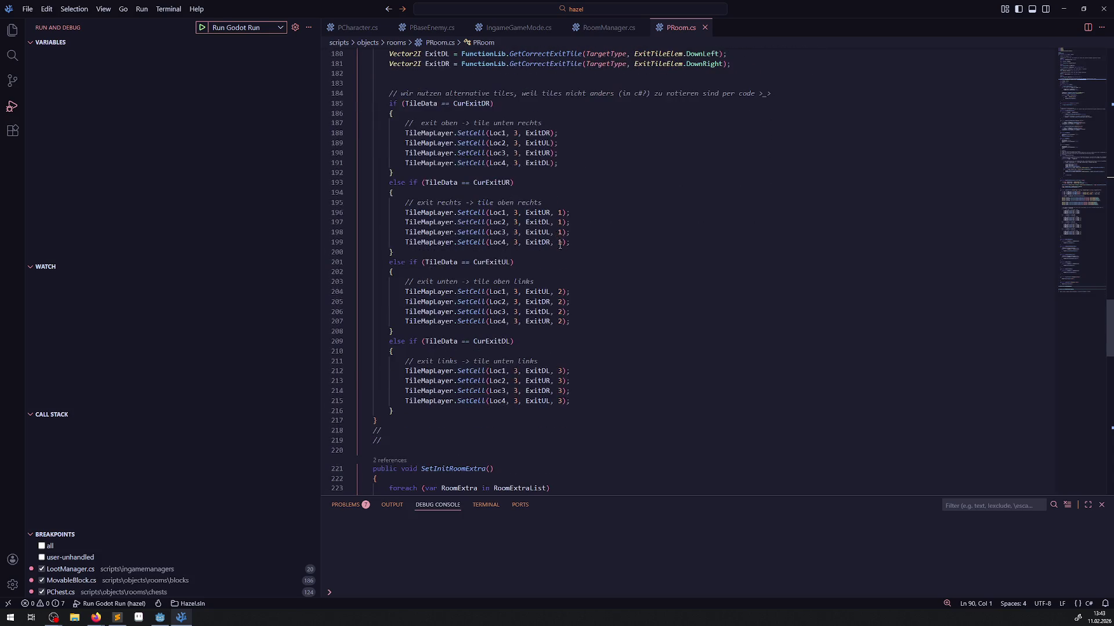
pyautogui.scroll(-8, 555, 249)
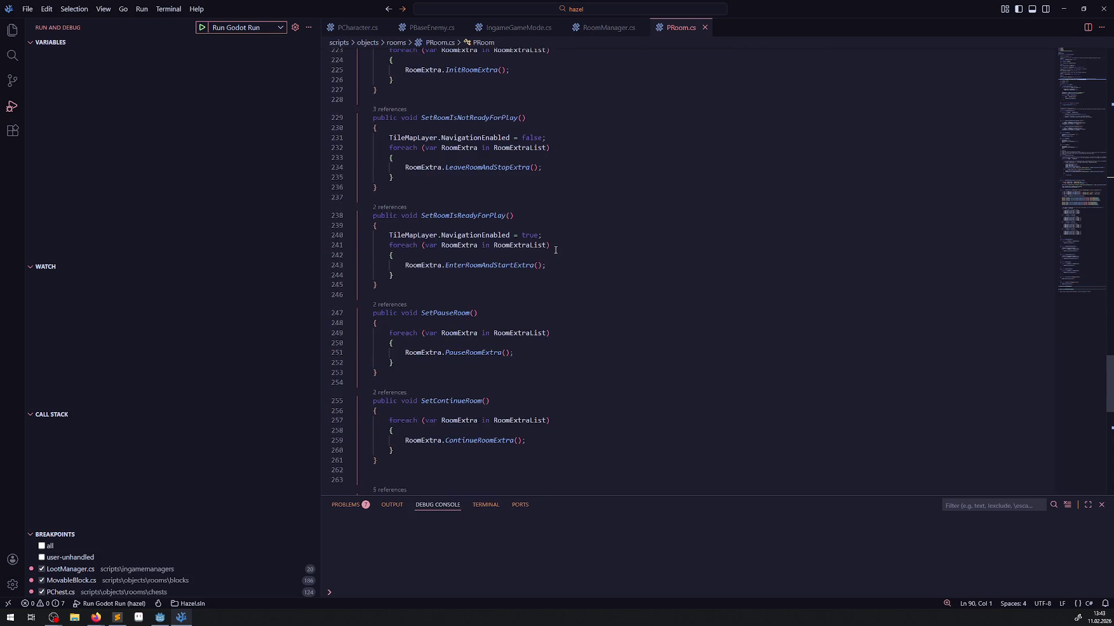
pyautogui.scroll(-10, 556, 249)
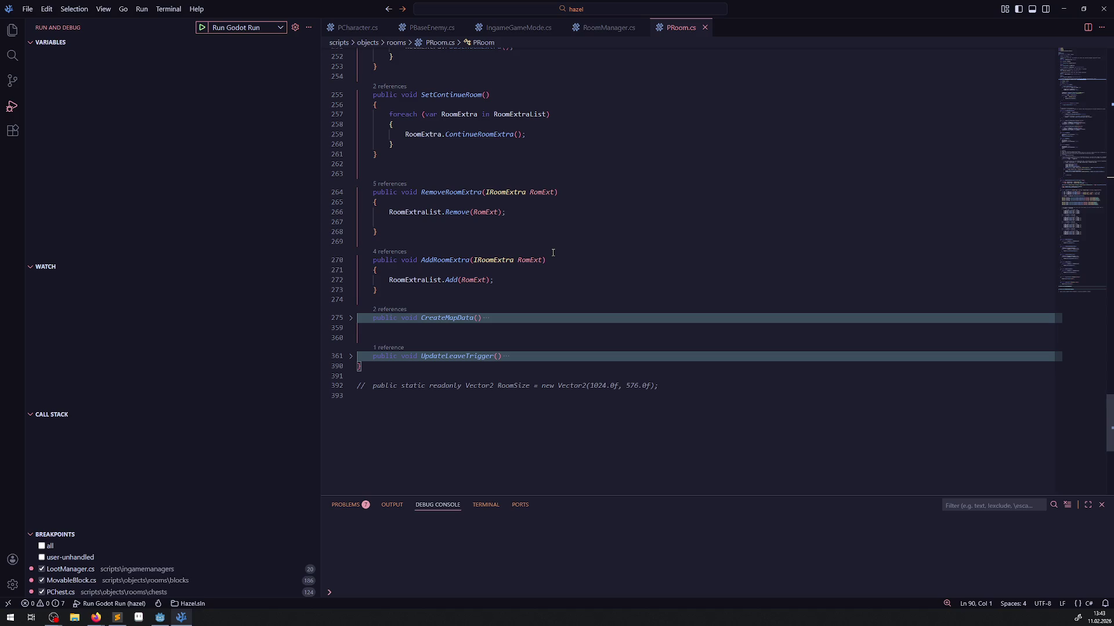
pyautogui.scroll(20, 553, 252)
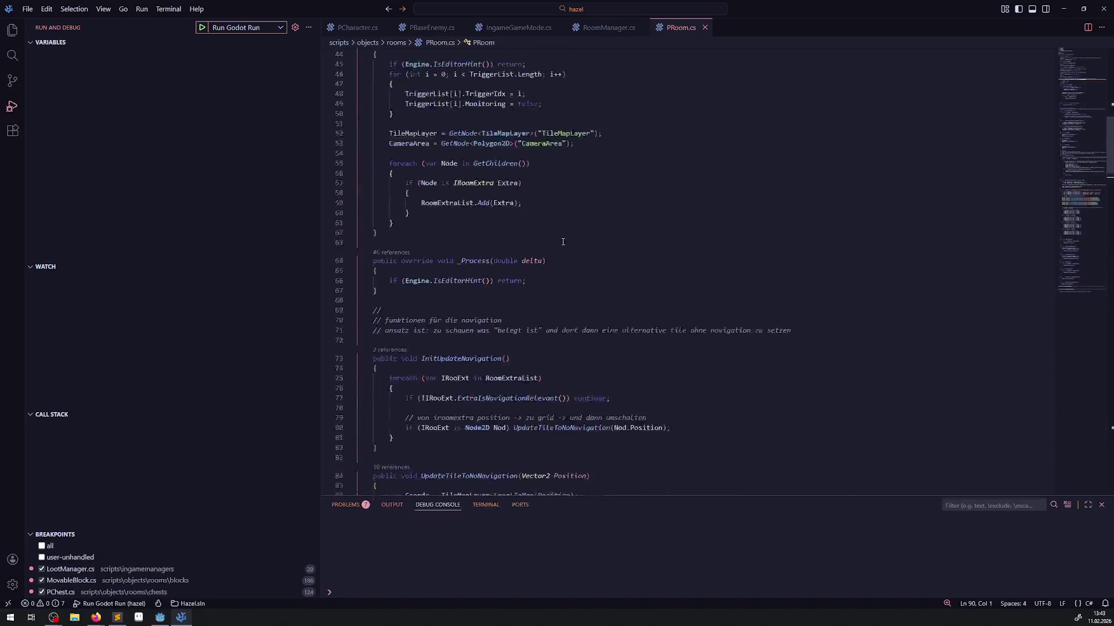
pyautogui.scroll(5, 561, 243)
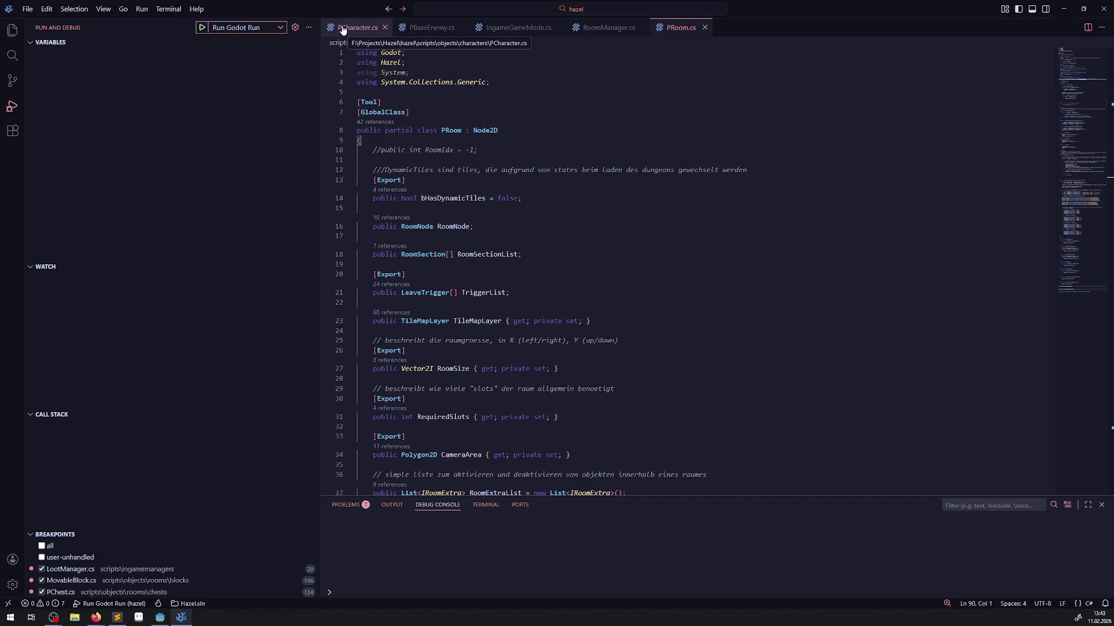
# Run the game from Godot and walk the player east into the sokoban room.
pyautogui.click(160, 618)
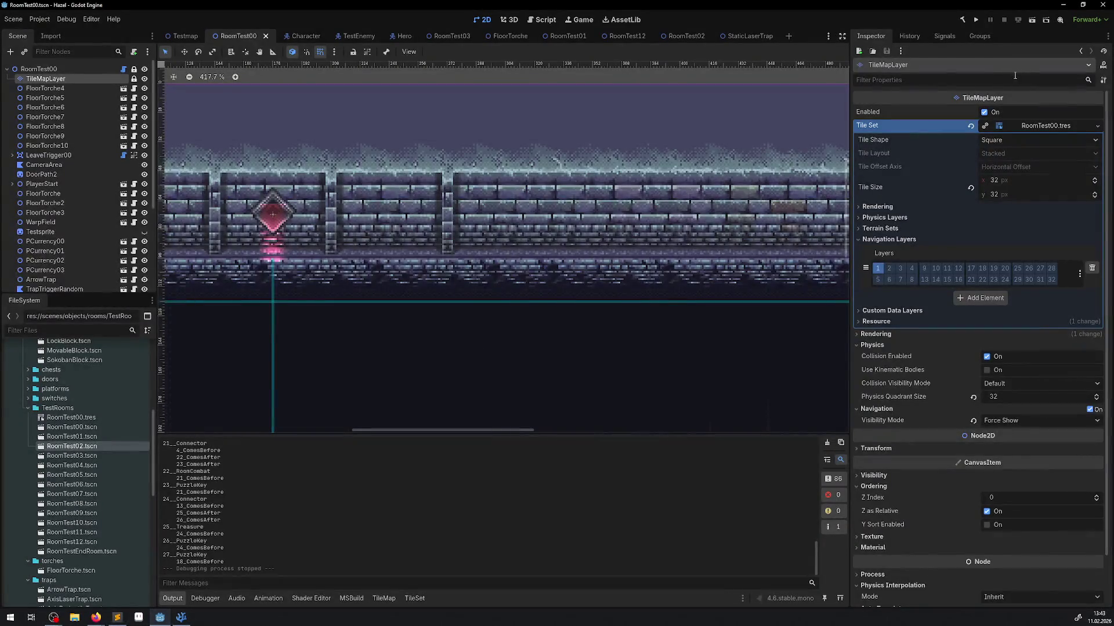
pyautogui.click(973, 25)
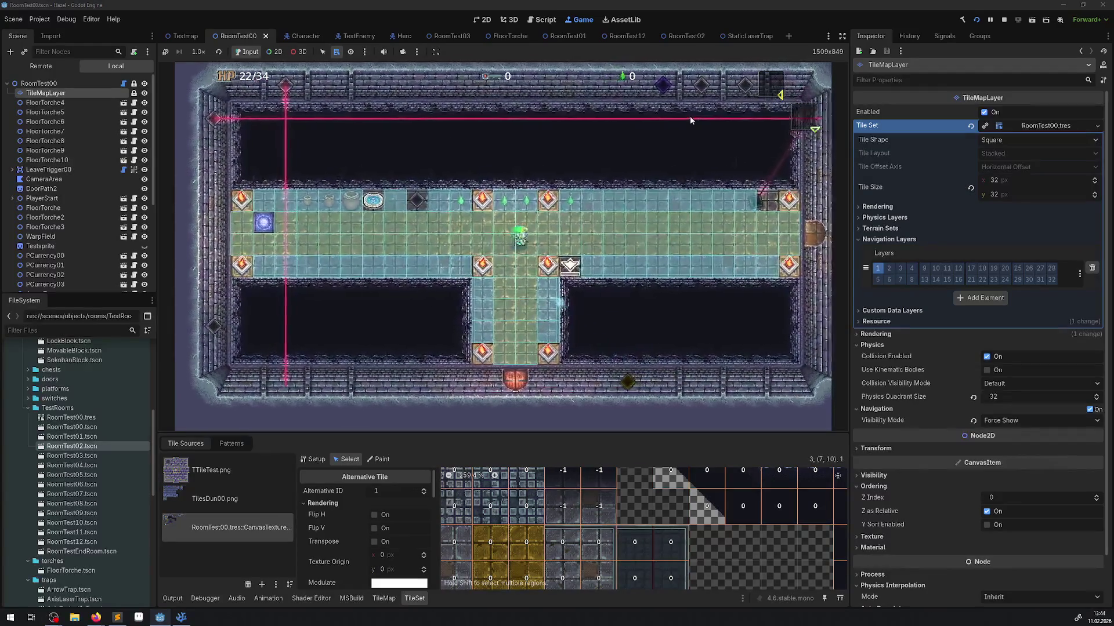
pyautogui.press('Right')
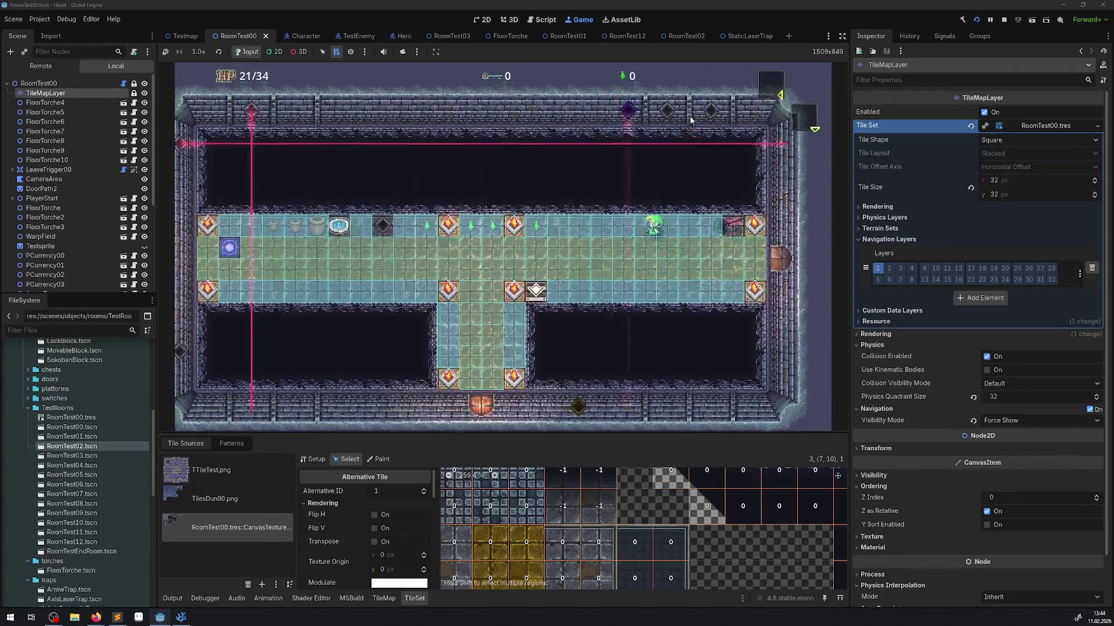
pyautogui.press('Left')
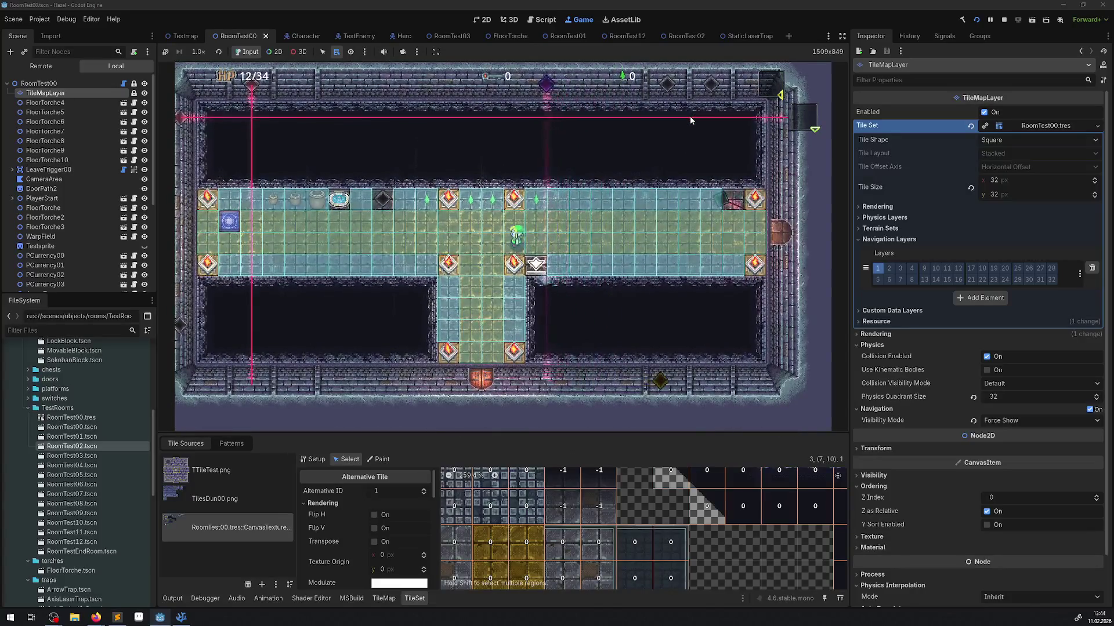
pyautogui.press('Right')
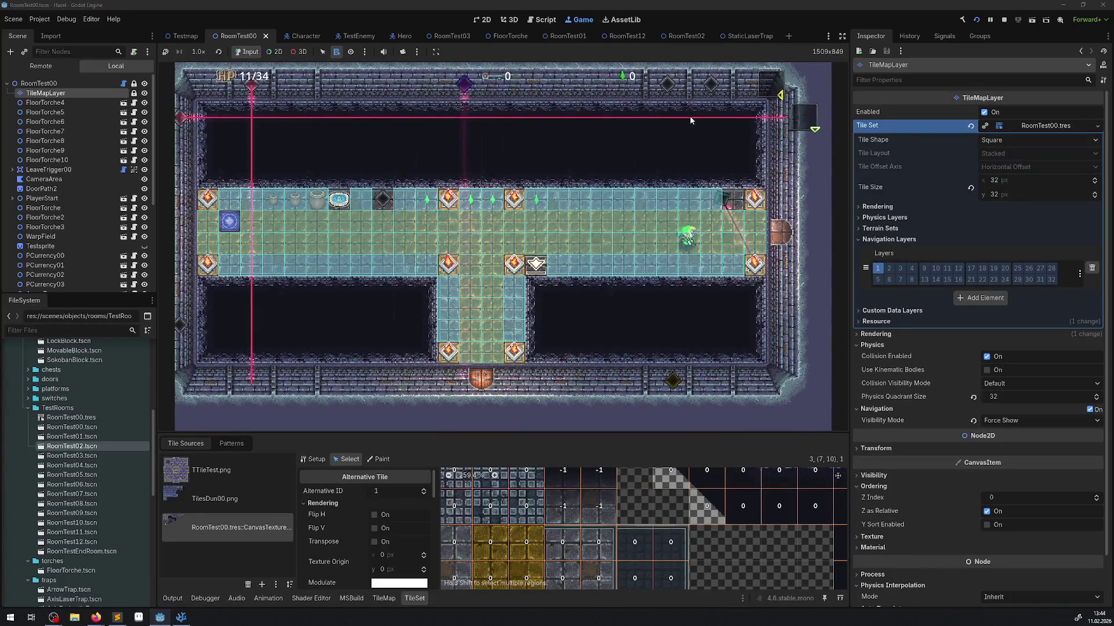
pyautogui.press('Right')
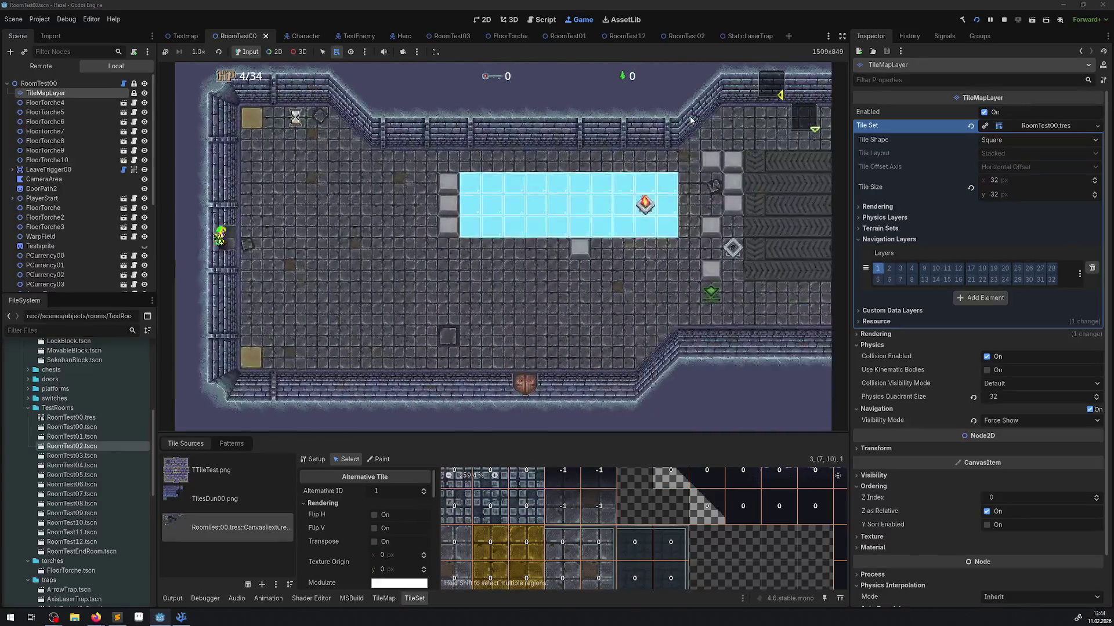
pyautogui.press('Right')
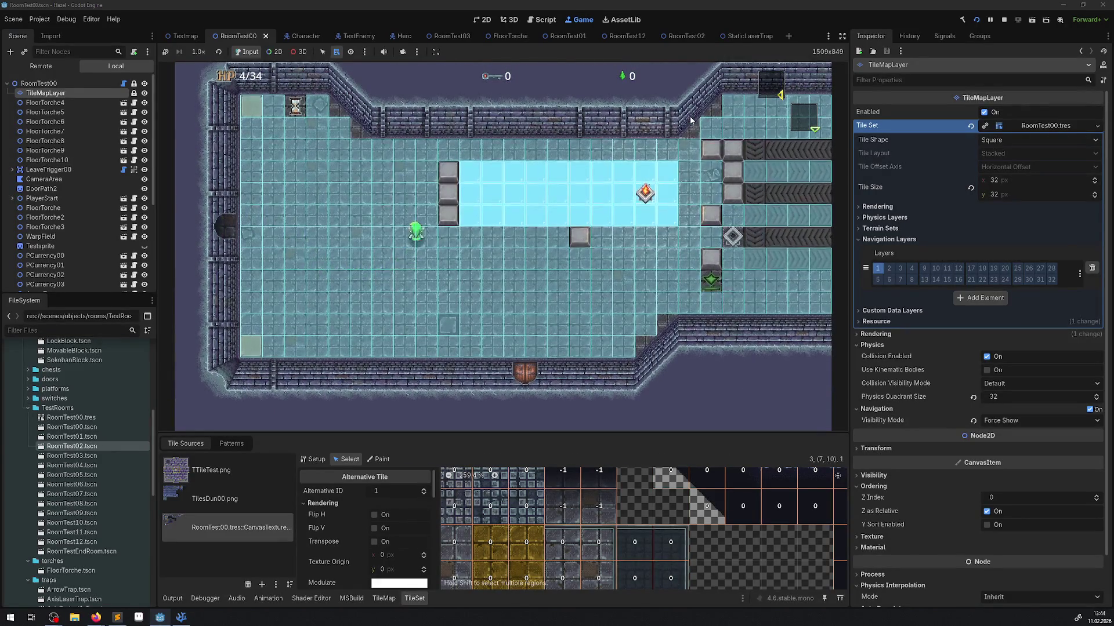
# Push the middle grey block across the ice and walk to the room exit.
pyautogui.press('Up')
pyautogui.press('Right')
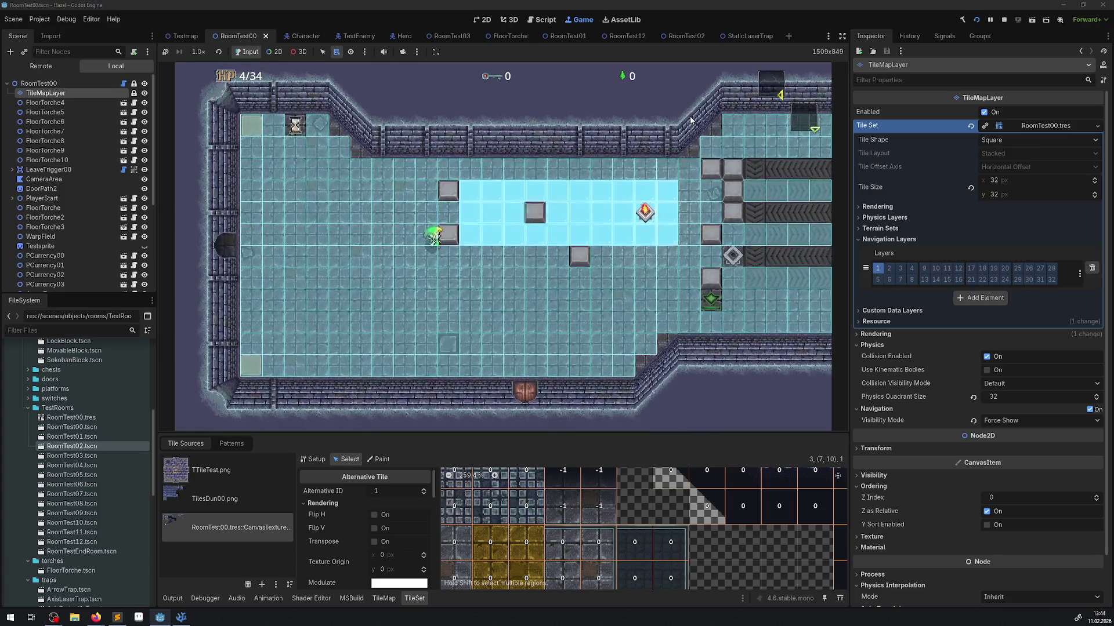
pyautogui.press('Right')
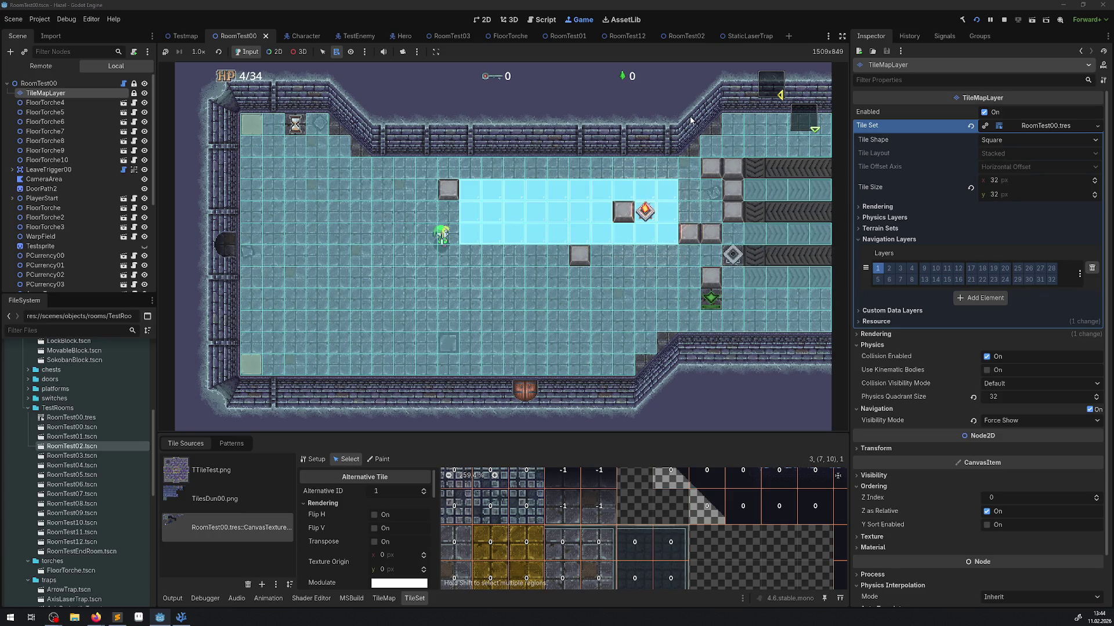
pyautogui.press('Up')
pyautogui.press('Right')
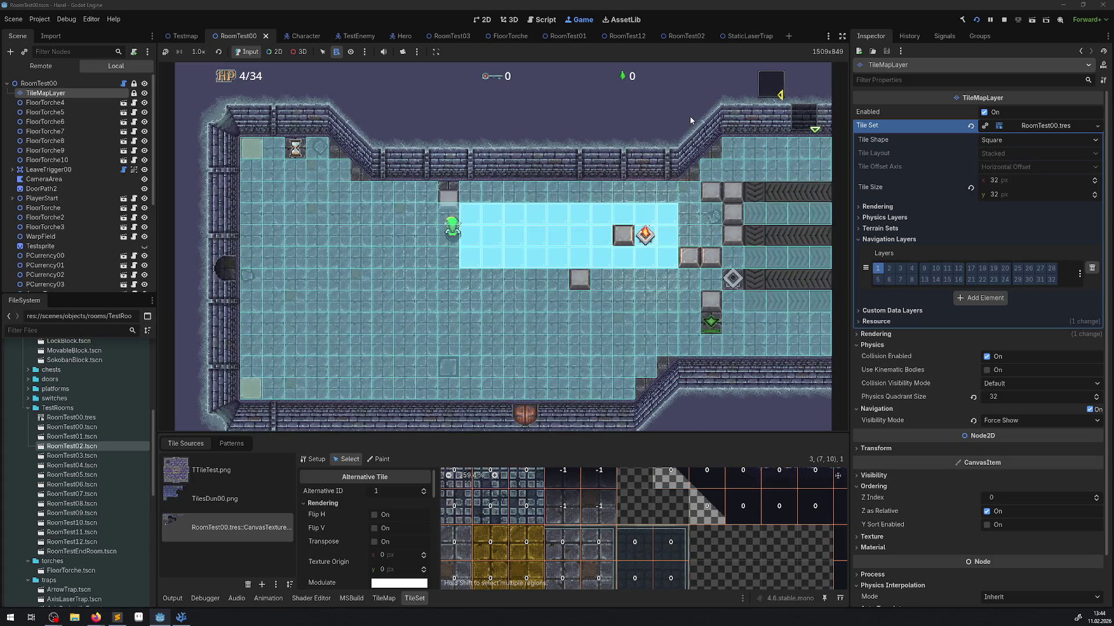
pyautogui.press('Left')
pyautogui.press('Down')
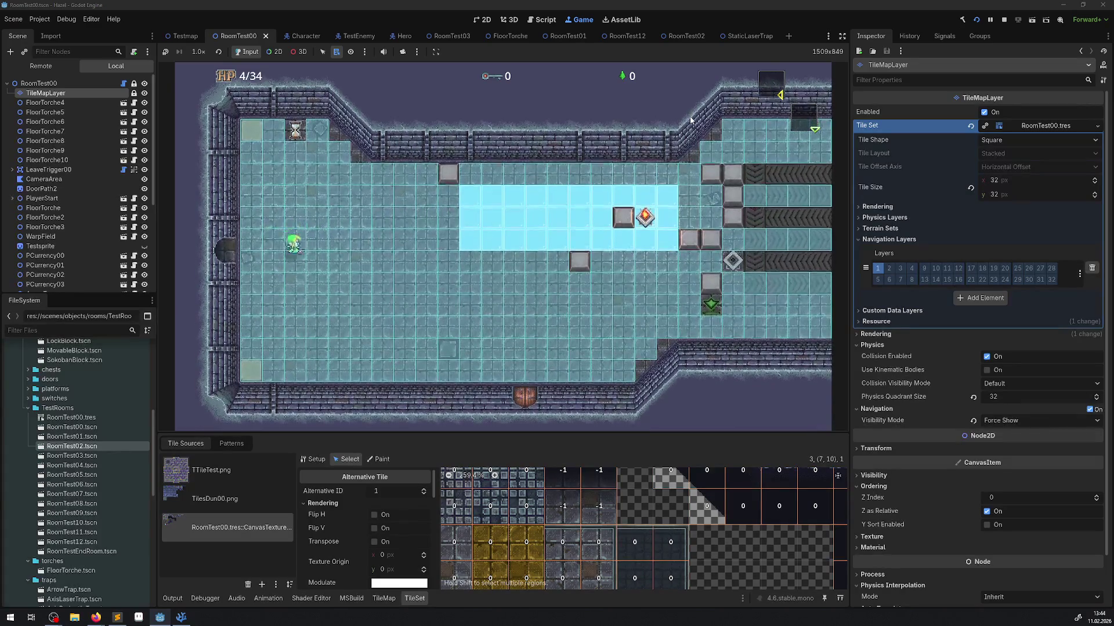
pyautogui.press('Right')
pyautogui.press('Down')
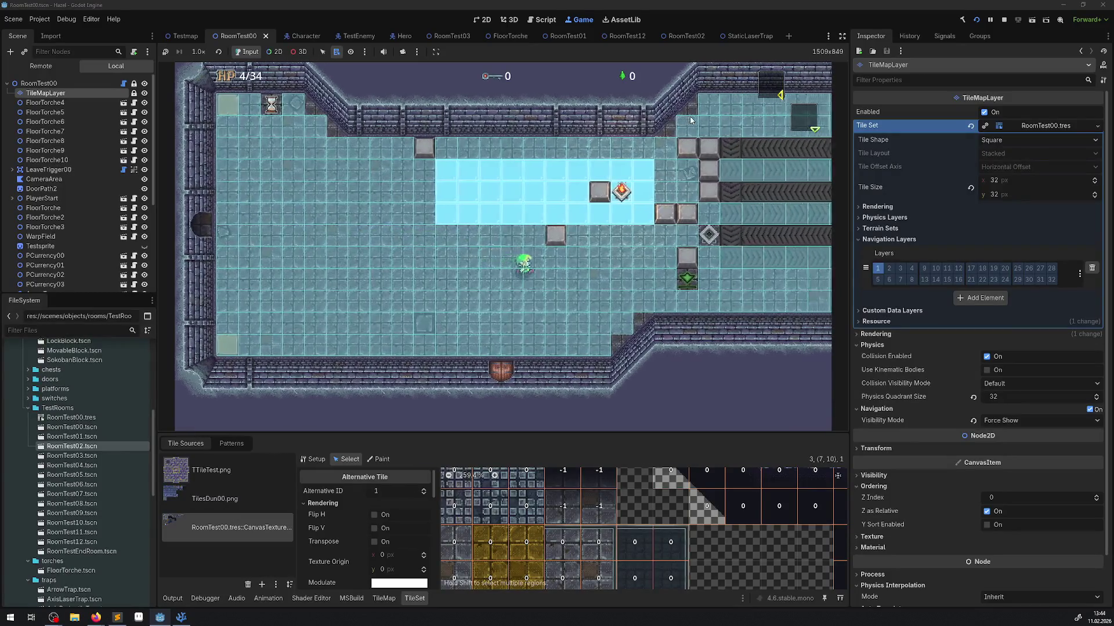
pyautogui.press('Right')
pyautogui.press('Up')
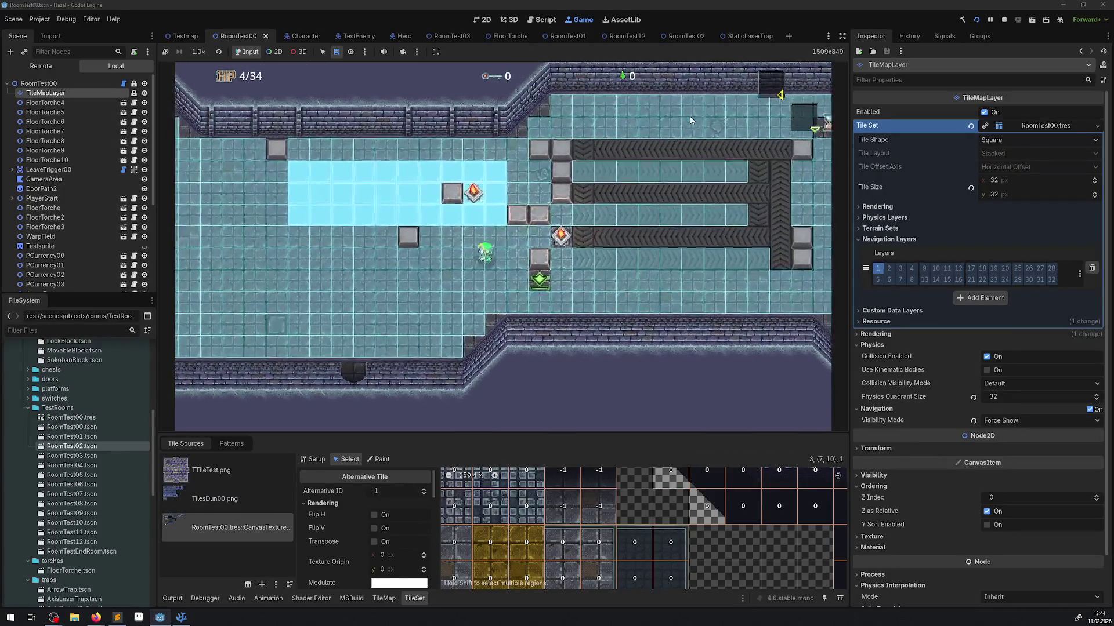
# Walk down through the lower rooms, then back up toward the block puzzle.
pyautogui.press('Down')
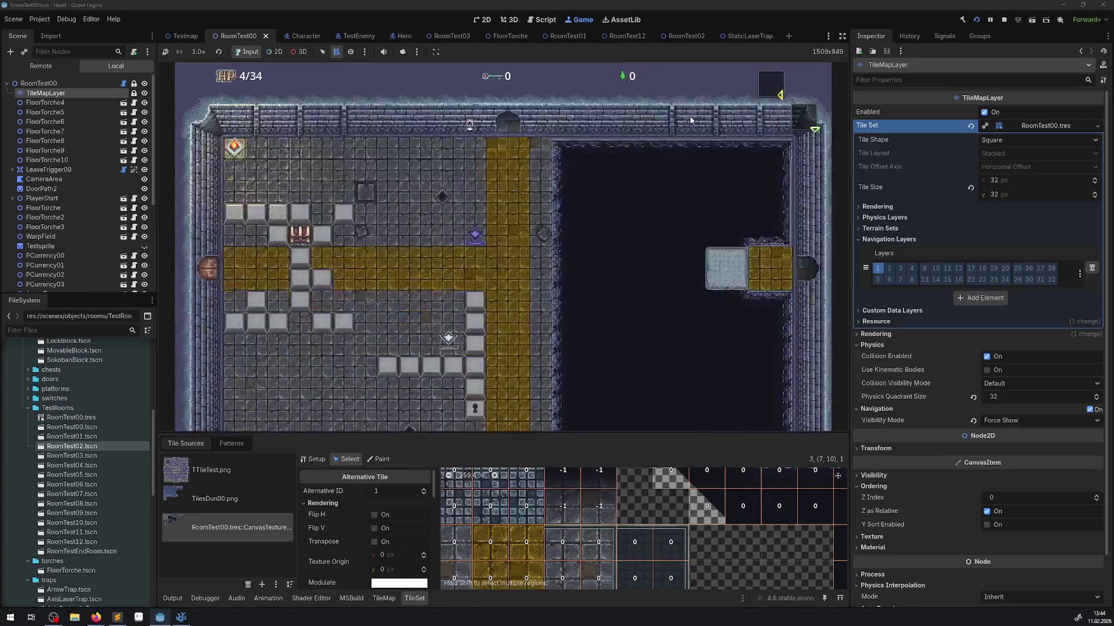
pyautogui.press('Down')
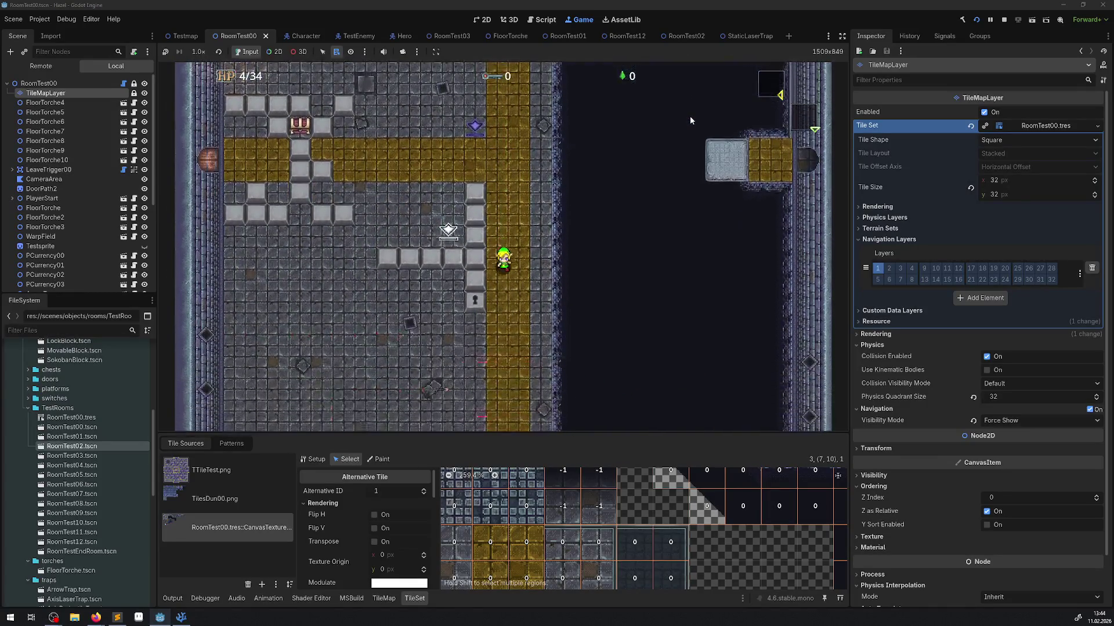
pyautogui.press('Down')
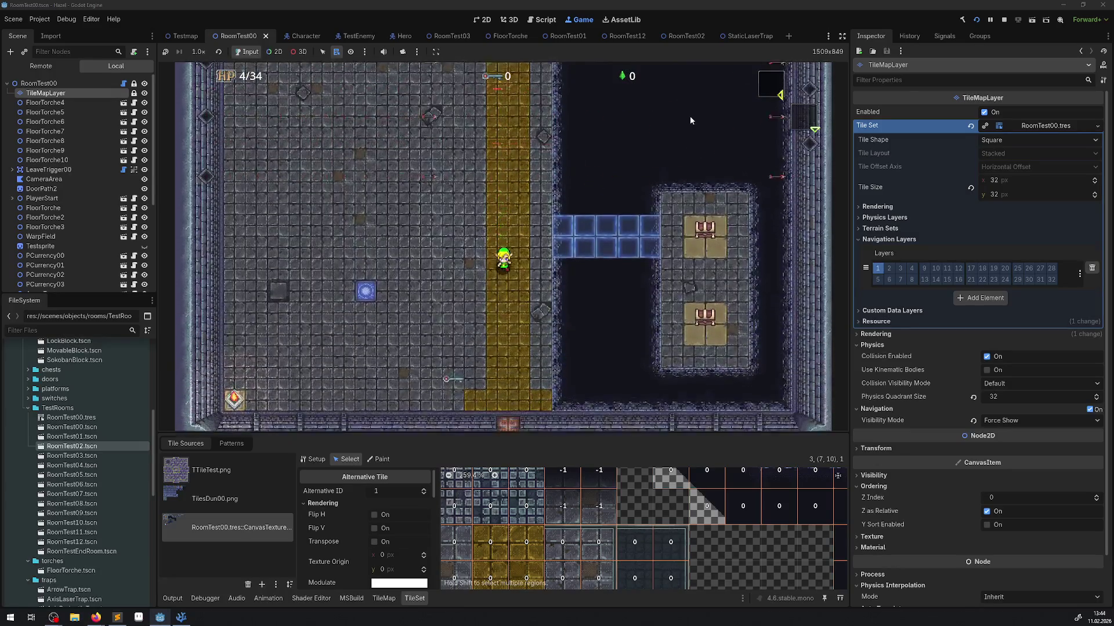
pyautogui.press('Left')
pyautogui.press('Down')
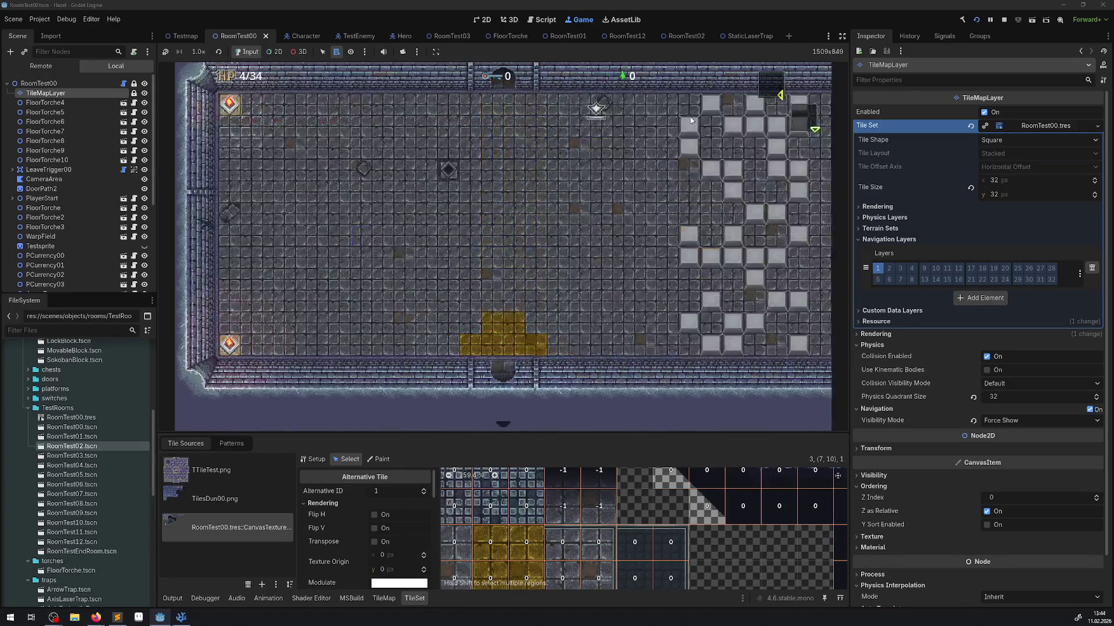
pyautogui.press('Up')
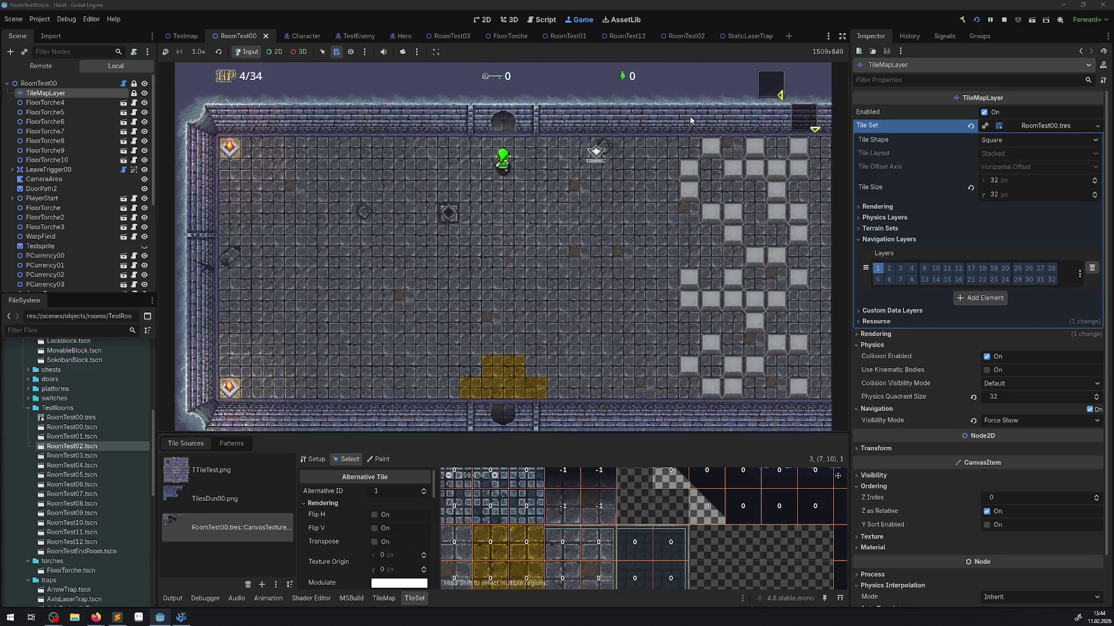
pyautogui.press('Up')
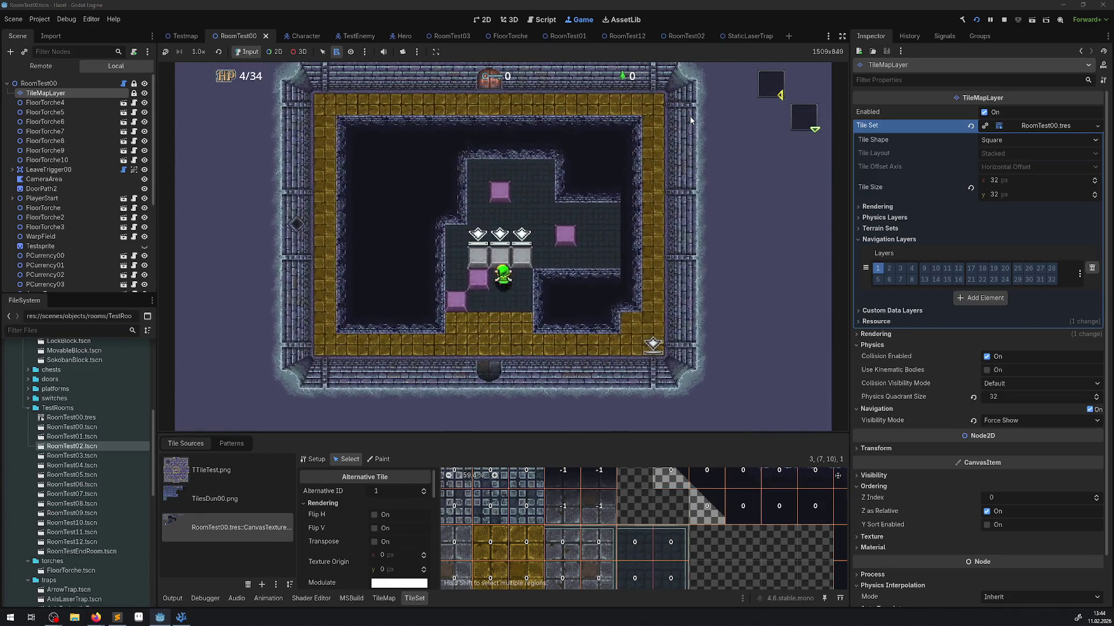
pyautogui.press('Up')
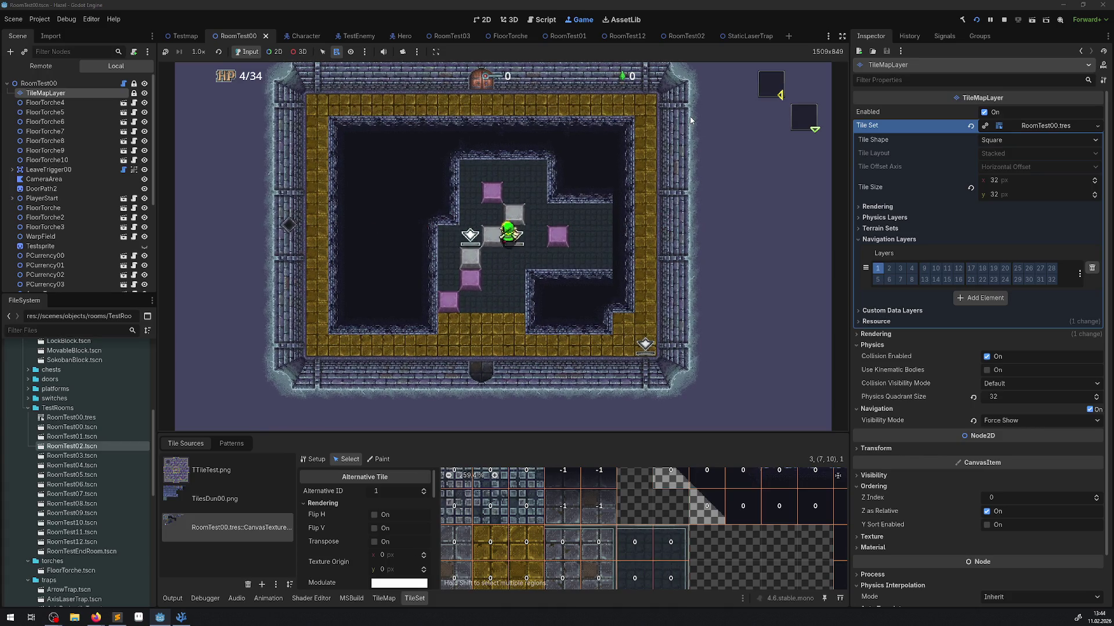
# Solve the puzzle by pushing the grey blocks until the left block sits on the marked tile.
pyautogui.press('Left')
pyautogui.press('Down')
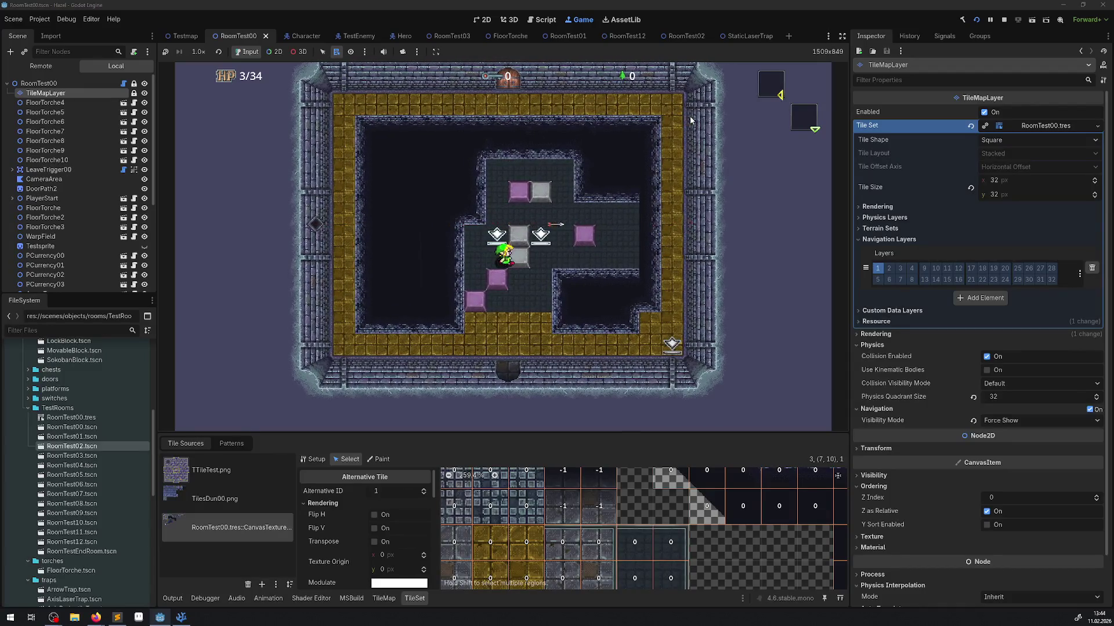
pyautogui.press('Right')
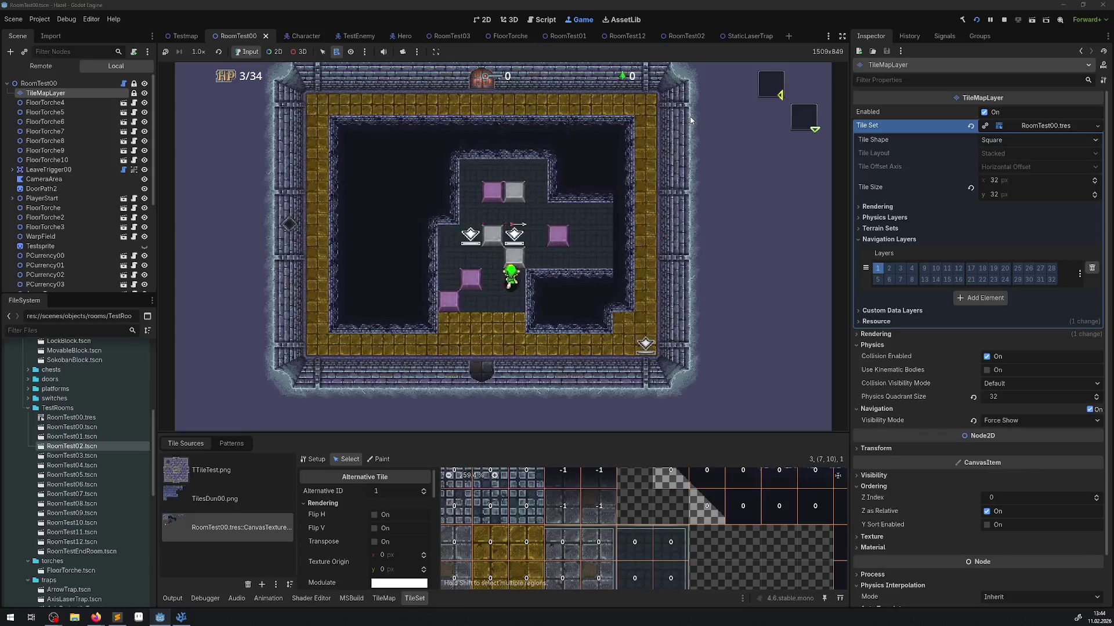
pyautogui.press('Up')
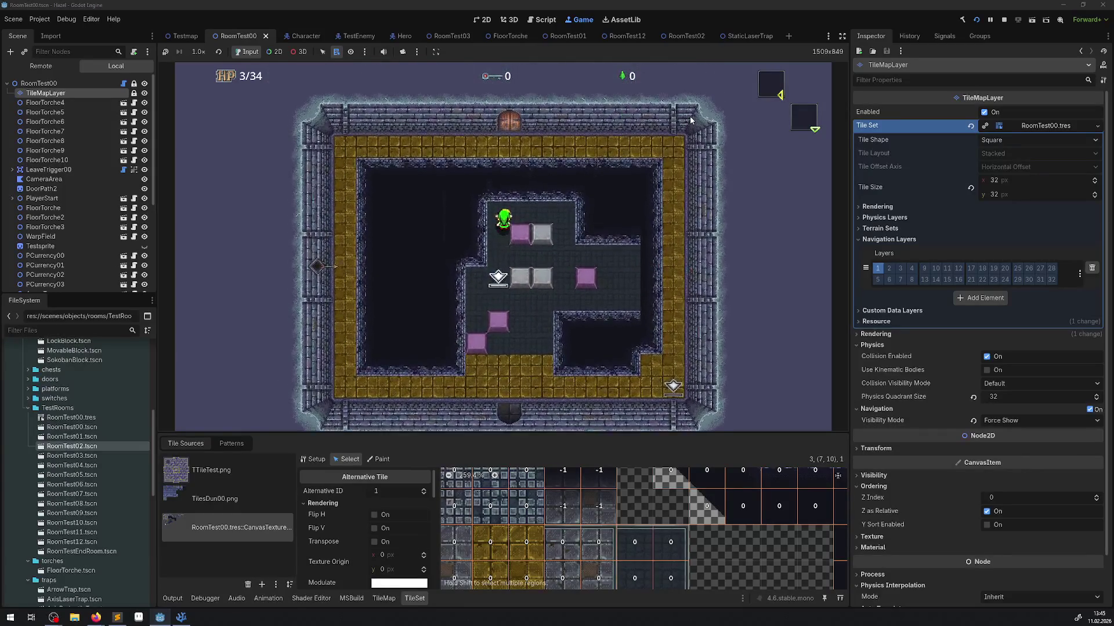
pyautogui.press('Down')
pyautogui.press('Right')
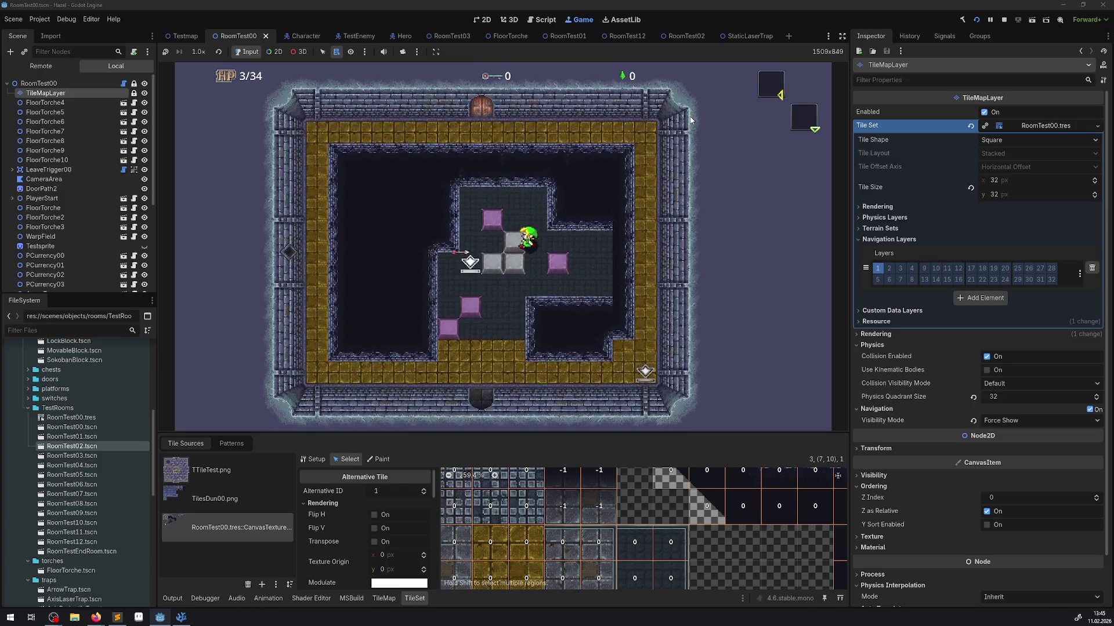
pyautogui.press('Left')
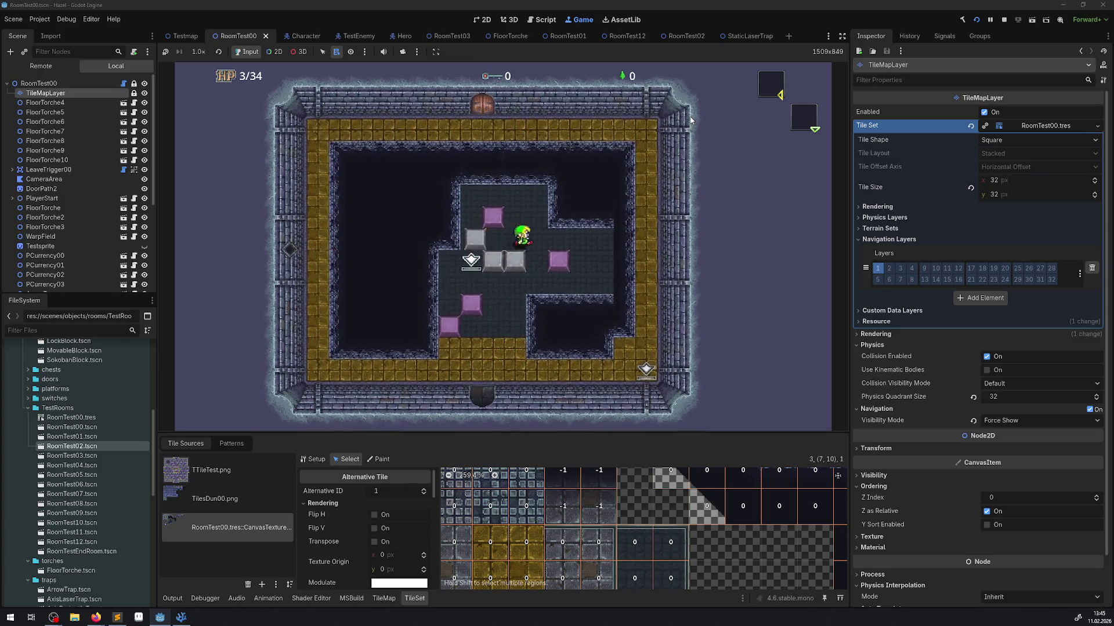
pyautogui.press('Up')
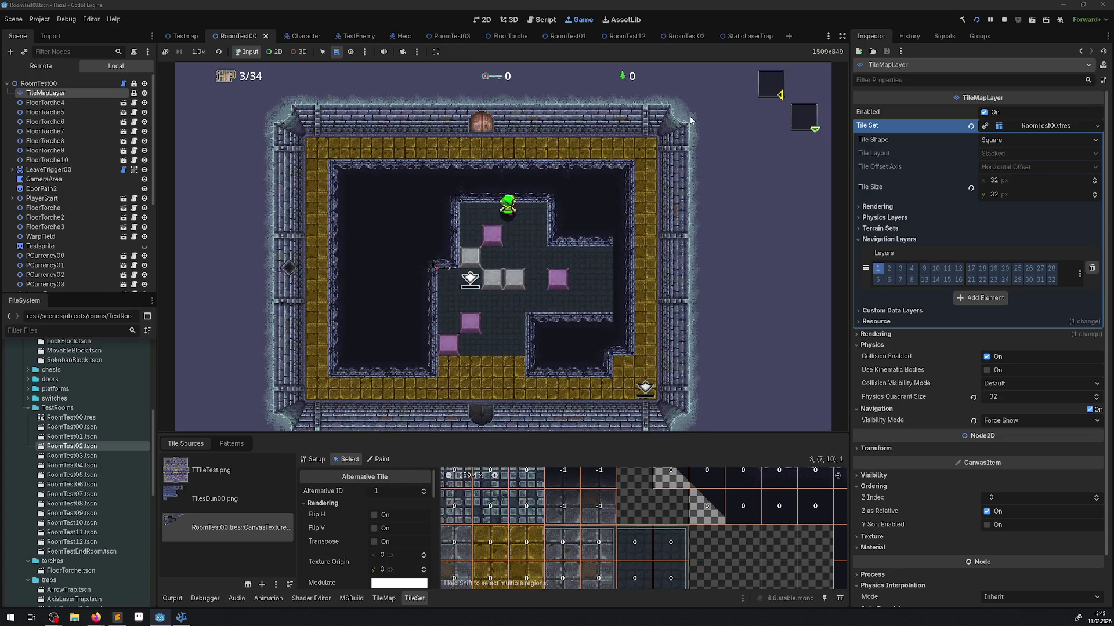
pyautogui.press('Left')
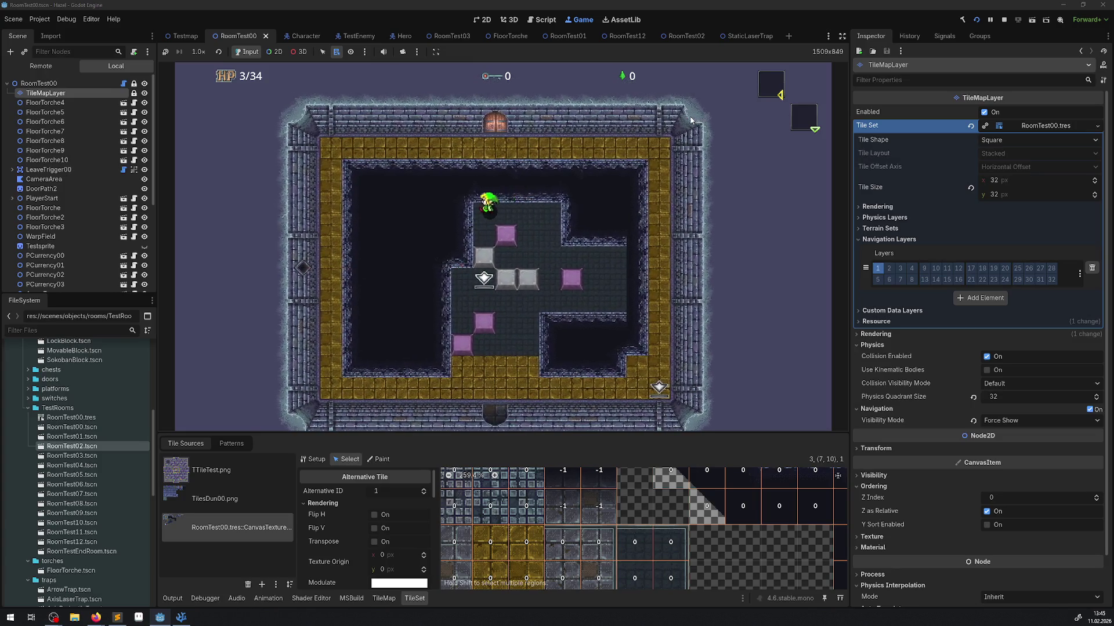
pyautogui.press('Down')
pyautogui.press('Right')
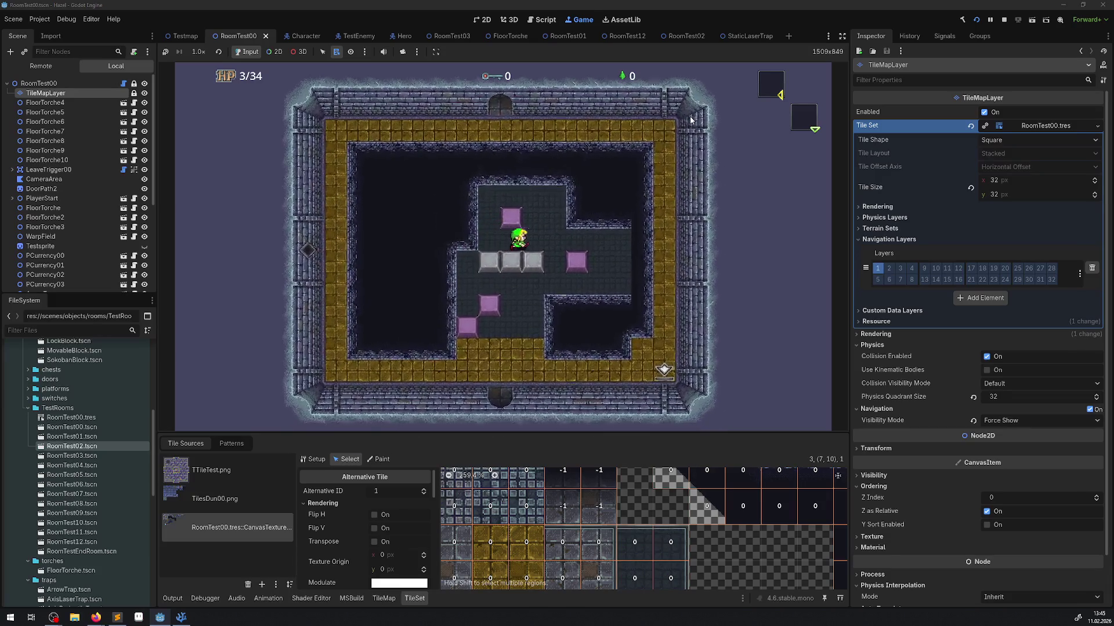
pyautogui.press('Right')
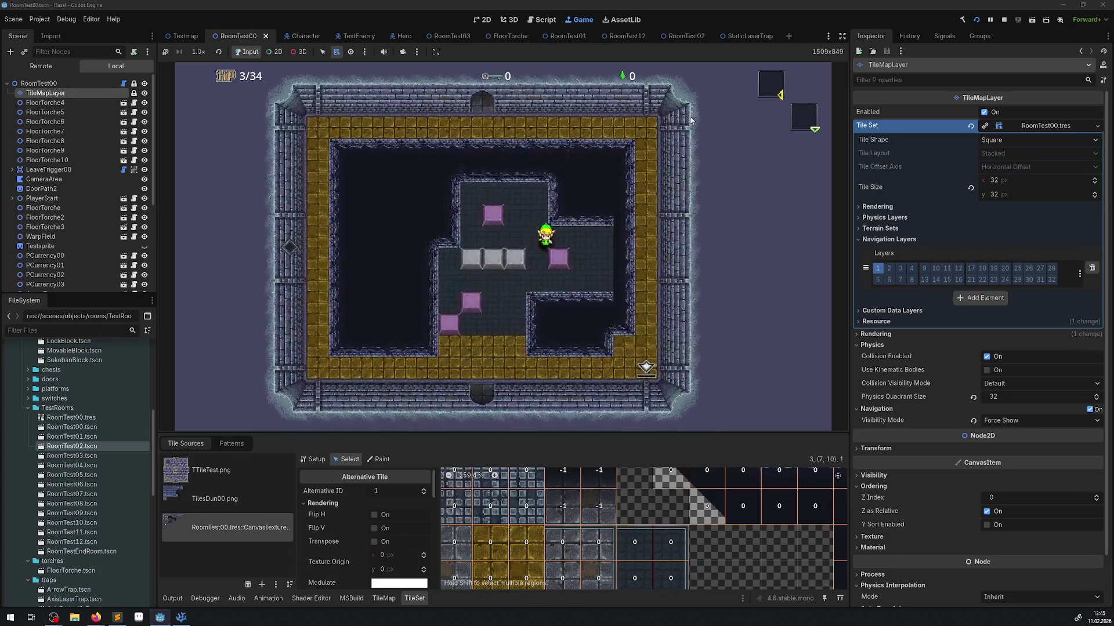
# Walk along the gold strips and through the top door into the next room.
pyautogui.press('Down')
pyautogui.press('Left')
pyautogui.press('Down')
pyautogui.press('Left')
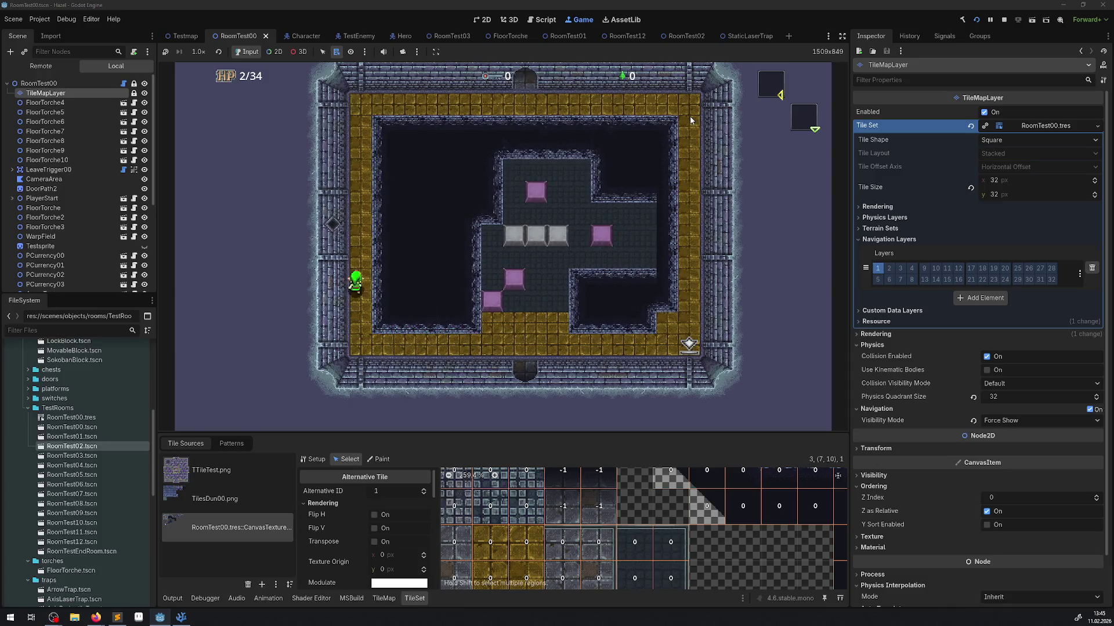
pyautogui.press('Up')
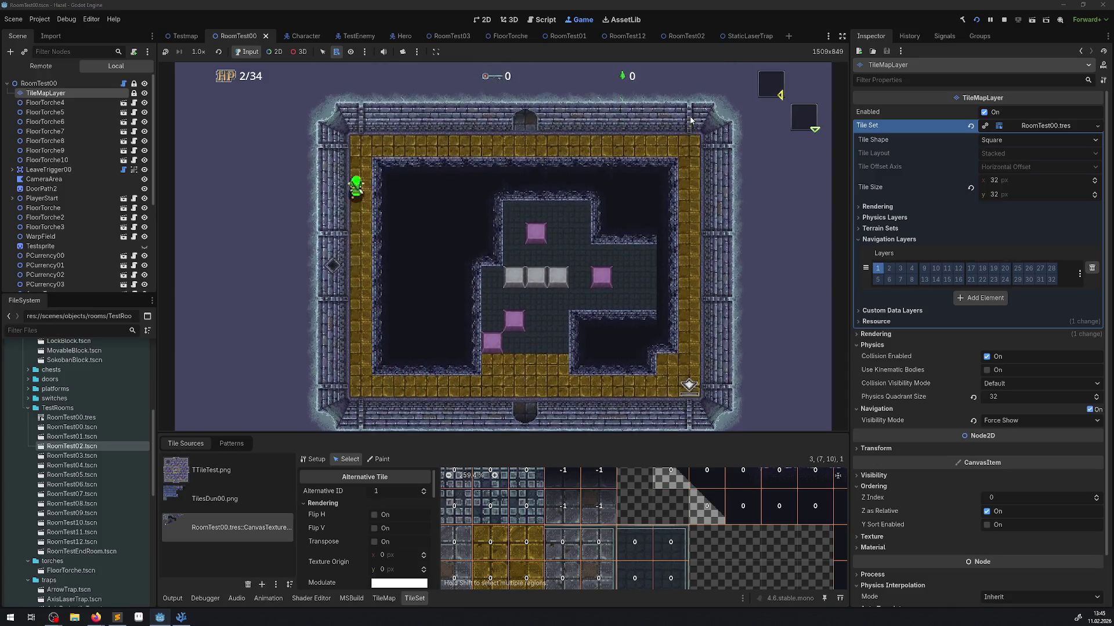
pyautogui.press('Right')
pyautogui.press('Right')
pyautogui.press('Up')
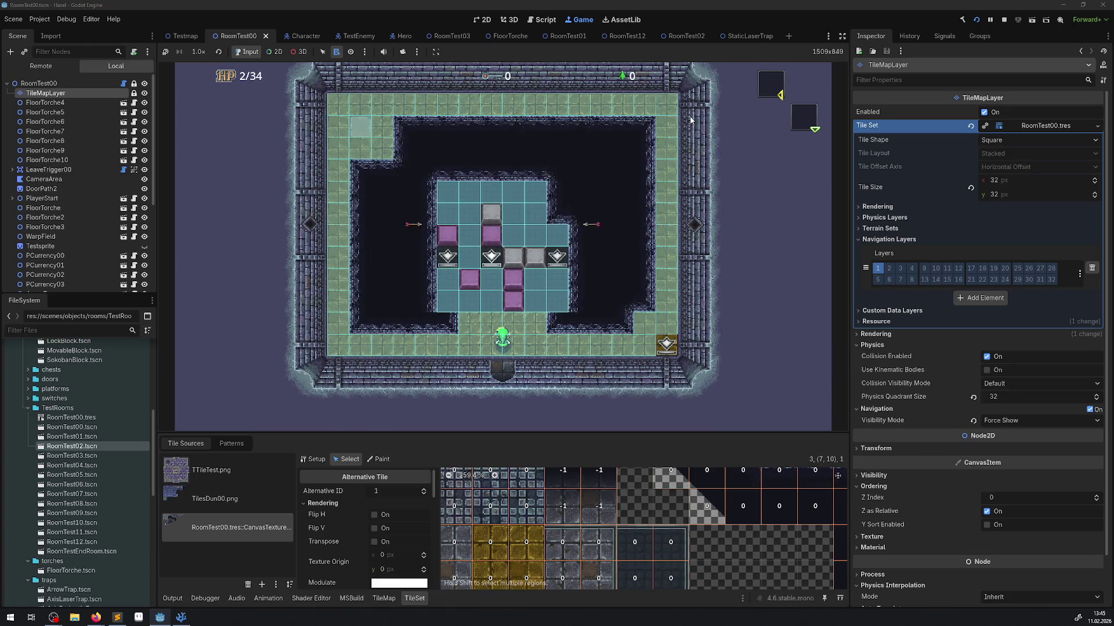
# Push the grey block left, then right, then down around the room.
pyautogui.press('Up')
pyautogui.press('Right')
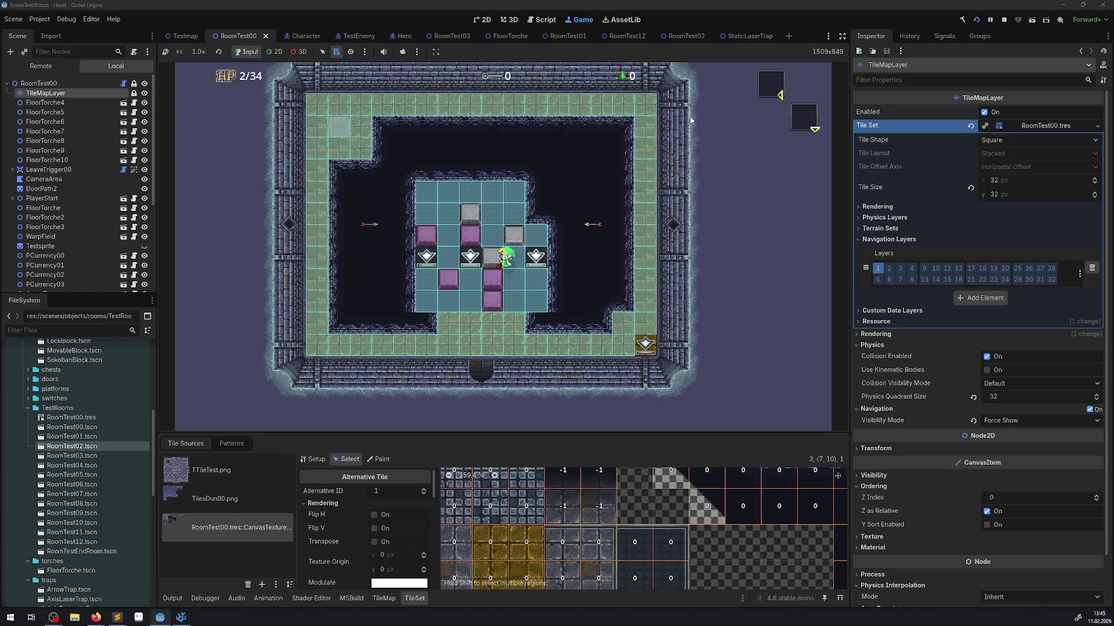
pyautogui.press('Left')
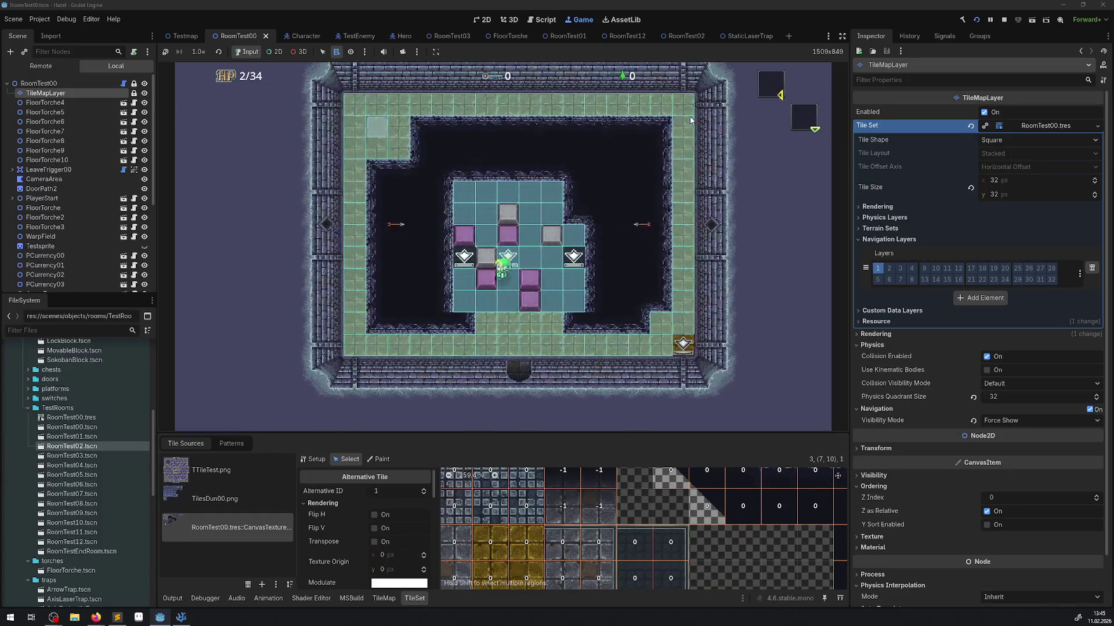
pyautogui.press('Left')
pyautogui.press('Up')
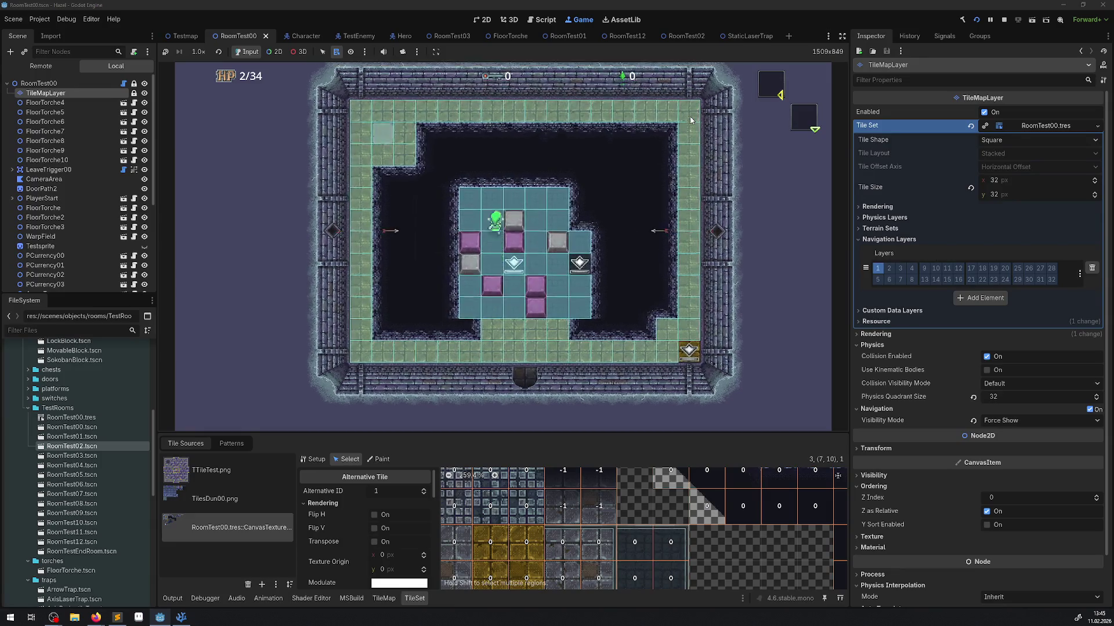
pyautogui.press('Right')
pyautogui.press('Up')
pyautogui.press('Right')
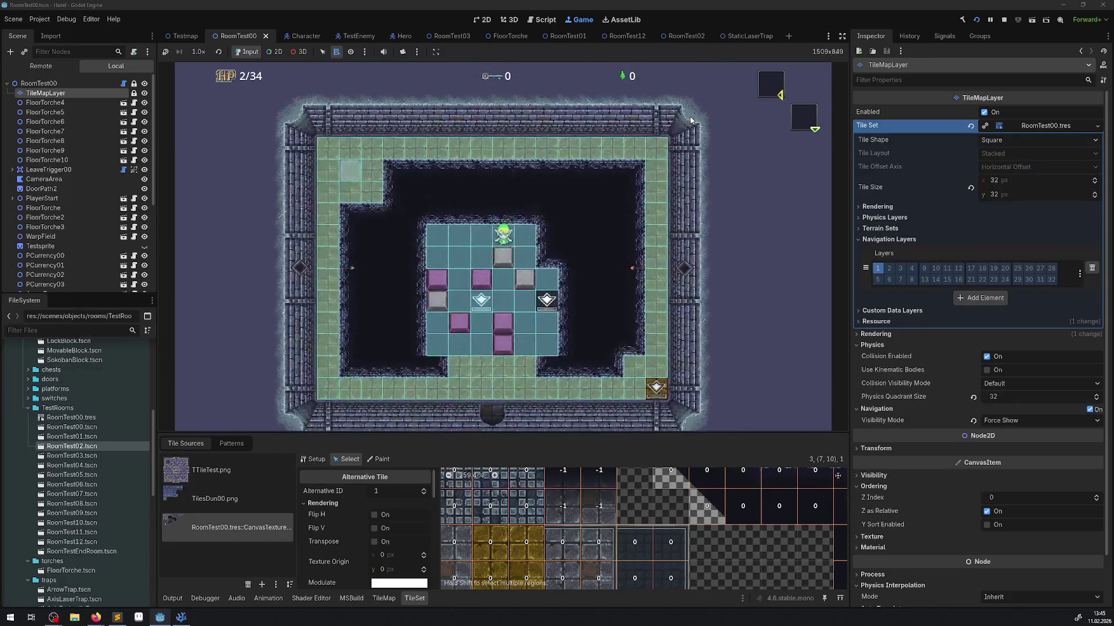
pyautogui.press('Down')
pyautogui.press('Down')
pyautogui.press('Up')
pyautogui.press('Left')
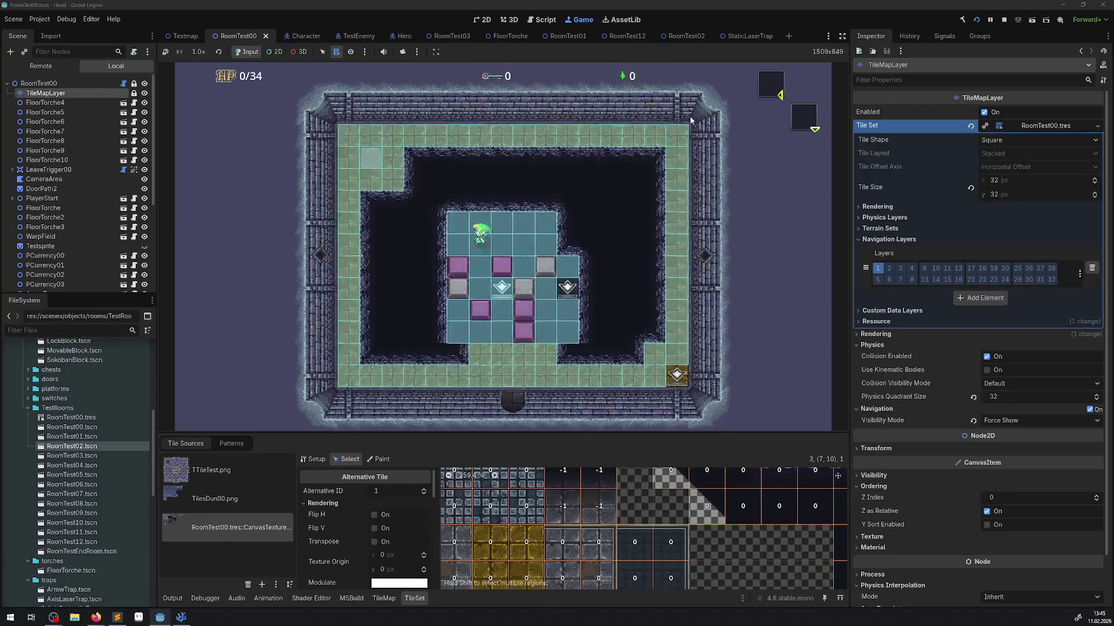
# Walk along the bottom corridor, push a grey block up one tile, then stop the game.
pyautogui.press('Down')
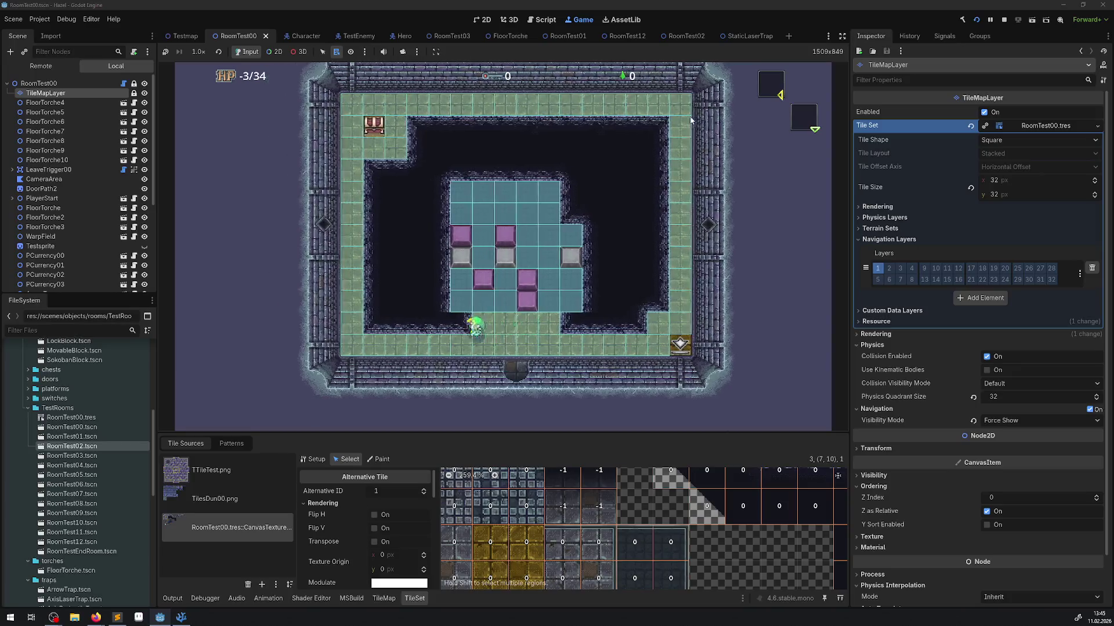
pyautogui.press('Left')
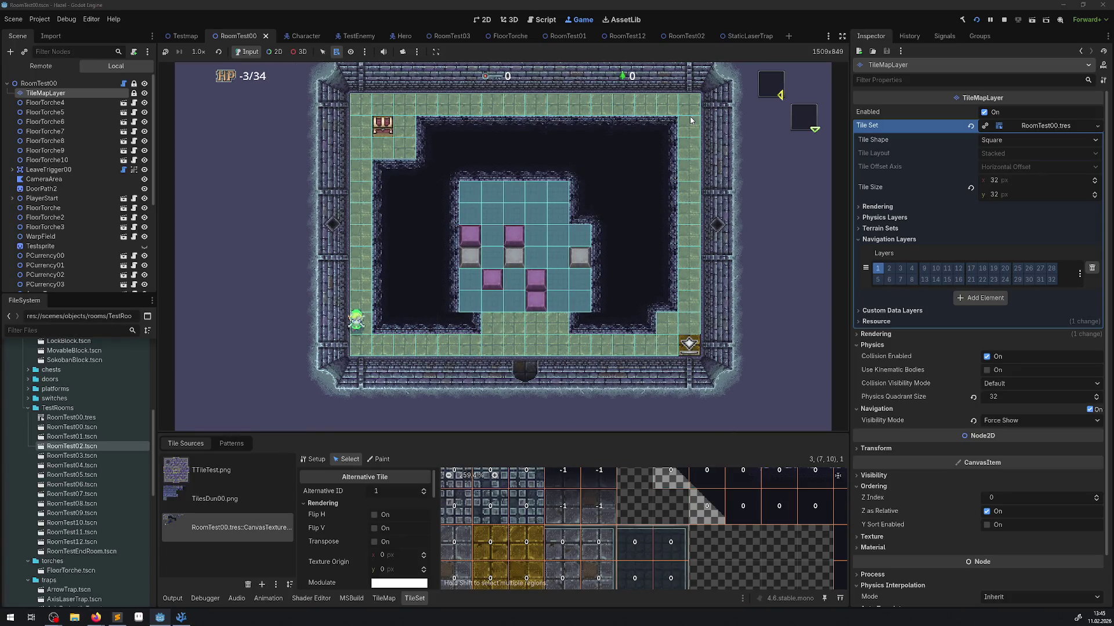
pyautogui.press('Right')
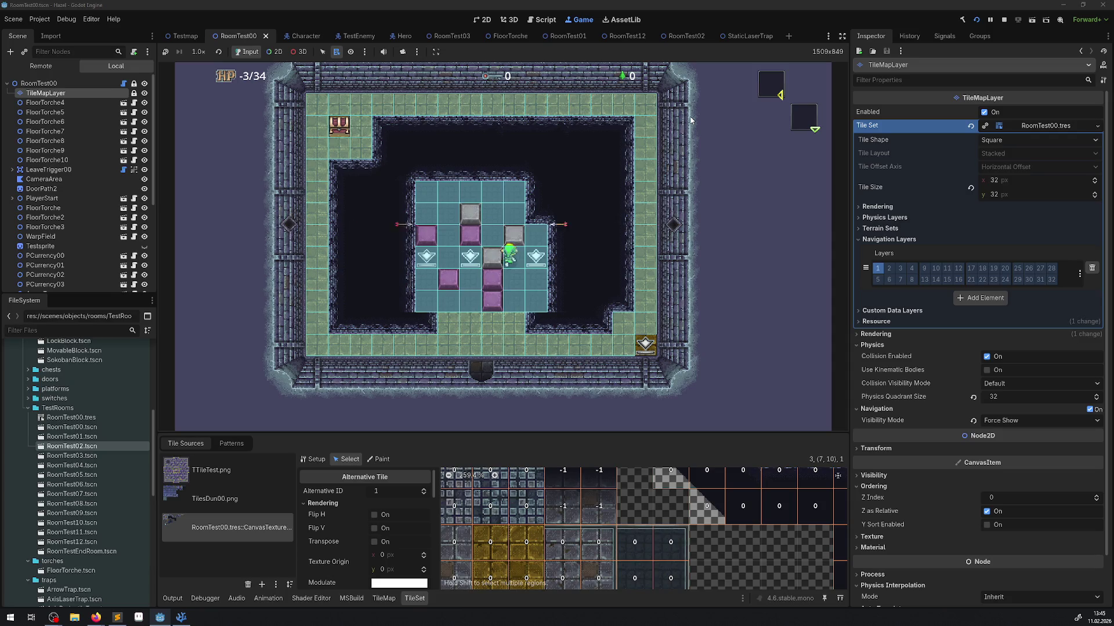
pyautogui.press('Up')
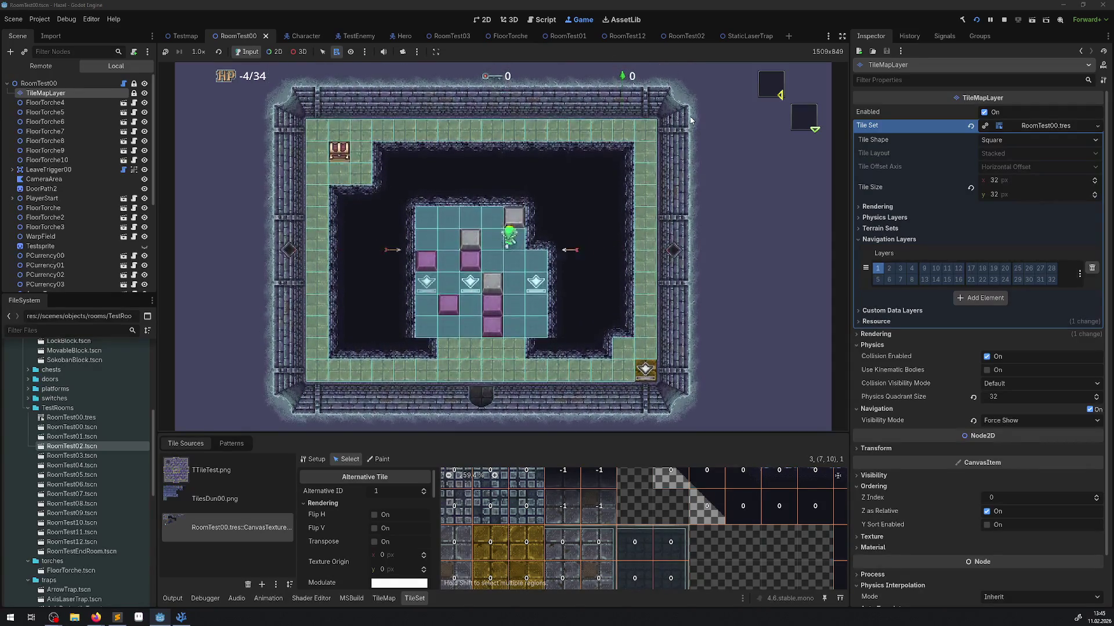
pyautogui.press('Up')
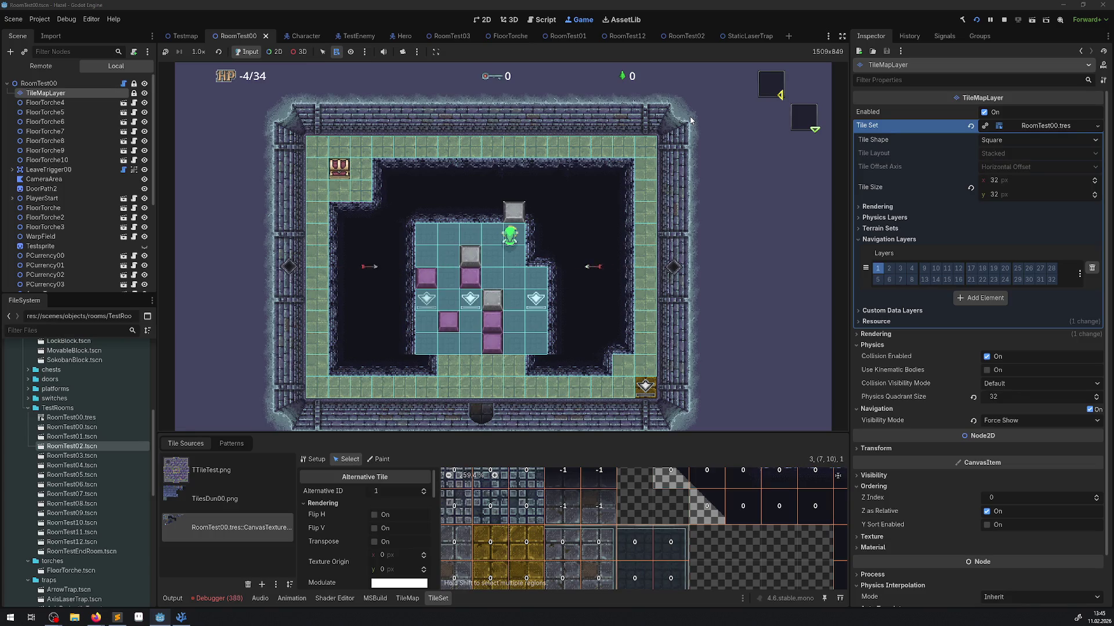
pyautogui.press('Down')
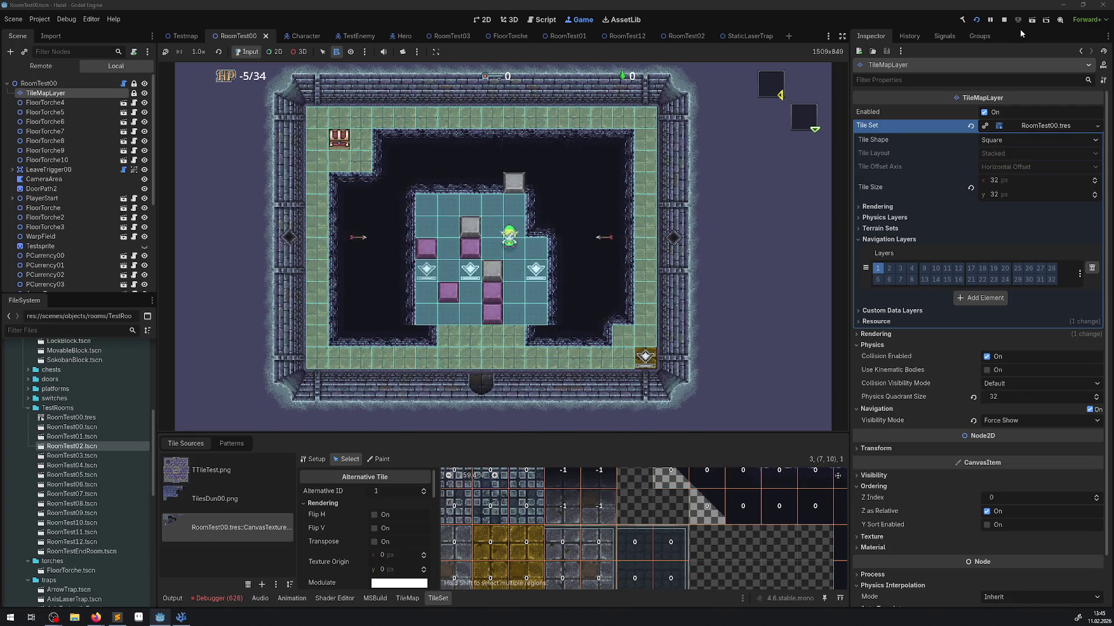
pyautogui.click(1003, 21)
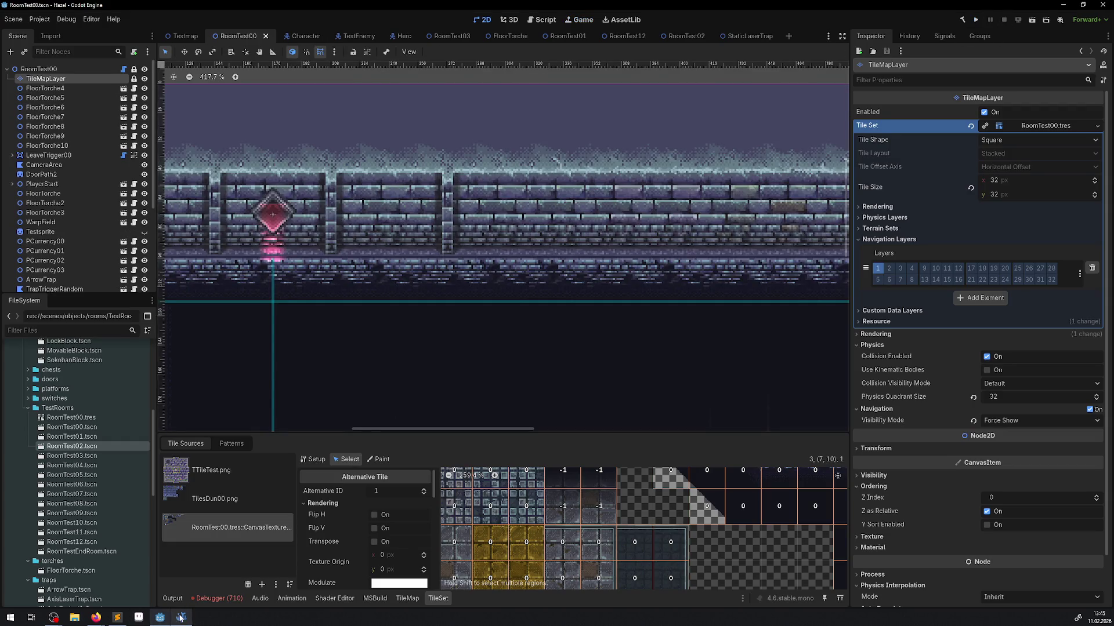
# Bring VS Code with PRoom.cs to the front and show the project's file tree.
pyautogui.click(181, 616)
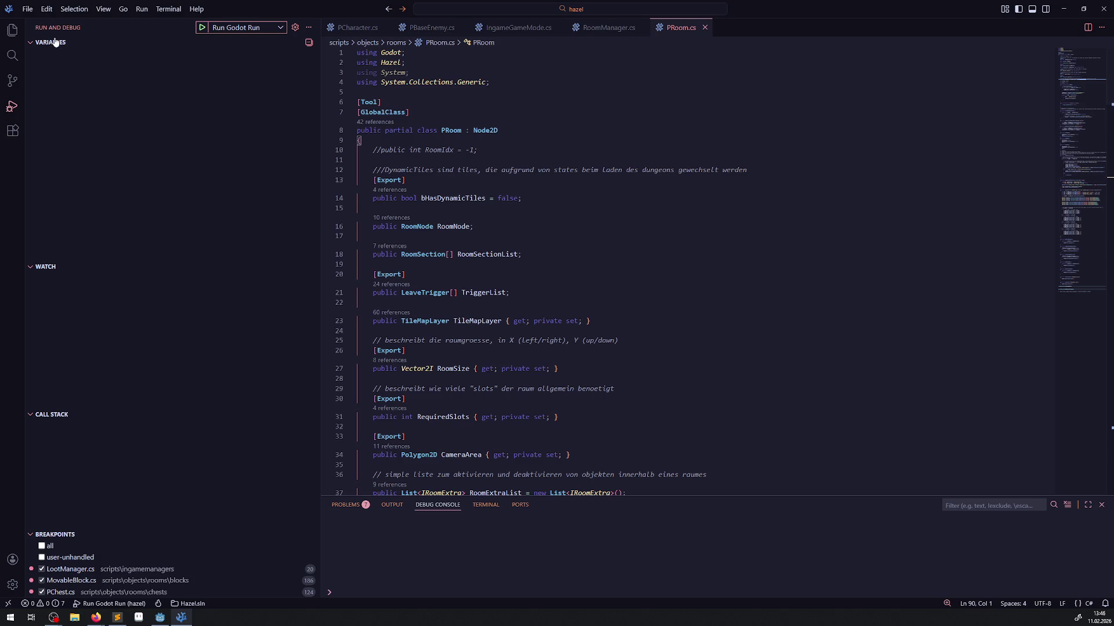
pyautogui.click(12, 30)
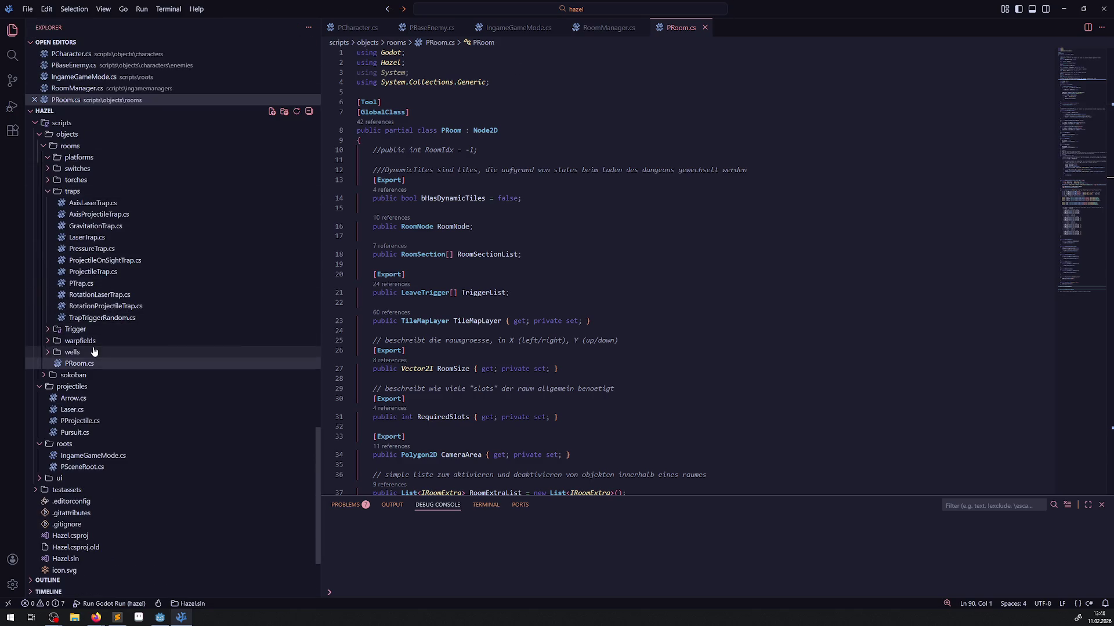
# Open SokobanBlock.cs and scroll through its Falling tile handling.
pyautogui.scroll(3, 75, 357)
pyautogui.scroll(3, 115, 306)
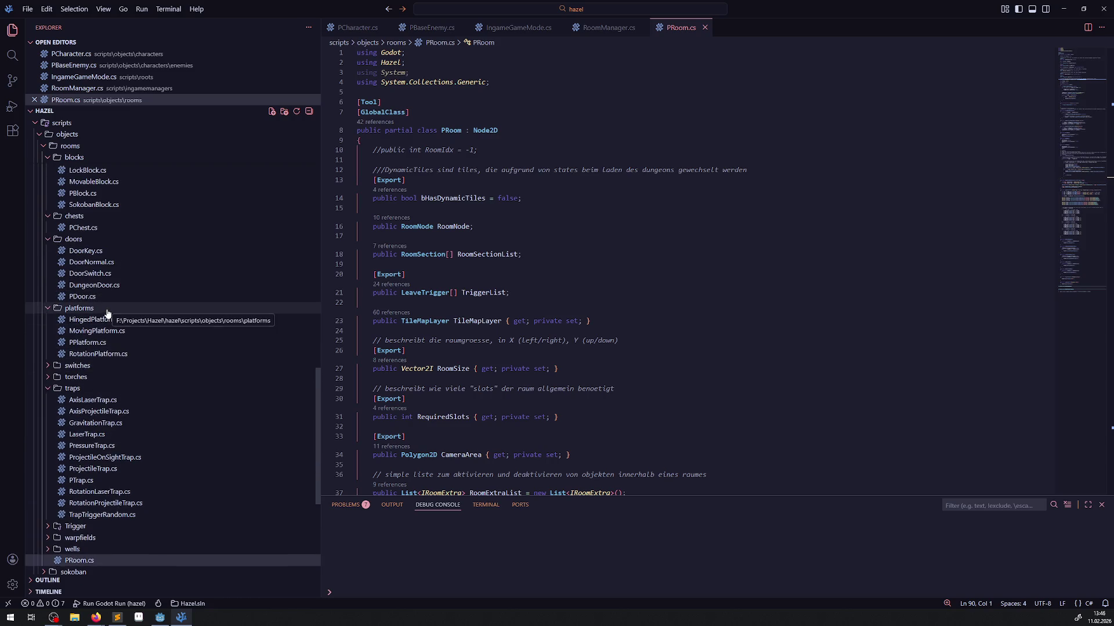
pyautogui.click(93, 205)
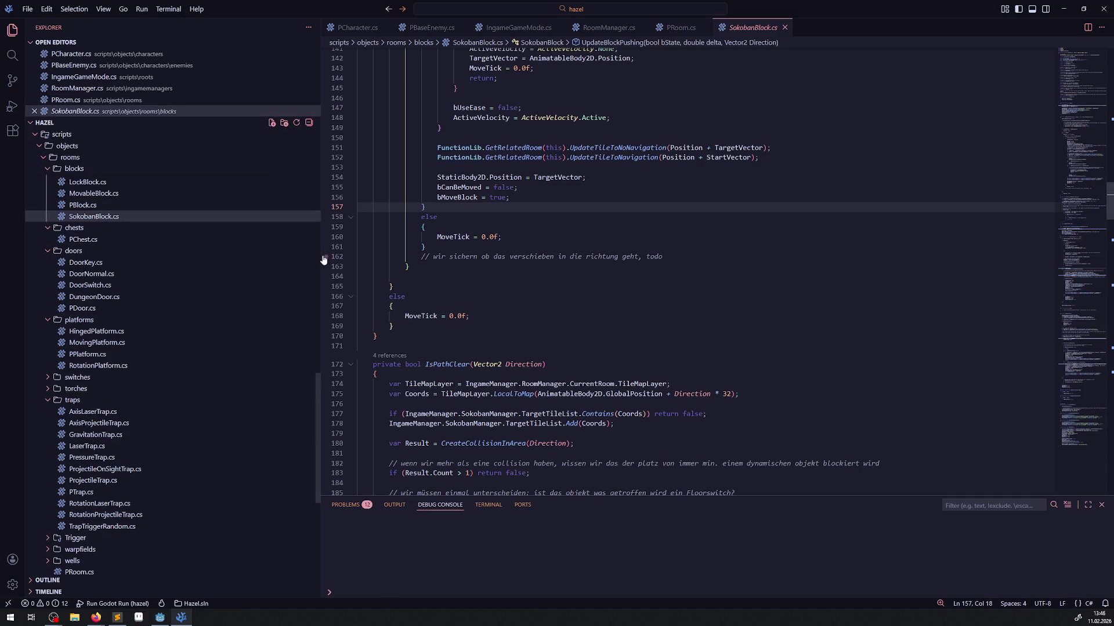
pyautogui.scroll(2, 308, 261)
pyautogui.scroll(20, 593, 369)
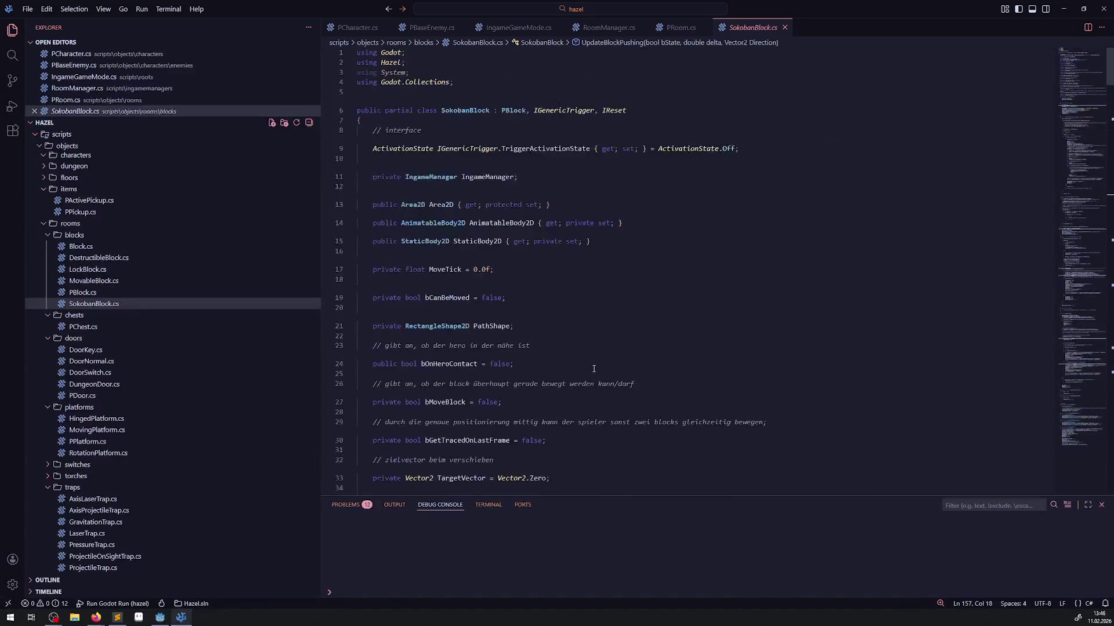
pyautogui.scroll(-20, 594, 368)
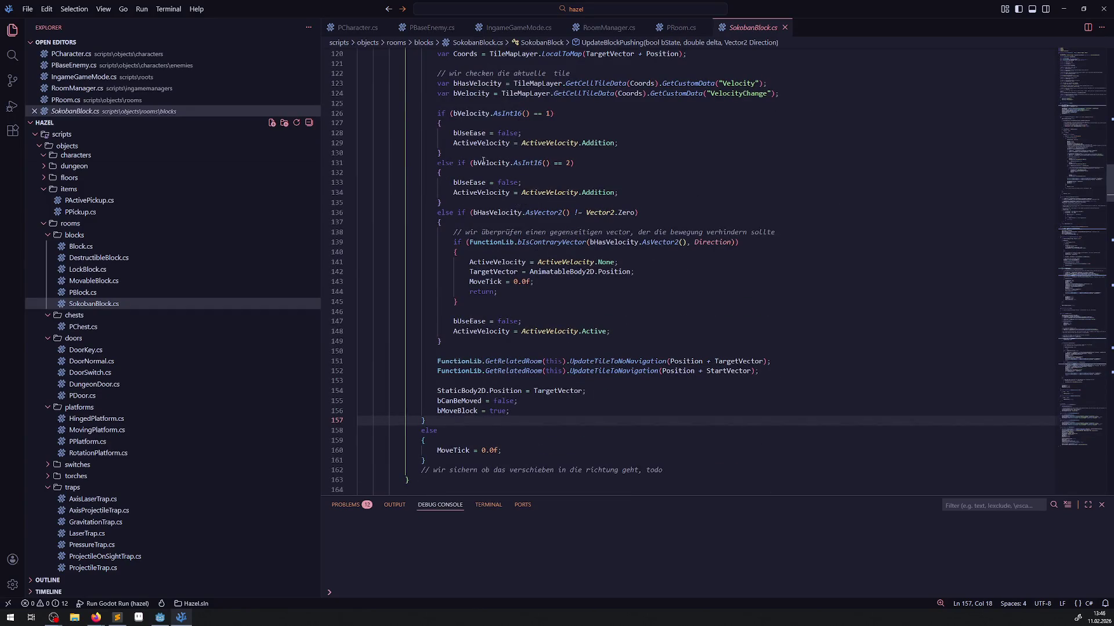
pyautogui.scroll(1, 460, 135)
pyautogui.scroll(2, 467, 125)
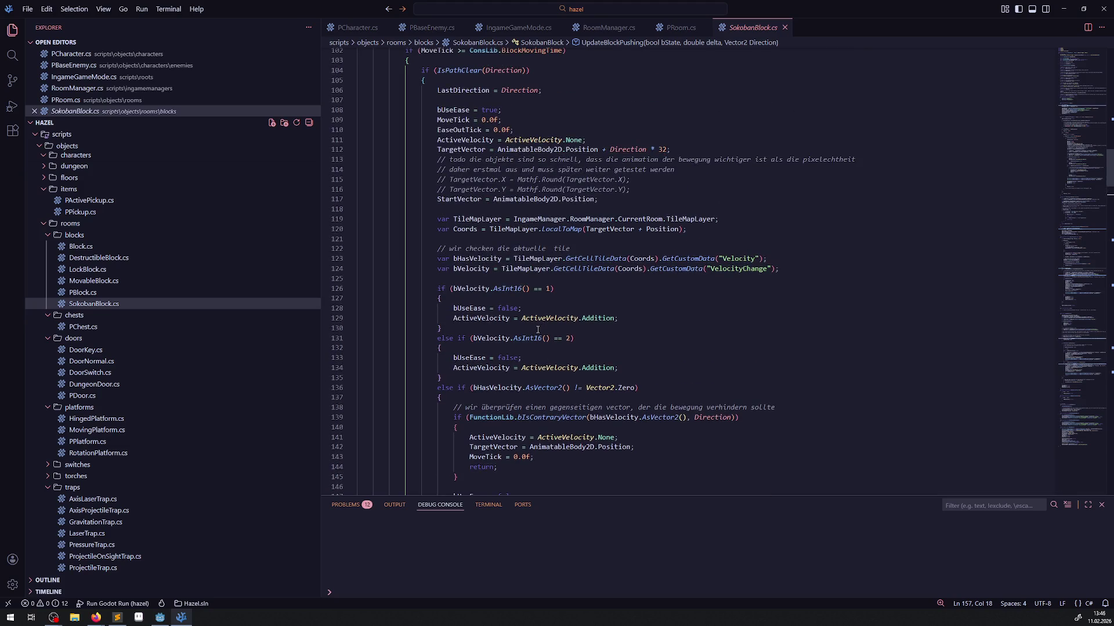
pyautogui.scroll(-3, 606, 340)
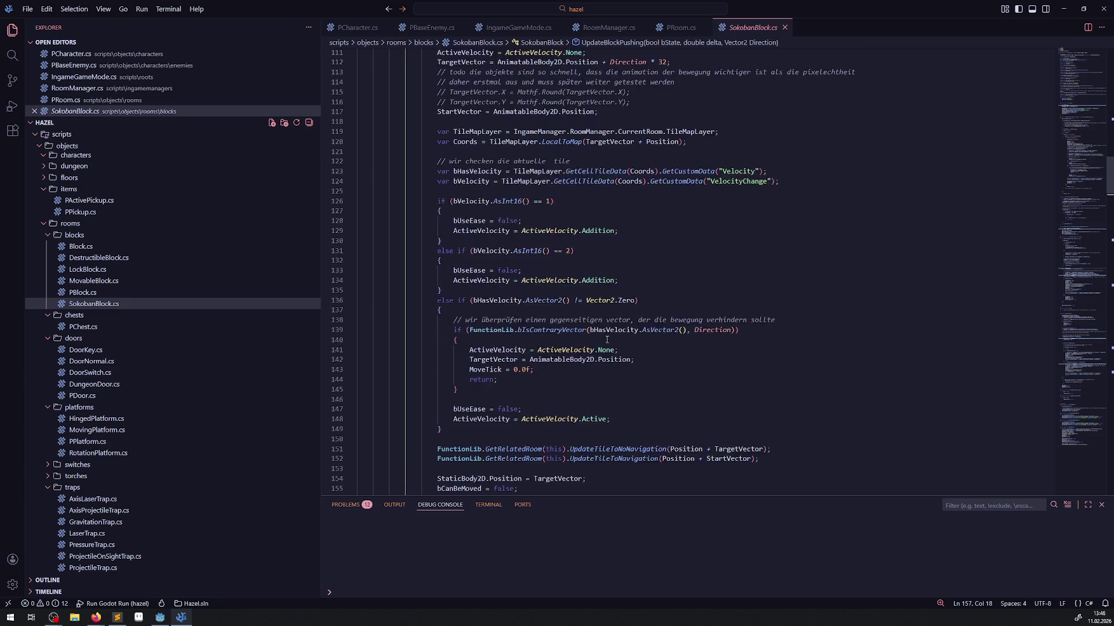
pyautogui.moveTo(606, 340)
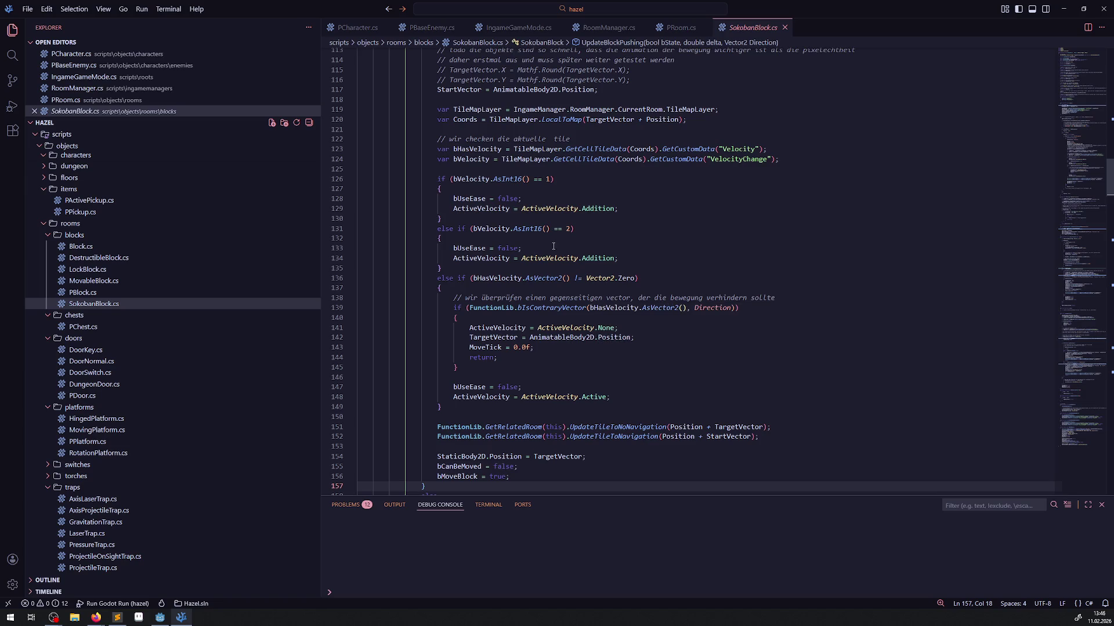
pyautogui.scroll(-18, 616, 357)
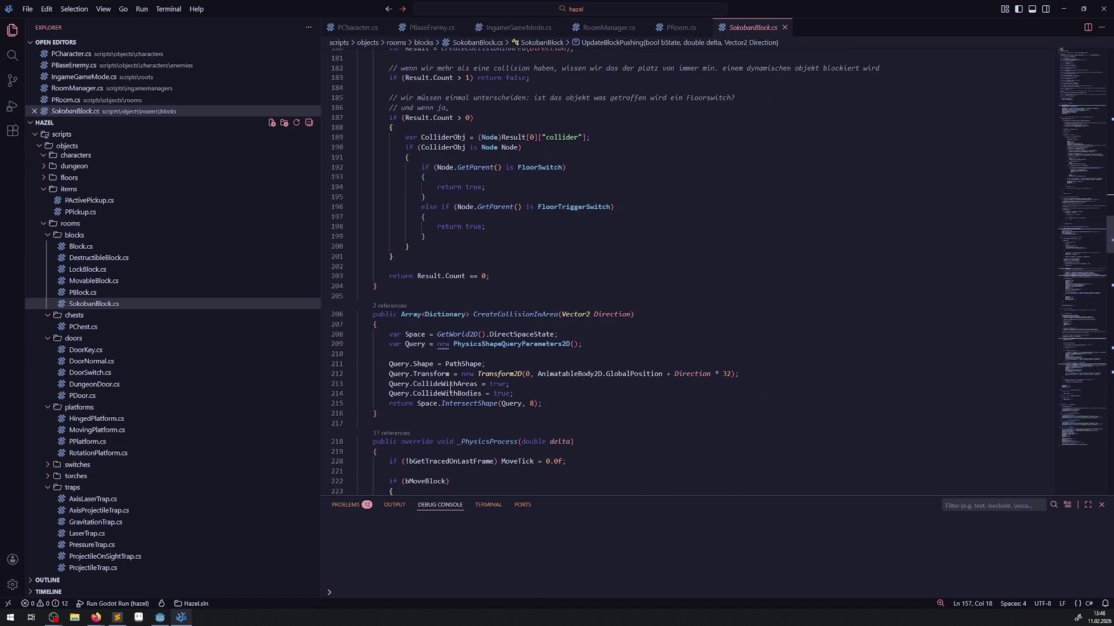
pyautogui.scroll(-16, 470, 297)
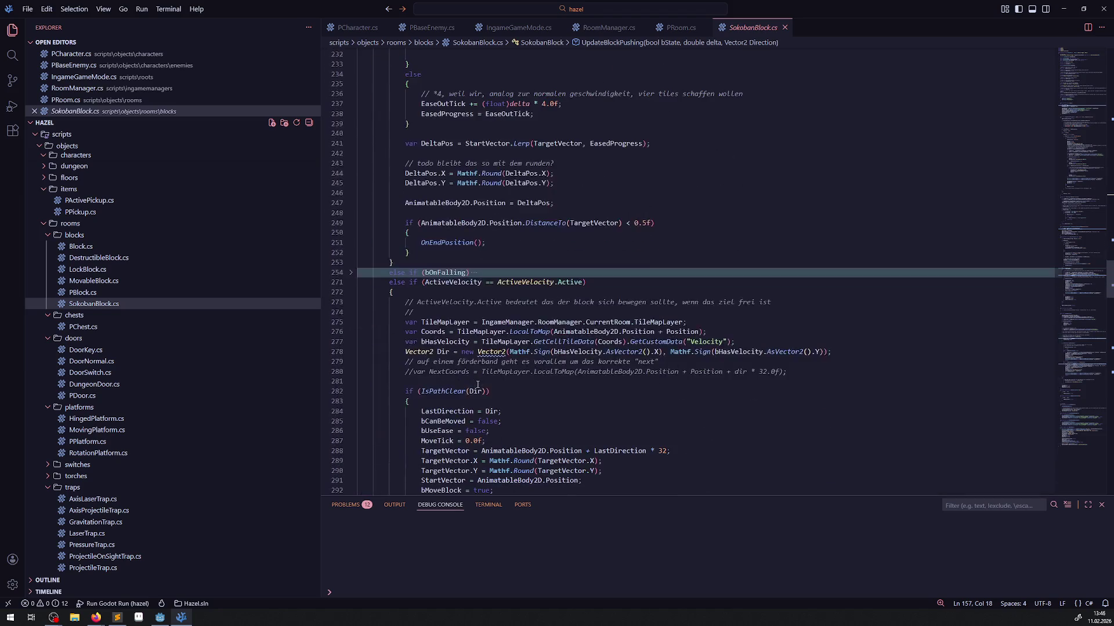
pyautogui.scroll(-2, 479, 382)
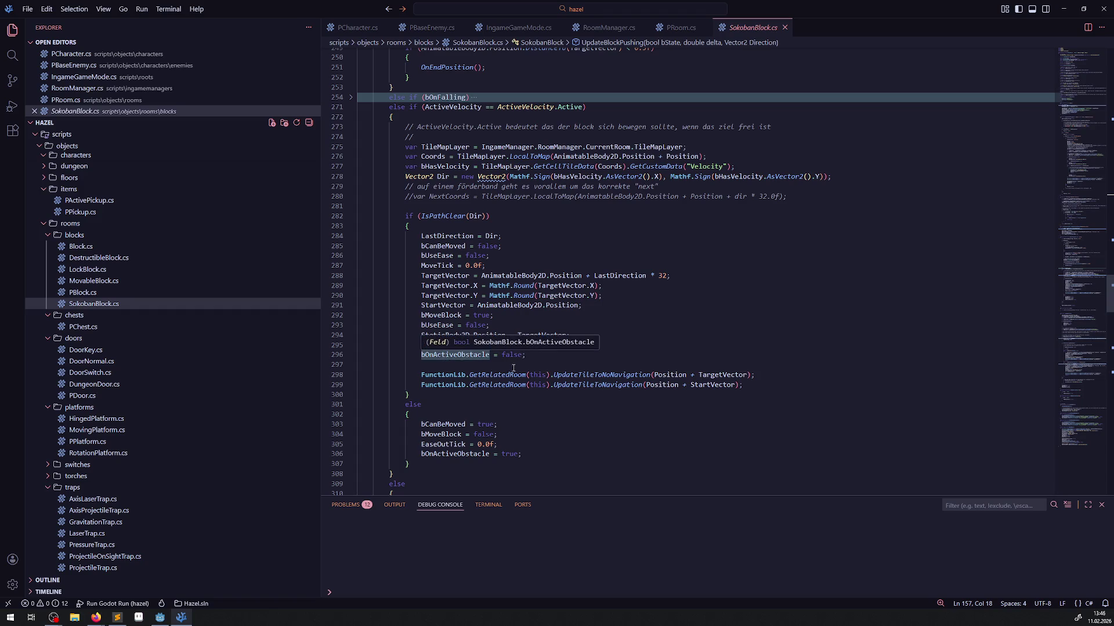
pyautogui.scroll(20, 499, 348)
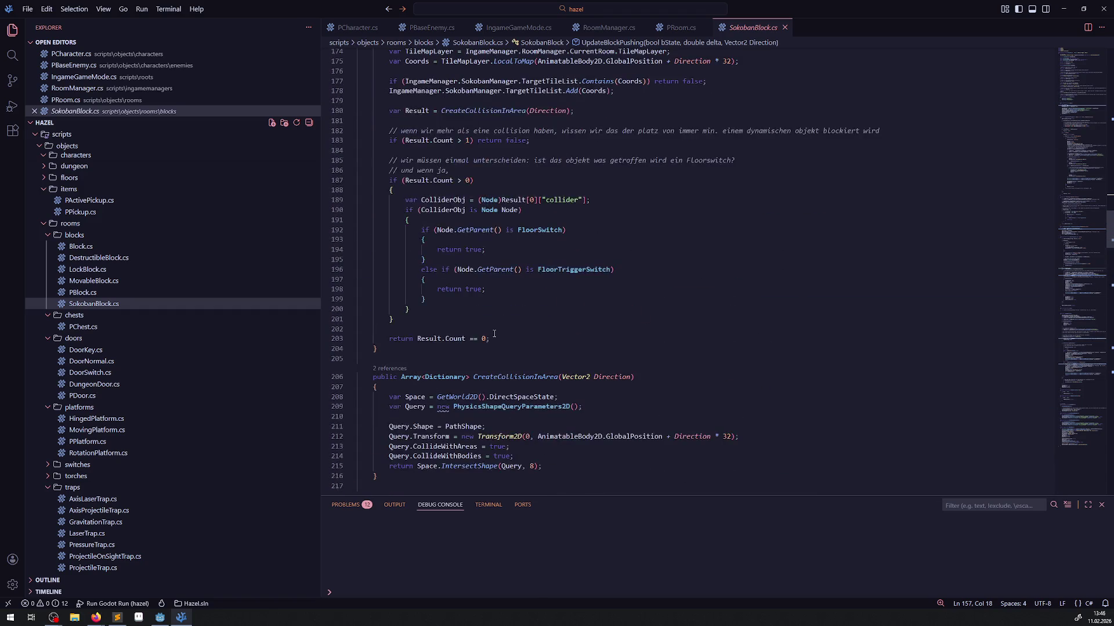
pyautogui.scroll(5, 495, 334)
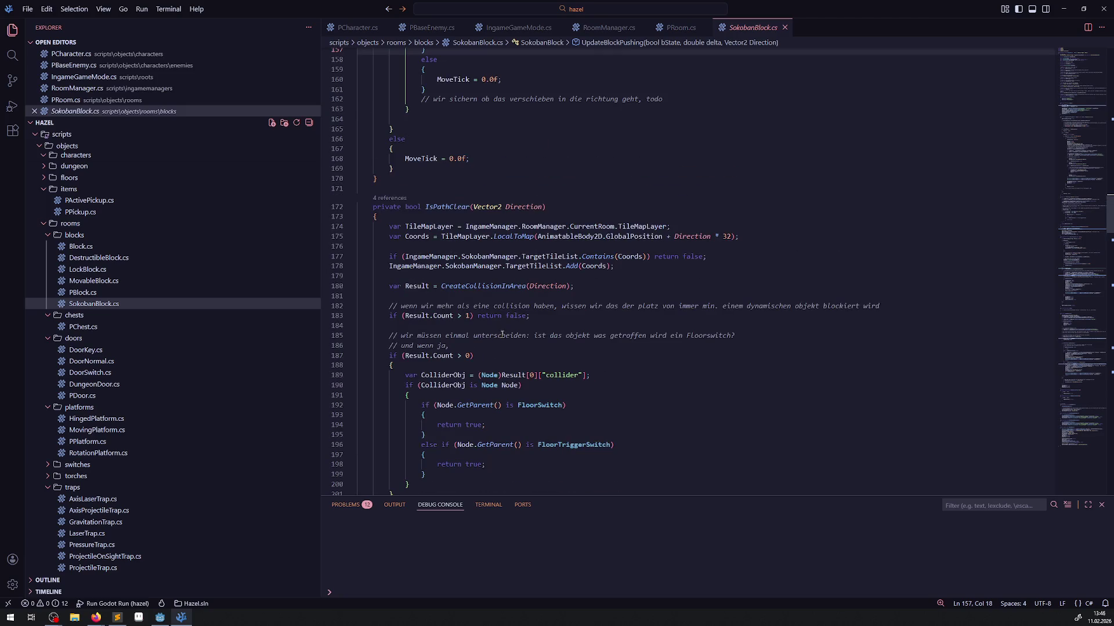
pyautogui.scroll(9, 502, 335)
pyautogui.scroll(19, 555, 333)
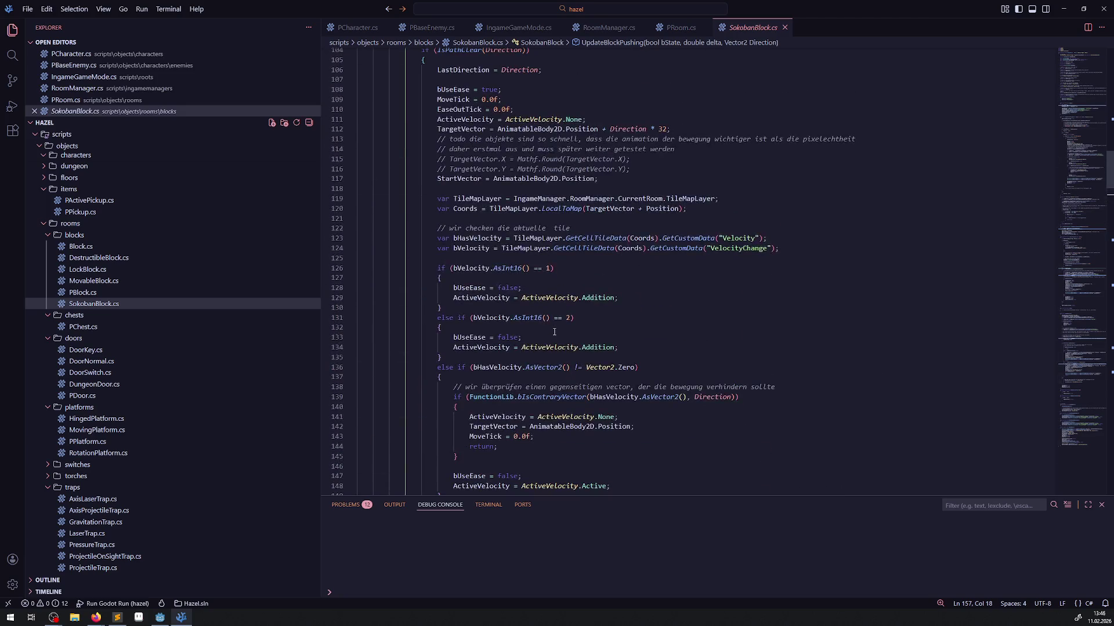
# Search UpdateBlockPushing for fall (typed 'fsll'), then open MovableBlock.cs.
pyautogui.click(605, 302)
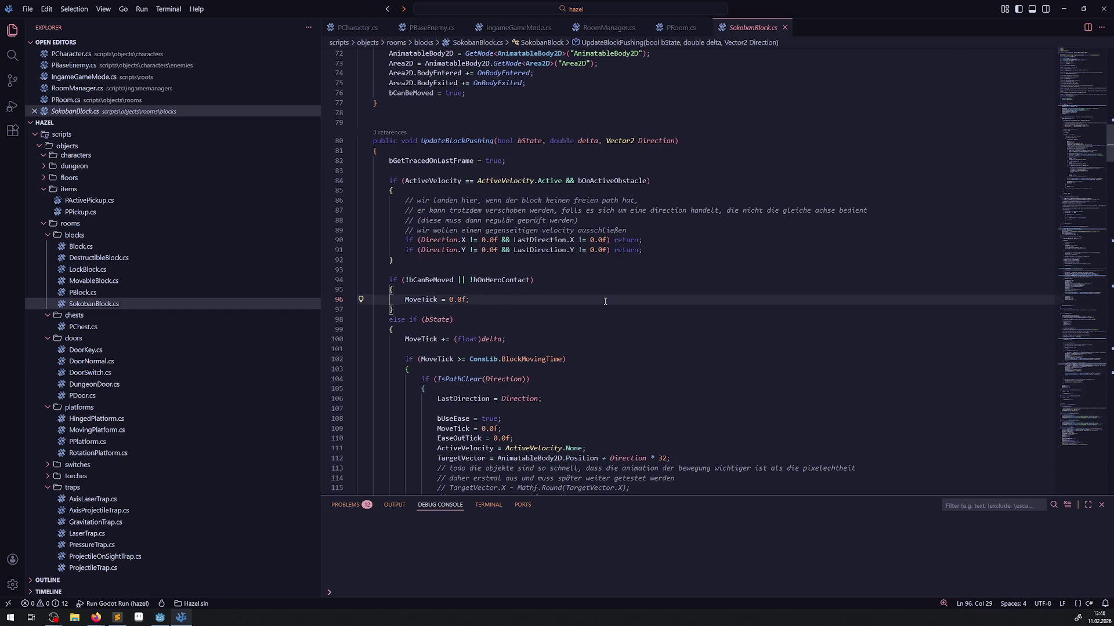
pyautogui.hotkey('ctrl', 'f')
pyautogui.write('fs')
pyautogui.write('ll')
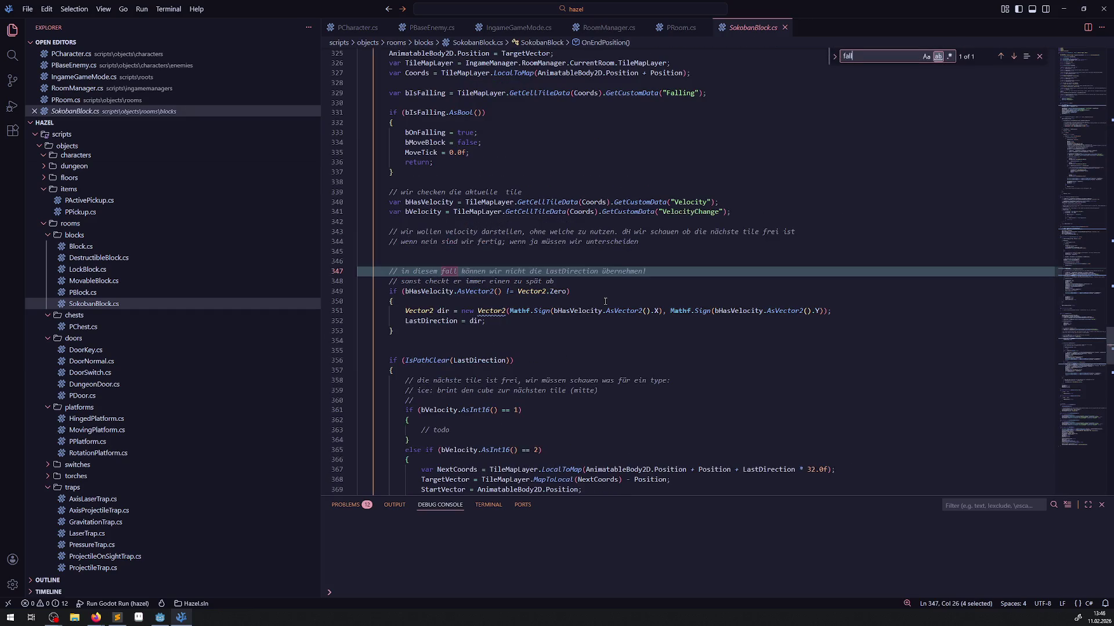
pyautogui.click(92, 282)
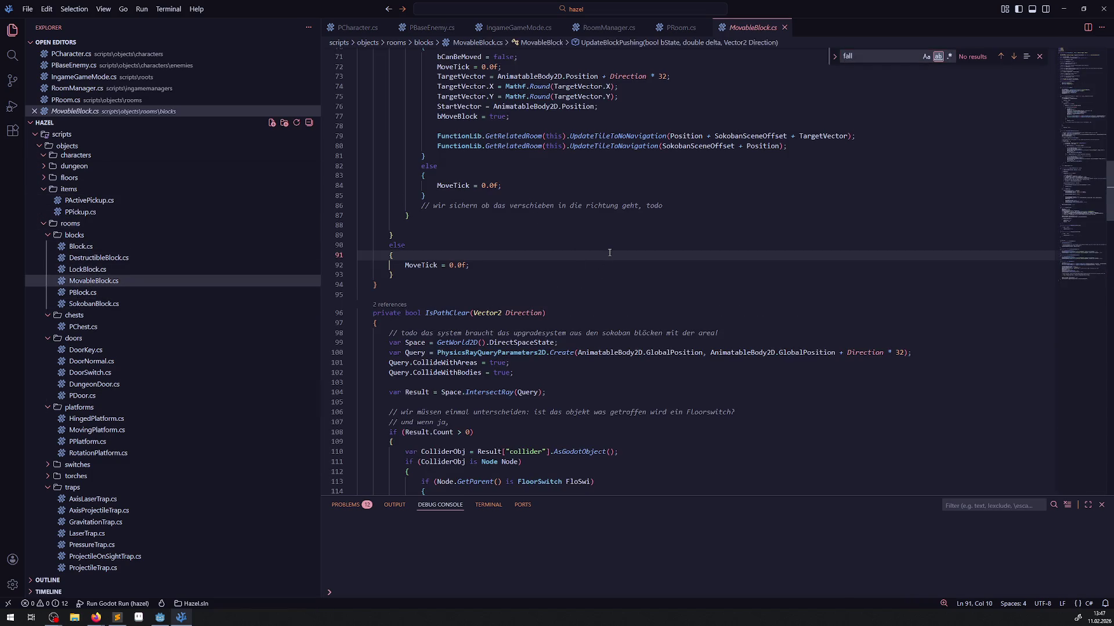
pyautogui.scroll(-8, 560, 337)
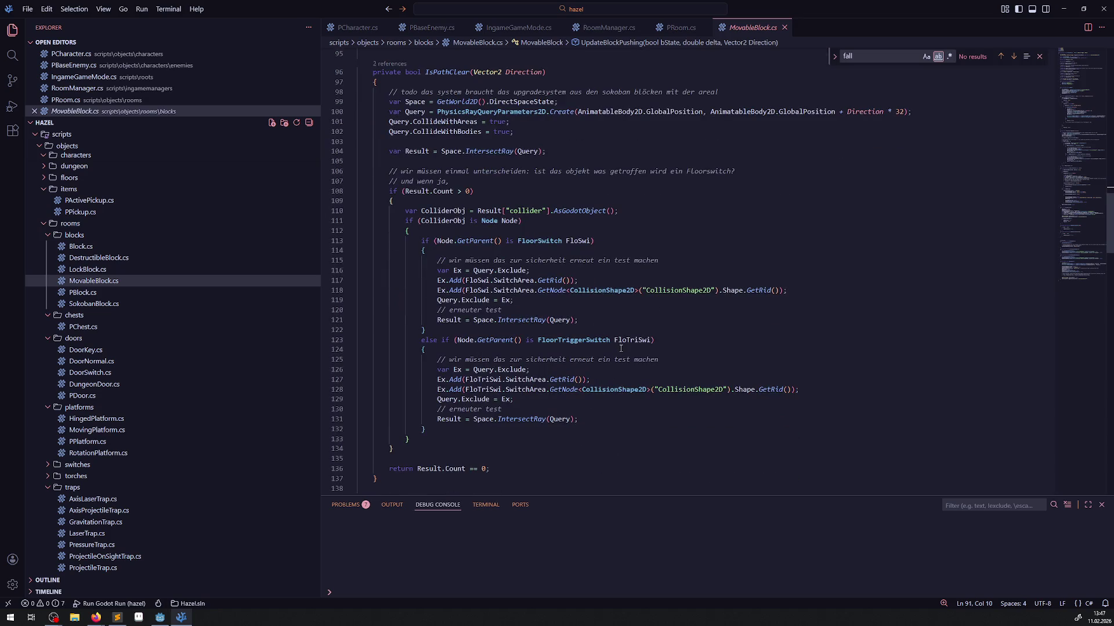
# Select the four Falling-tile lookup lines (189–192) in OnEndPosition, then scroll back to UpdateBlockPushing.
pyautogui.scroll(-20, 607, 336)
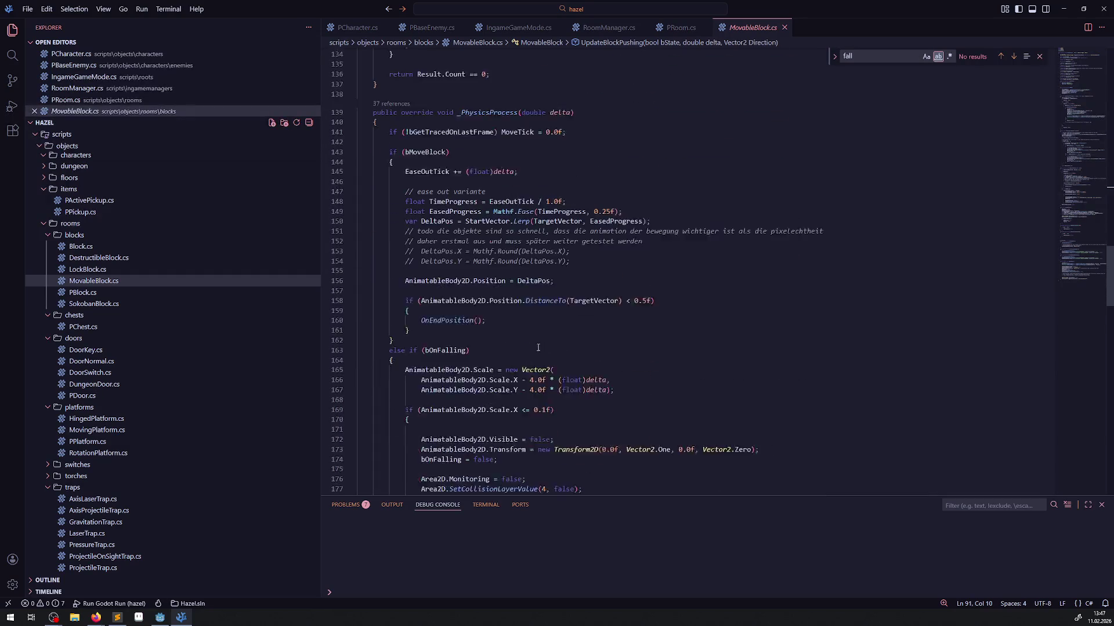
pyautogui.scroll(-10, 539, 352)
pyautogui.scroll(6, 531, 351)
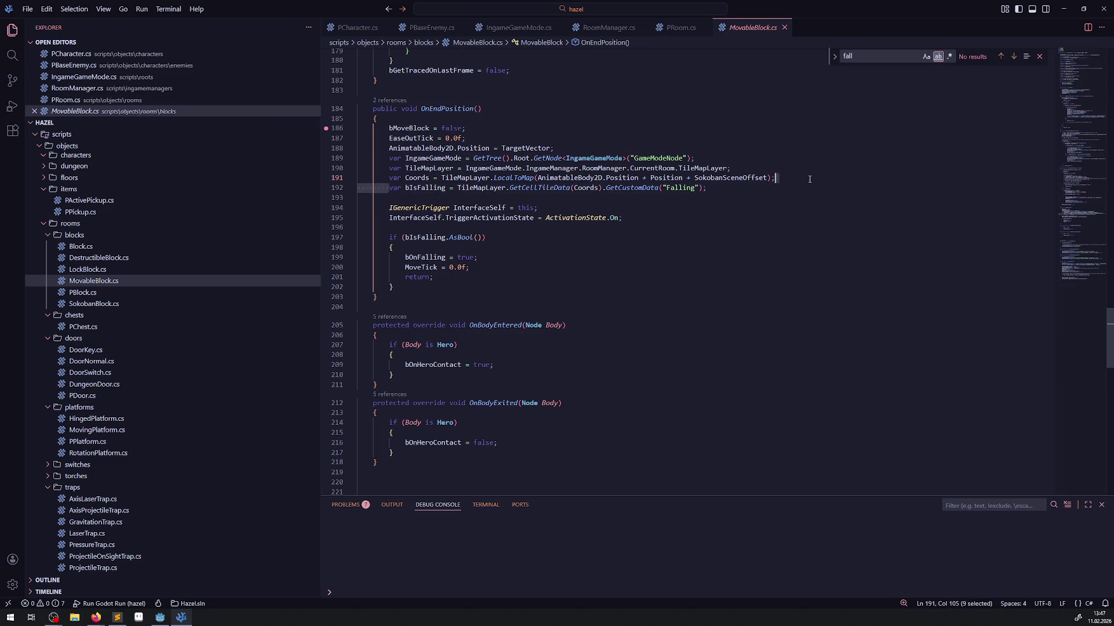
pyautogui.tripleClick(388, 189)
pyautogui.scroll(20, 562, 324)
pyautogui.scroll(20, 562, 324)
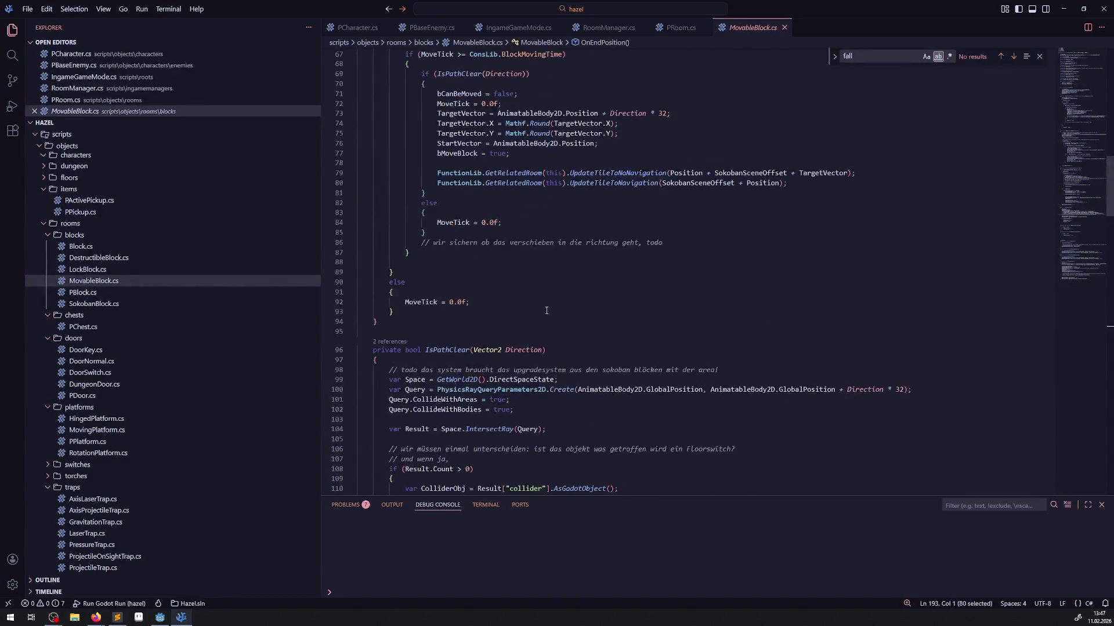
pyautogui.scroll(-3, 566, 367)
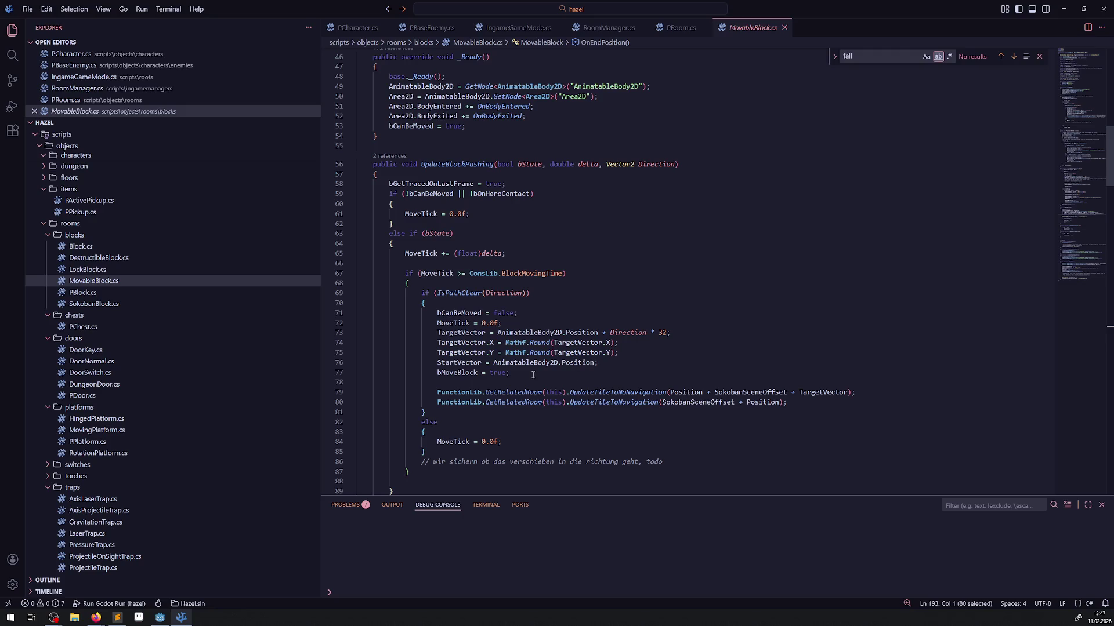
pyautogui.scroll(7, 537, 372)
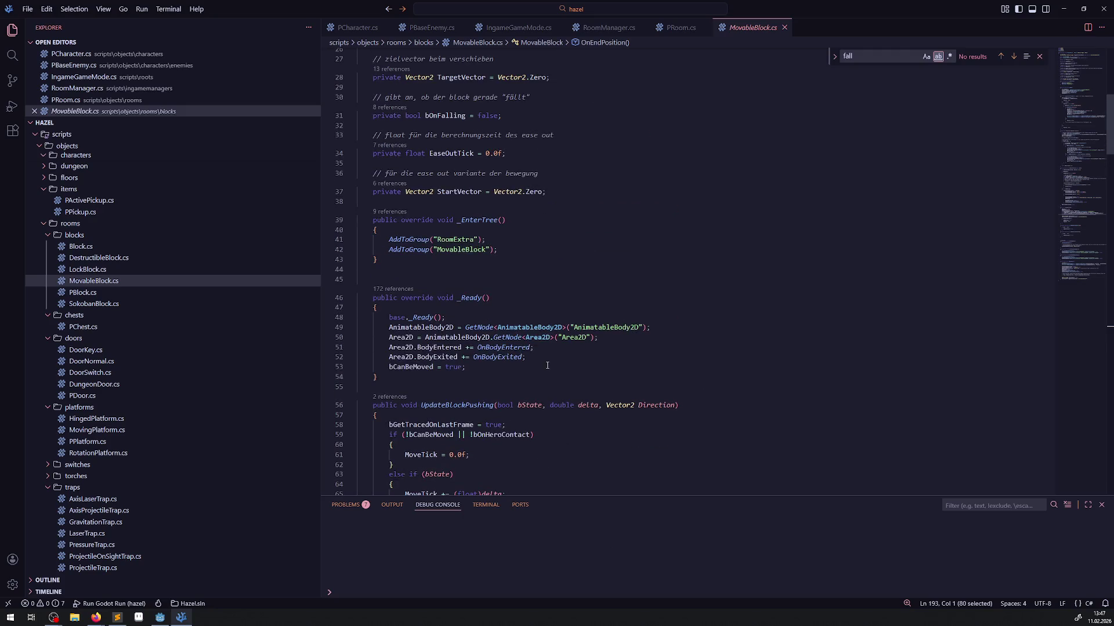
pyautogui.scroll(-7, 525, 365)
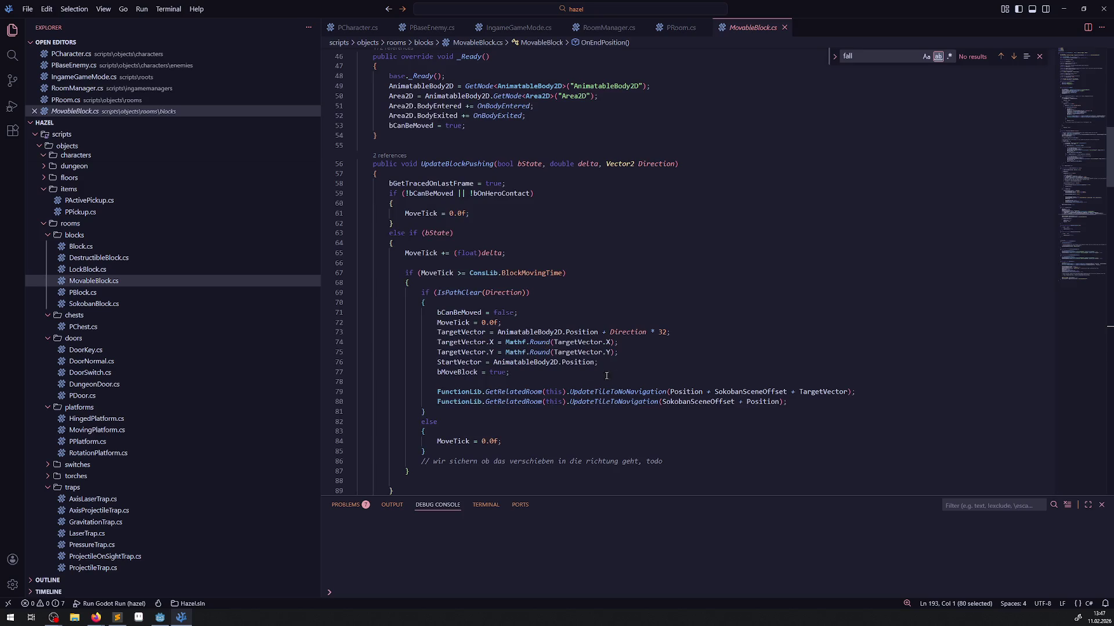
pyautogui.scroll(-20, 591, 377)
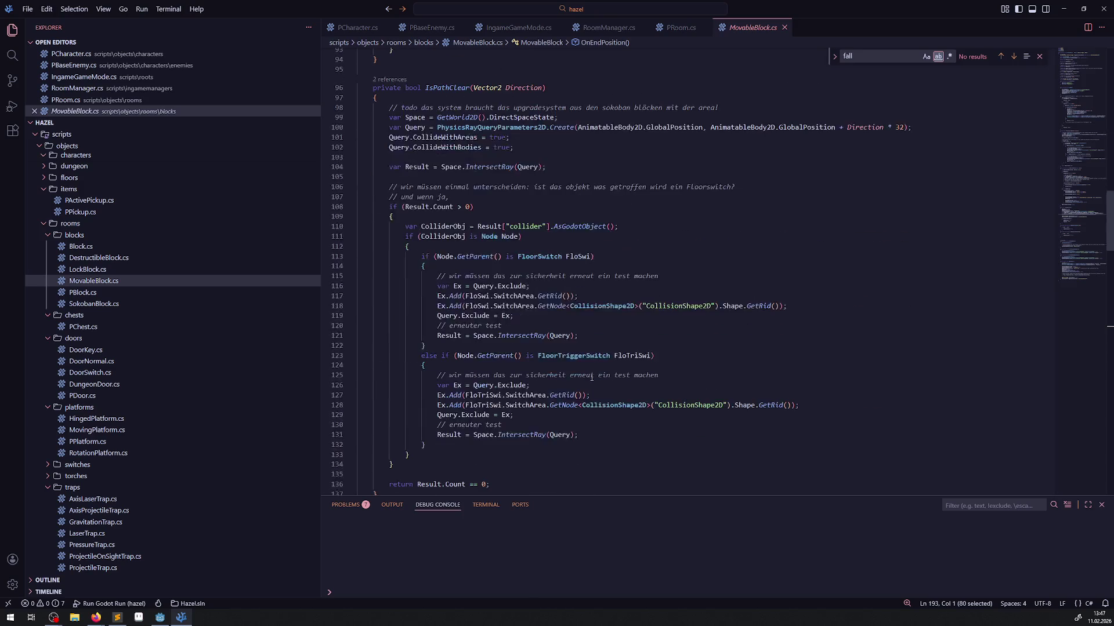
pyautogui.scroll(-2, 521, 381)
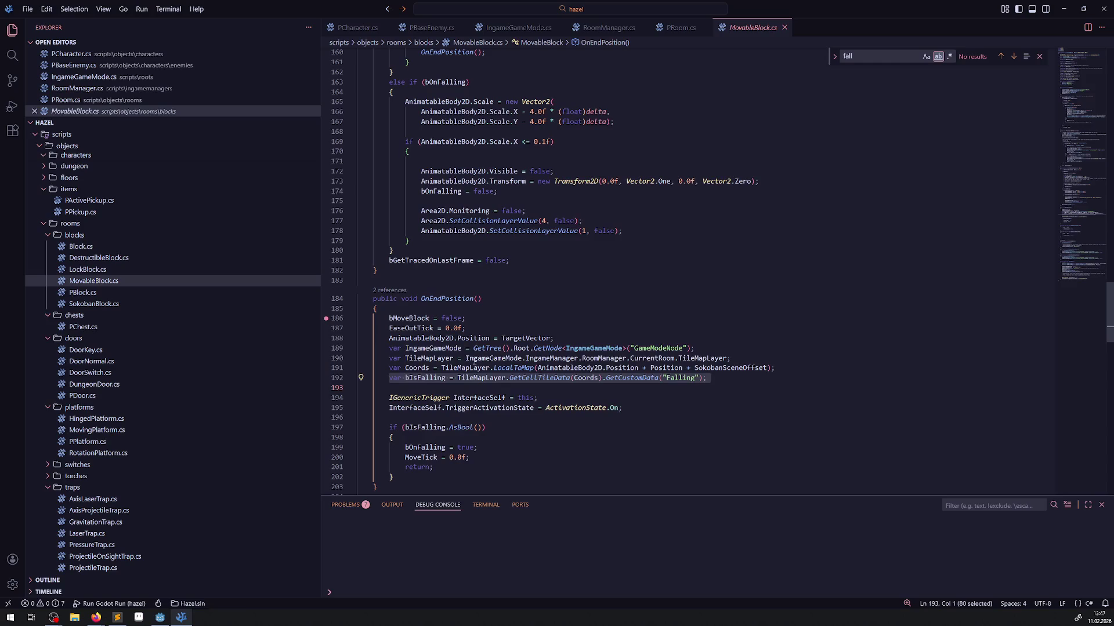
pyautogui.moveTo(381, 348); pyautogui.dragTo(707, 378)
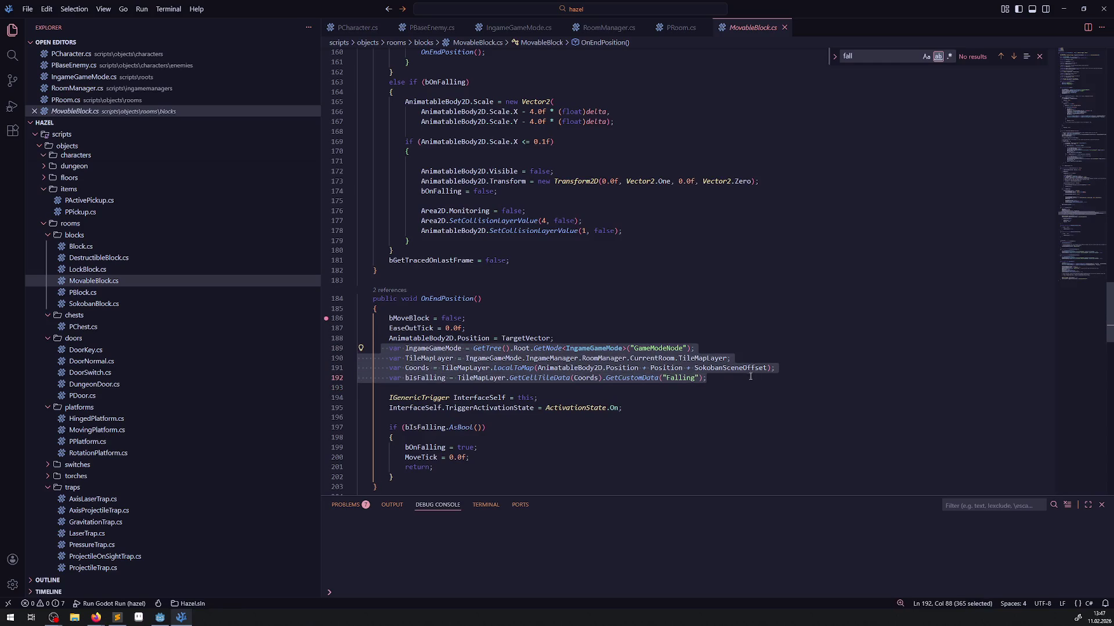
pyautogui.scroll(20, 547, 308)
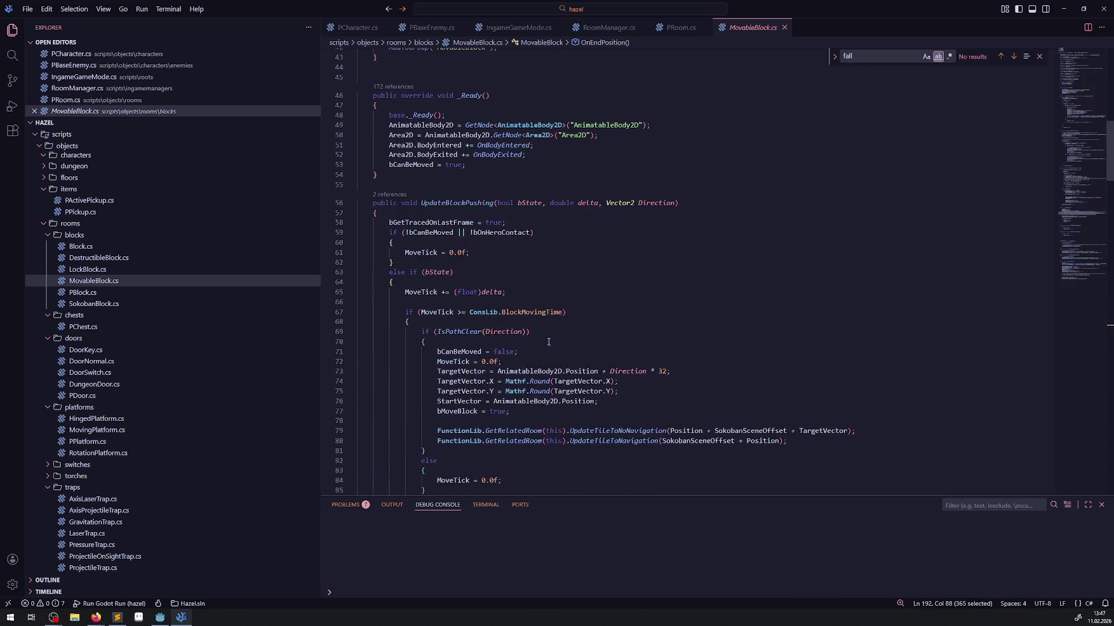
# Paste the four Falling-tile lookup lines after 'bMoveBlock = true;' and save the file.
pyautogui.click(555, 410)
pyautogui.press('Return')
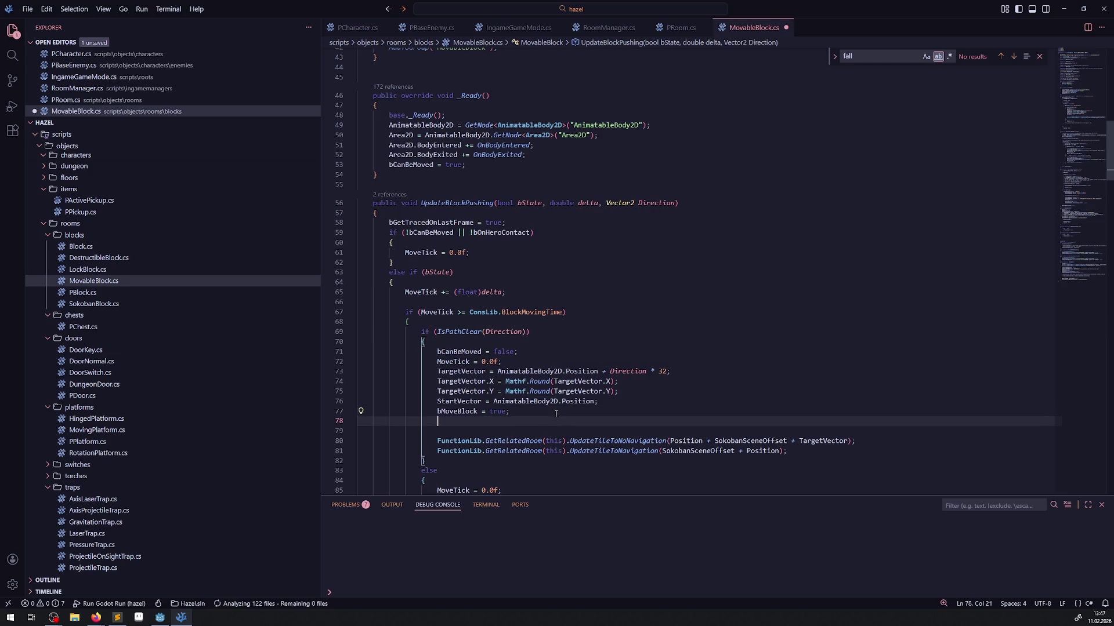
pyautogui.write('var IngameGameMode = GetTree().Root.GetNode<IngameGameMode>("GameModeNode");         var TileMapLayer = IngameGameMode.IngameManager.RoomManager.CurrentRoom.TileMapLayer;         var Coords = TileMapLayer.LocalToMap(AnimatableBody2D.Position + Position + SokobanSceneOffset);         var bIsFalling = TileMapLayer.GetCellTileData(Coords).GetCustomData("Falling");')
pyautogui.hotkey('ctrl', 's')
pyautogui.scroll(-2, 544, 347)
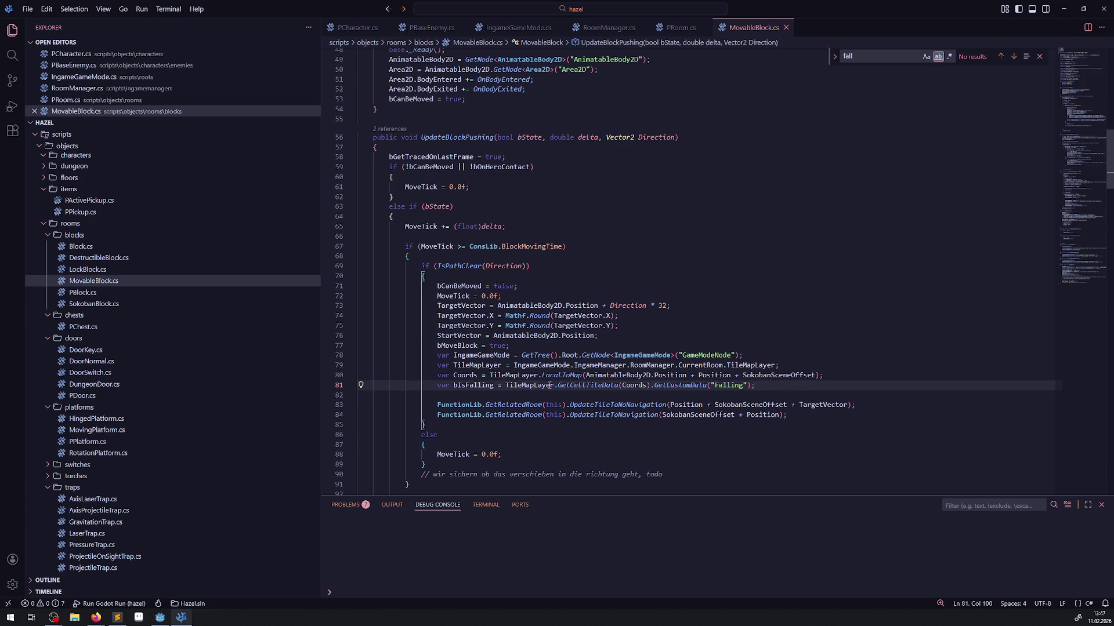
# Check where Coords and IngameGameMode are used in the pasted lookup lines.
pyautogui.doubleClick(466, 376)
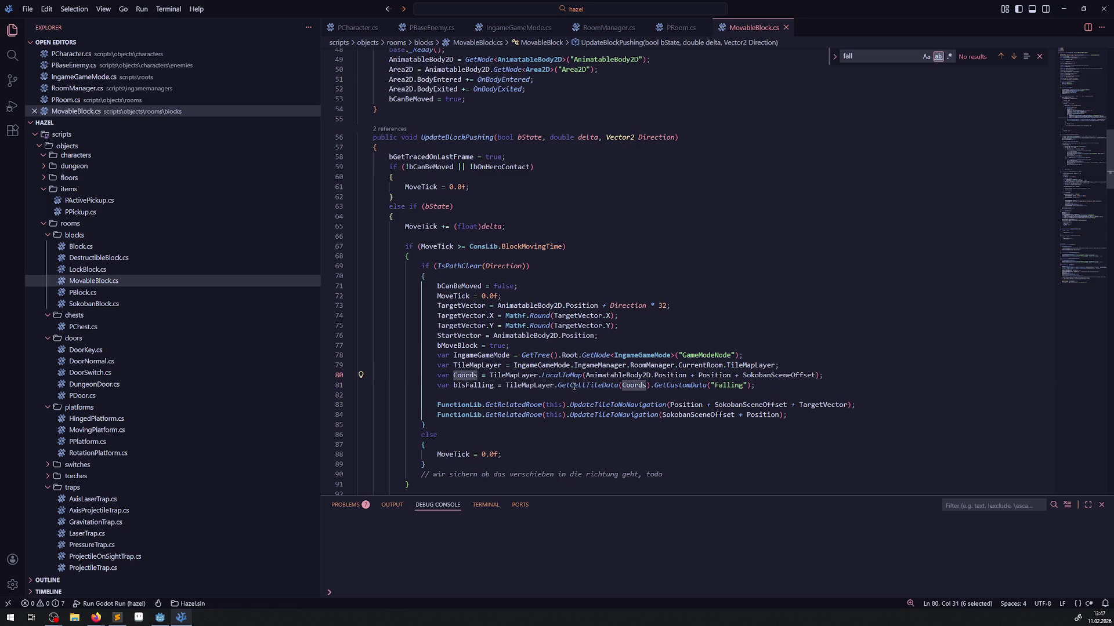
pyautogui.doubleClick(487, 365)
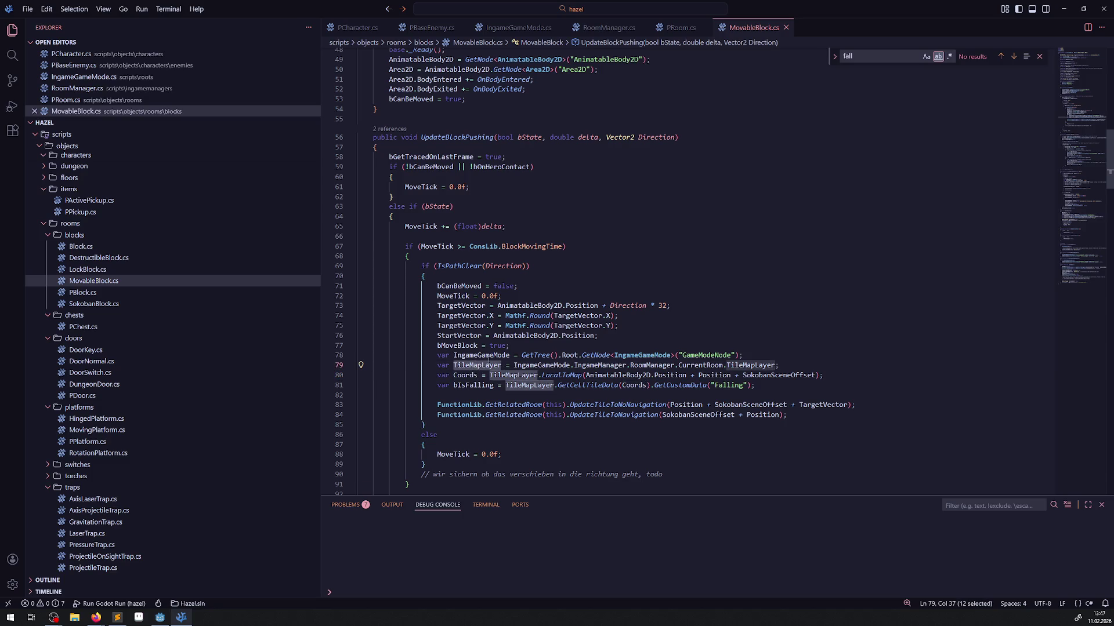
pyautogui.doubleClick(488, 356)
pyautogui.moveTo(624, 375)
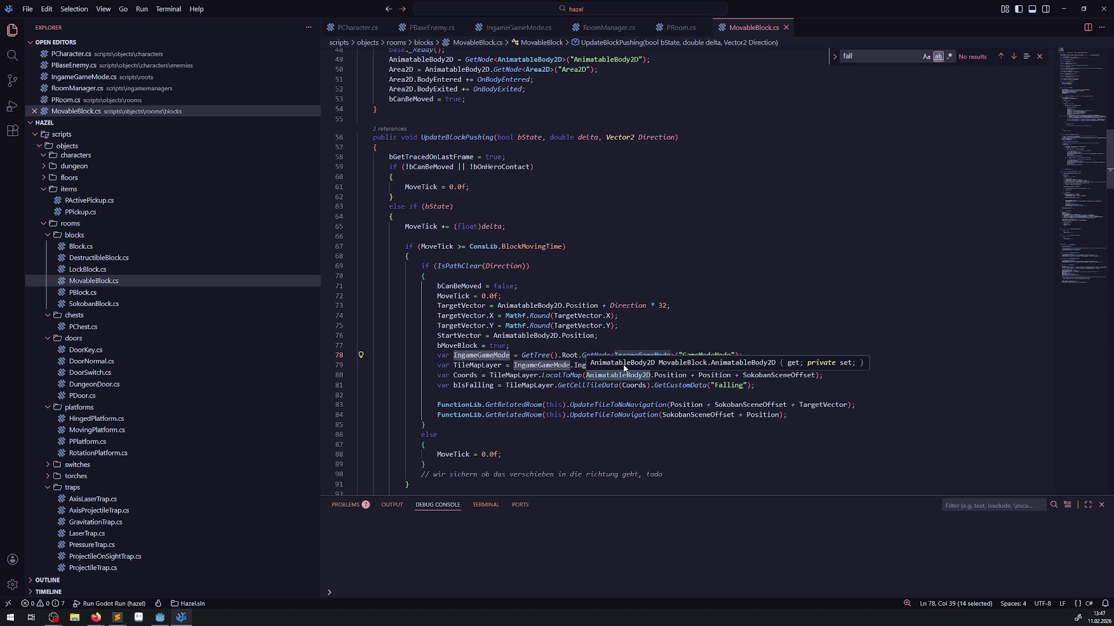
pyautogui.scroll(8, 626, 319)
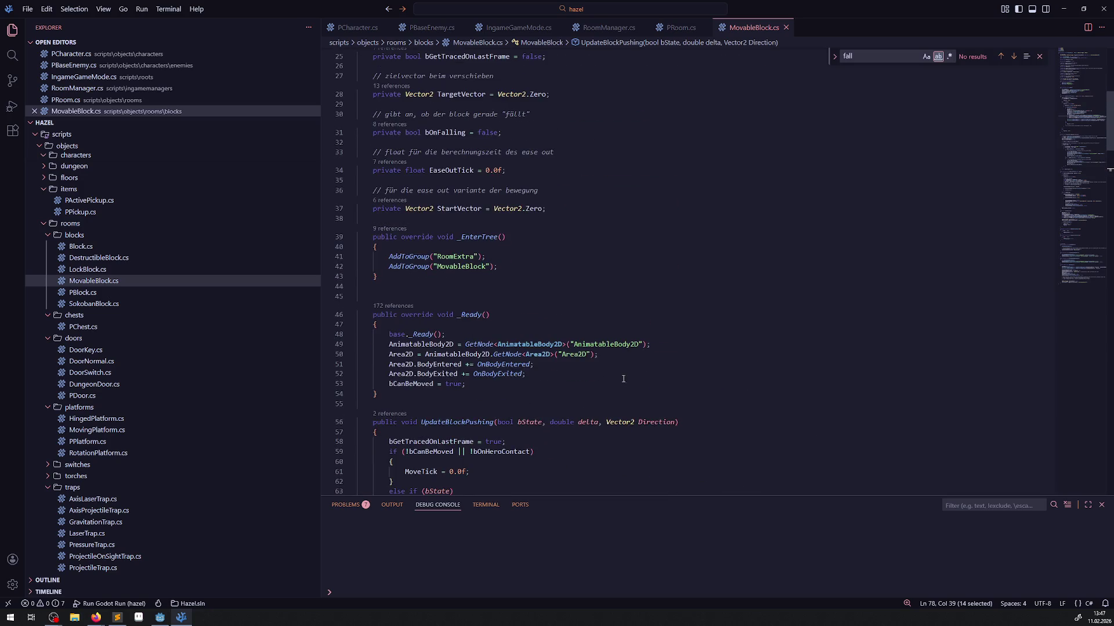
pyautogui.scroll(-12, 621, 377)
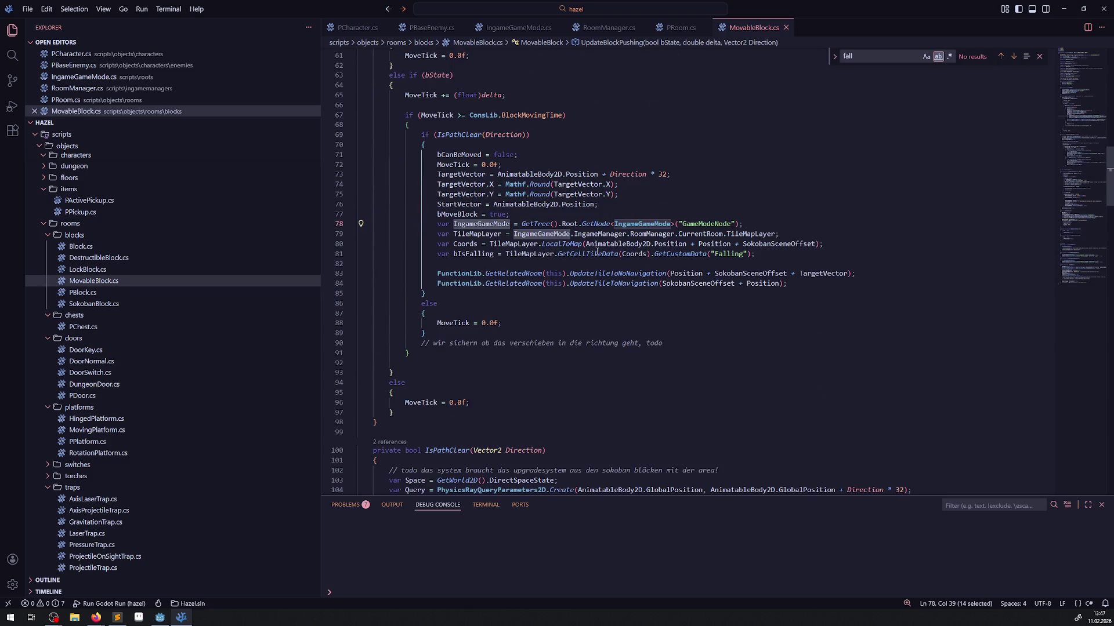
# Add a blank line before the pasted lines and an empty line after the bIsFalling line.
pyautogui.click(517, 210)
pyautogui.press('Return')
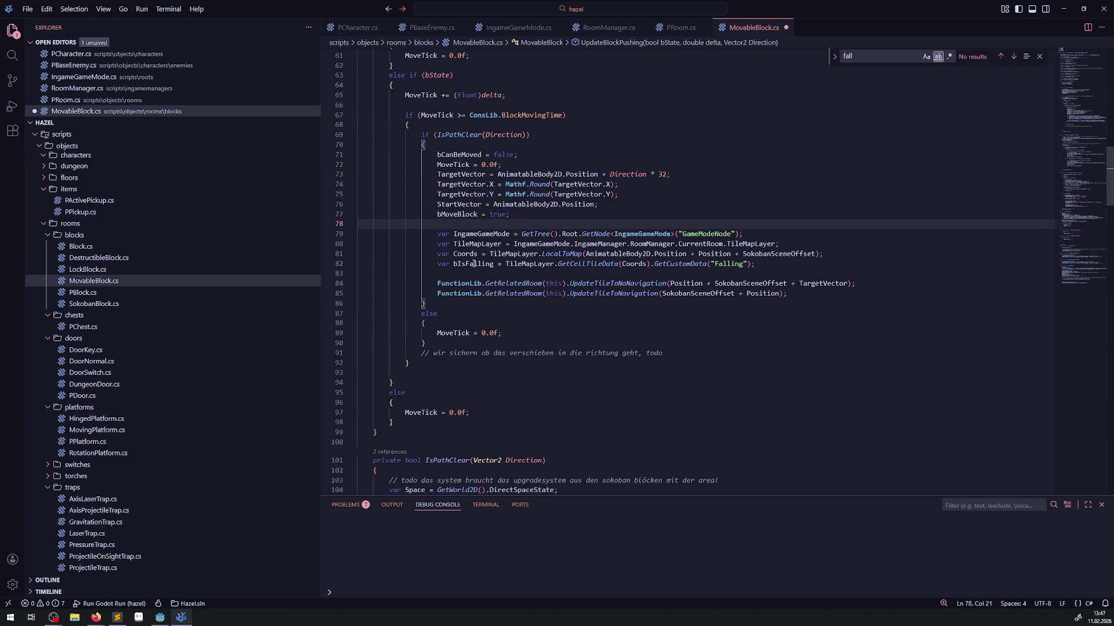
pyautogui.doubleClick(473, 264)
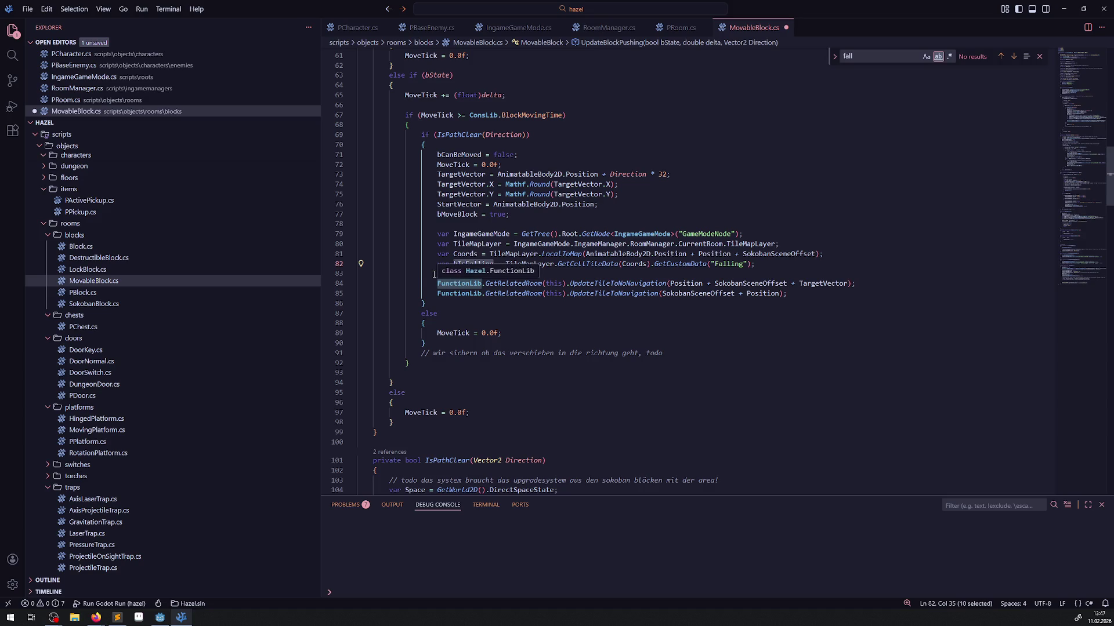
pyautogui.click(433, 273)
pyautogui.press('Return')
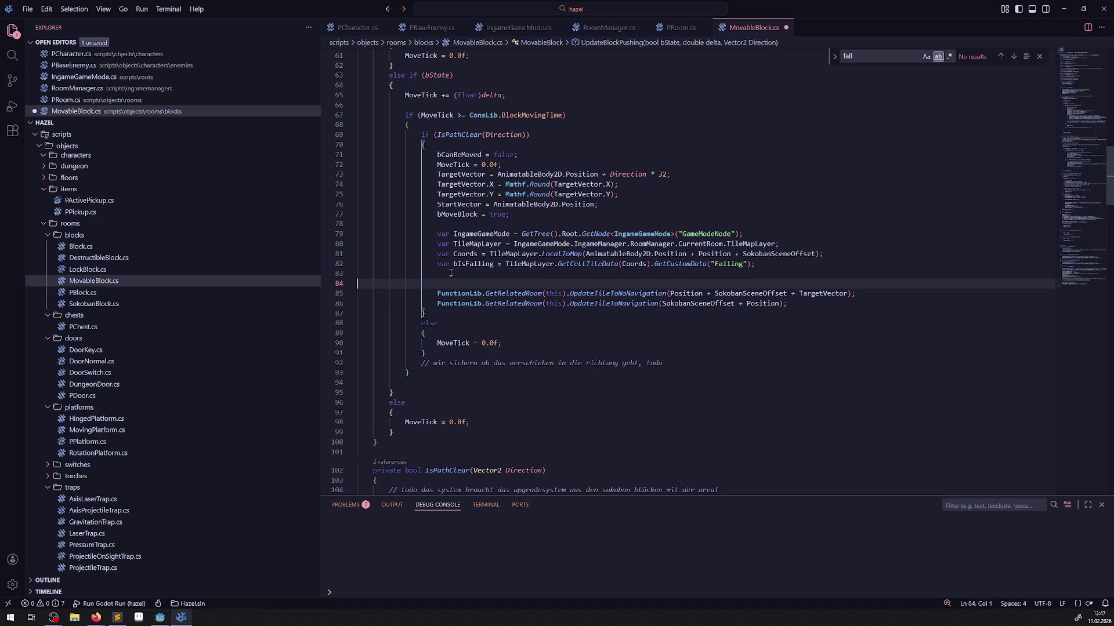
# Add an 'if (bIsFalling.AsBool())' statement with an empty body and save.
pyautogui.write('if(bIsFalling')
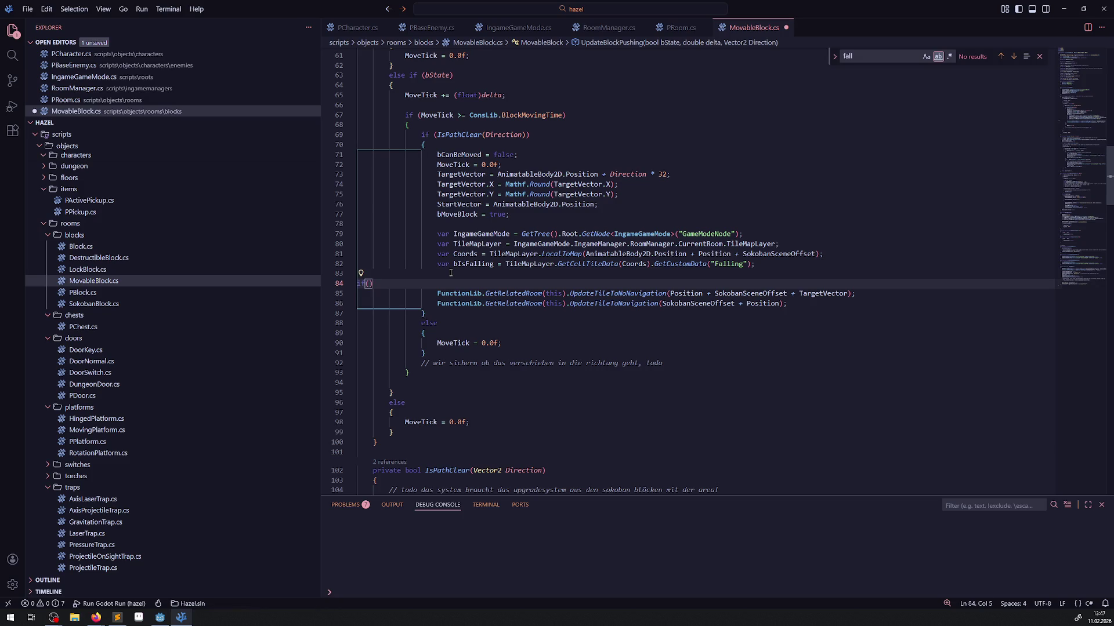
pyautogui.write('.As')
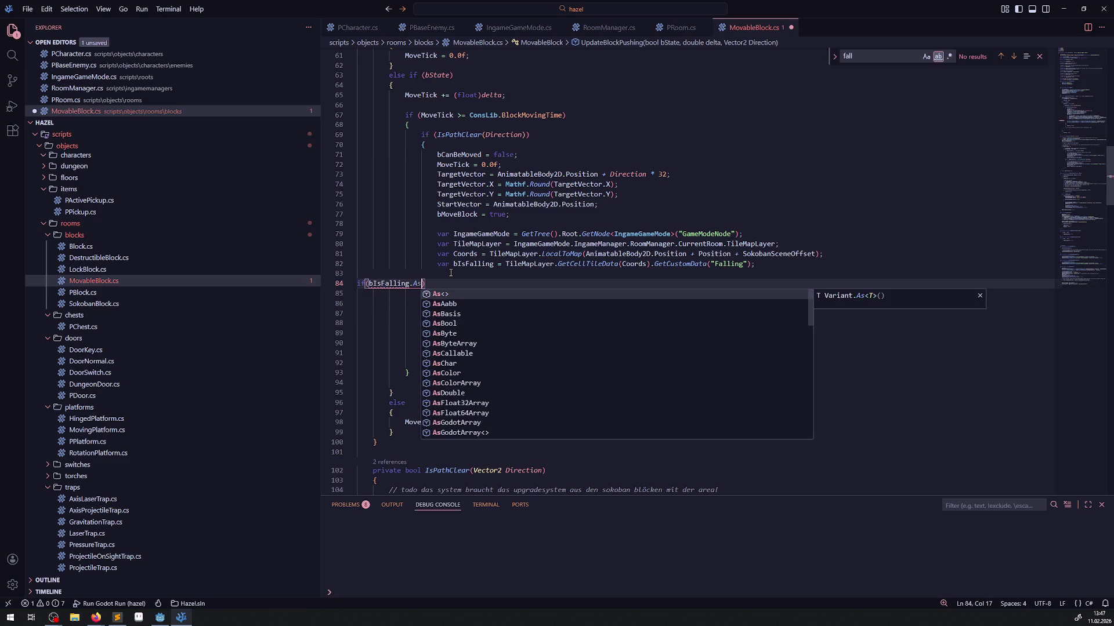
pyautogui.write('Bool')
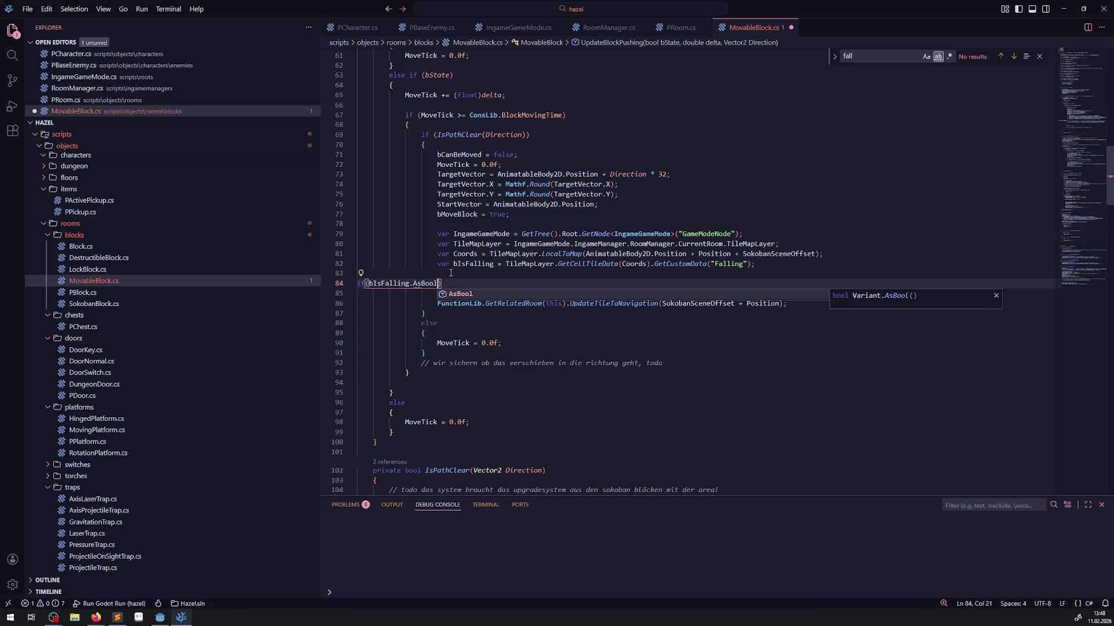
pyautogui.write('()')
pyautogui.hotkey('ctrl', 's')
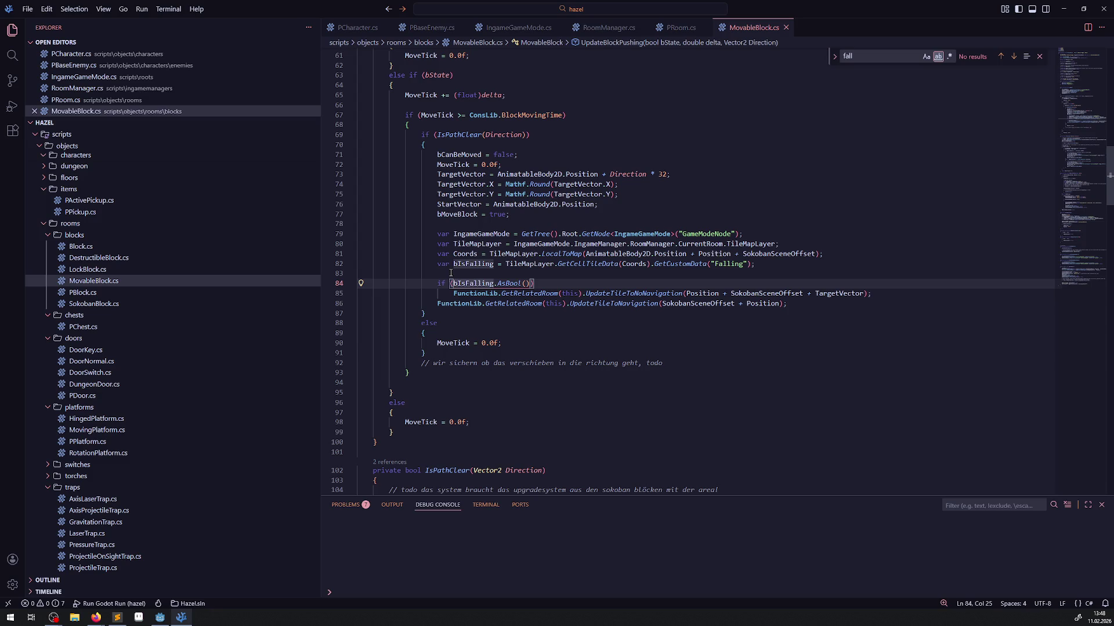
pyautogui.press('Right')
pyautogui.press('Right')
pyautogui.press('End')
pyautogui.press('Return')
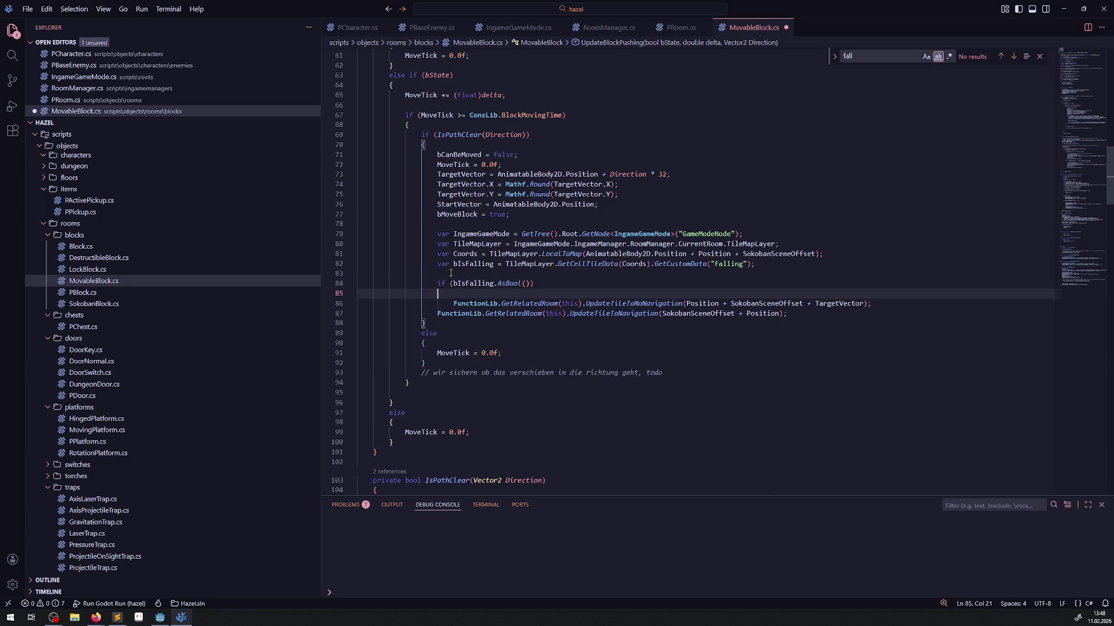
pyautogui.write('{')
pyautogui.press('Return')
pyautogui.hotkey('ctrl', 's')
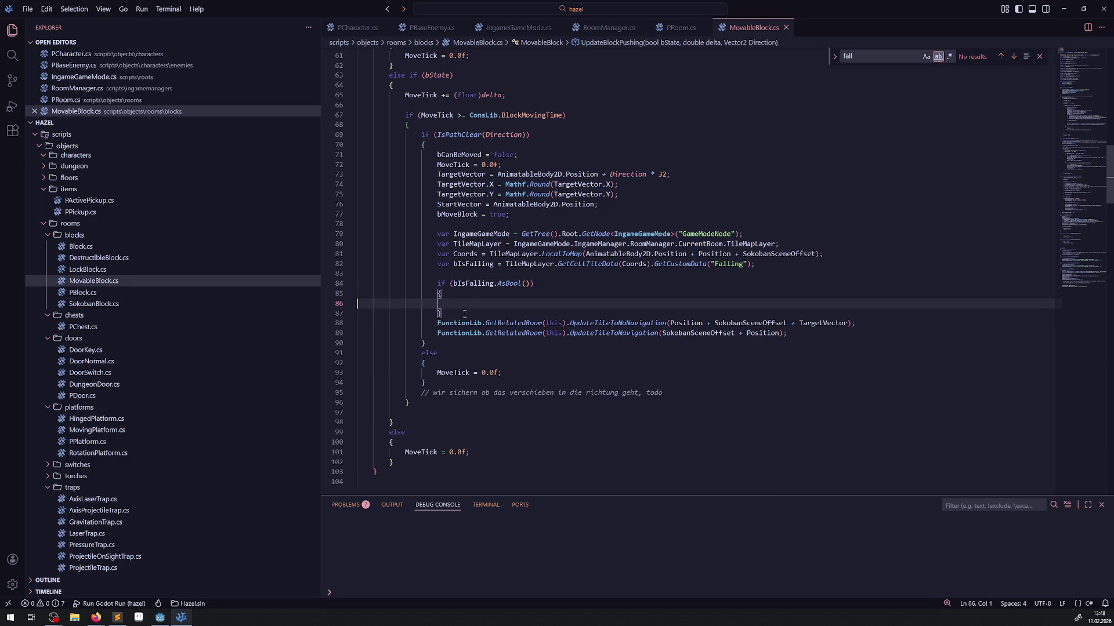
# Add an empty else block after the if block and save.
pyautogui.click(450, 314)
pyautogui.press('Return')
pyautogui.write('else')
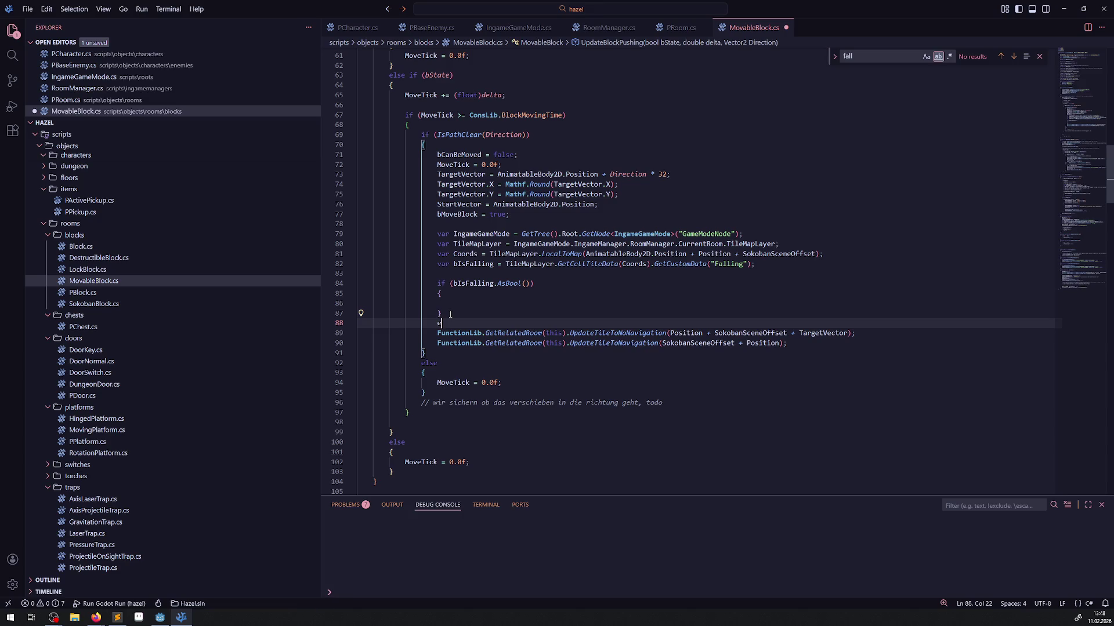
pyautogui.press('Return')
pyautogui.write('{')
pyautogui.press('Return')
pyautogui.hotkey('ctrl', 's')
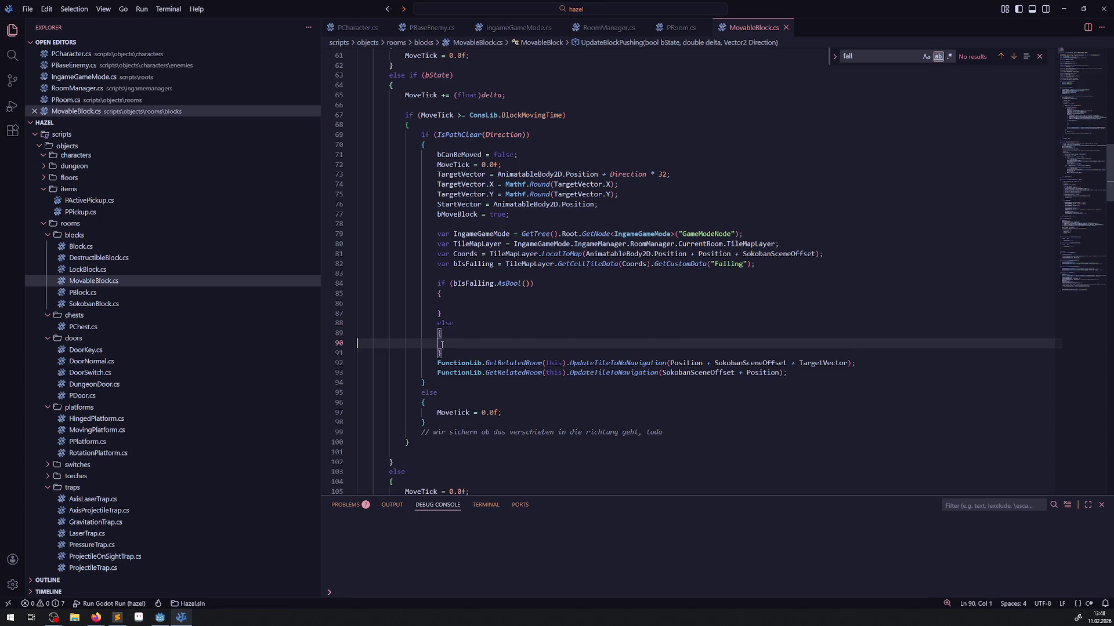
# Move the two FunctionLib navigation-update lines into both the if and else blocks.
pyautogui.moveTo(437, 363); pyautogui.dragTo(866, 370)
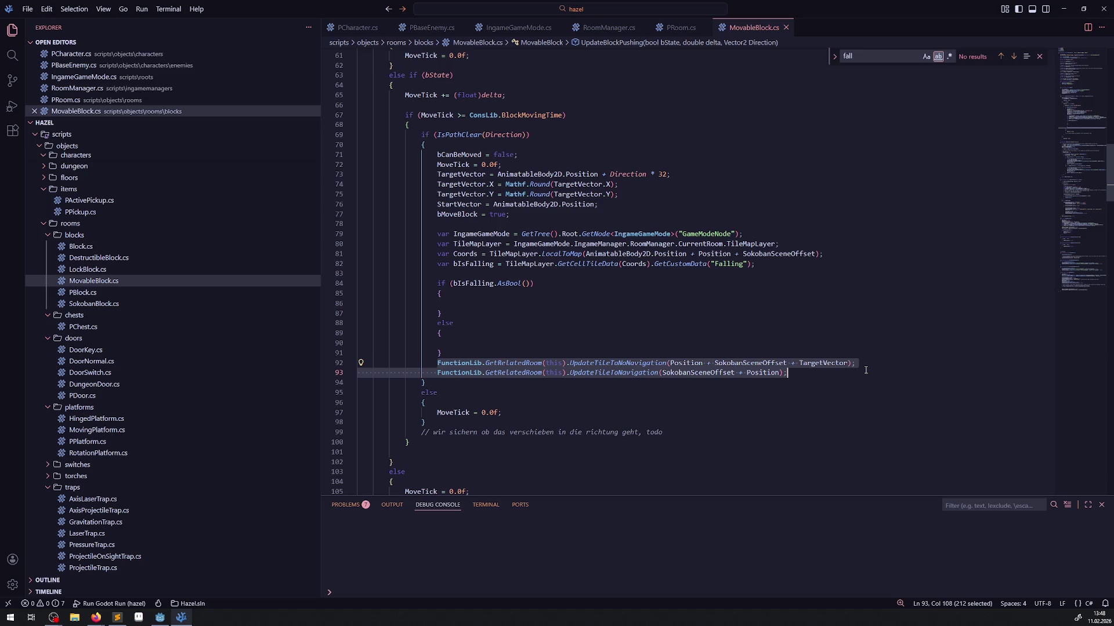
pyautogui.hotkey('ctrl', 'x')
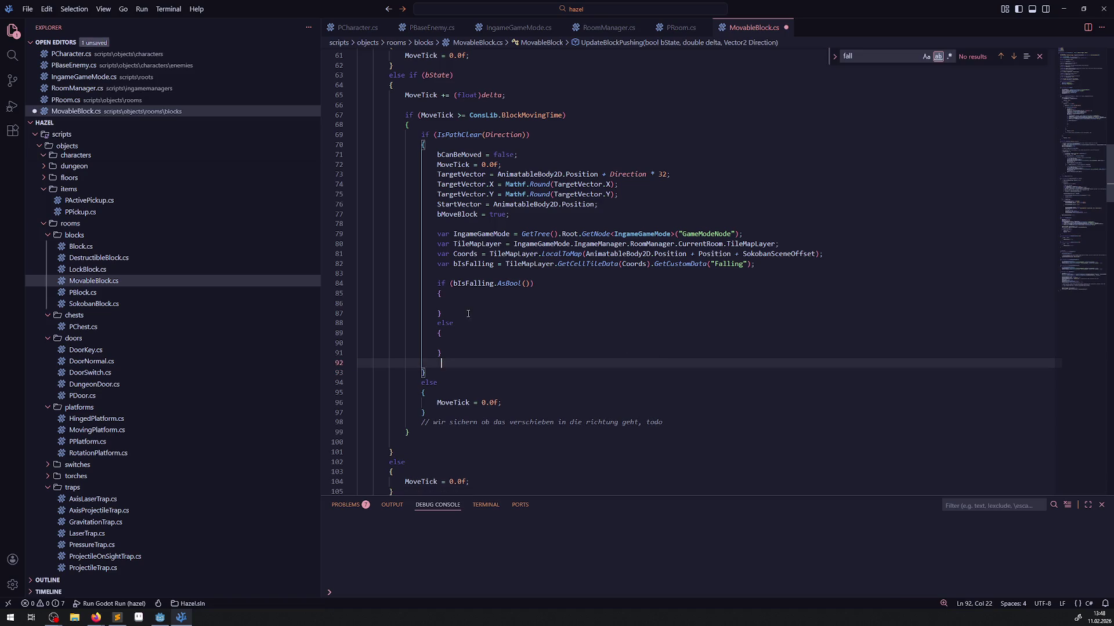
pyautogui.click(457, 303)
pyautogui.hotkey('ctrl', 'v')
pyautogui.click(456, 352)
pyautogui.hotkey('ctrl', 'v')
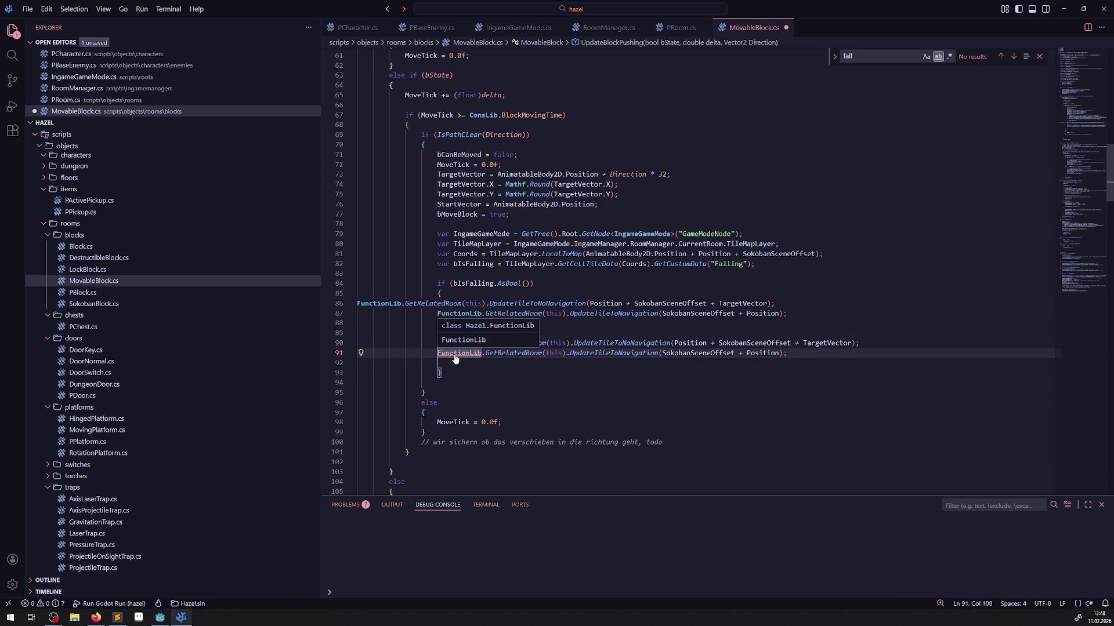
pyautogui.hotkey('ctrl', 'z')
pyautogui.hotkey('ctrl', 'v')
pyautogui.hotkey('ctrl', 's')
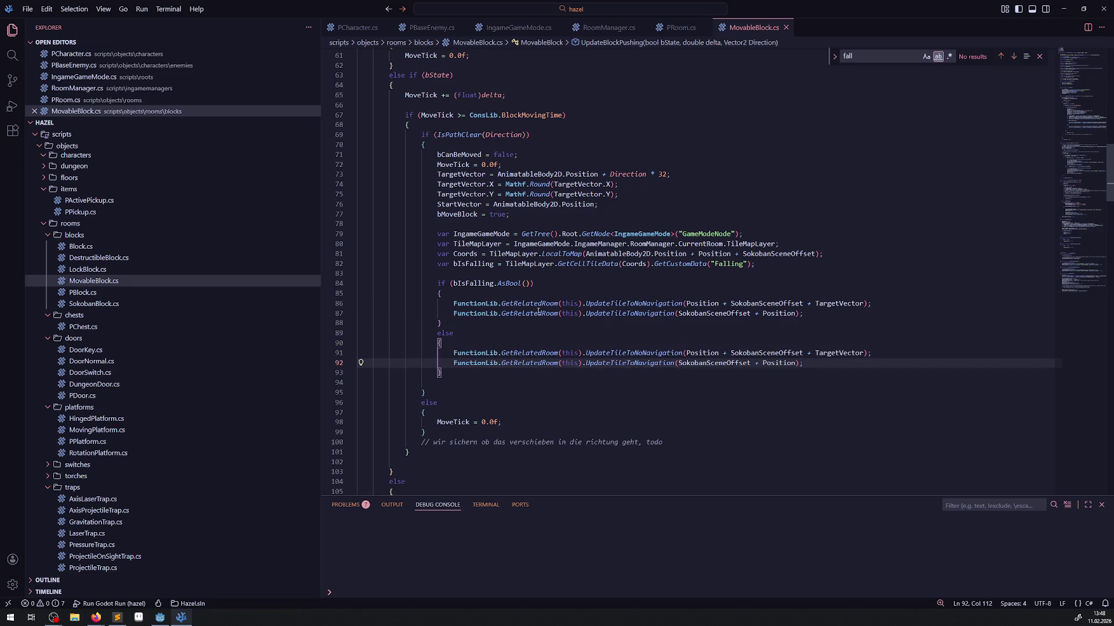
# Delete the UpdateTileToNoNavigation call from the falling if branch.
pyautogui.moveTo(786, 312)
pyautogui.moveTo(875, 307); pyautogui.dragTo(312, 300)
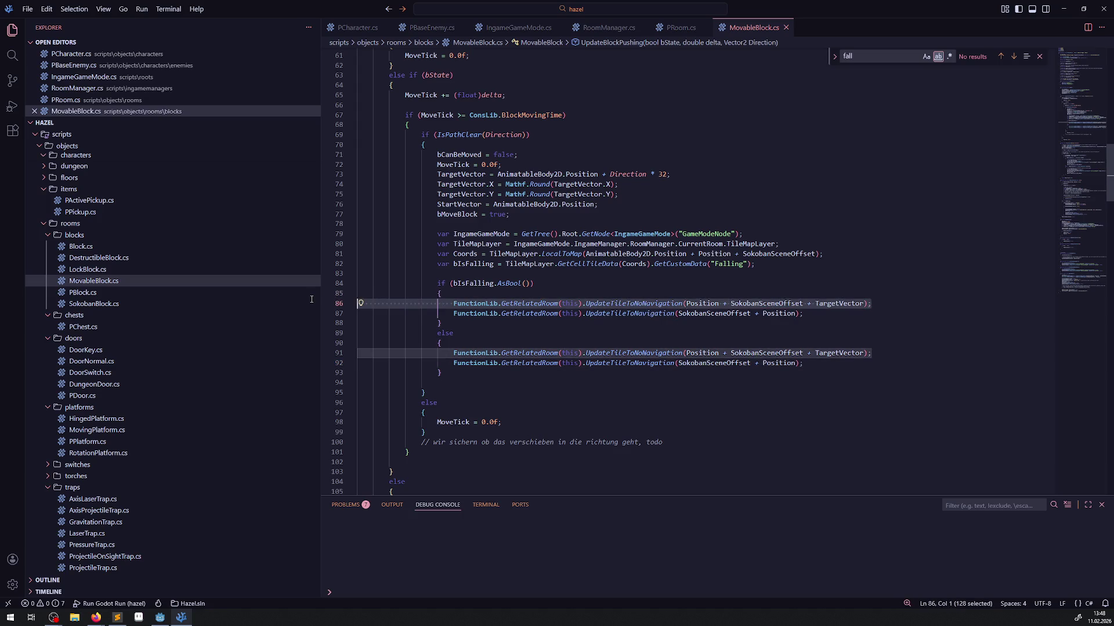
pyautogui.press('BackSpace')
pyautogui.press('BackSpace')
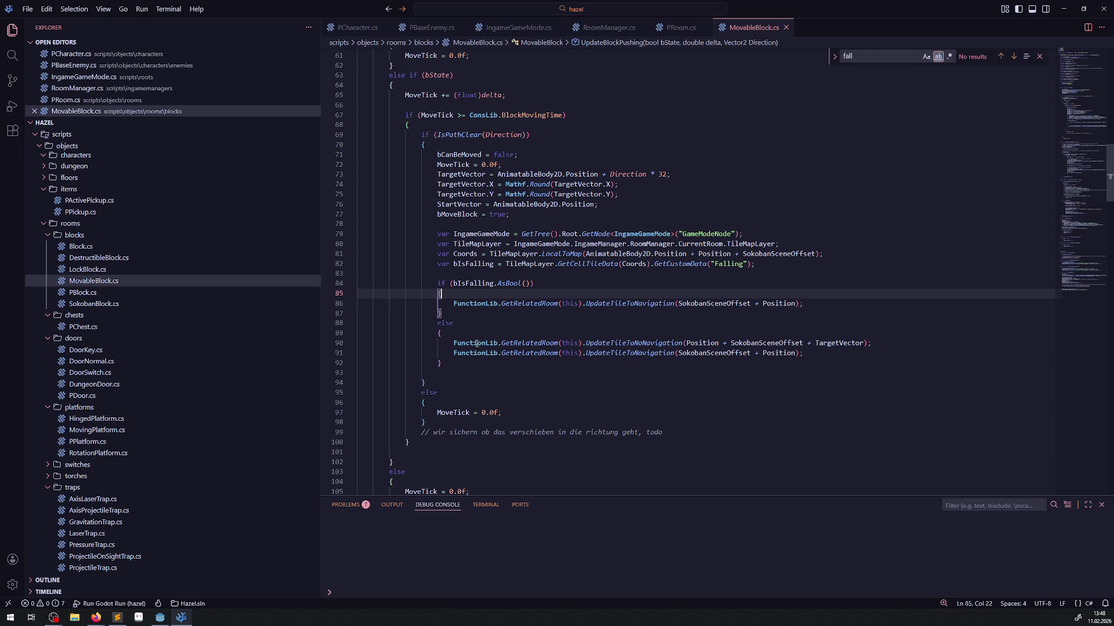
pyautogui.moveTo(476, 344); pyautogui.dragTo(876, 360)
pyautogui.click(790, 364)
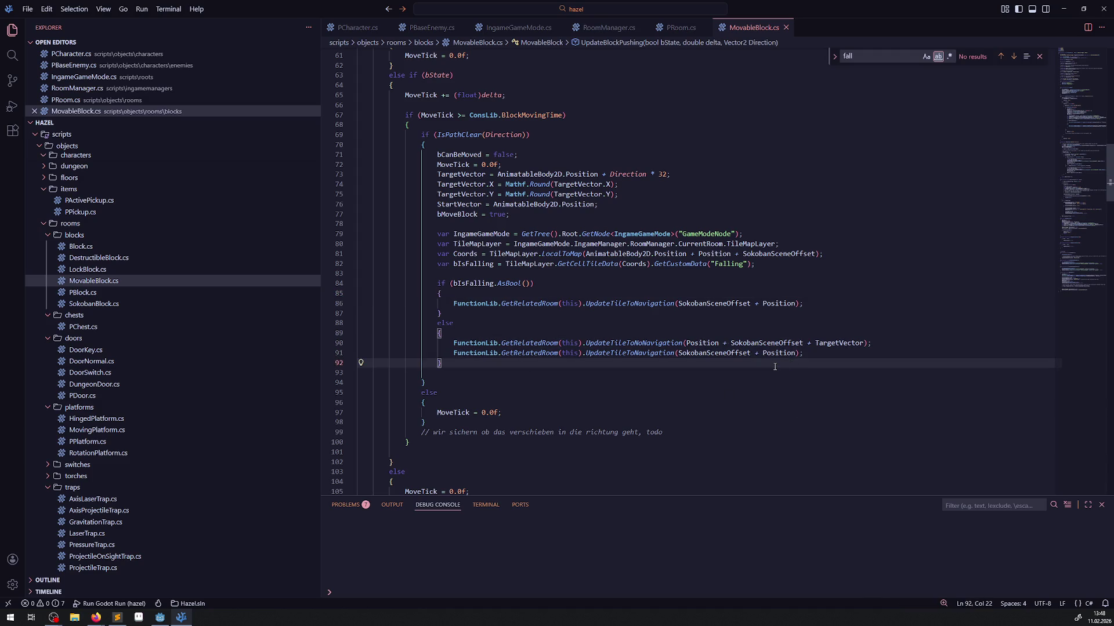
pyautogui.scroll(-20, 537, 294)
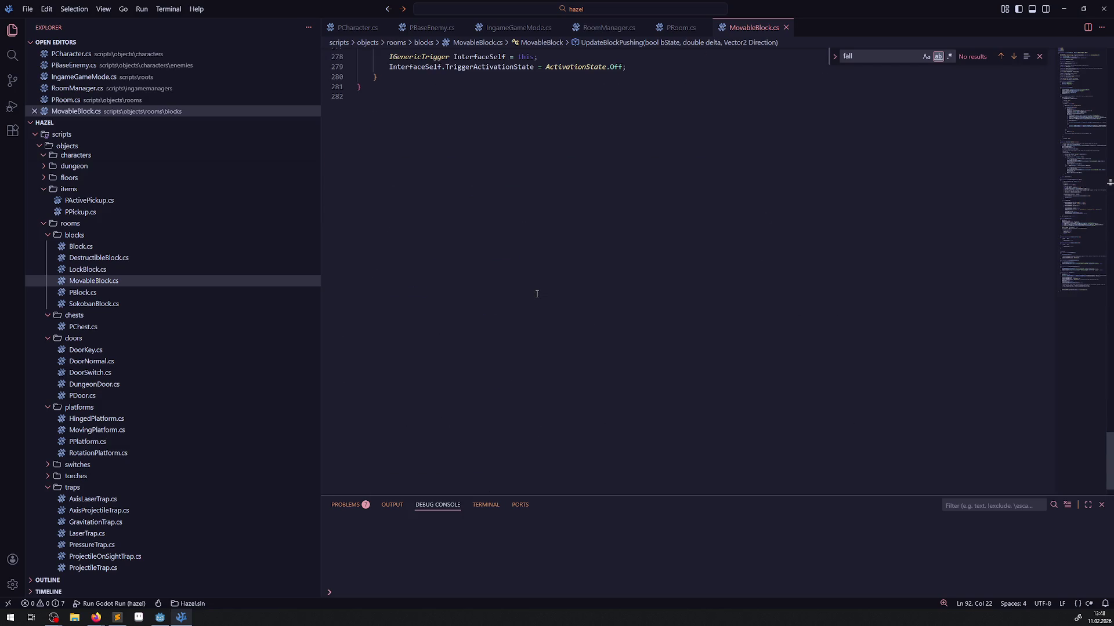
pyautogui.scroll(3, 536, 295)
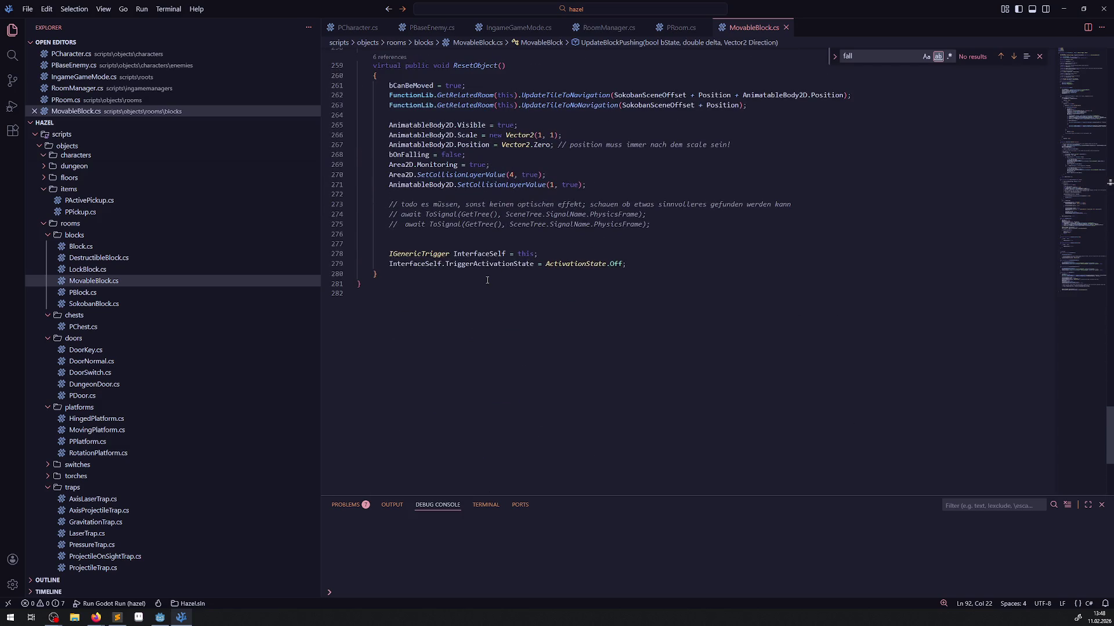
pyautogui.click(160, 617)
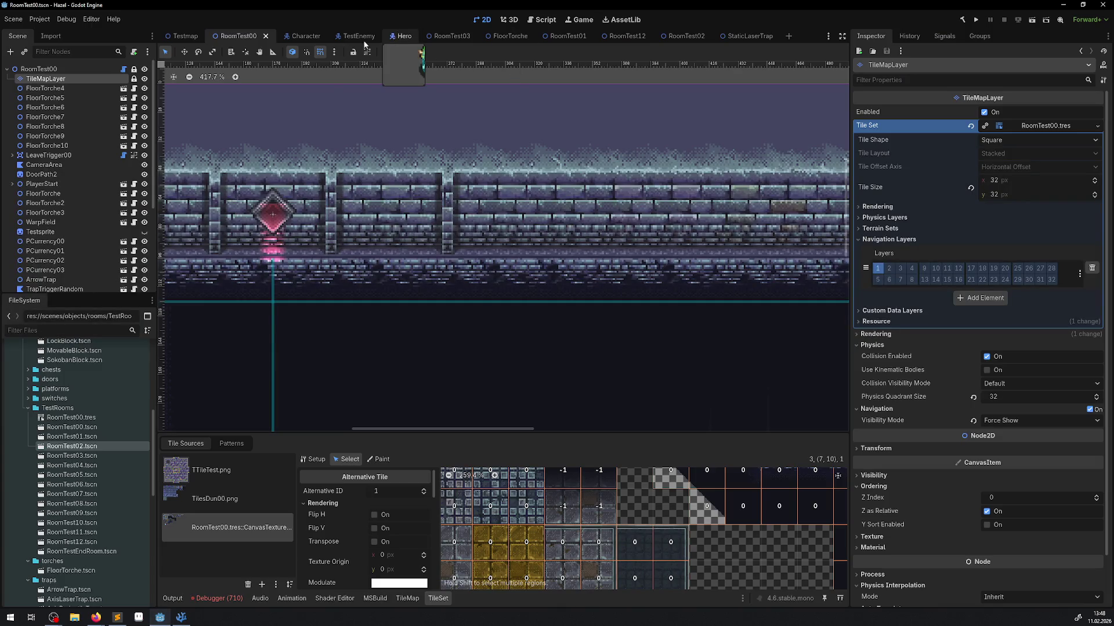
# Close the Hero, RoomTest03 and FloorTorche scene tabs and open RoomTest01.
pyautogui.click(401, 38)
pyautogui.click(408, 37)
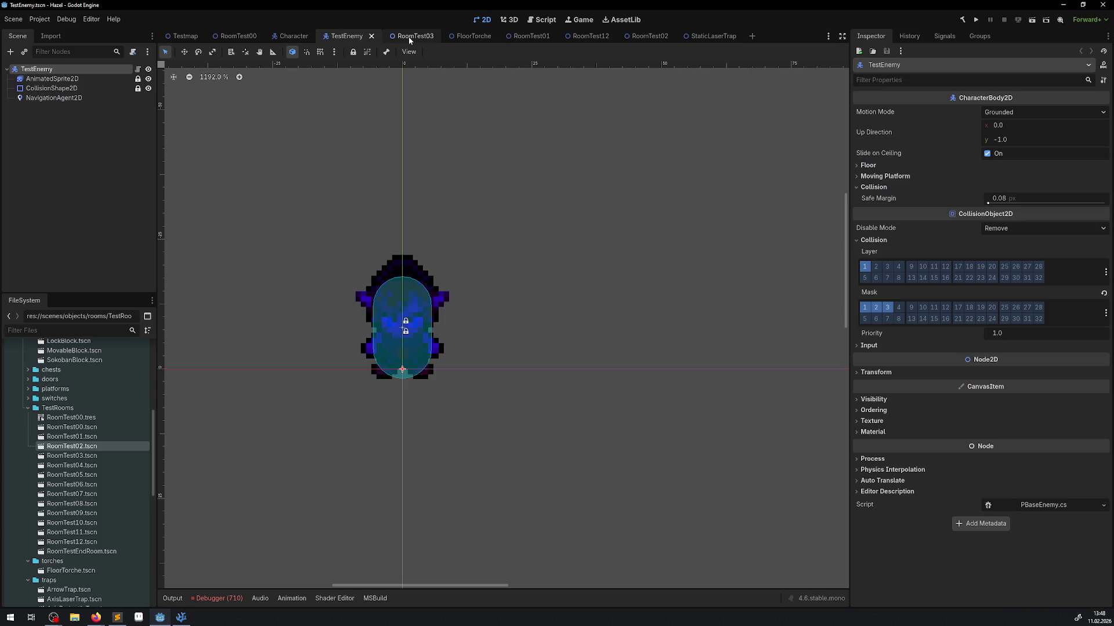
pyautogui.click(412, 37)
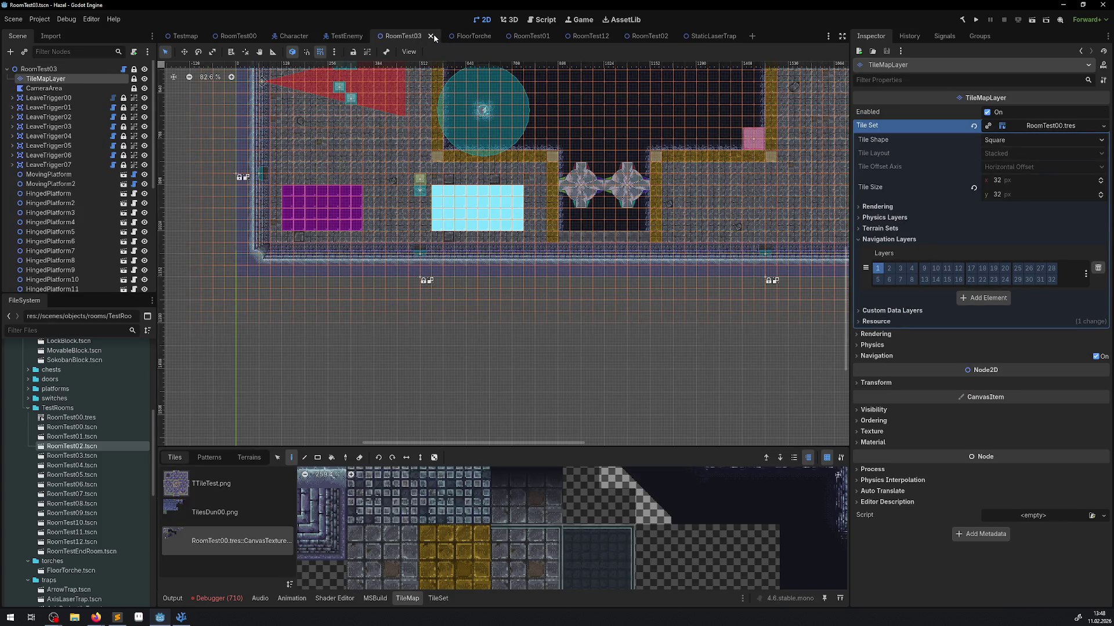
pyautogui.click(431, 36)
pyautogui.click(429, 41)
pyautogui.click(428, 38)
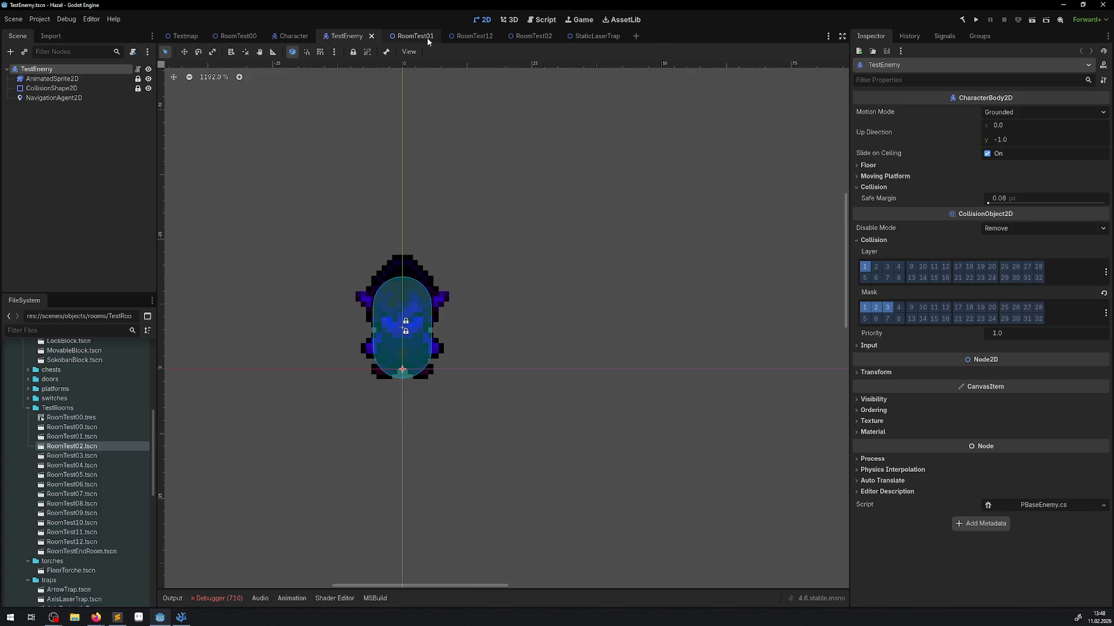
pyautogui.click(414, 37)
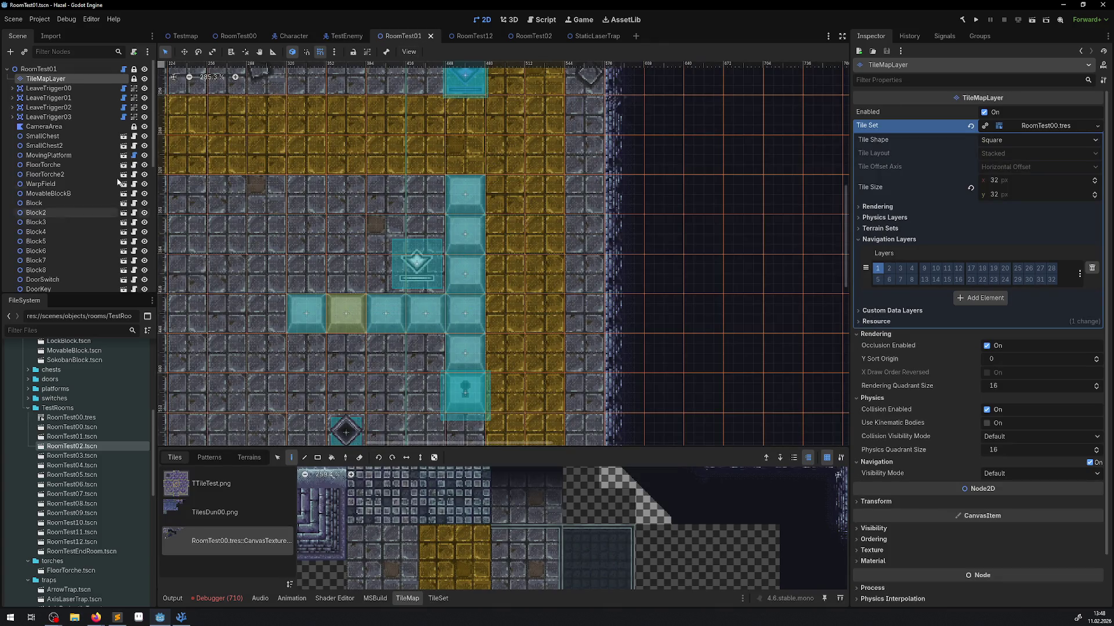
# Drag MovableBlockB to the right in RoomTest01 and check the debugger's error list.
pyautogui.click(410, 313)
pyautogui.moveTo(345, 313); pyautogui.dragTo(584, 314)
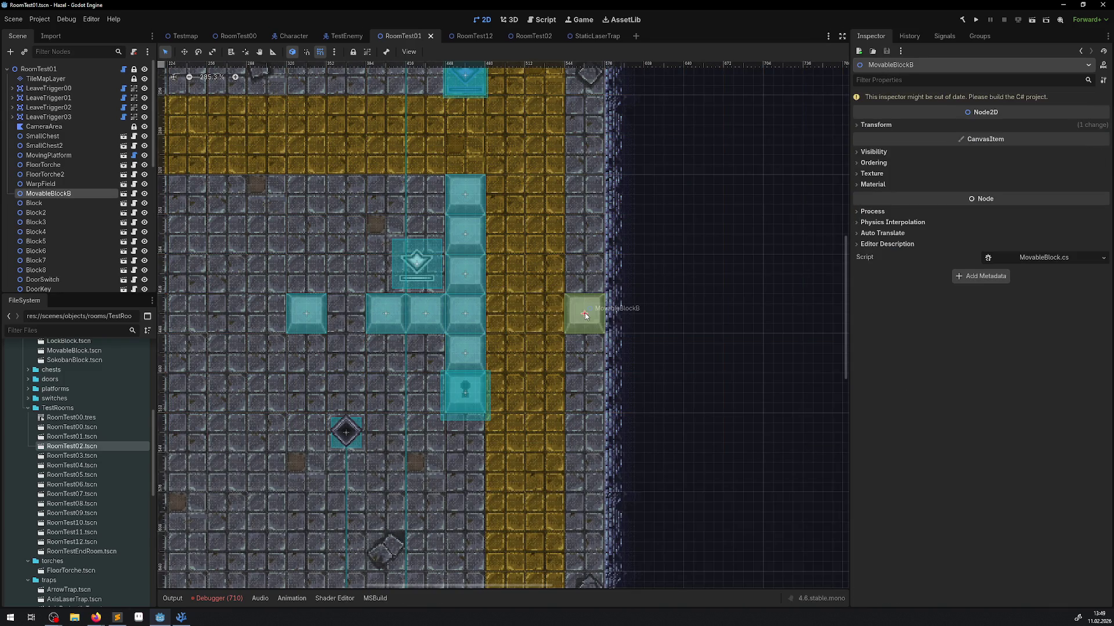
pyautogui.click(220, 598)
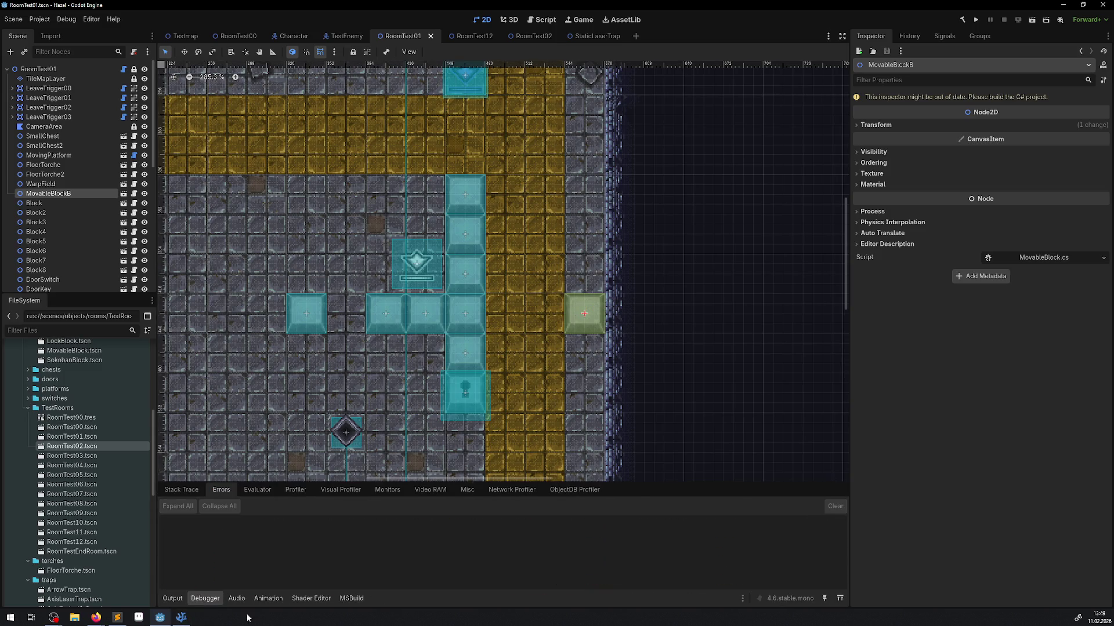
pyautogui.click(178, 620)
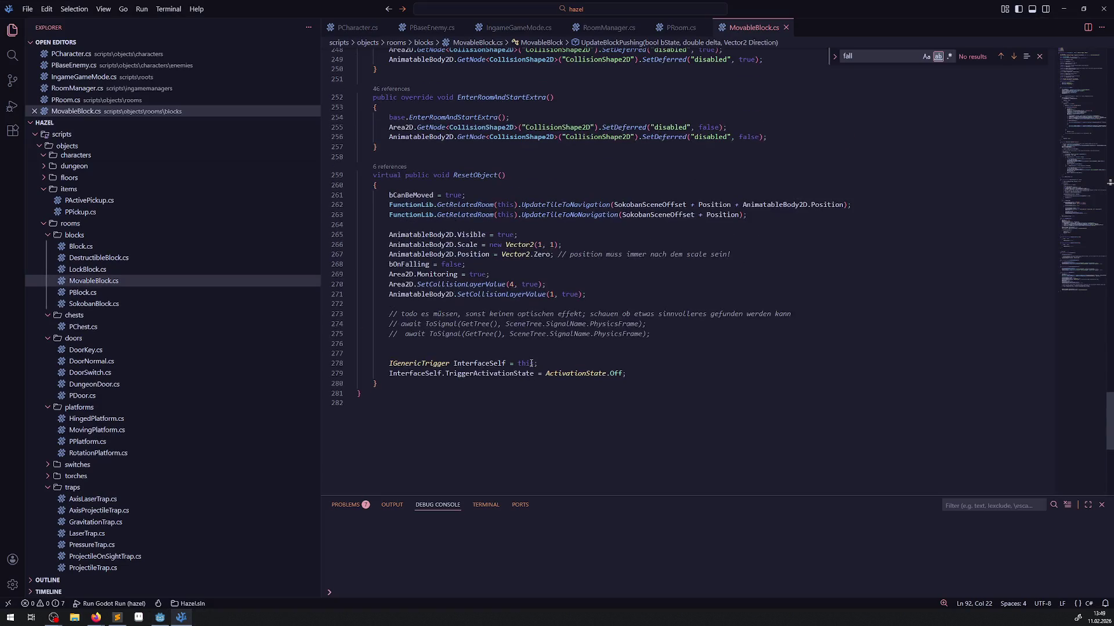
# Select the bOnFalling field name and search MovableBlock.cs for it.
pyautogui.scroll(20, 510, 319)
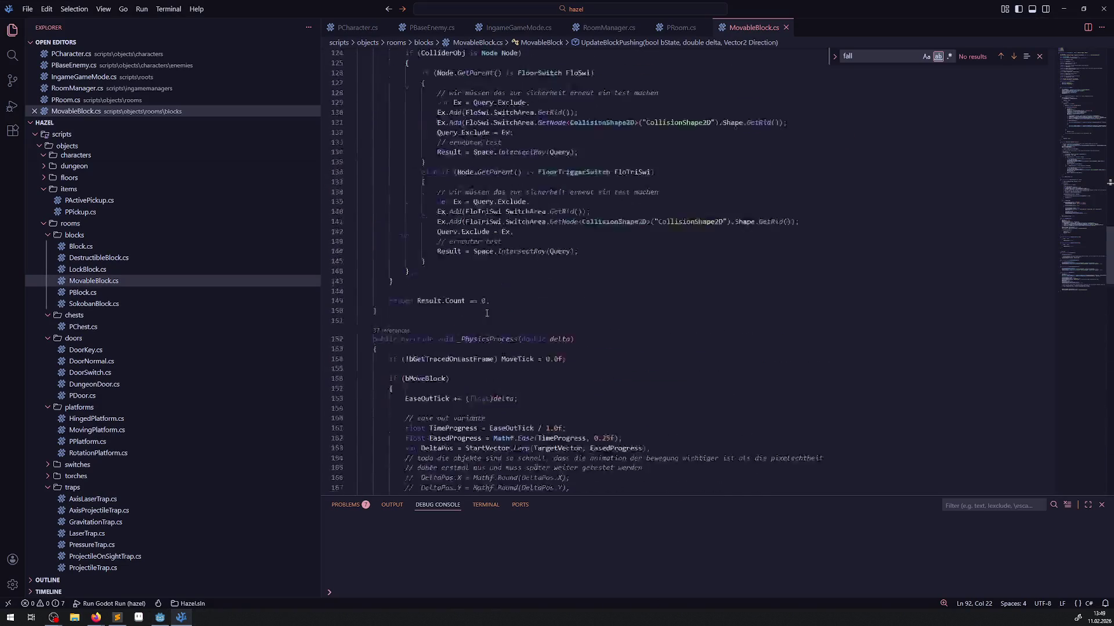
pyautogui.scroll(-3, 483, 315)
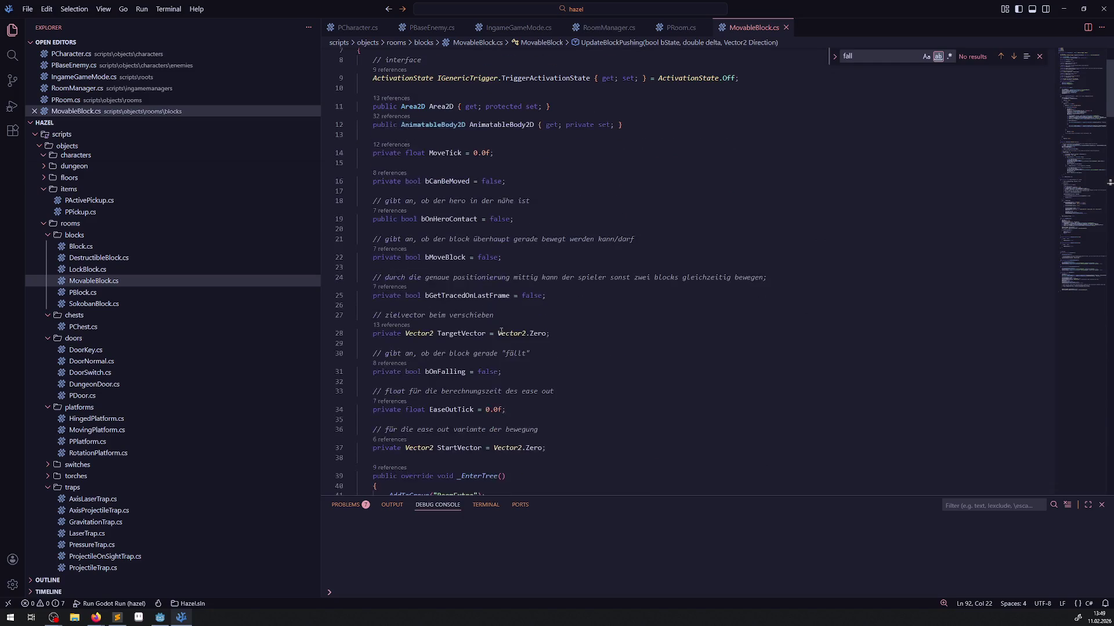
pyautogui.doubleClick(431, 372)
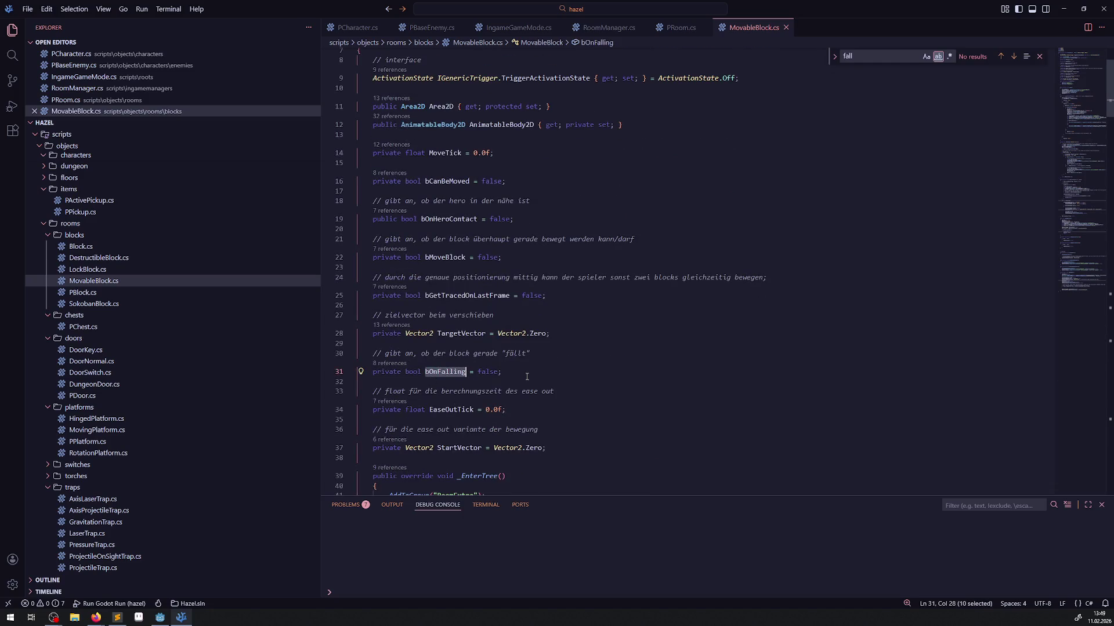
pyautogui.scroll(-2, 537, 369)
pyautogui.hotkey('ctrl', 'f')
pyautogui.press('Return')
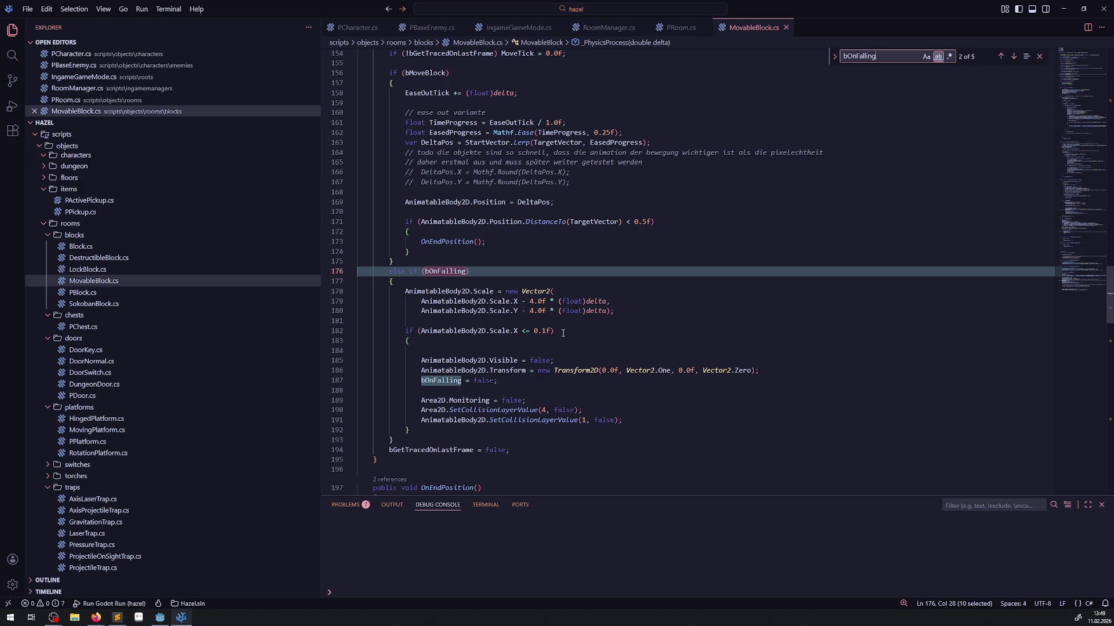
# Step through all 5 bOnFalling matches, ending at its declaration line.
pyautogui.moveTo(455, 384)
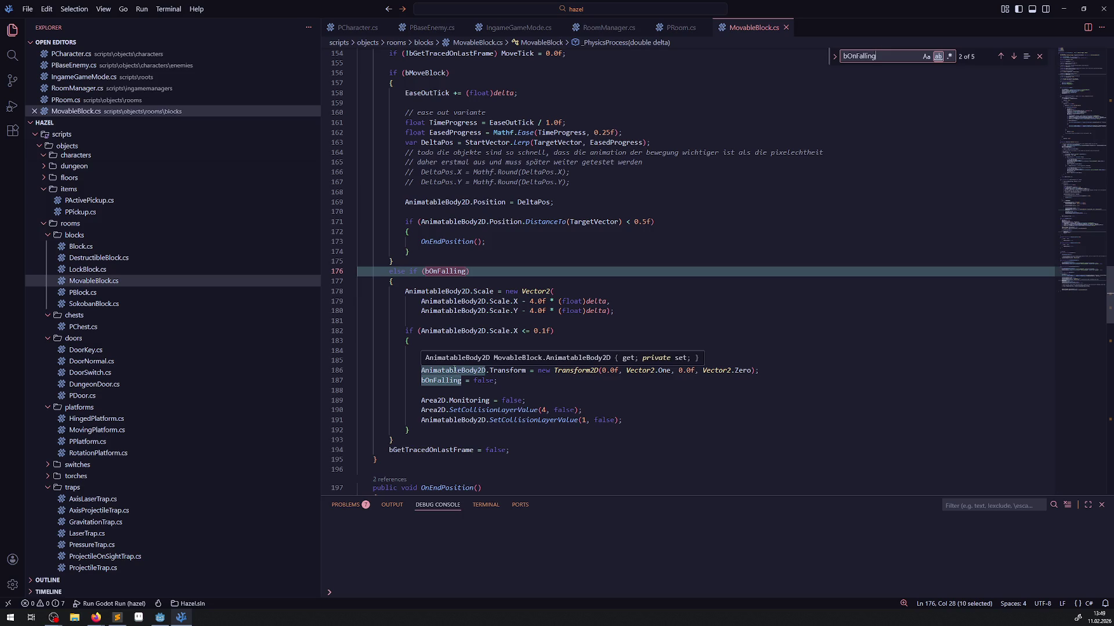
pyautogui.scroll(-10, 493, 371)
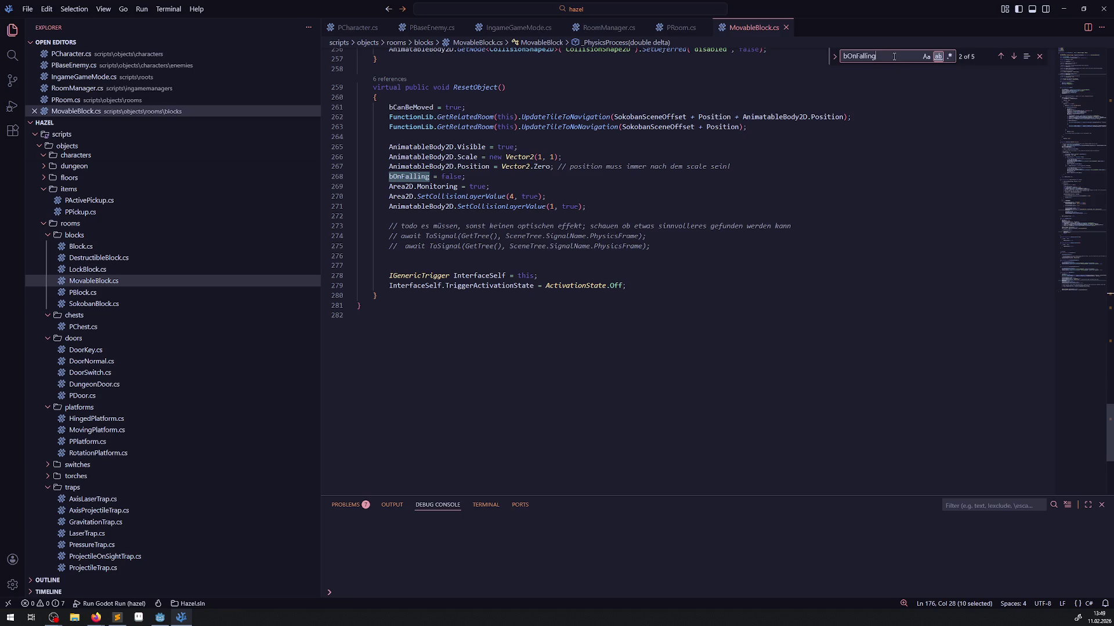
pyautogui.press('Return')
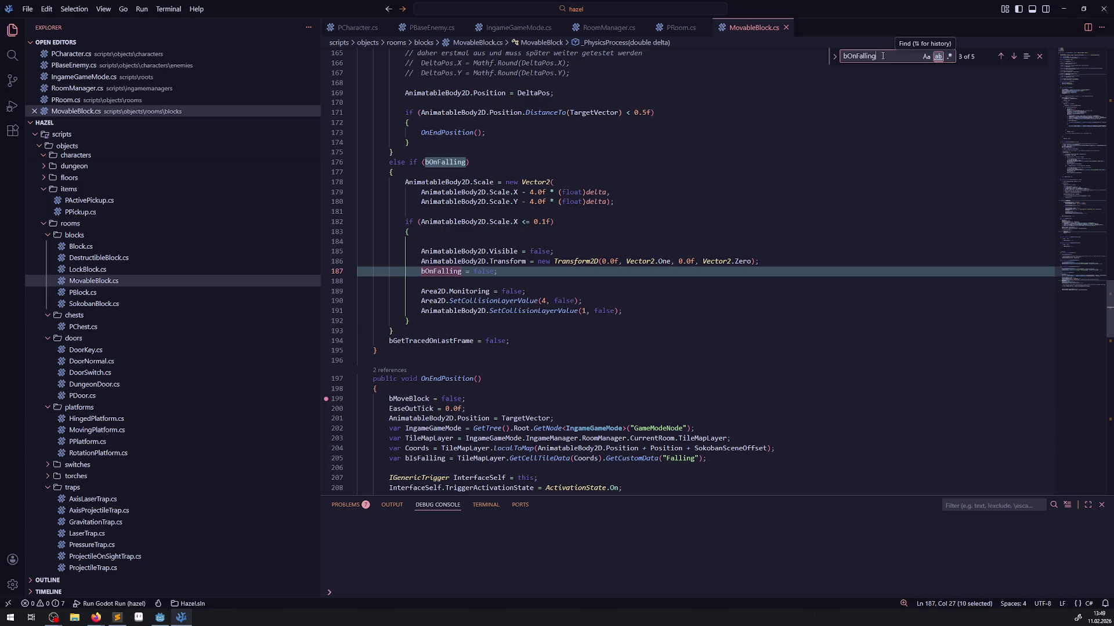
pyautogui.press('Return')
pyautogui.press('Return')
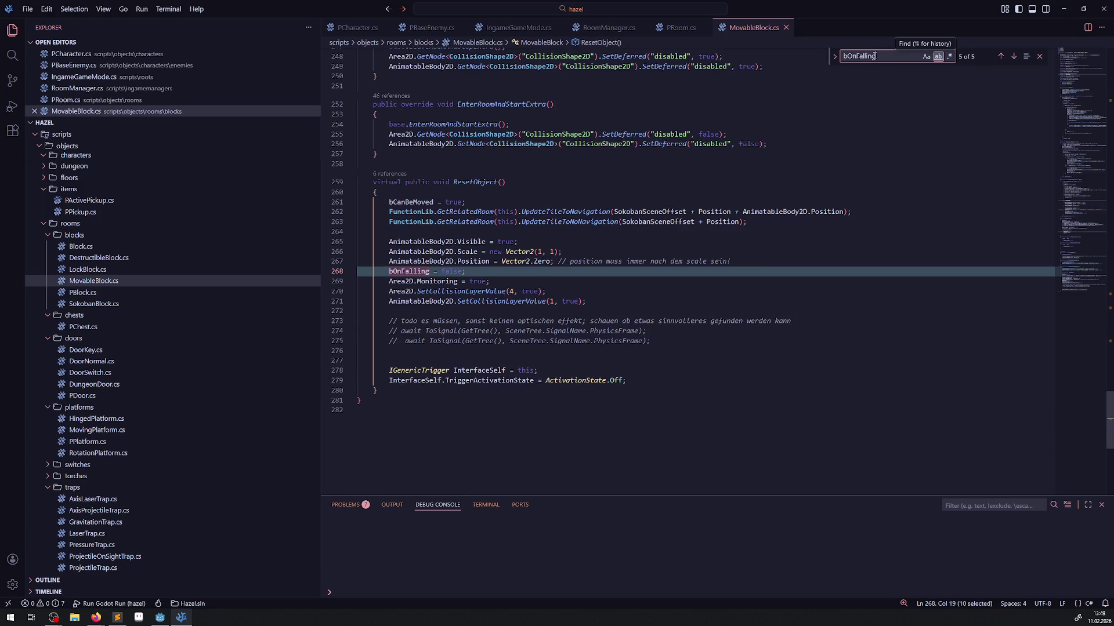
pyautogui.press('Return')
pyautogui.press('Return')
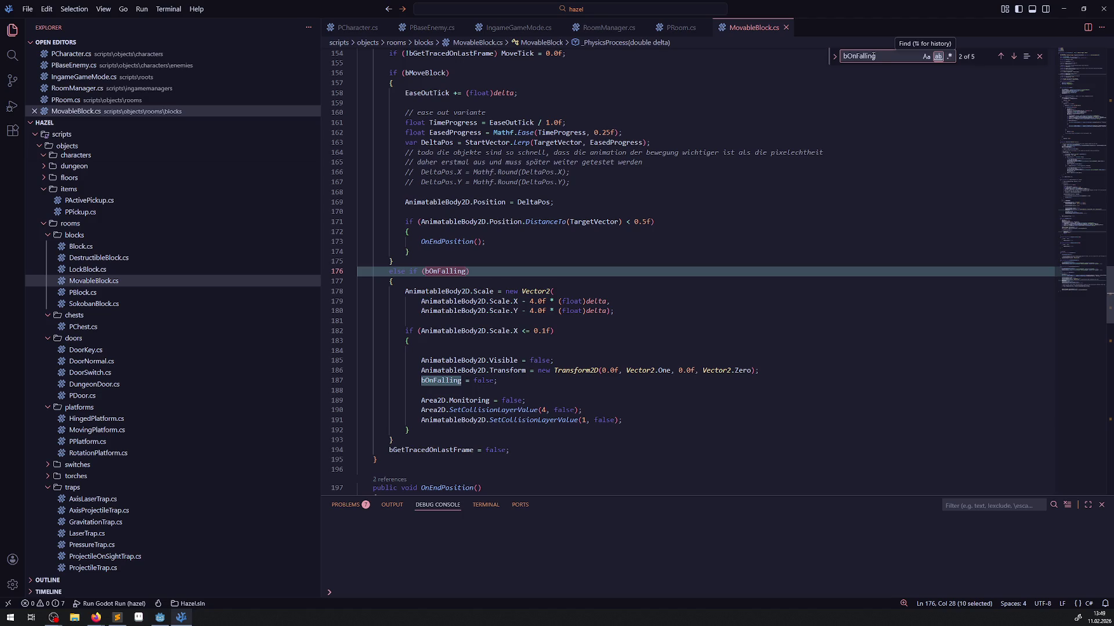
pyautogui.moveTo(500, 374)
pyautogui.scroll(20, 495, 369)
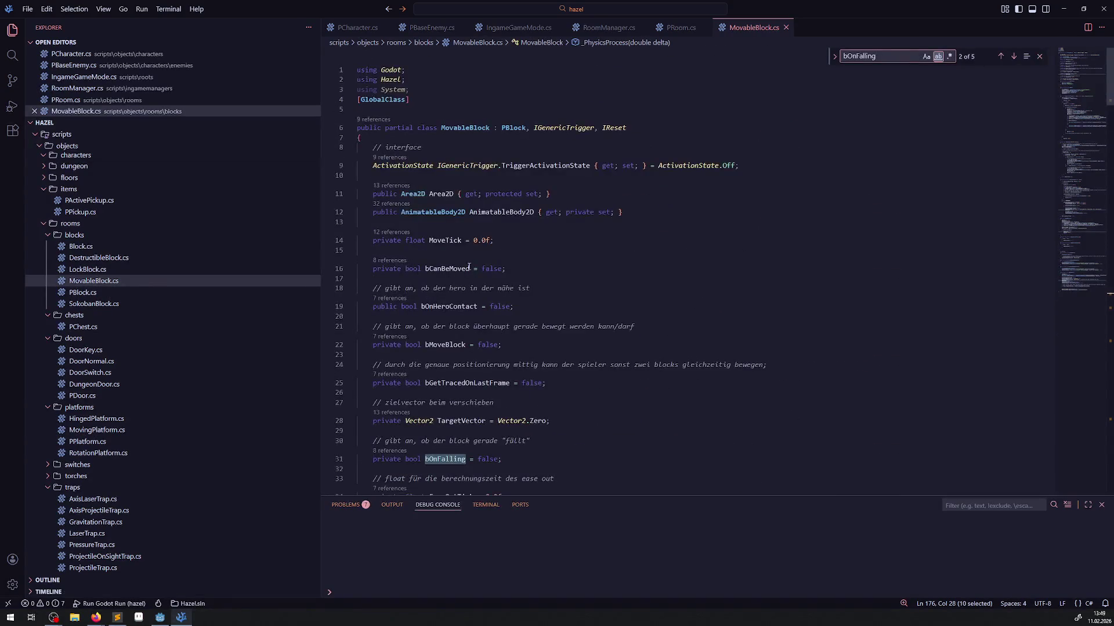
pyautogui.scroll(-3, 469, 267)
pyautogui.click(514, 350)
# Declare 'private bool bLastTileWasFallingTile = false;' on line 32 below bOnFalling and save.
pyautogui.press('Return')
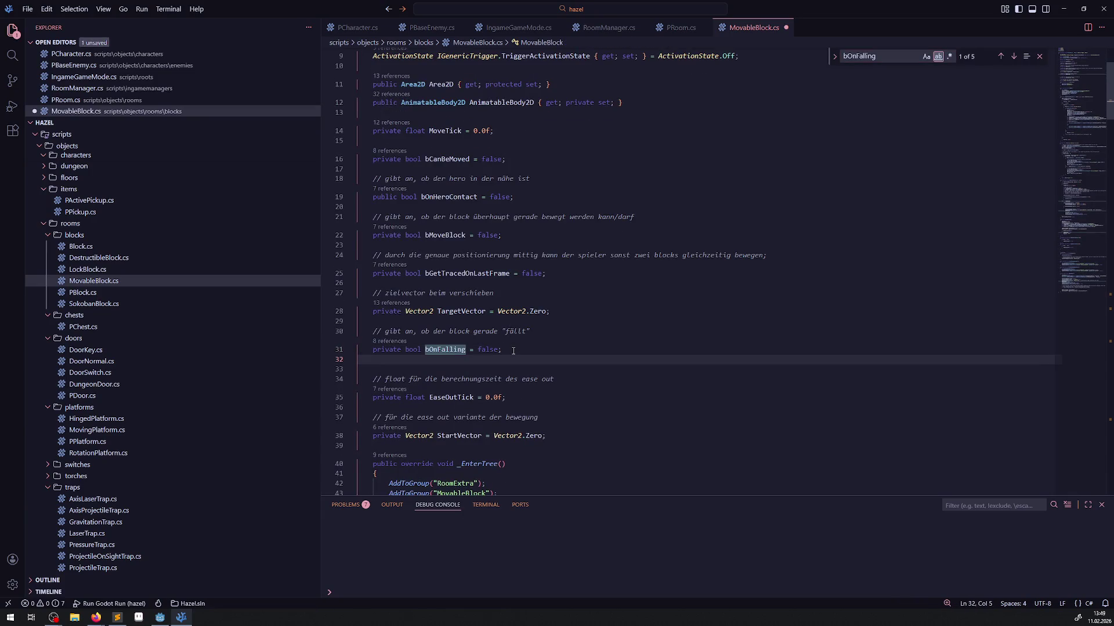
pyautogui.write('private bool ')
pyautogui.write('bL')
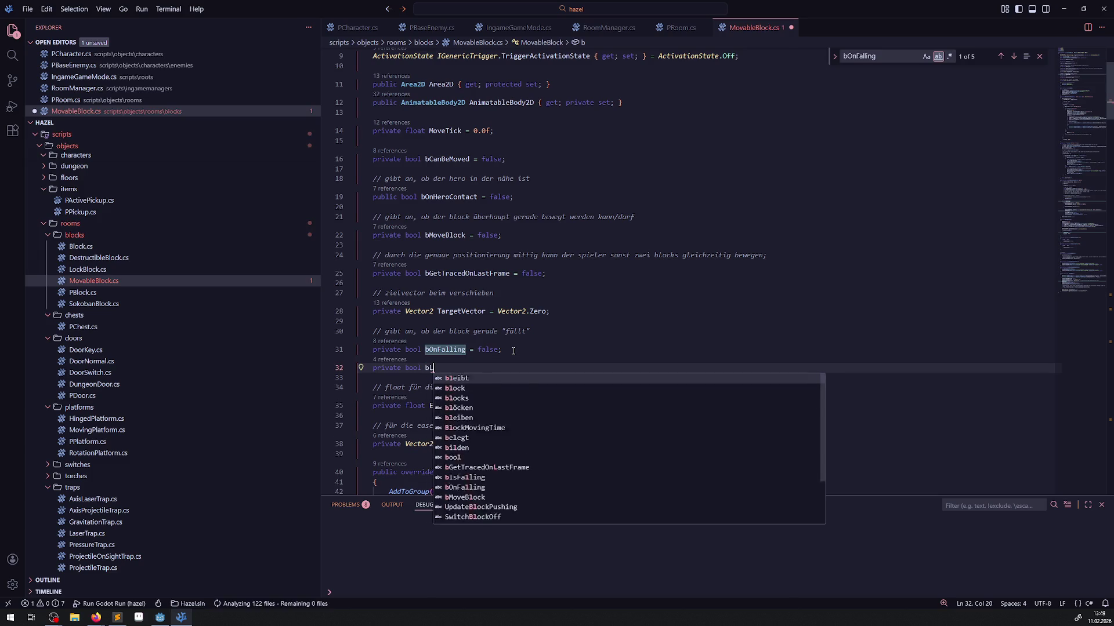
pyautogui.write('AstT')
pyautogui.press('BackSpace')
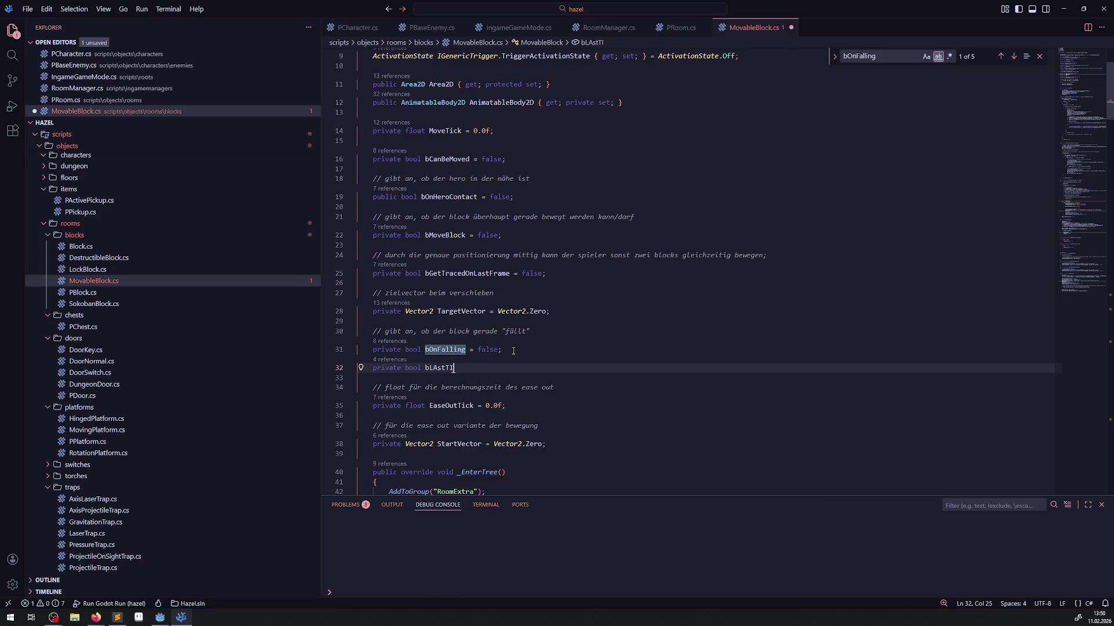
pyautogui.write('stTileWasF')
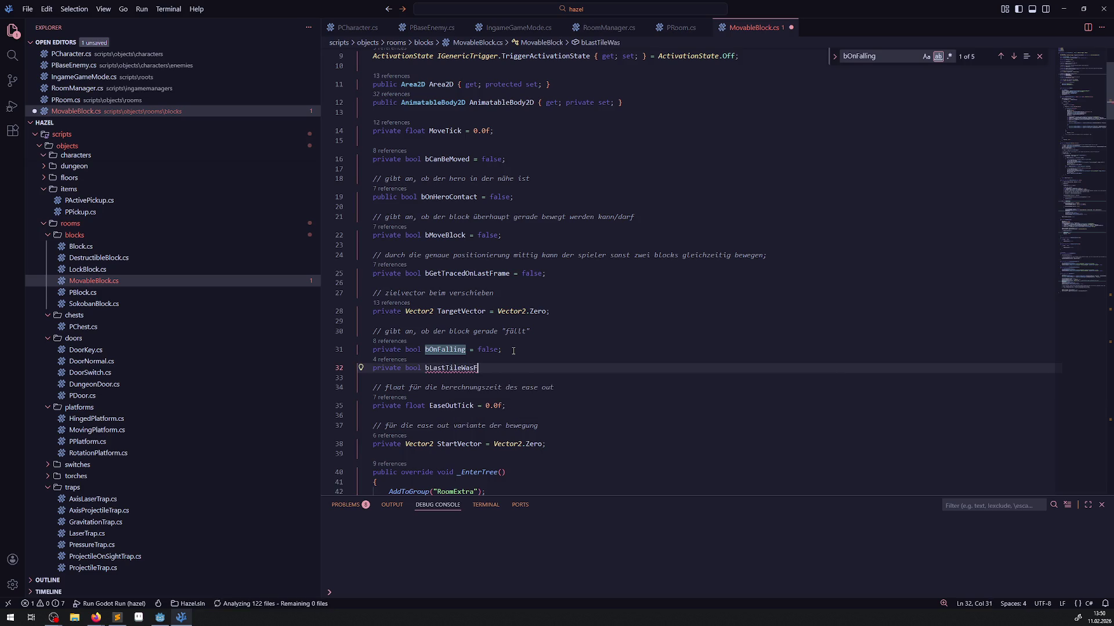
pyautogui.write('allingTile')
pyautogui.write(' = false;')
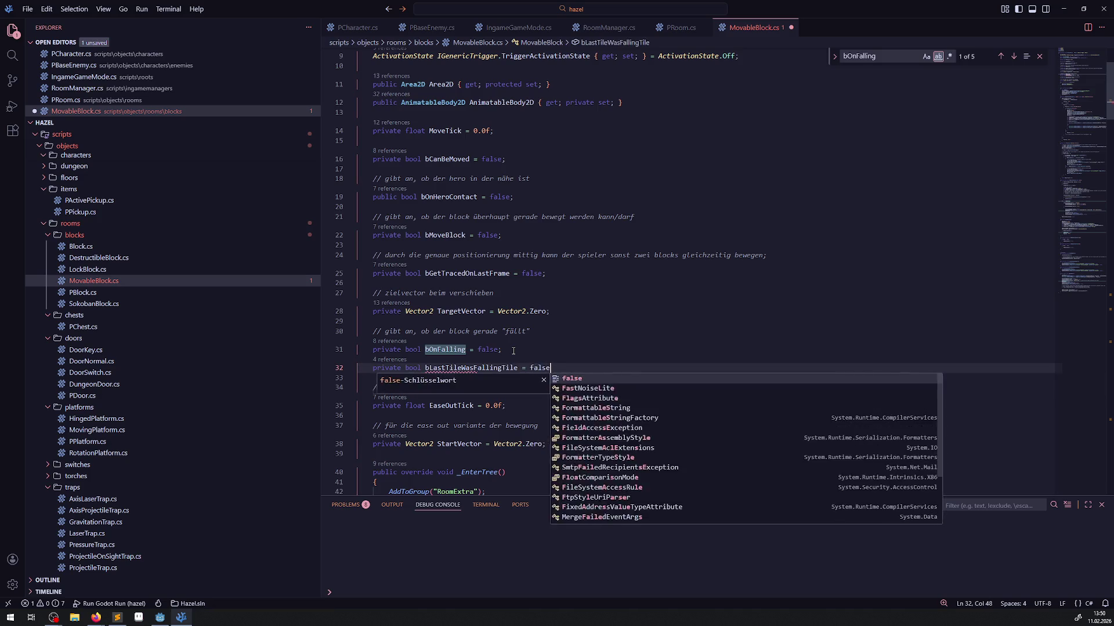
pyautogui.doubleClick(457, 370)
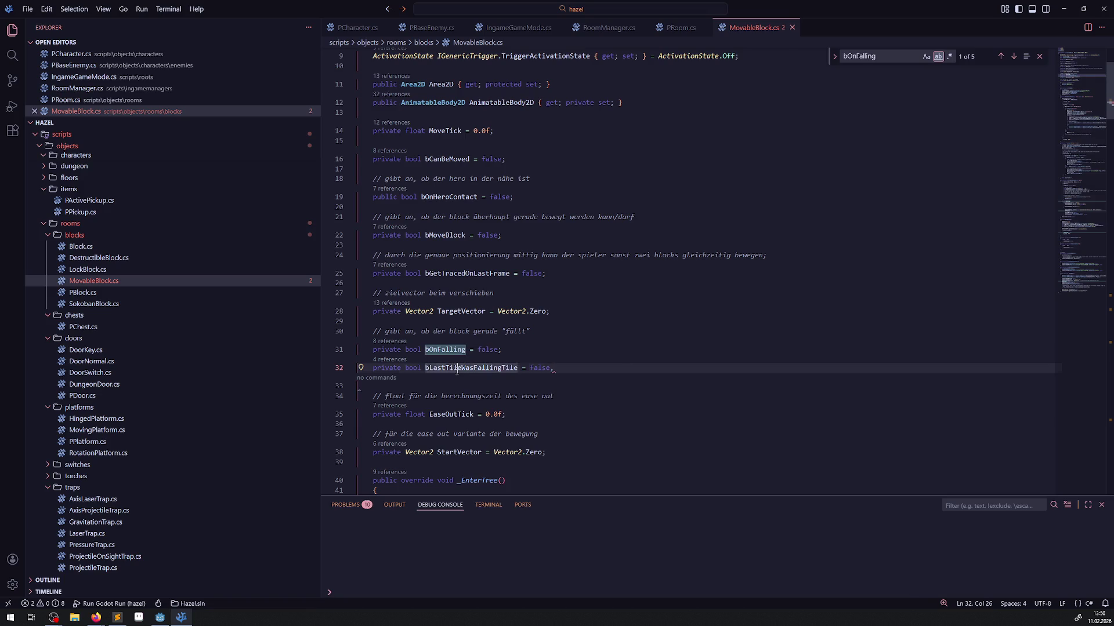
pyautogui.click(571, 368)
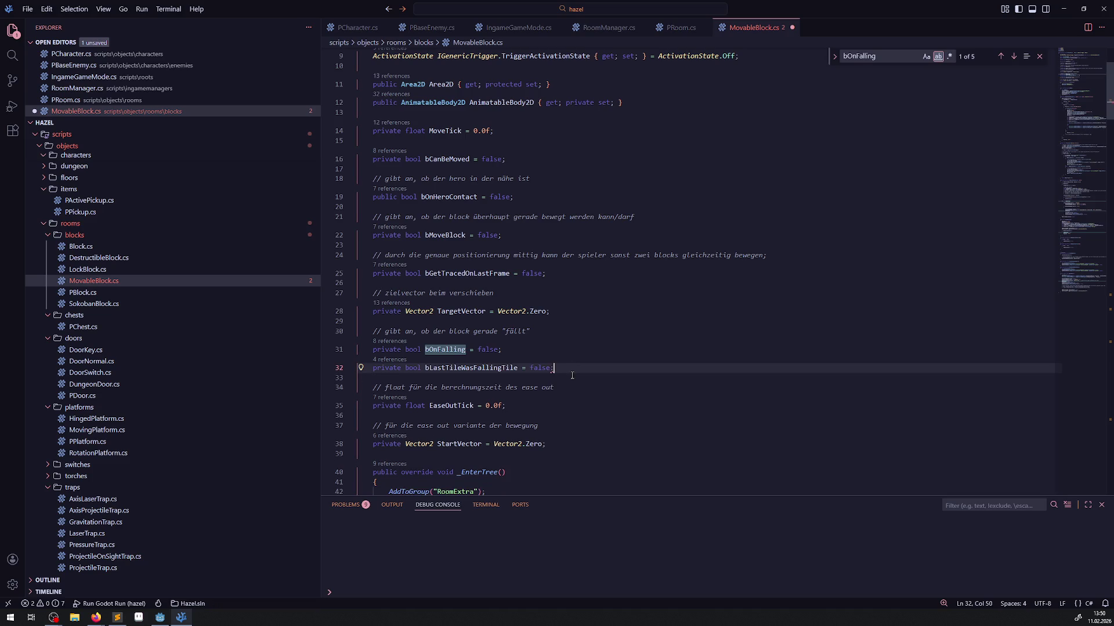
pyautogui.hotkey('ctrl', 's')
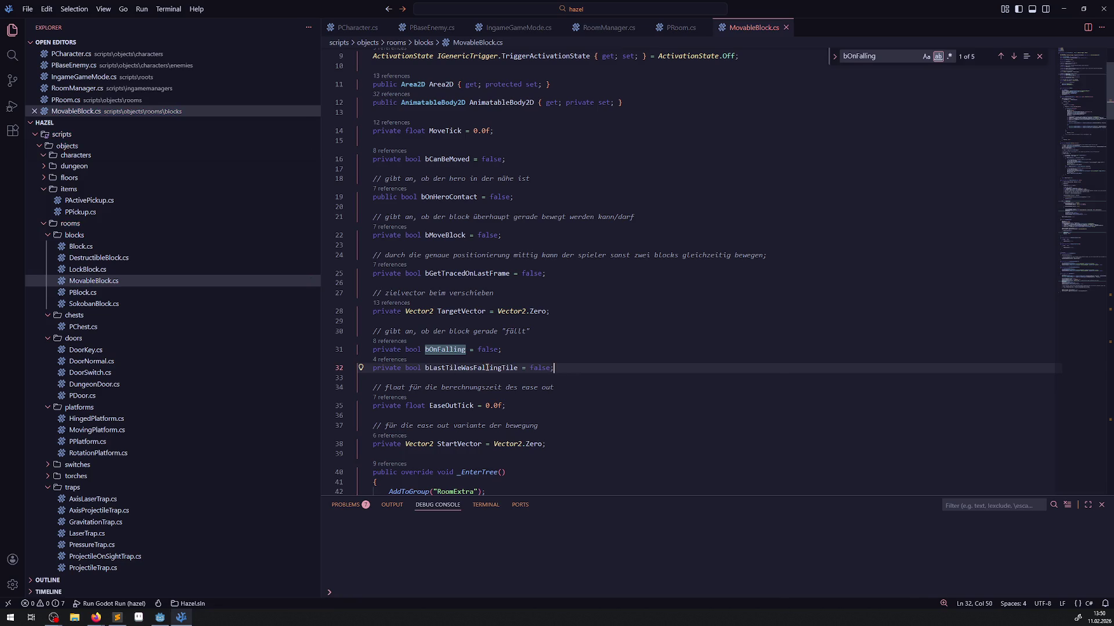
pyautogui.doubleClick(487, 367)
# Add 'bLastTileWasFallingTile = true;' above 'bOnFalling = true' in OnEndPosition's bIsFalling branch and save.
pyautogui.scroll(-3, 549, 376)
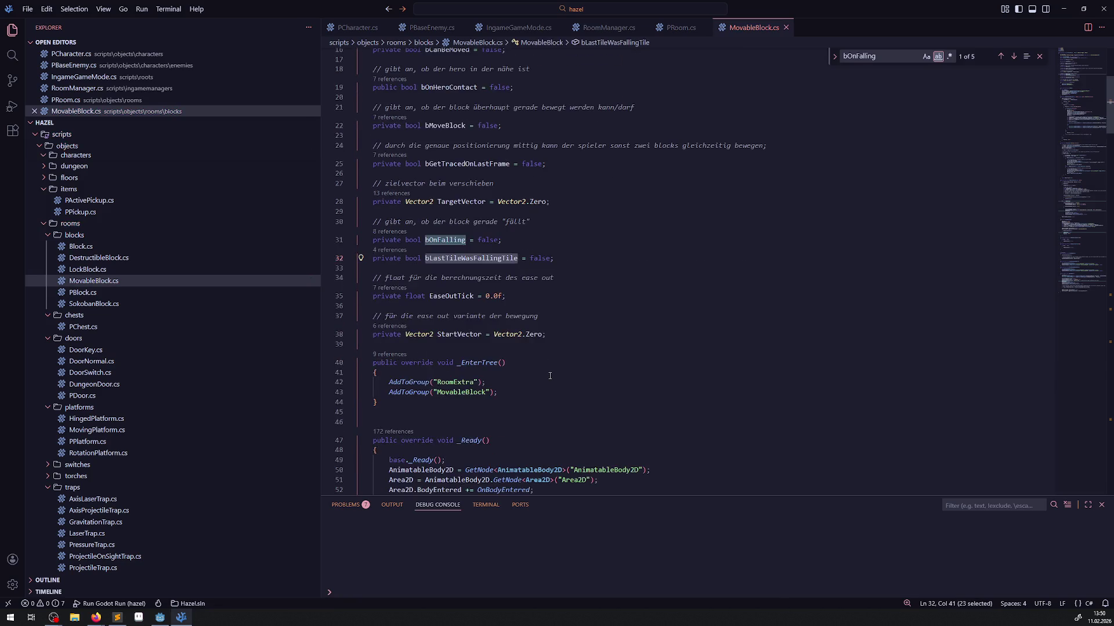
pyautogui.scroll(-10, 550, 375)
pyautogui.scroll(-3, 547, 380)
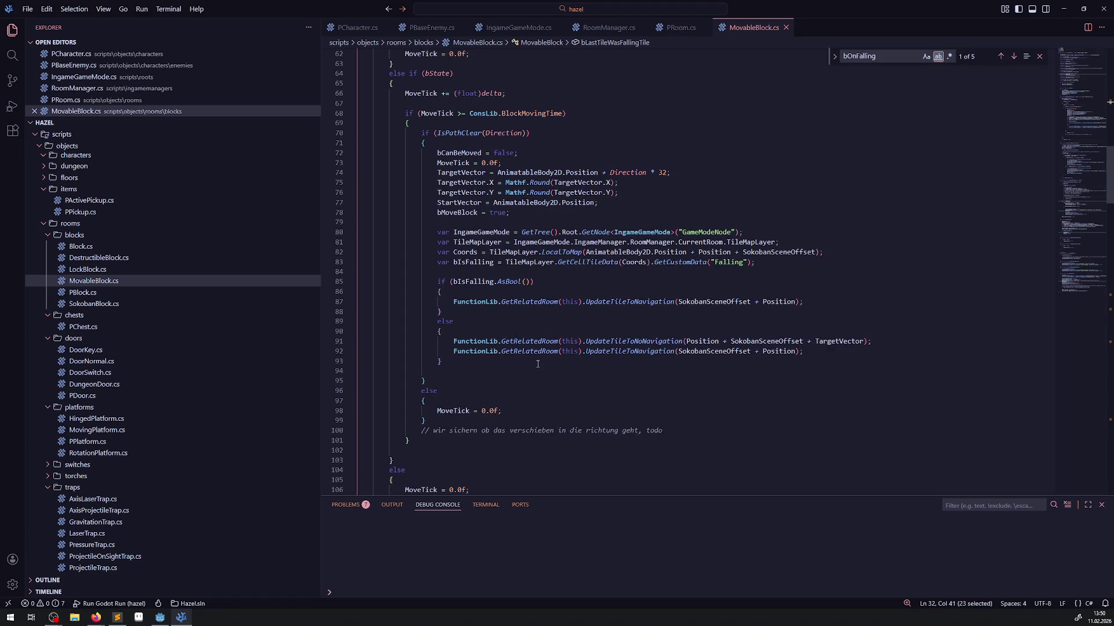
pyautogui.scroll(-12, 509, 386)
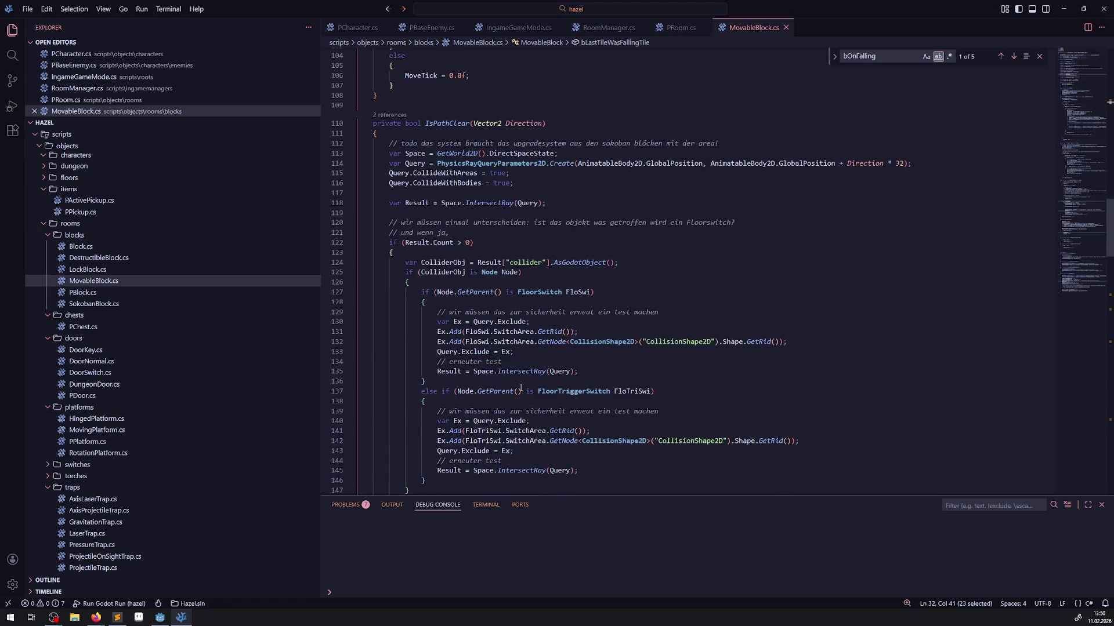
pyautogui.scroll(-15, 520, 387)
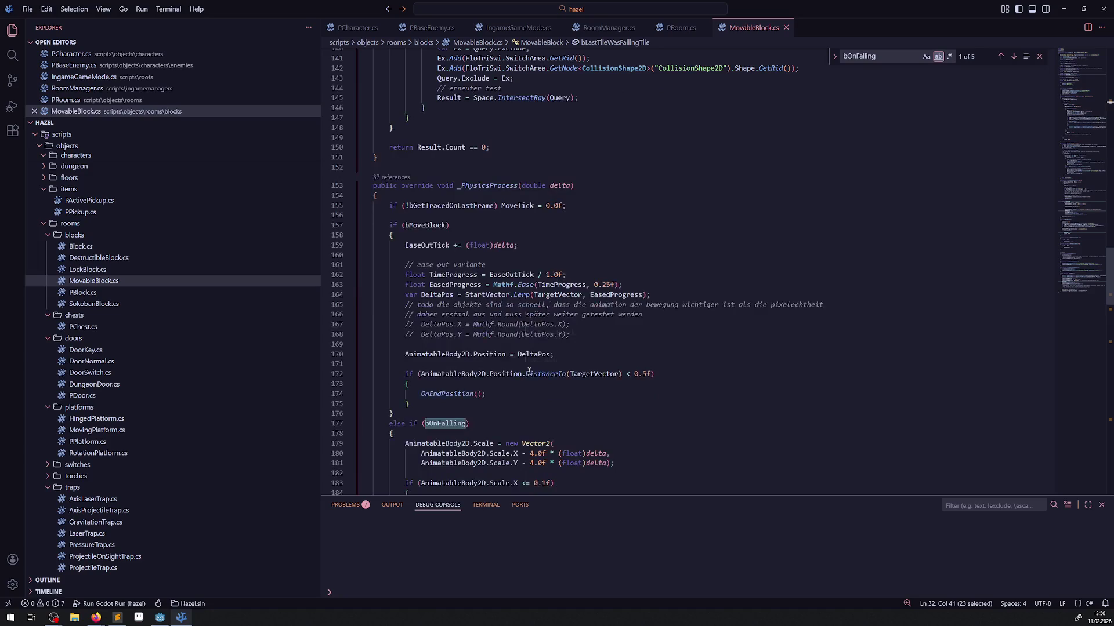
pyautogui.scroll(-3, 520, 366)
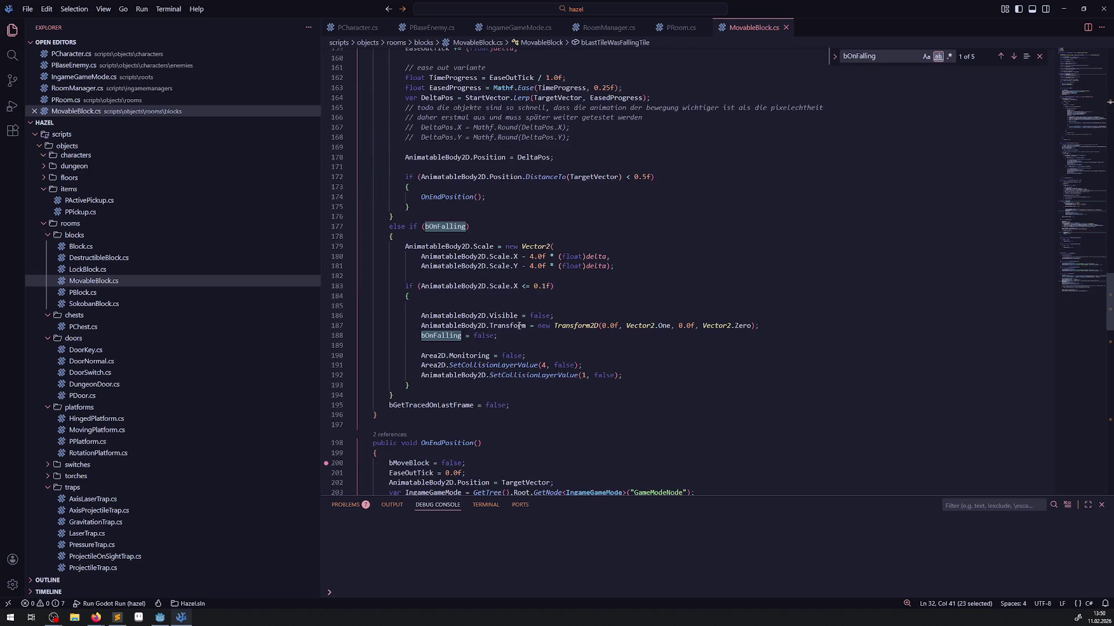
pyautogui.doubleClick(438, 227)
pyautogui.scroll(3, 455, 372)
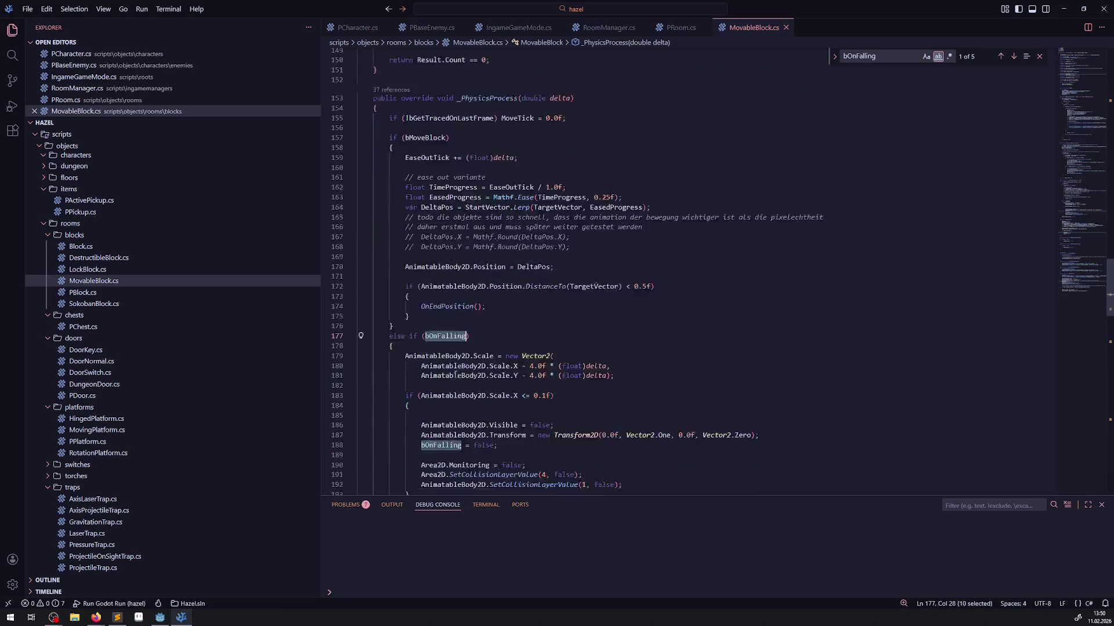
pyautogui.scroll(-2, 455, 372)
pyautogui.scroll(-14, 455, 372)
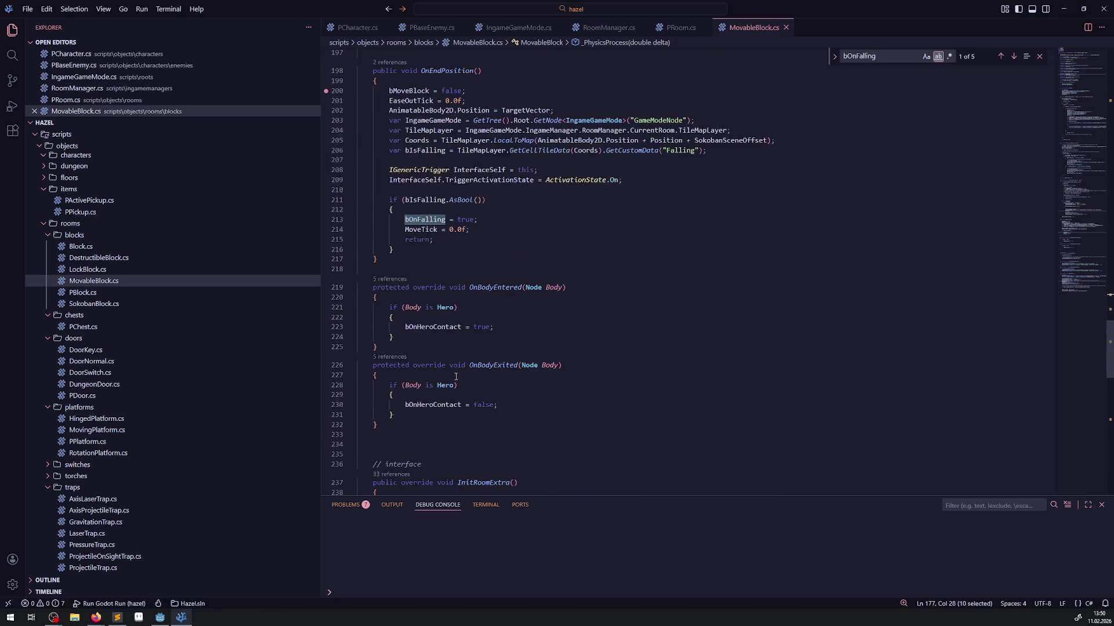
pyautogui.click(462, 210)
pyautogui.press('Return')
pyautogui.write('bLastTileWasFallingTile = t')
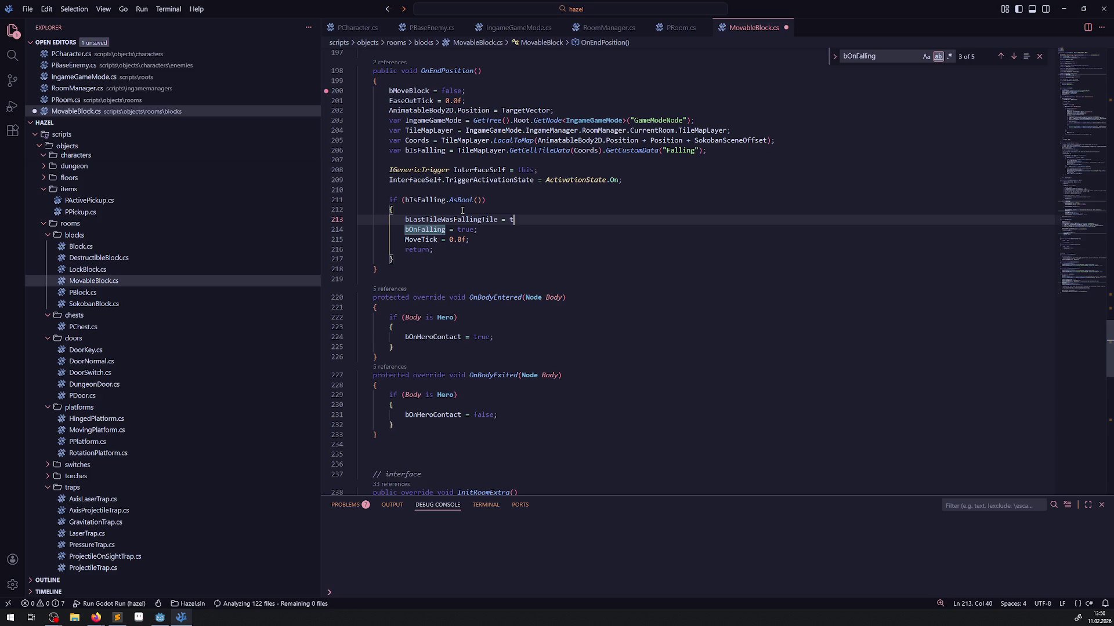
pyautogui.write('rue;')
pyautogui.hotkey('ctrl', 's')
pyautogui.scroll(-8, 441, 285)
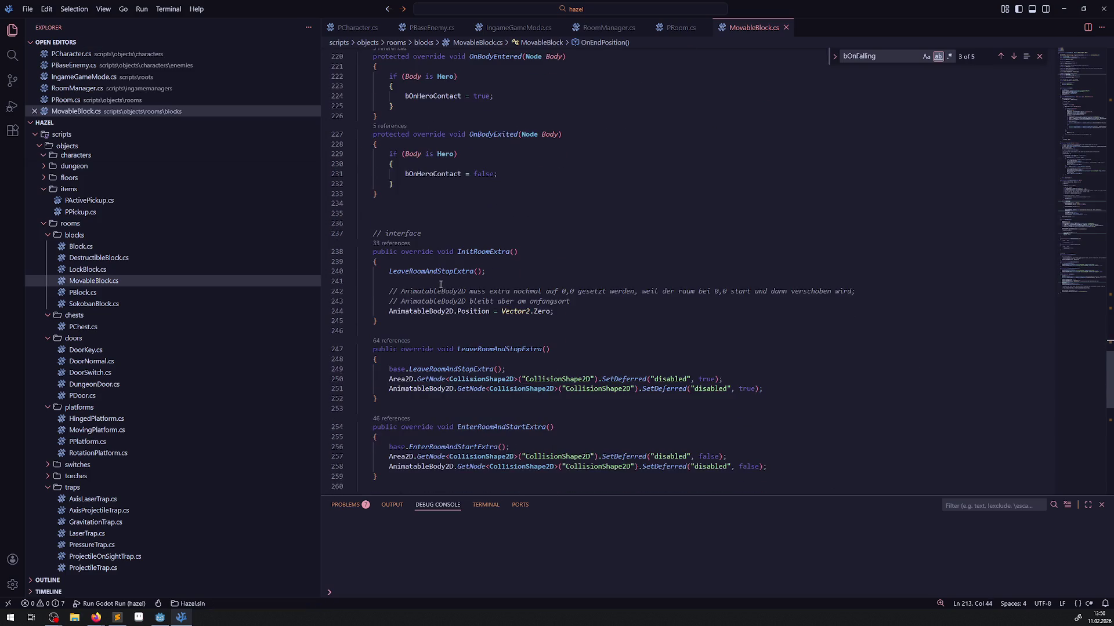
pyautogui.scroll(-10, 441, 284)
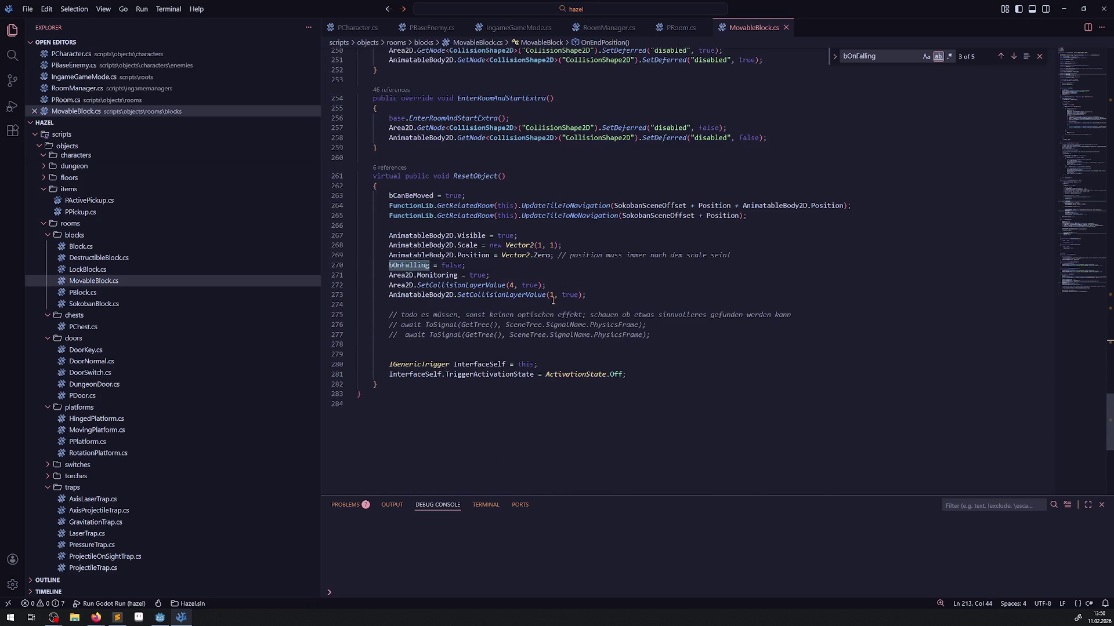
# Add 'bLastTileWasFallingTile = false;' after ResetObject's assignments and save.
pyautogui.click(598, 296)
pyautogui.press('Return')
pyautogui.write('bLastTileWasFallingTile = f')
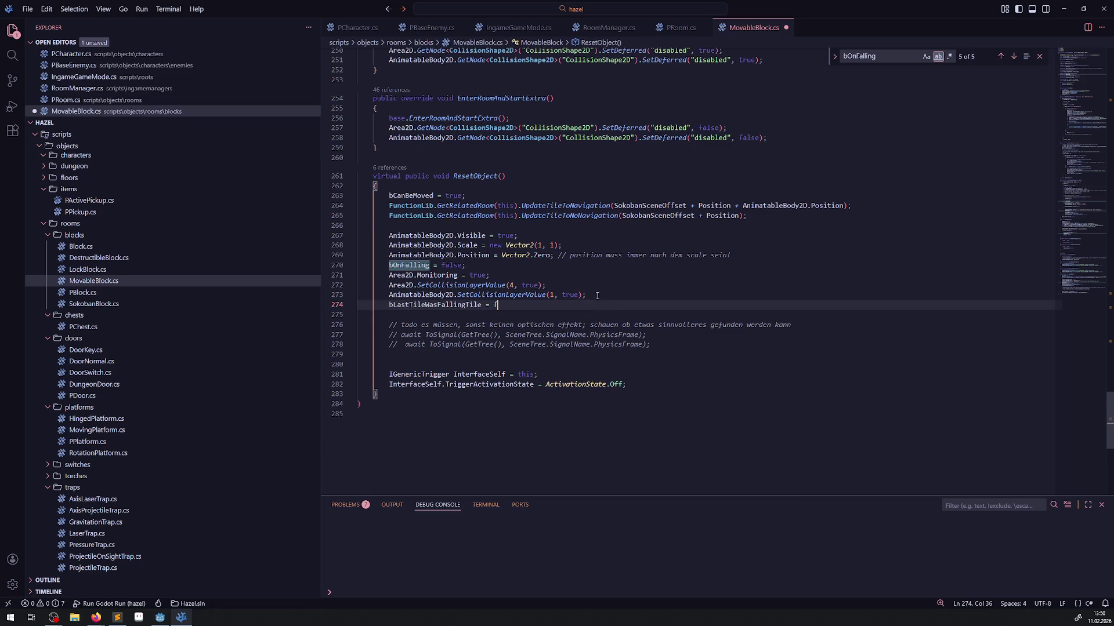
pyautogui.write('alse;')
pyautogui.hotkey('ctrl', 's')
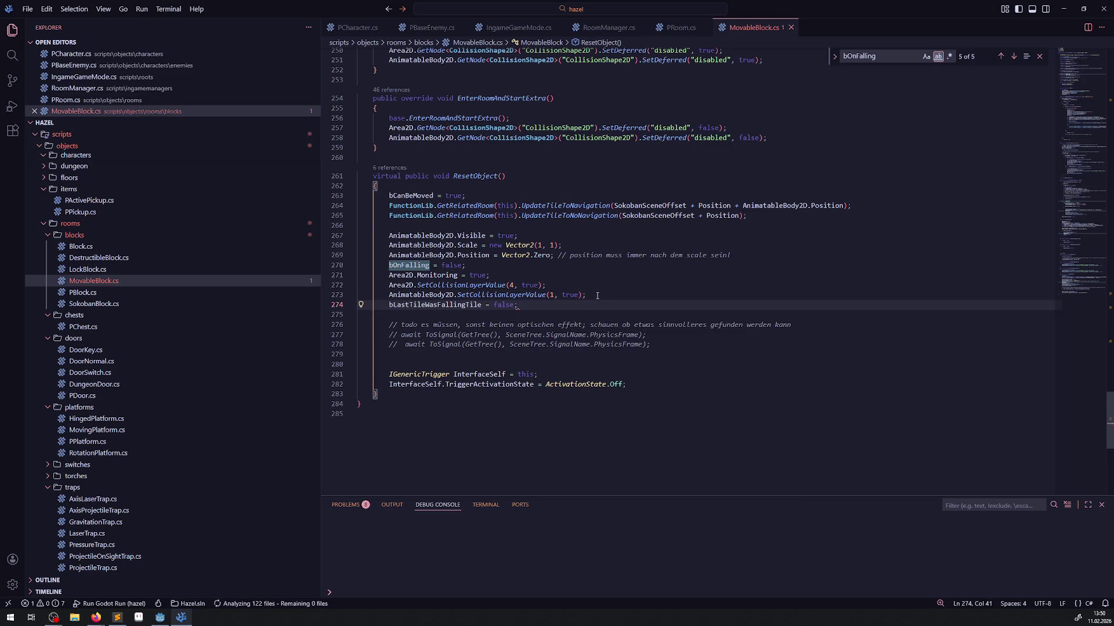
# Add an 'if(bLastTileWasFallingTile)' block with an empty body after bCanBeMoved.
pyautogui.click(473, 198)
pyautogui.press('Return')
pyautogui.press('Return')
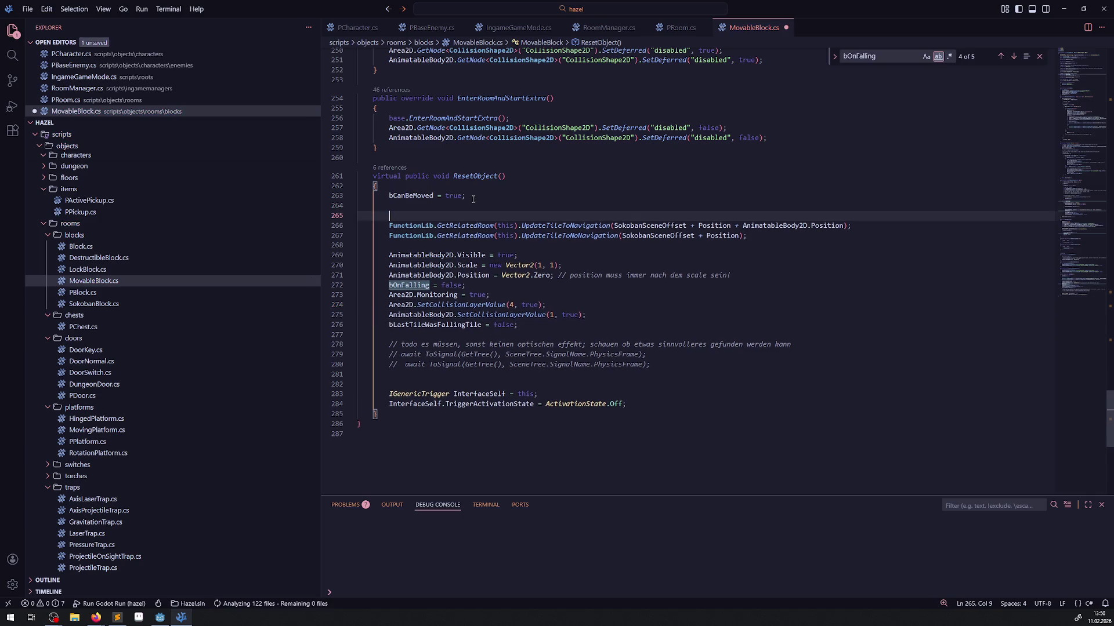
pyautogui.write('if(bLastTileWasFallingTile')
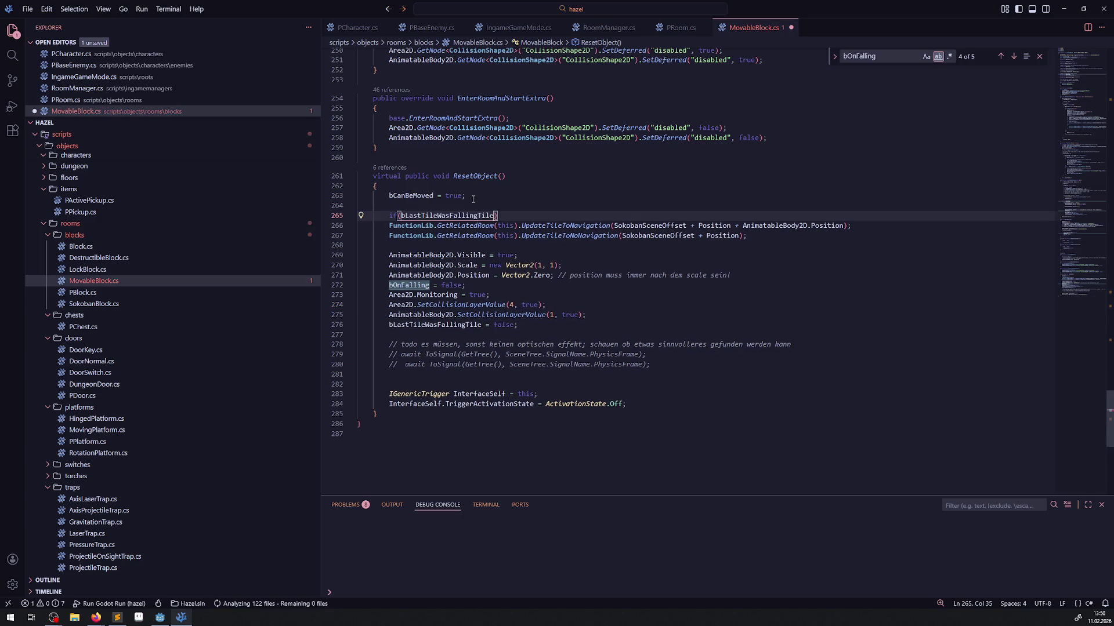
pyautogui.press('Right')
pyautogui.press('Return')
pyautogui.write('{')
pyautogui.press('Return')
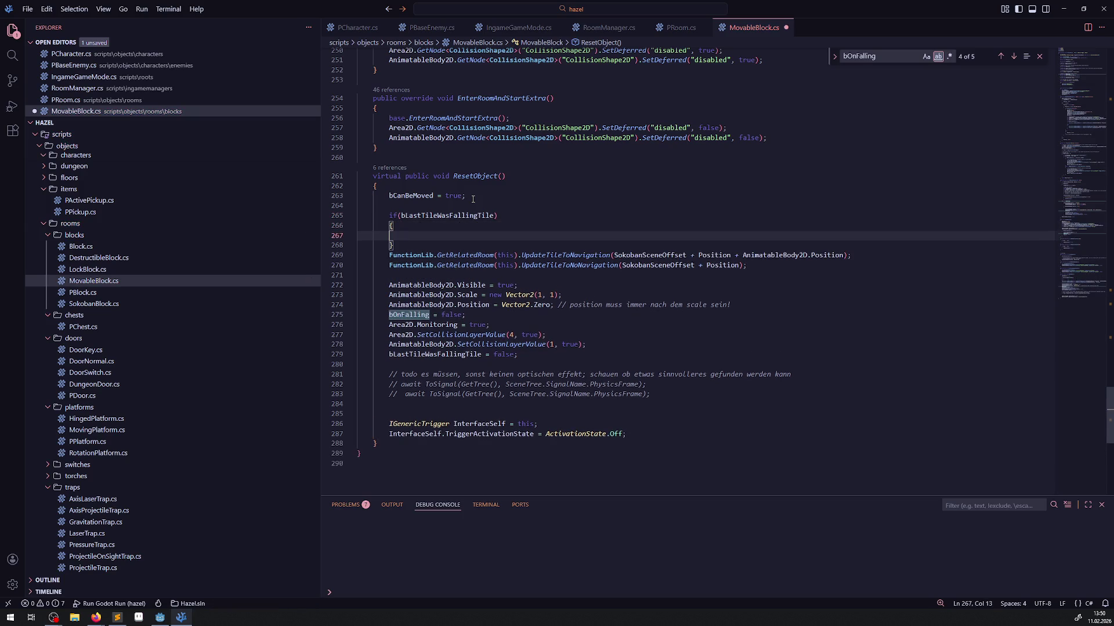
# Add an empty else block below it and save the if/else skeleton.
pyautogui.press('Down')
pyautogui.press('Return')
pyautogui.write('else')
pyautogui.press('Return')
pyautogui.write('{')
pyautogui.press('Return')
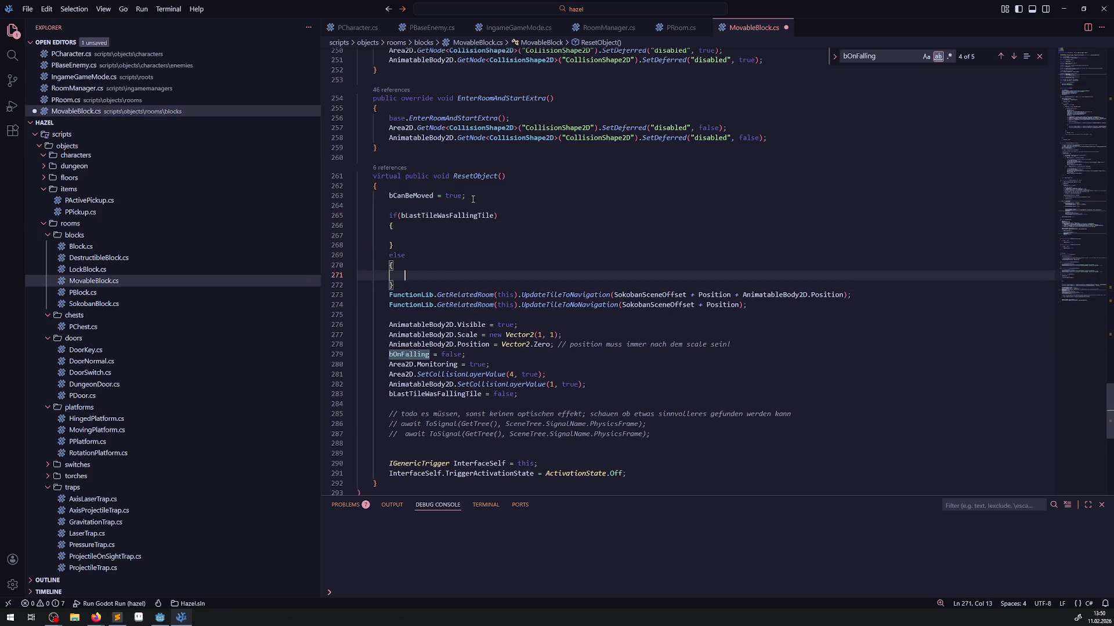
pyautogui.hotkey('ctrl', 's')
# Move the two FunctionLib navigation-update lines into both the if and else blocks and save.
pyautogui.moveTo(770, 305); pyautogui.dragTo(360, 295)
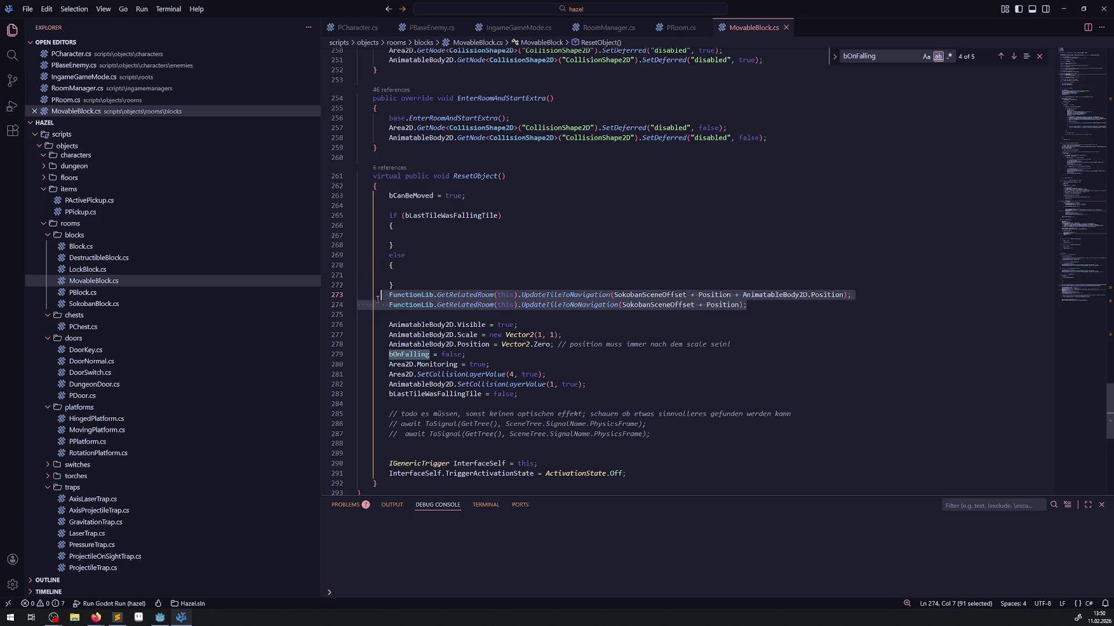
pyautogui.hotkey('ctrl', 'x')
pyautogui.click(407, 237)
pyautogui.hotkey('ctrl', 'v')
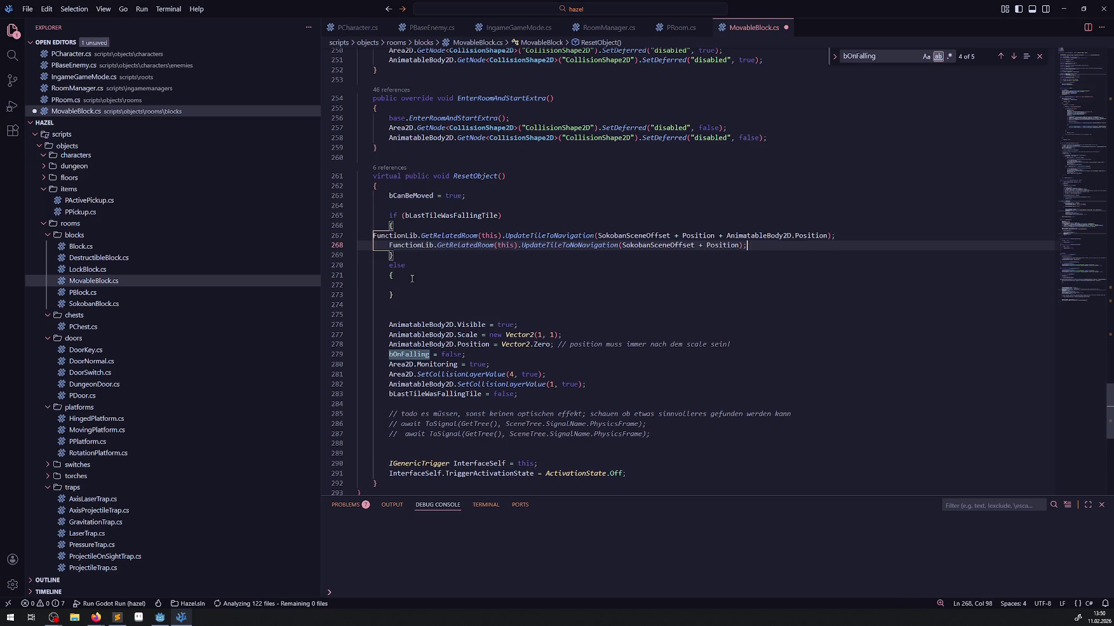
pyautogui.click(410, 285)
pyautogui.hotkey('ctrl', 'v')
pyautogui.hotkey('ctrl', 's')
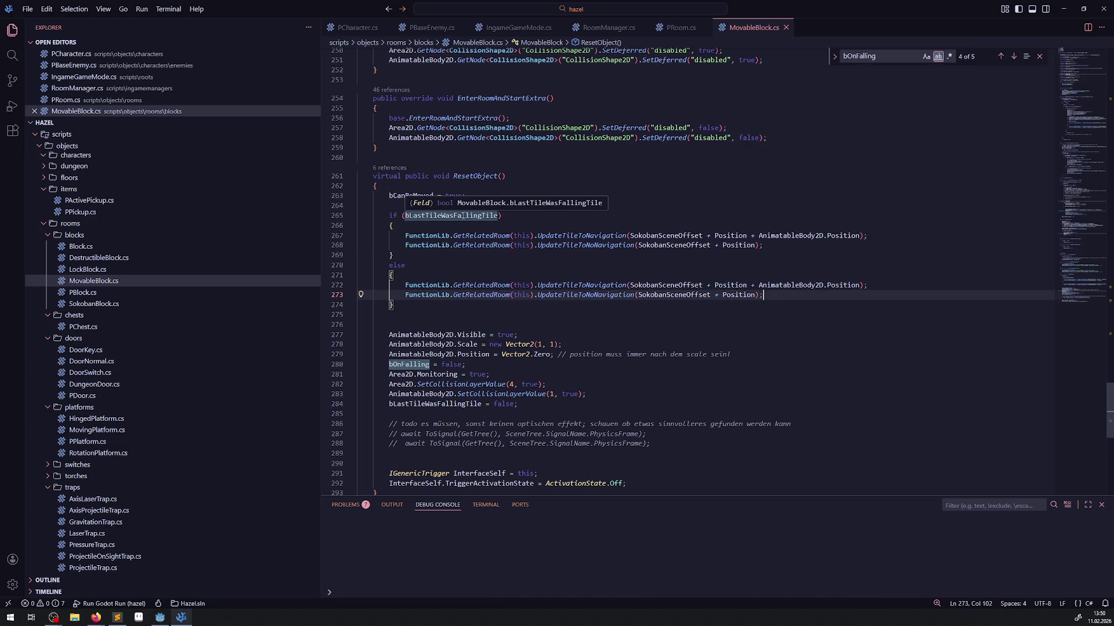
# Delete the UpdateTileToNavigation call from the if block and save.
pyautogui.click(486, 216)
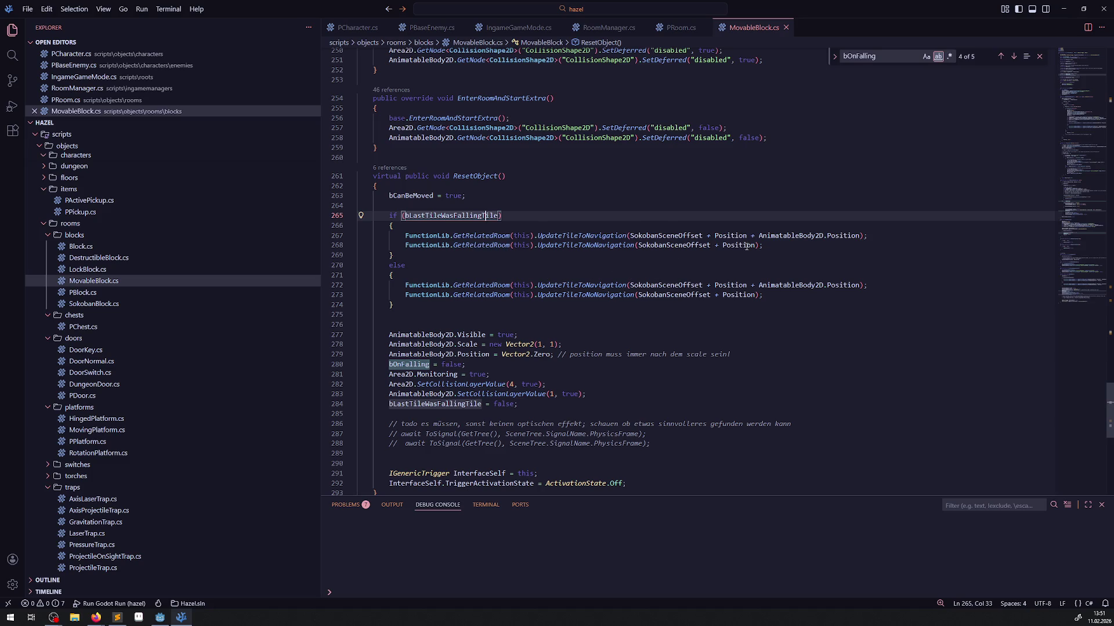
pyautogui.moveTo(880, 237)
pyautogui.mouseDown()
pyautogui.moveTo(371, 246)
pyautogui.moveTo(370, 230)
pyautogui.moveTo(332, 236)
pyautogui.mouseUp()
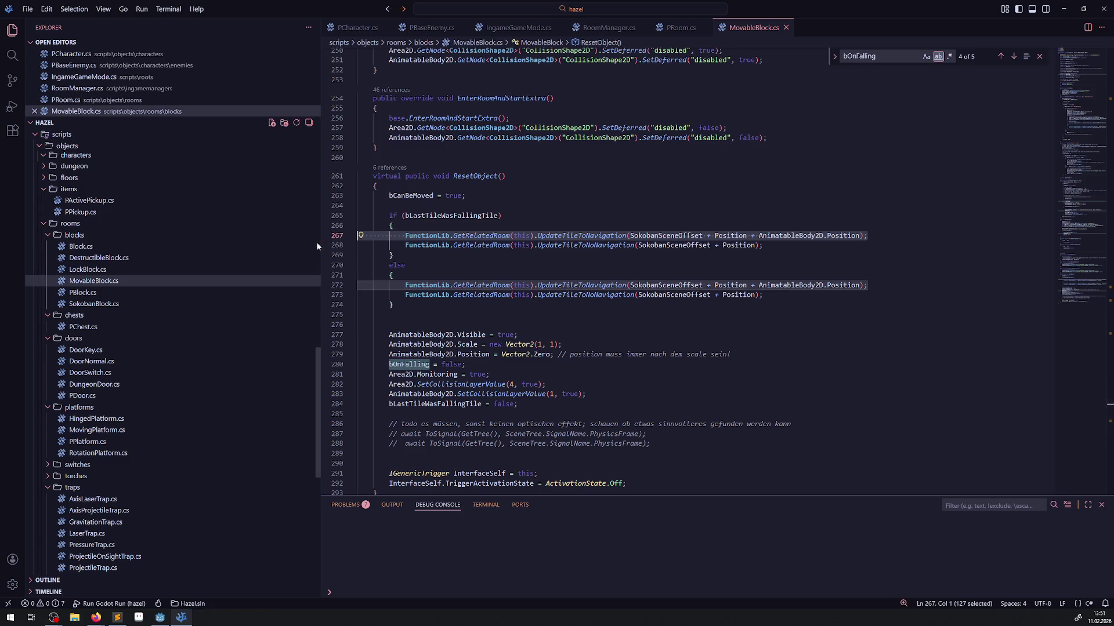
pyautogui.press('BackSpace')
pyautogui.press('BackSpace')
pyautogui.hotkey('ctrl', 's')
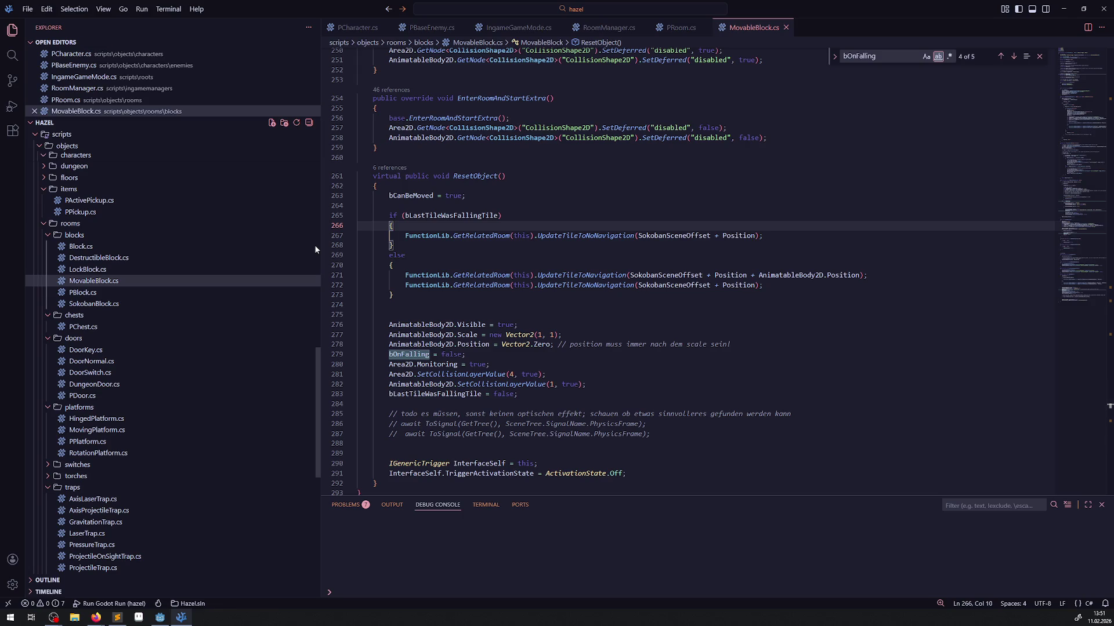
pyautogui.moveTo(607, 238)
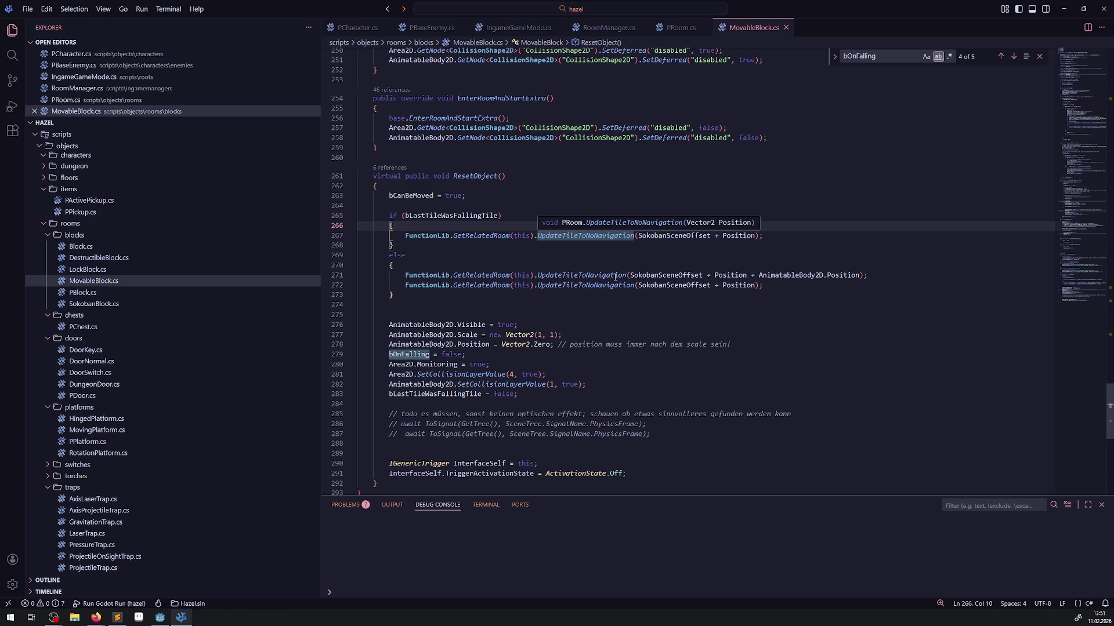
pyautogui.click(160, 617)
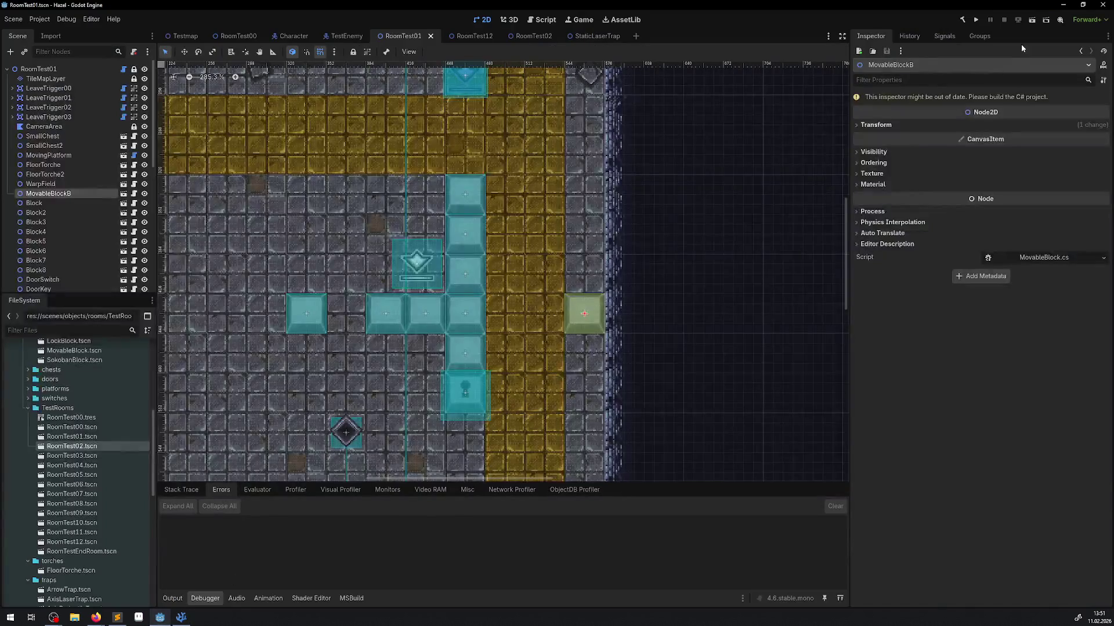
# Build and run the game, walking the character through the warp and up the yellow path.
pyautogui.click(963, 21)
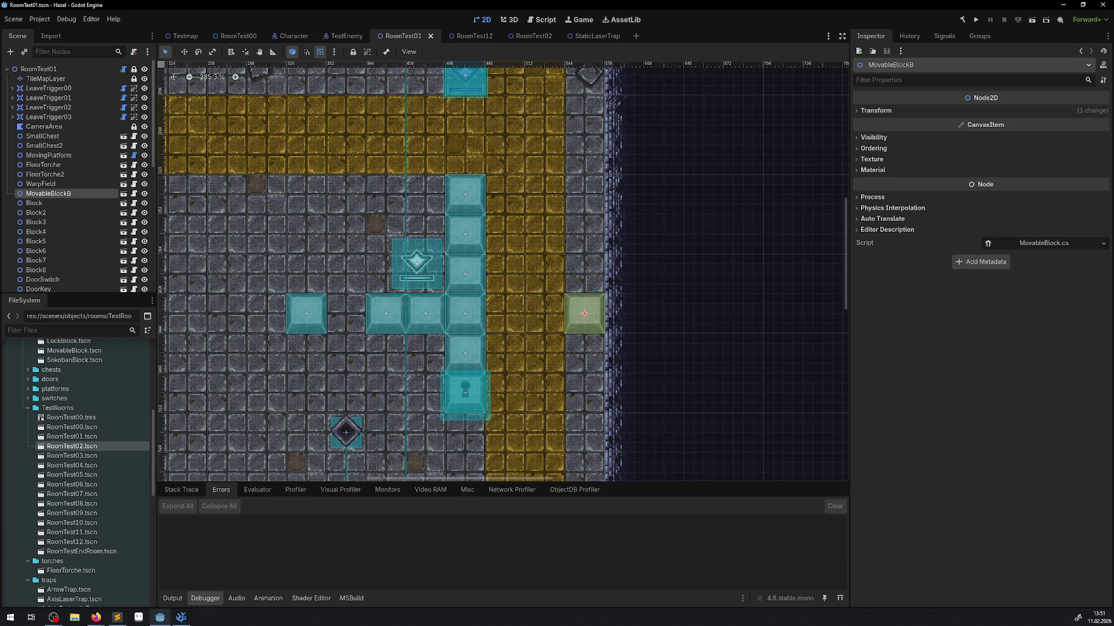
pyautogui.click(977, 22)
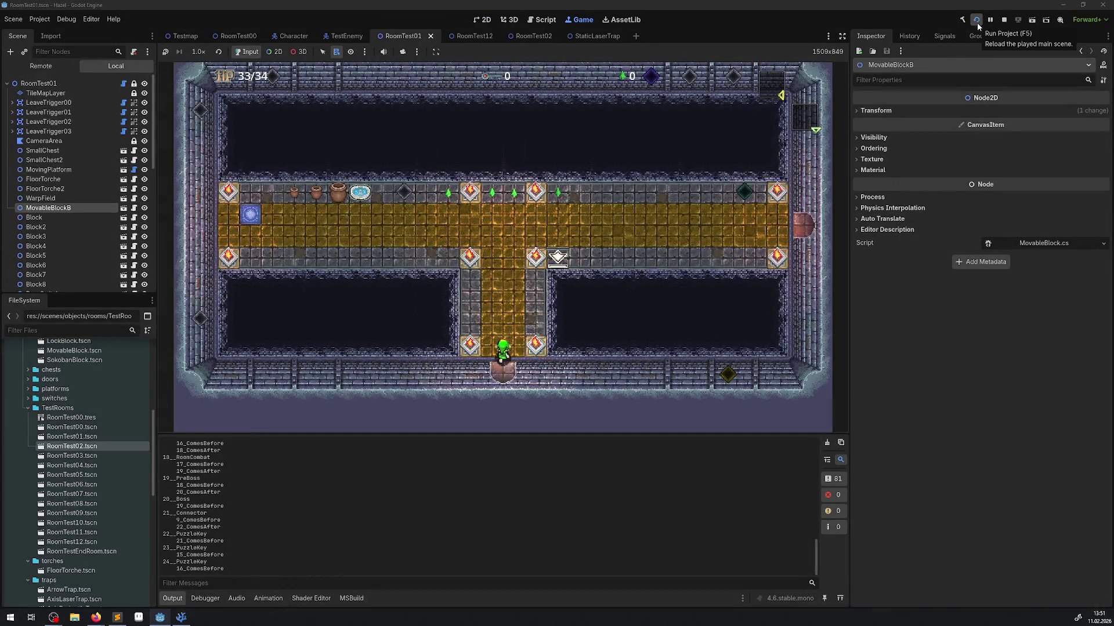
pyautogui.press('Up')
pyautogui.press('Left')
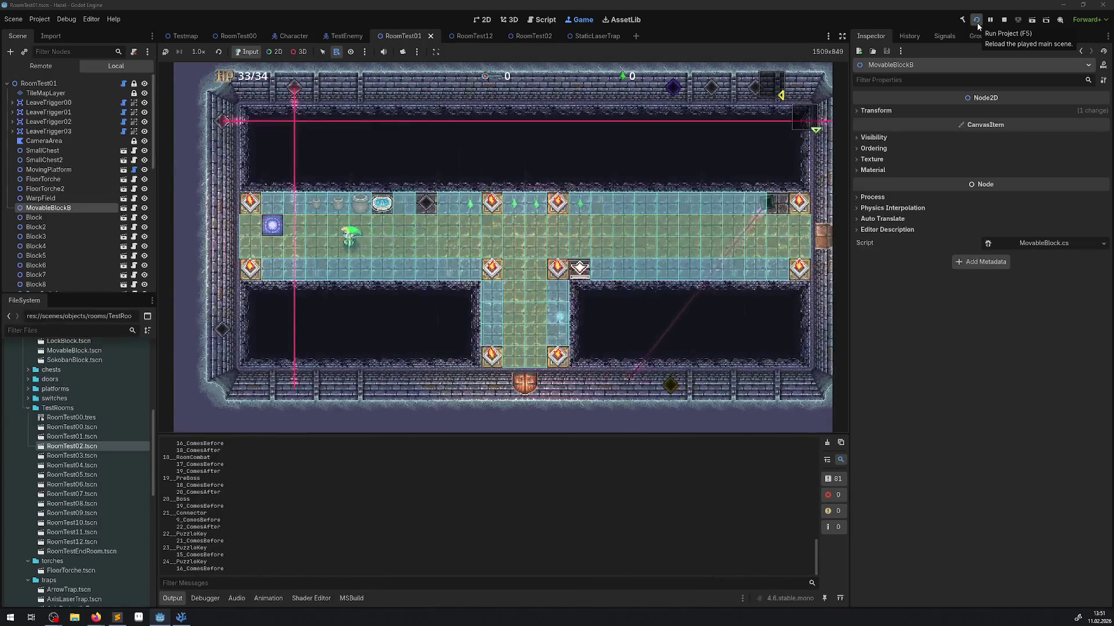
pyautogui.press('Left')
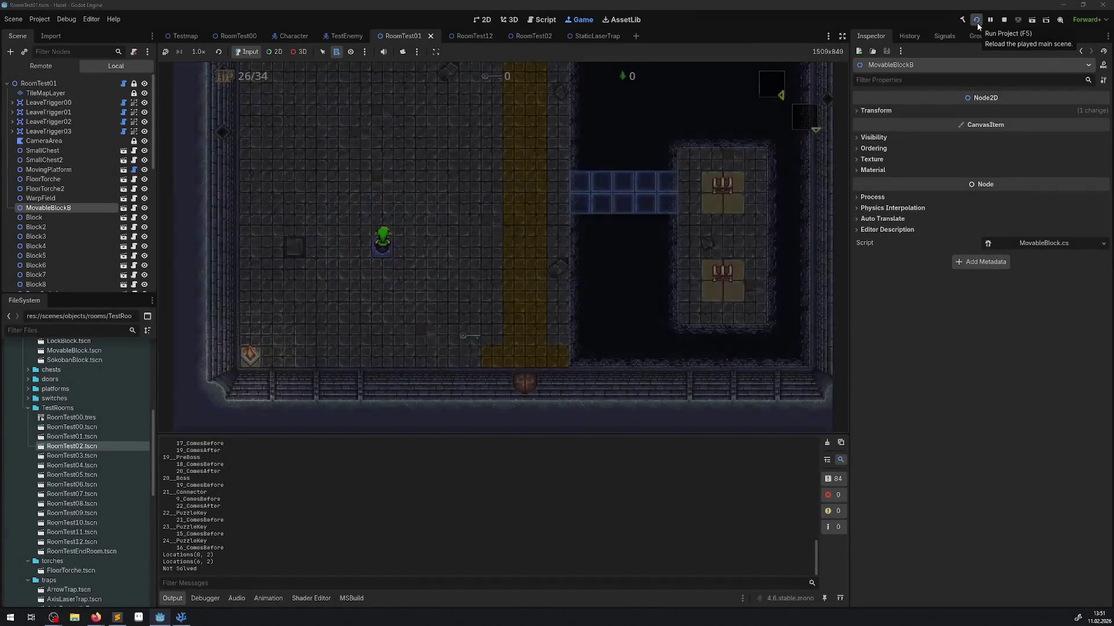
pyautogui.press('Right')
pyautogui.press('Up')
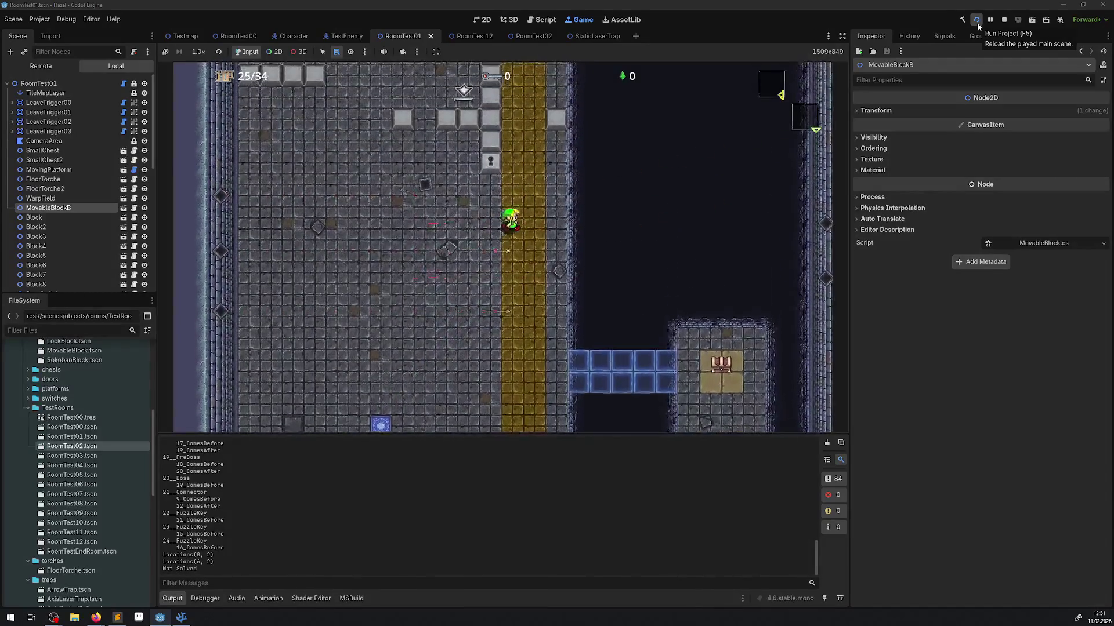
# Push a grey block one tile right, then stop the running game.
pyautogui.press('Up')
pyautogui.press('Right')
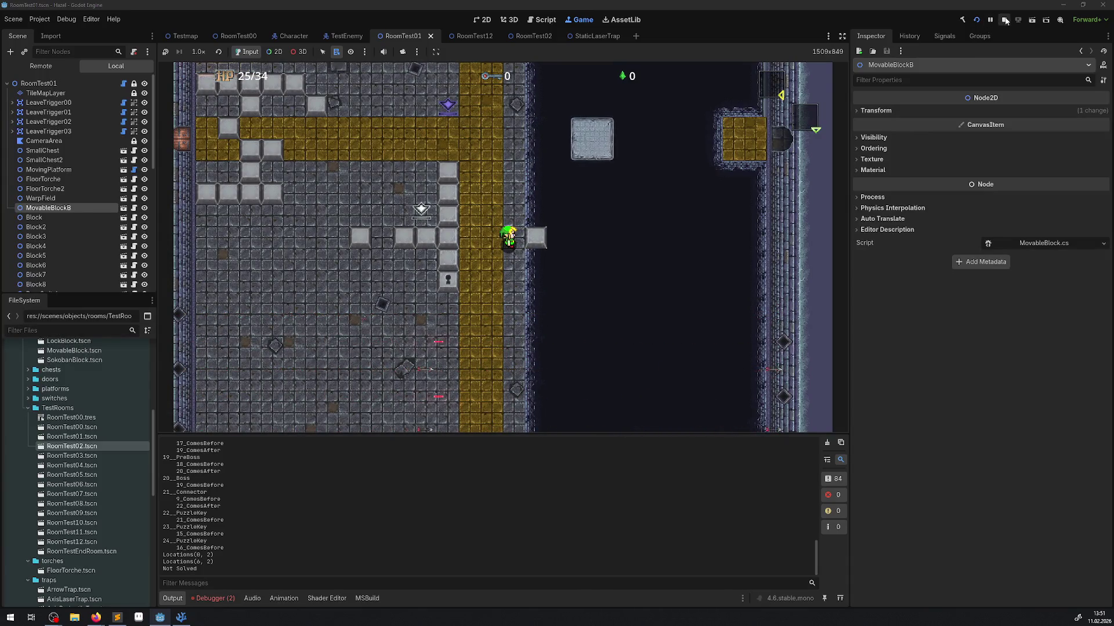
pyautogui.click(1006, 20)
pyautogui.click(178, 614)
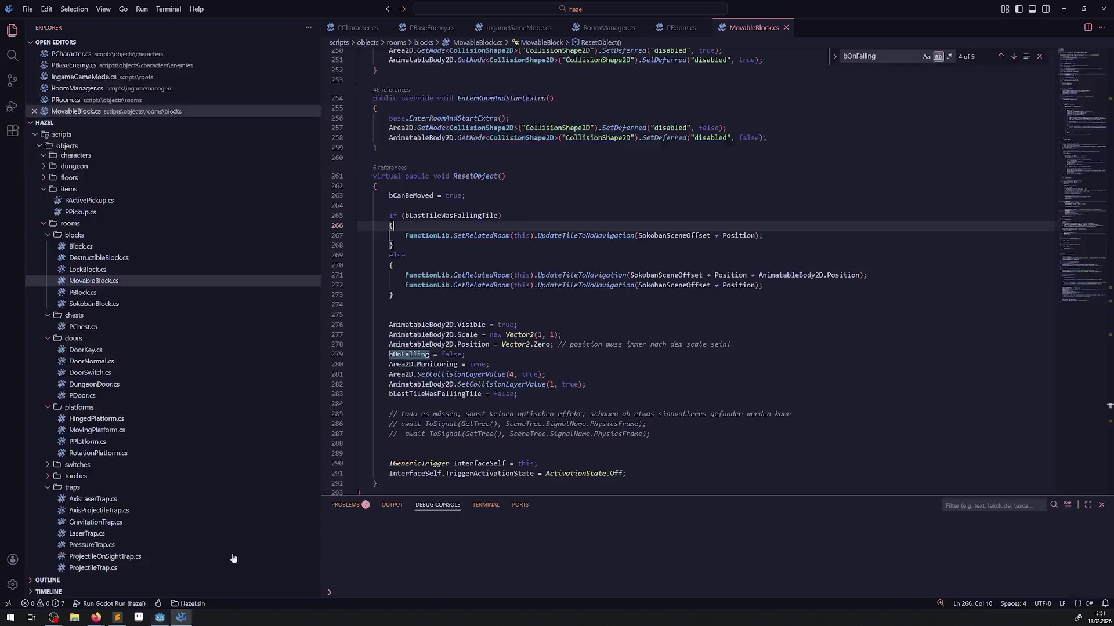
# Replace AnimatableBody2D.Position with TargetVector in the Coords line on line 82.
pyautogui.scroll(20, 534, 283)
pyautogui.scroll(19, 529, 286)
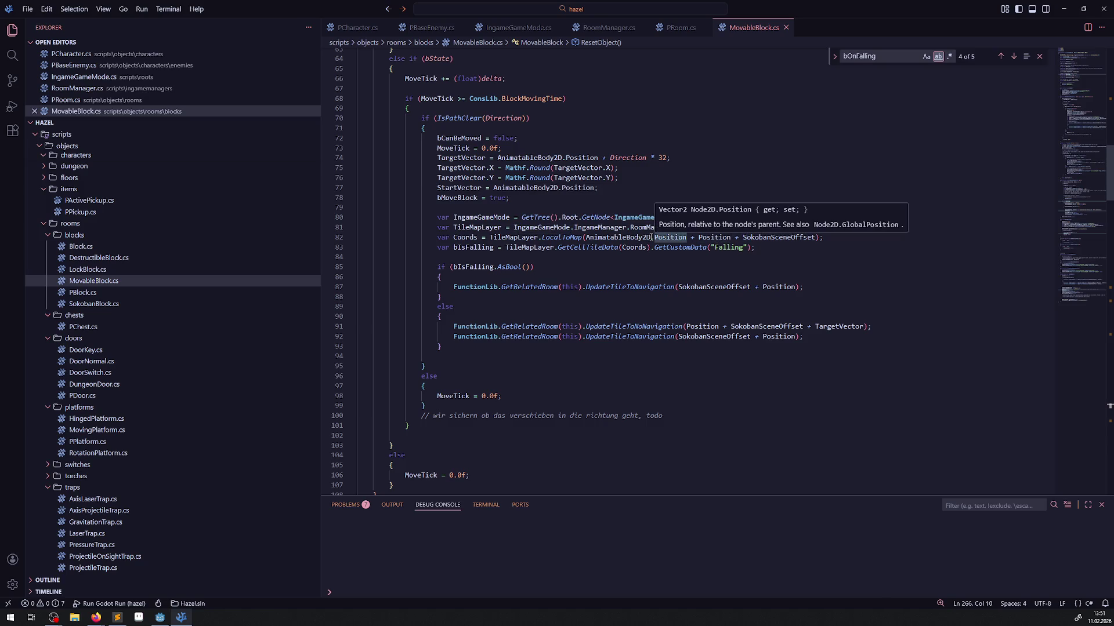
pyautogui.doubleClick(456, 179)
pyautogui.hotkey('ctrl', 'c')
pyautogui.moveTo(584, 237); pyautogui.dragTo(686, 237)
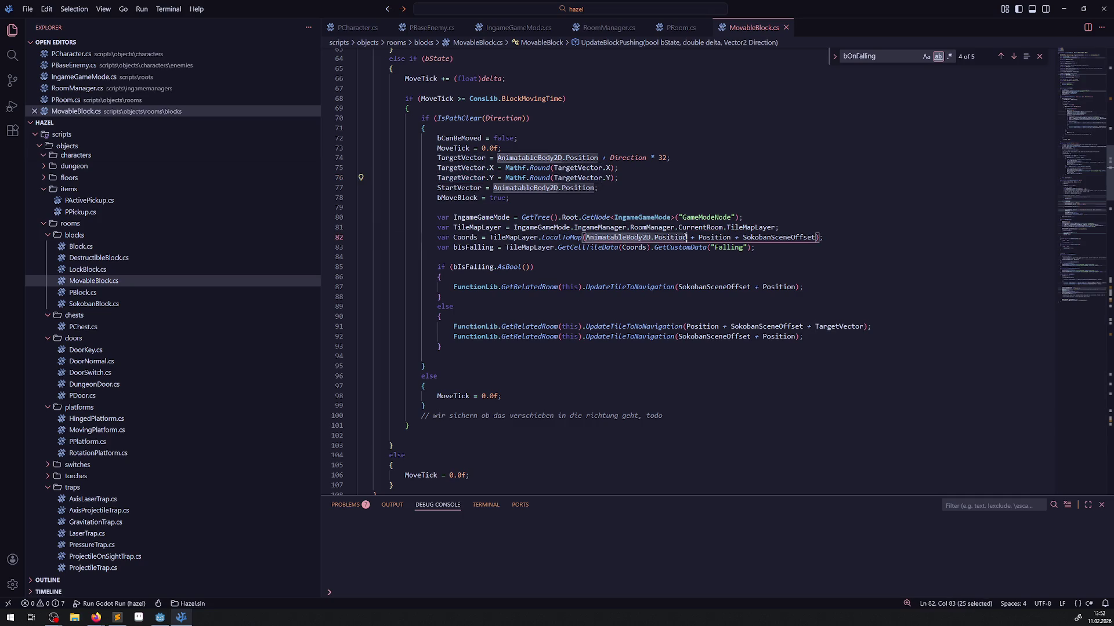
pyautogui.hotkey('ctrl', 'v')
pyautogui.click(706, 277)
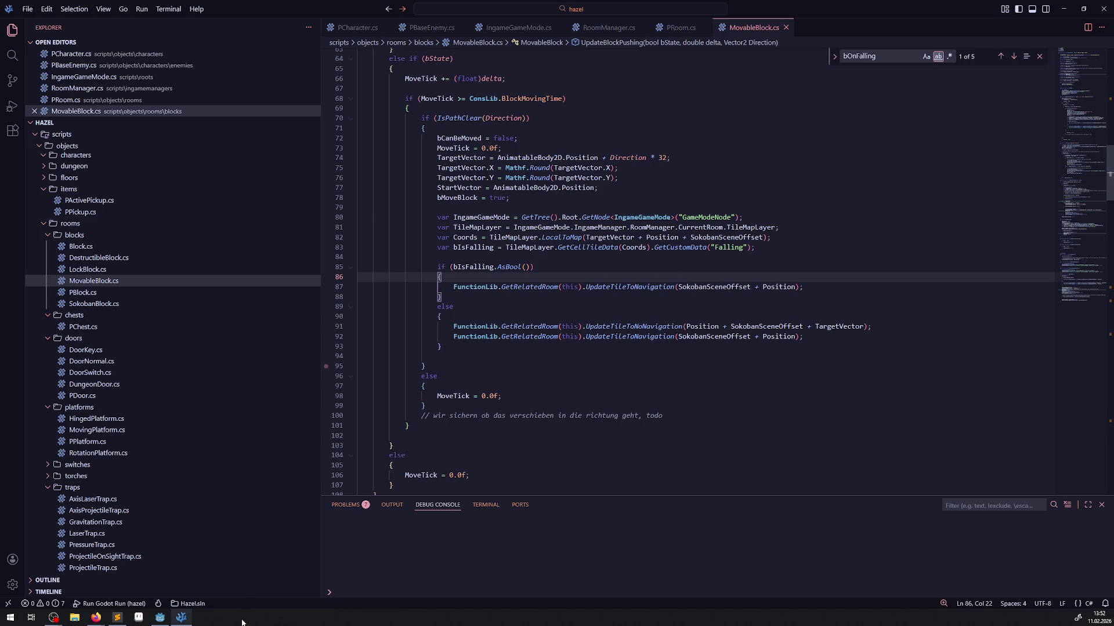
# Back in Godot, rebuild the C# project and start a fresh RoomTest01 playtest.
pyautogui.click(160, 618)
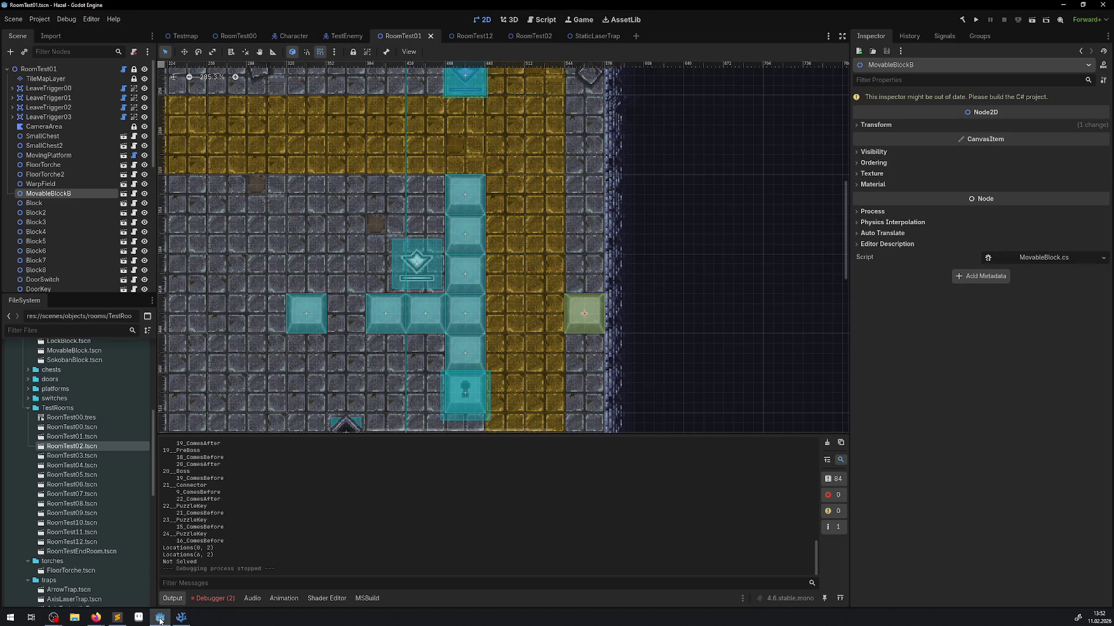
pyautogui.click(160, 619)
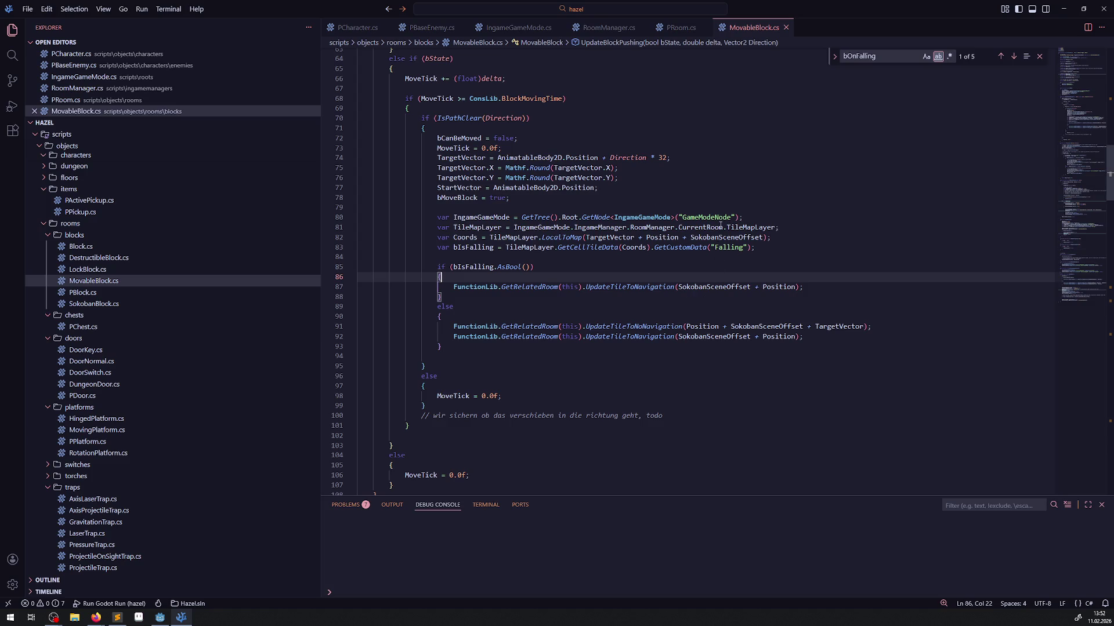
pyautogui.click(696, 255)
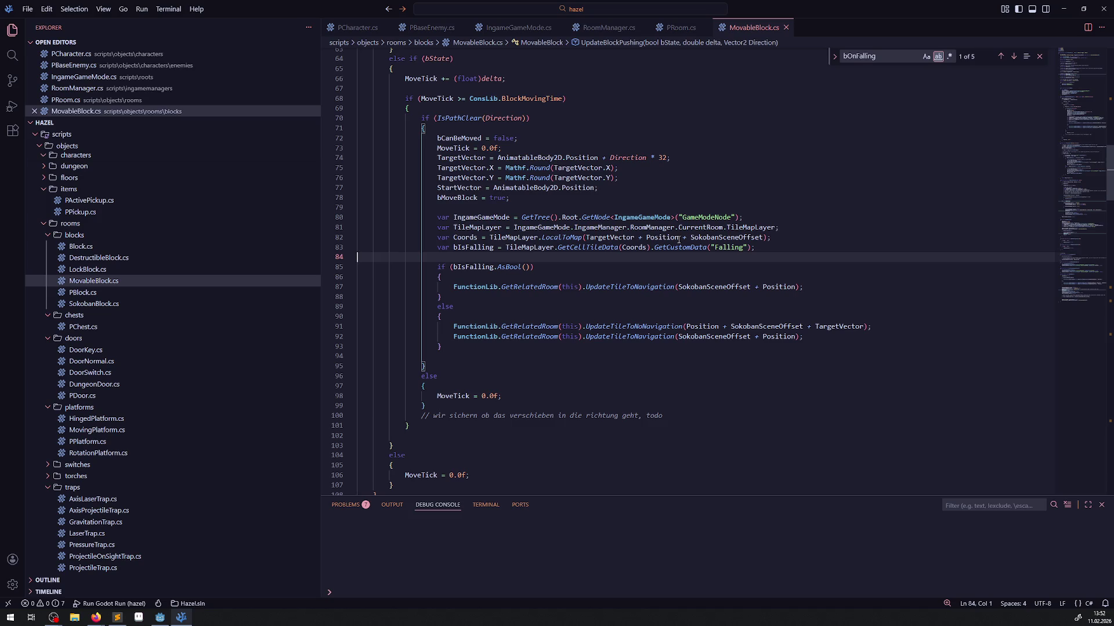
pyautogui.moveTo(731, 239)
pyautogui.click(160, 617)
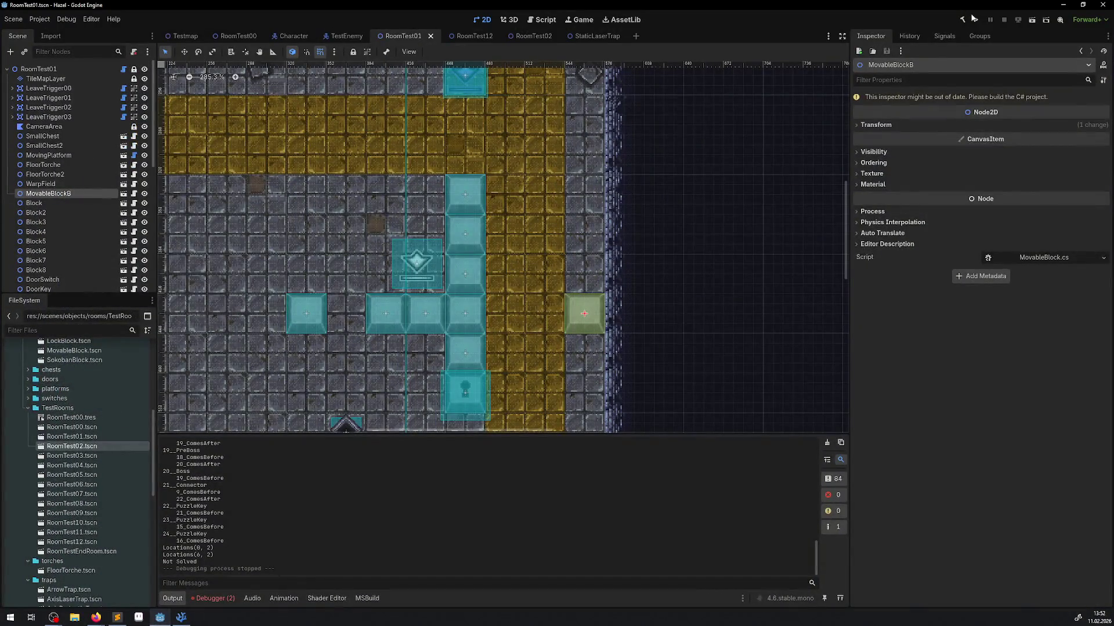
pyautogui.click(977, 20)
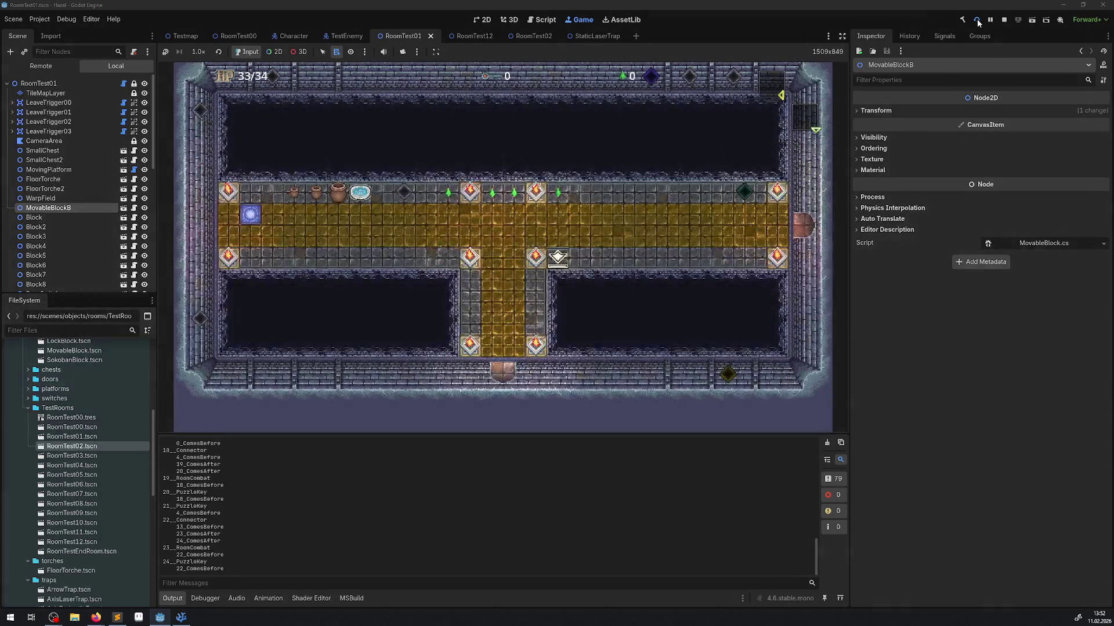
# Walk the hero up the yellow path past the white item and push a grey block right.
pyautogui.press('Left')
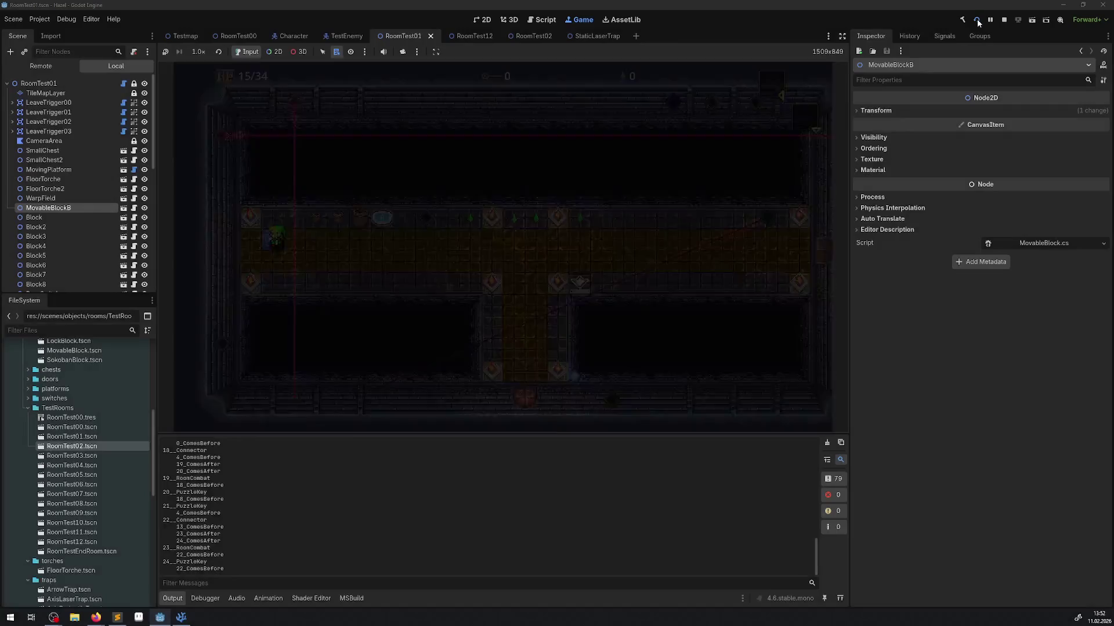
pyautogui.press('Right')
pyautogui.press('Up')
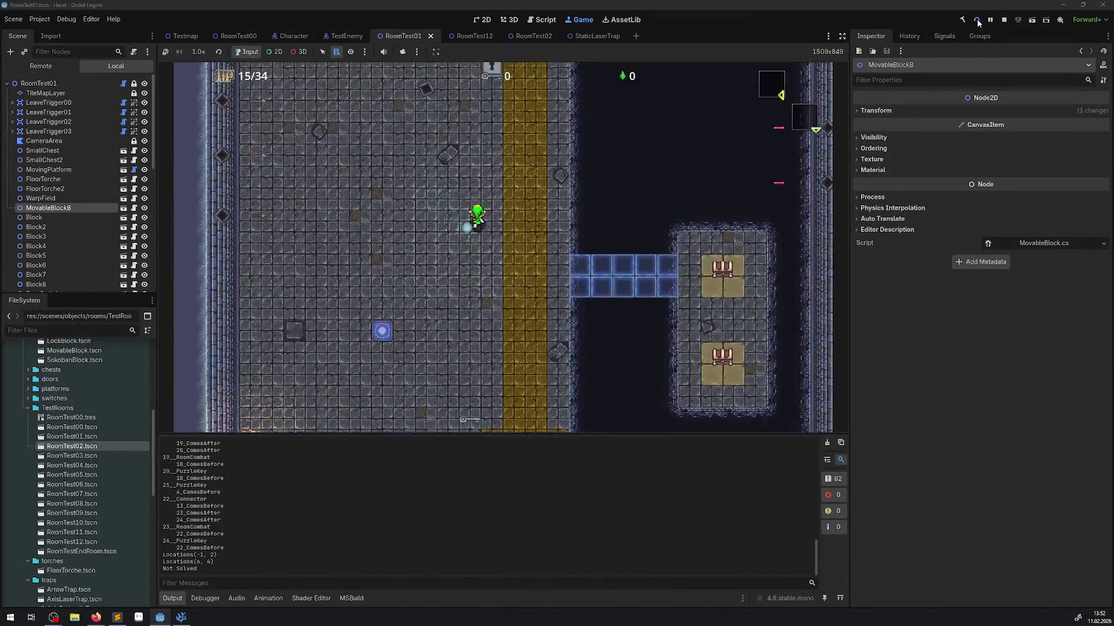
pyautogui.press('Up')
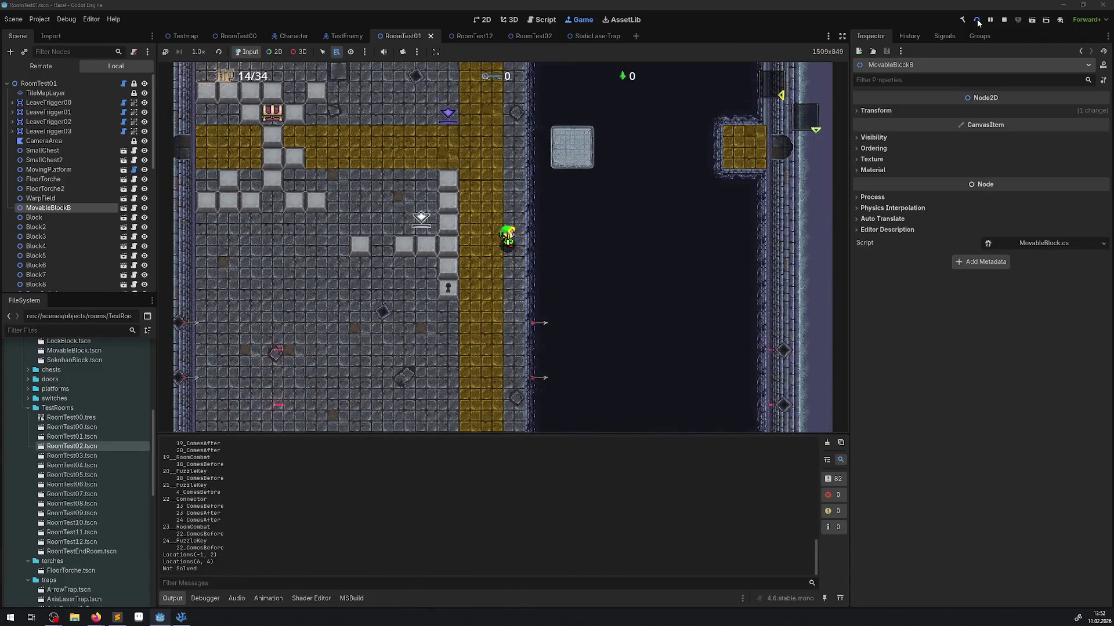
pyautogui.press('Up')
pyautogui.press('Left')
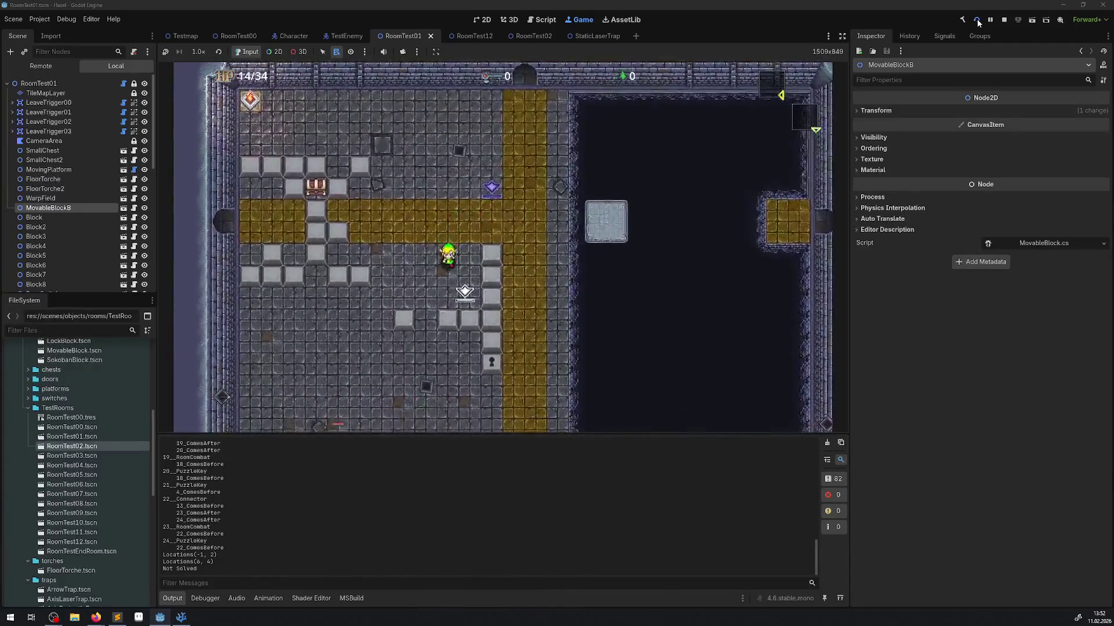
pyautogui.press('Up')
pyautogui.press('Right')
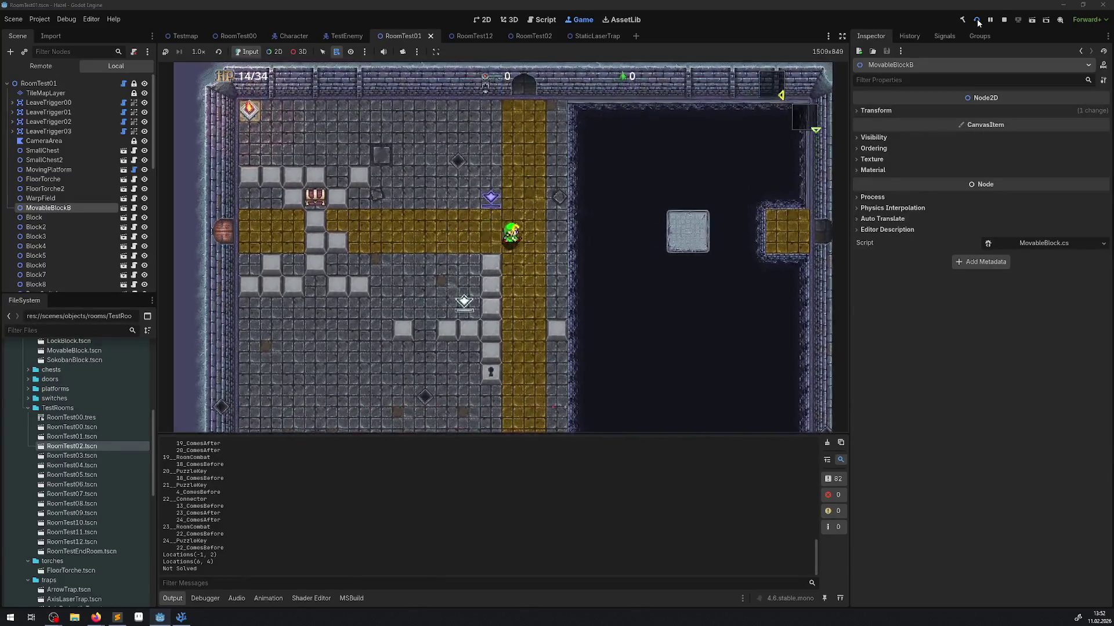
pyautogui.press('Down')
pyautogui.press('Right')
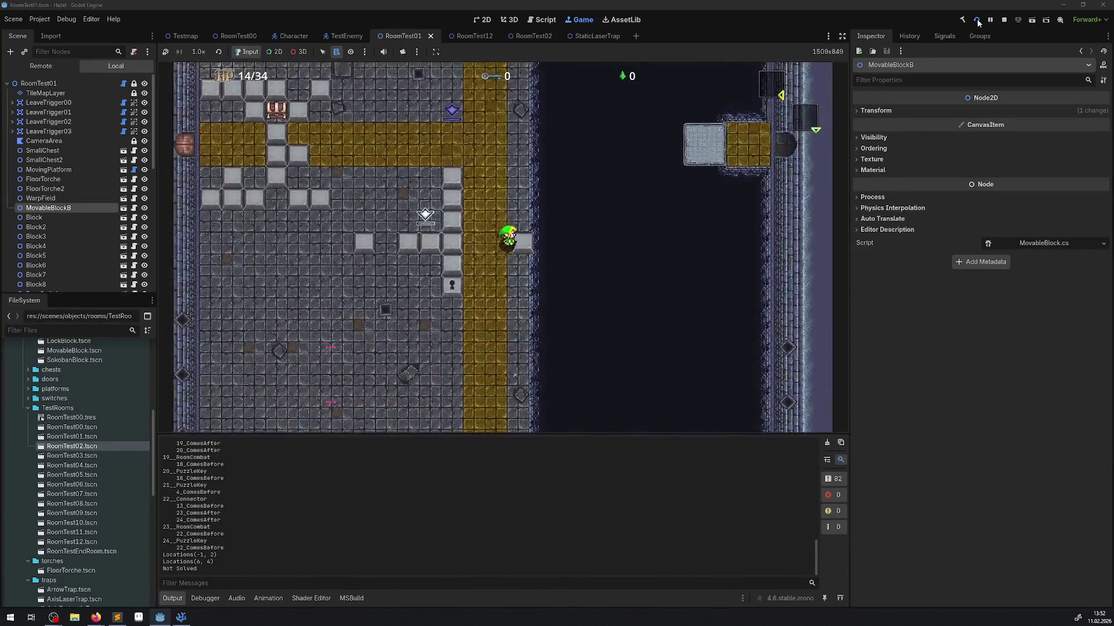
# Walk the hero over the top of the block column and down its right side.
pyautogui.press('Left')
pyautogui.press('Up')
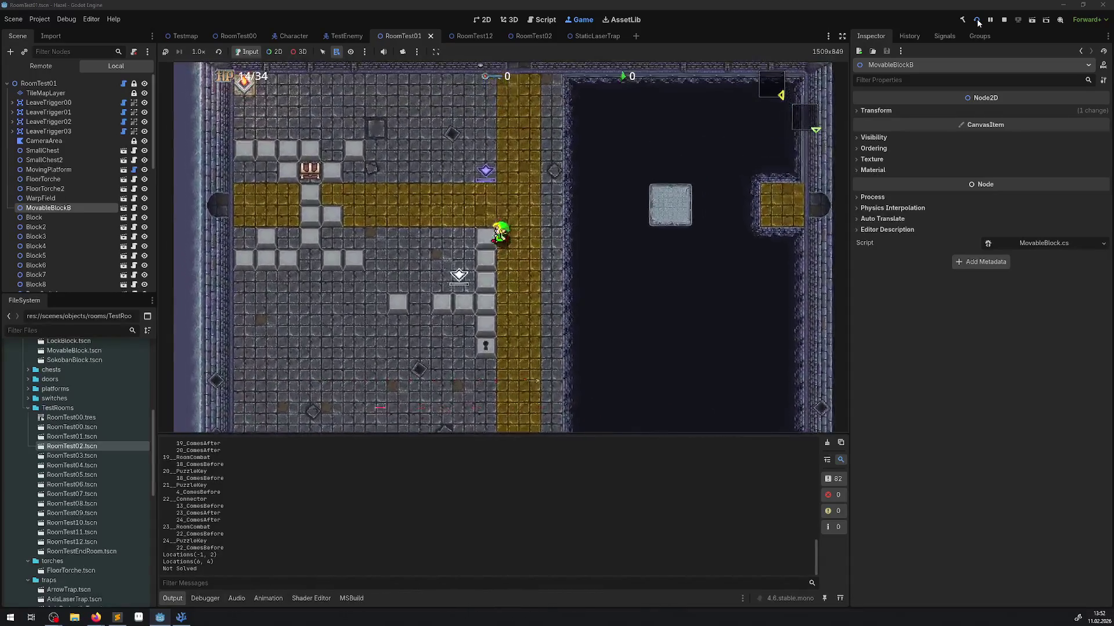
pyautogui.press('Up')
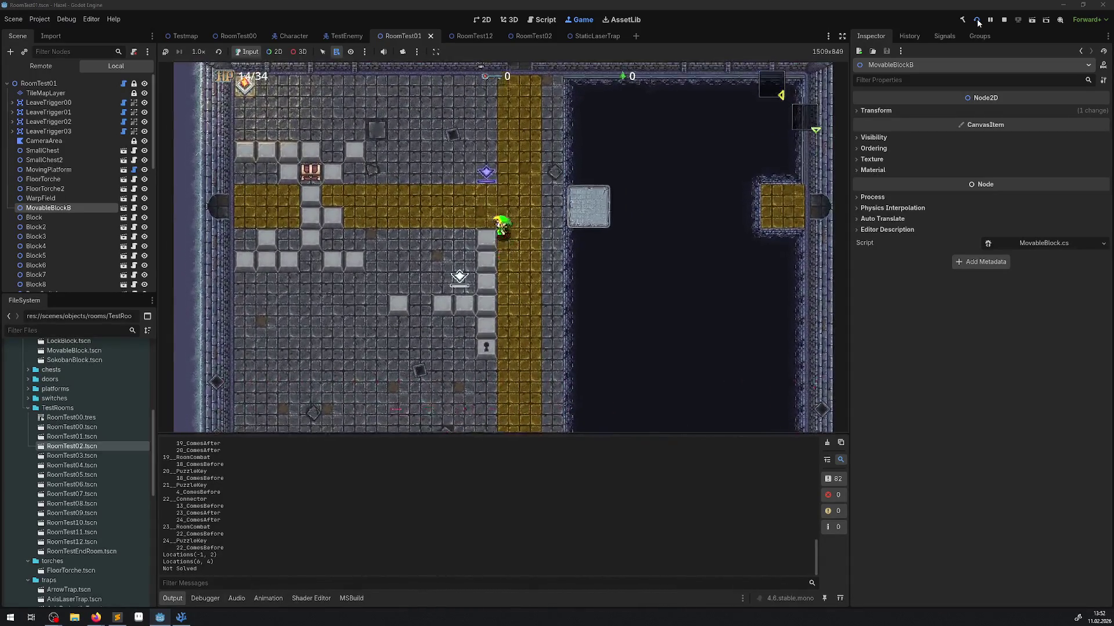
pyautogui.press('Left')
pyautogui.press('Right')
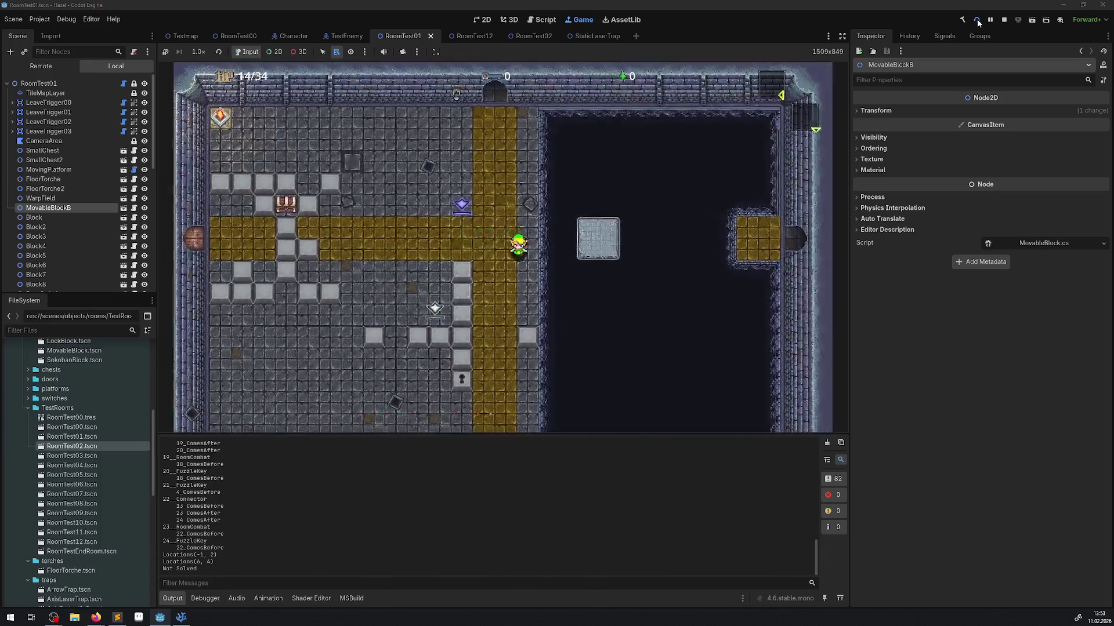
pyautogui.press('Down')
pyautogui.press('Down')
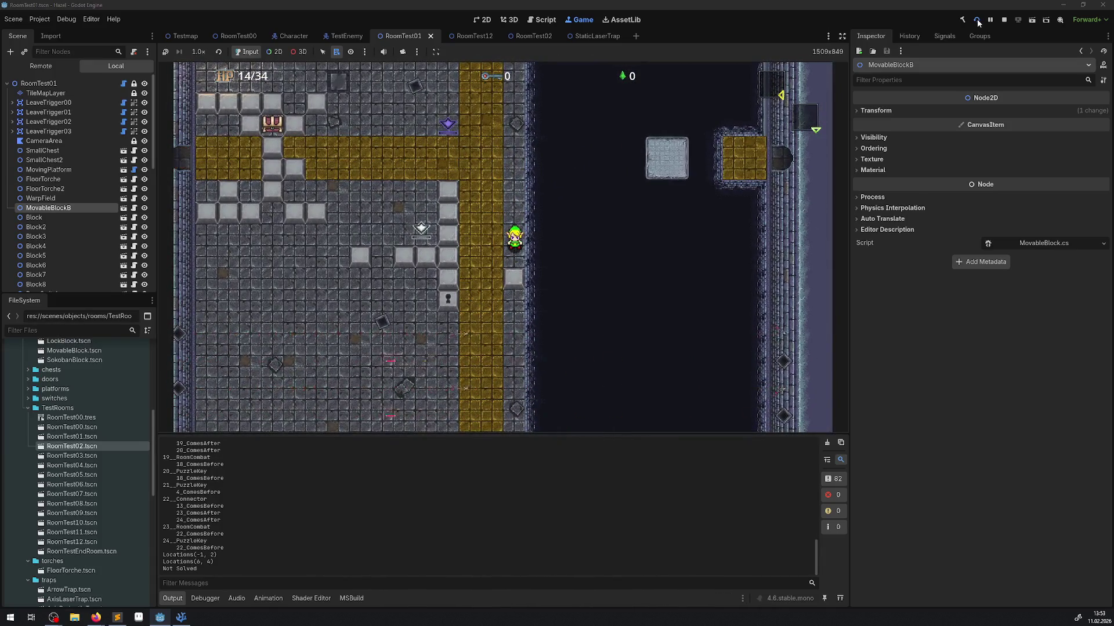
pyautogui.press('Left')
pyautogui.press('Down')
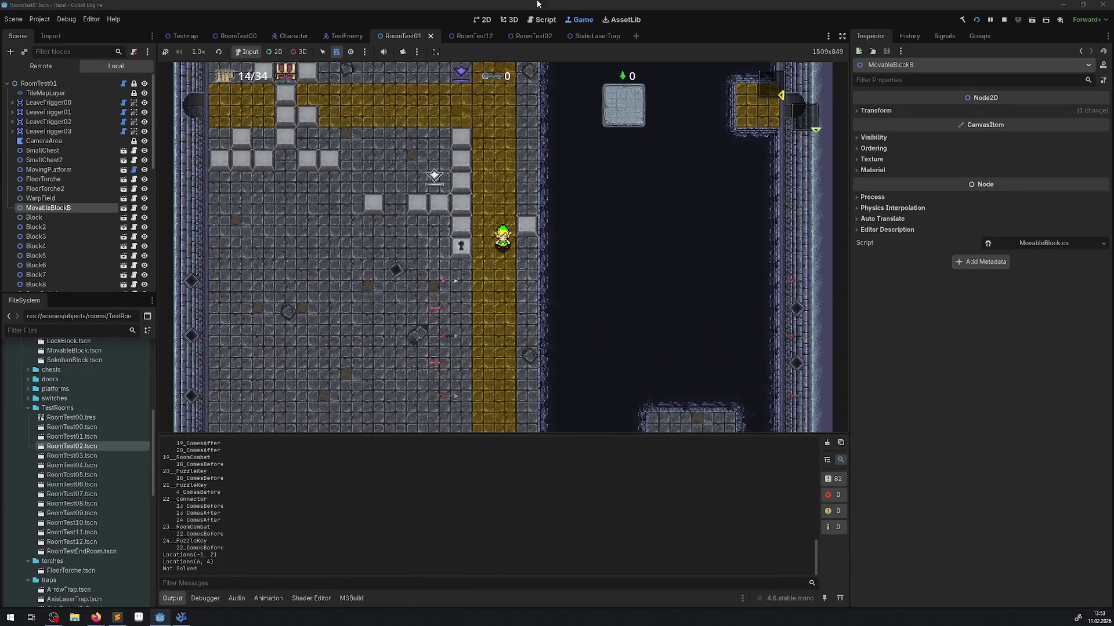
# Select the running game's TileMapLayer and set Navigation Visibility Mode to Force Show.
pyautogui.click(78, 93)
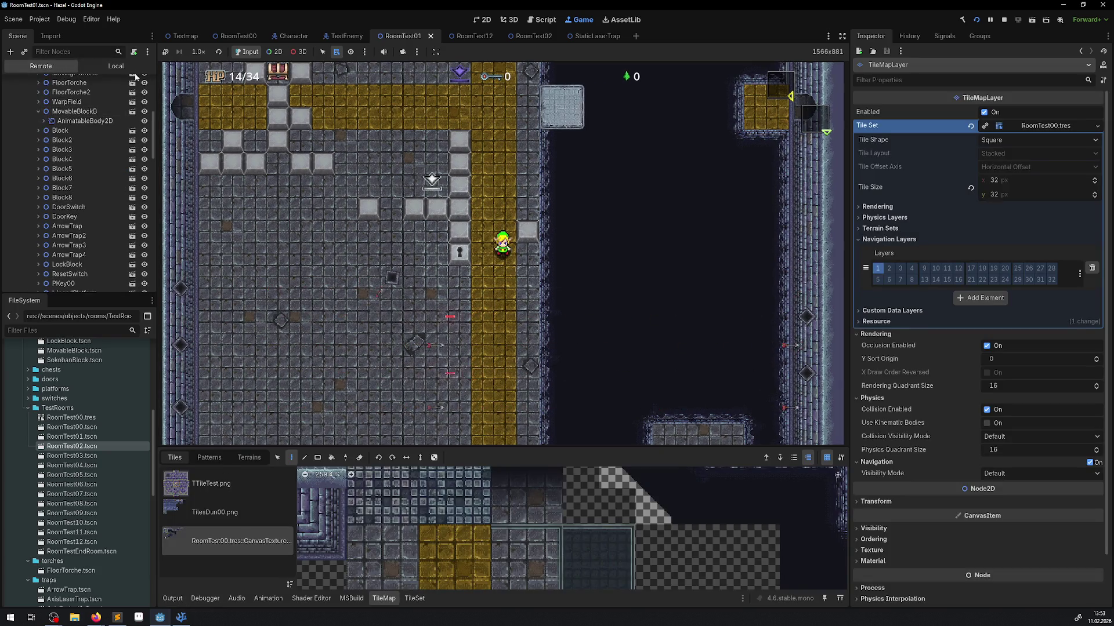
pyautogui.click(278, 51)
pyautogui.rightClick(339, 196)
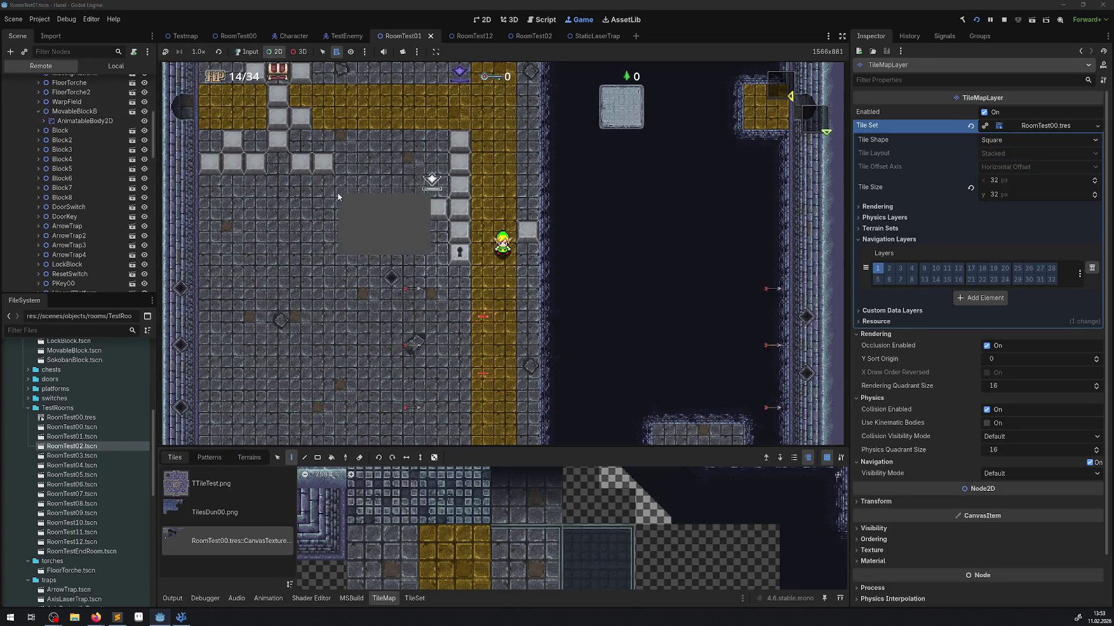
pyautogui.click(371, 237)
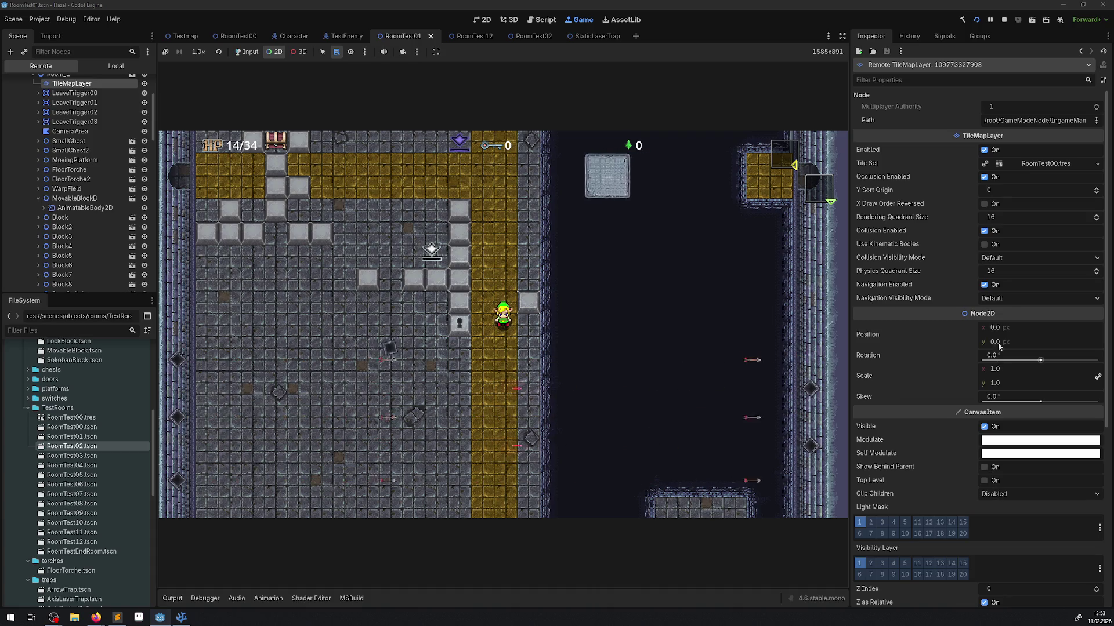
pyautogui.click(1006, 298)
pyautogui.click(1011, 319)
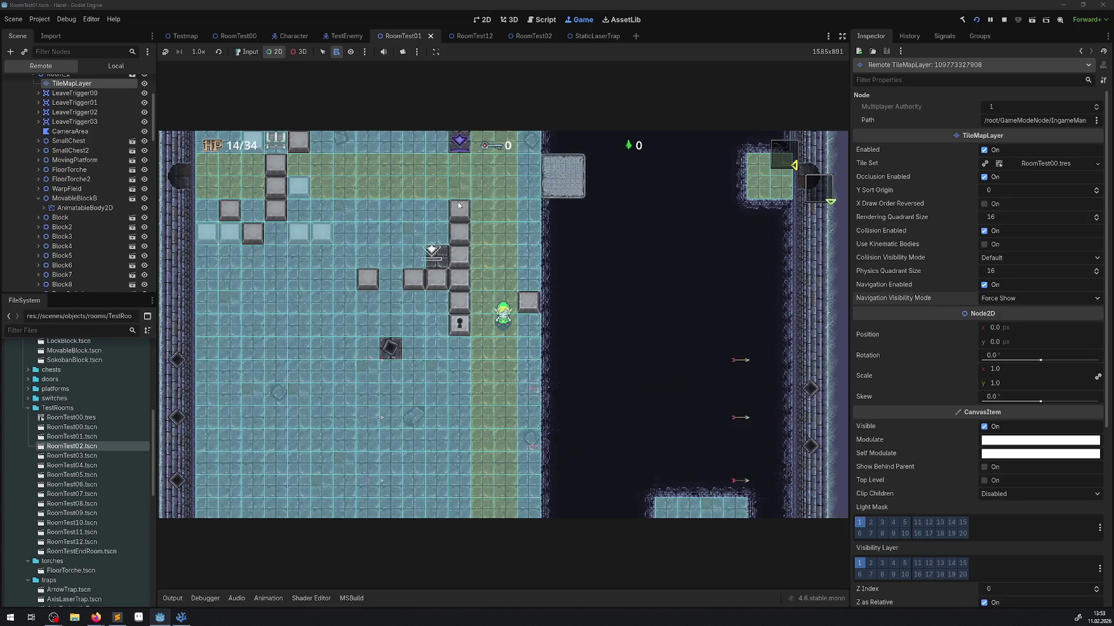
# Walk the hero around both sides of the block column with the navigation grid shown.
pyautogui.click(258, 52)
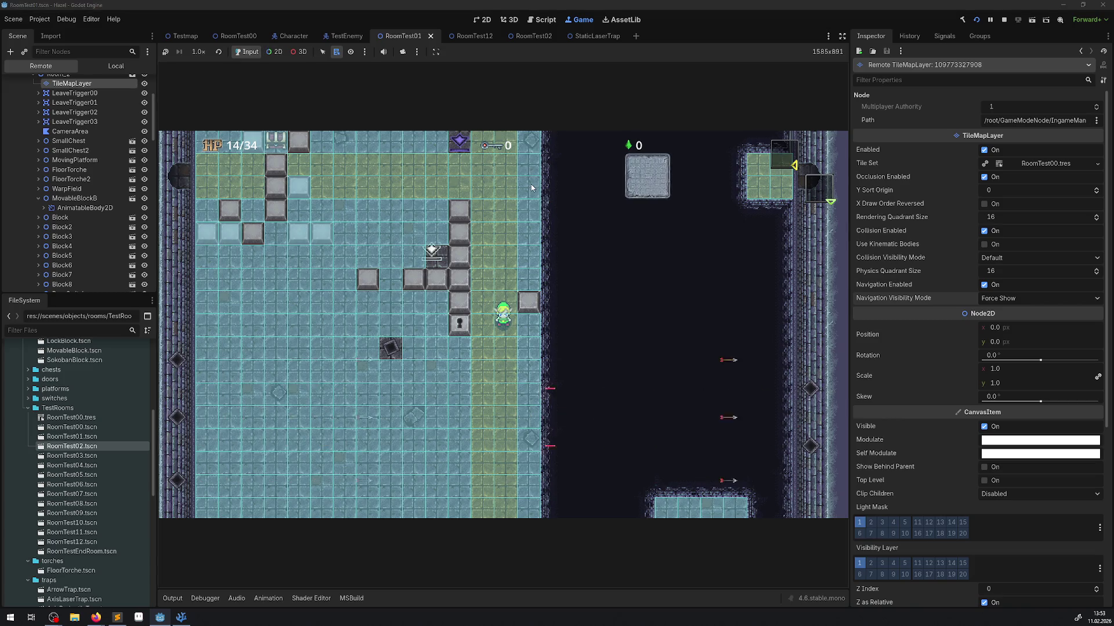
pyautogui.press('Up')
pyautogui.press('Up')
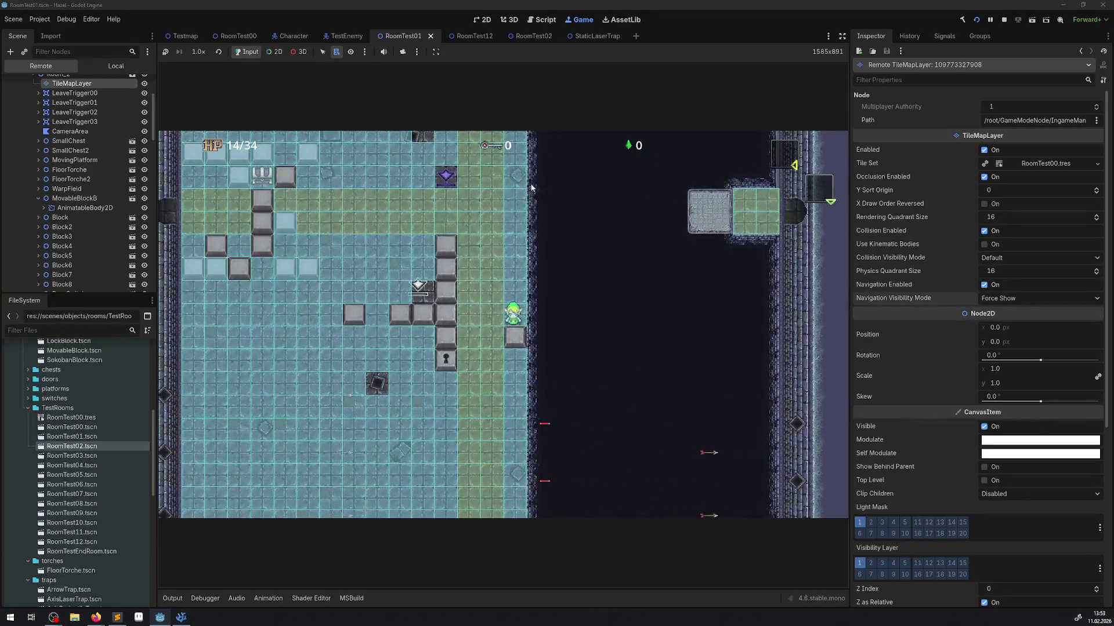
pyautogui.press('Left')
pyautogui.press('Down')
pyautogui.press('Up')
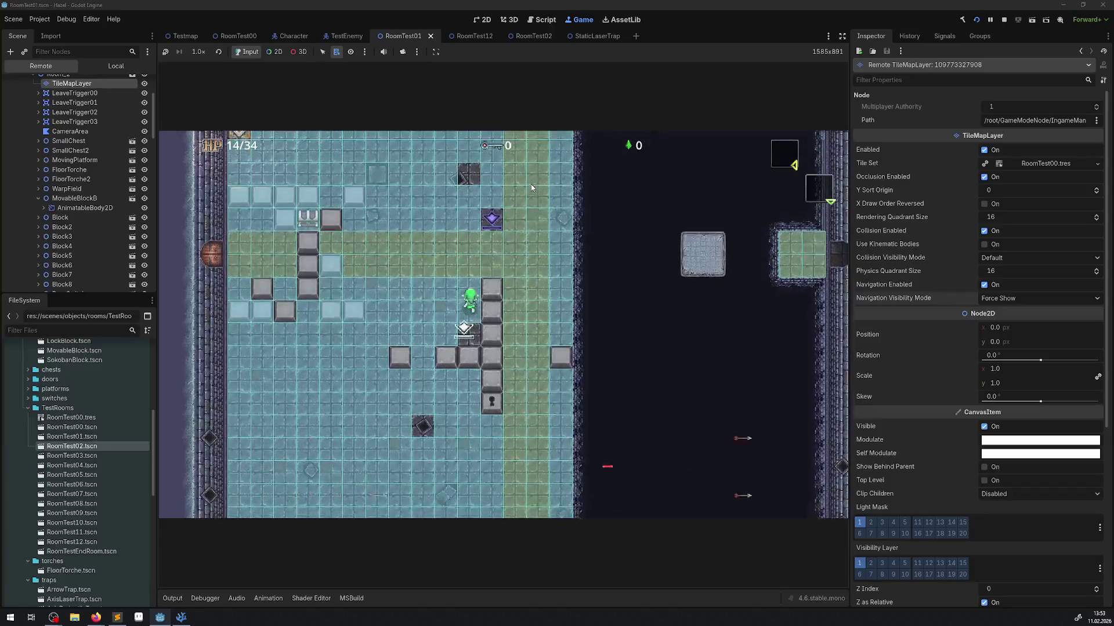
pyautogui.press('Right')
pyautogui.press('Down')
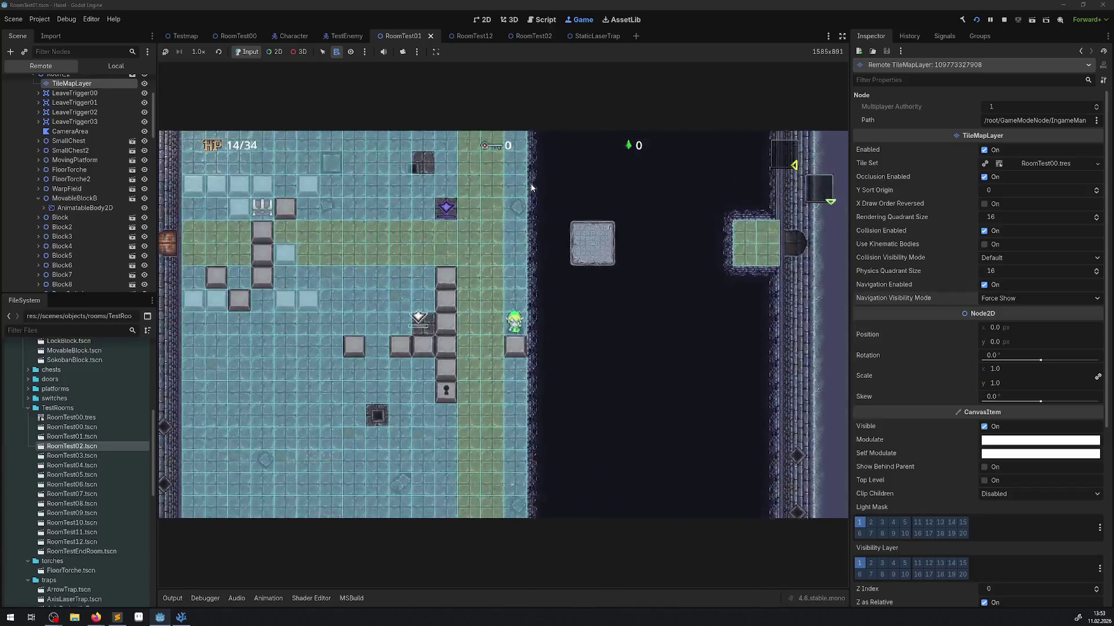
pyautogui.press('Up')
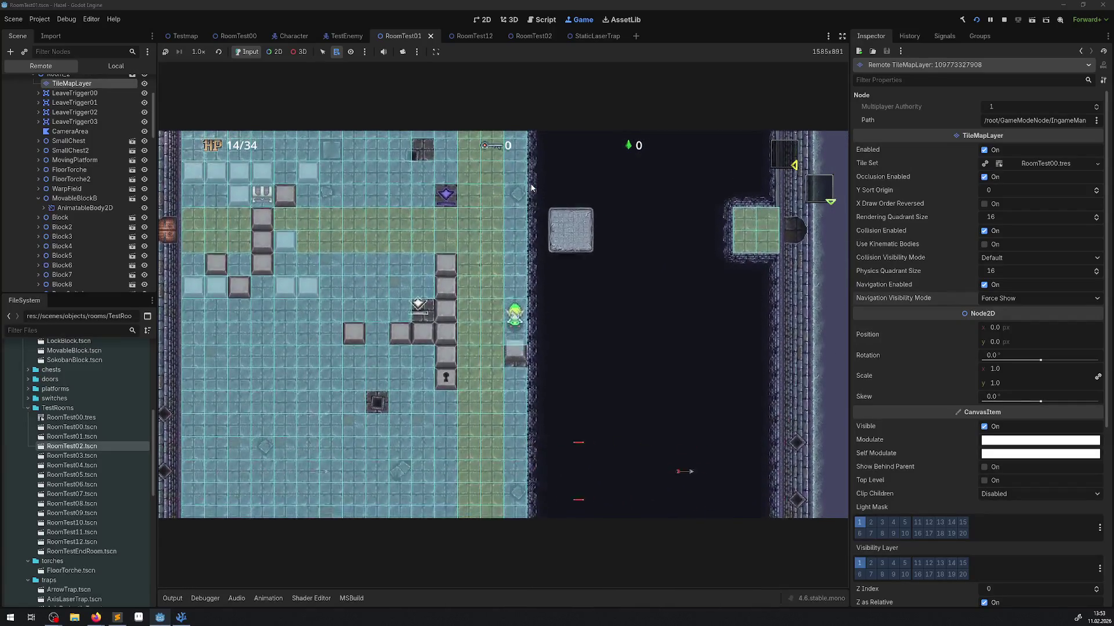
pyautogui.press('Left')
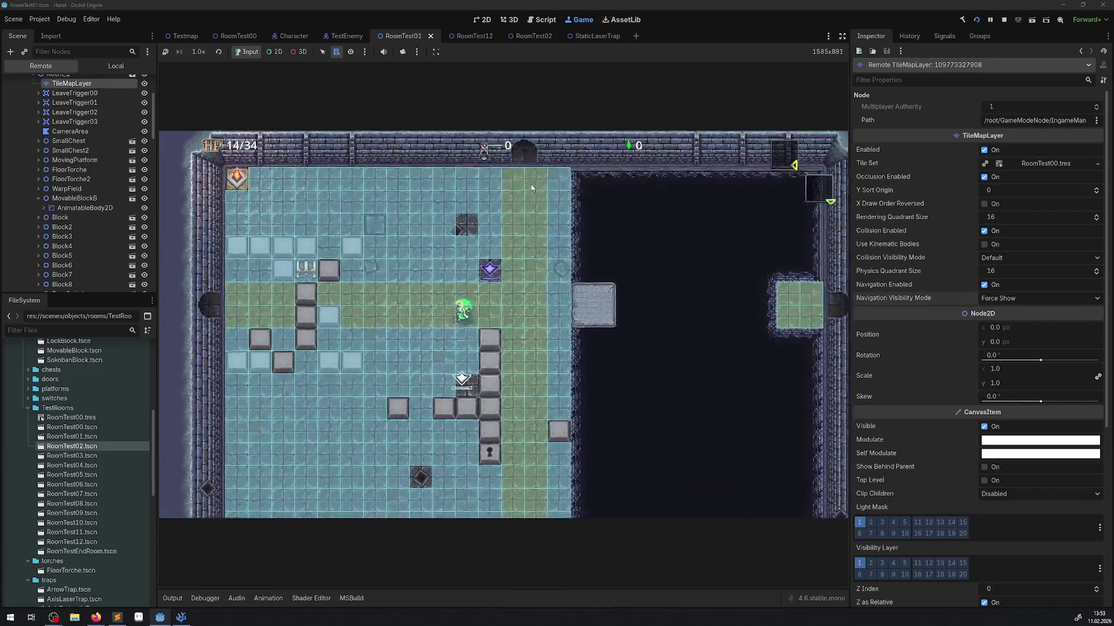
# Walk past the column top to its left side, then stop the game.
pyautogui.press('Down')
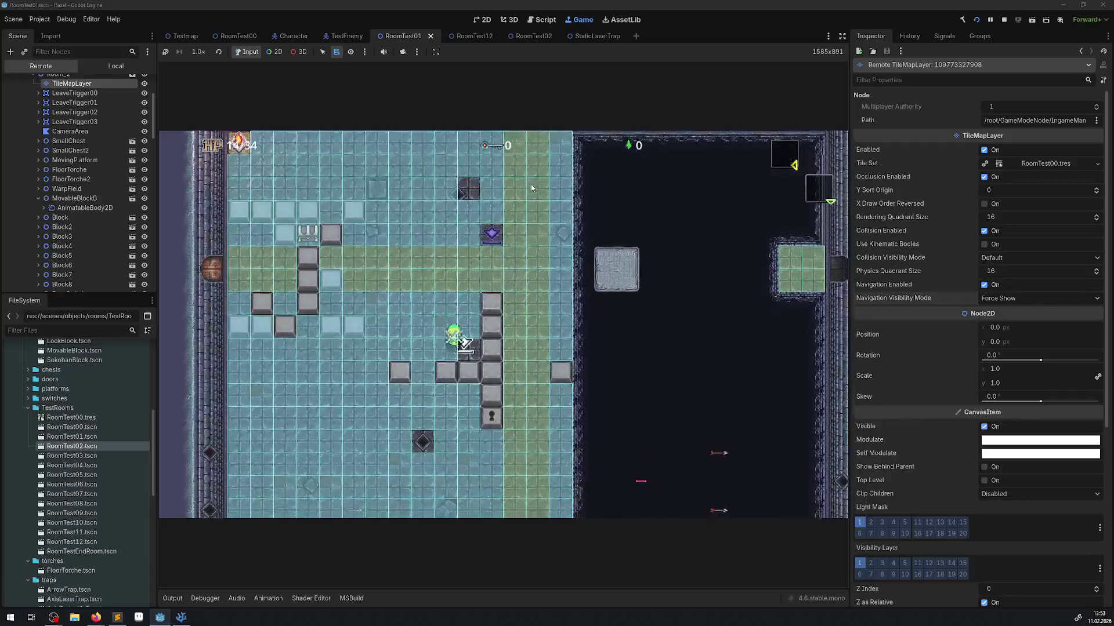
pyautogui.press('Up')
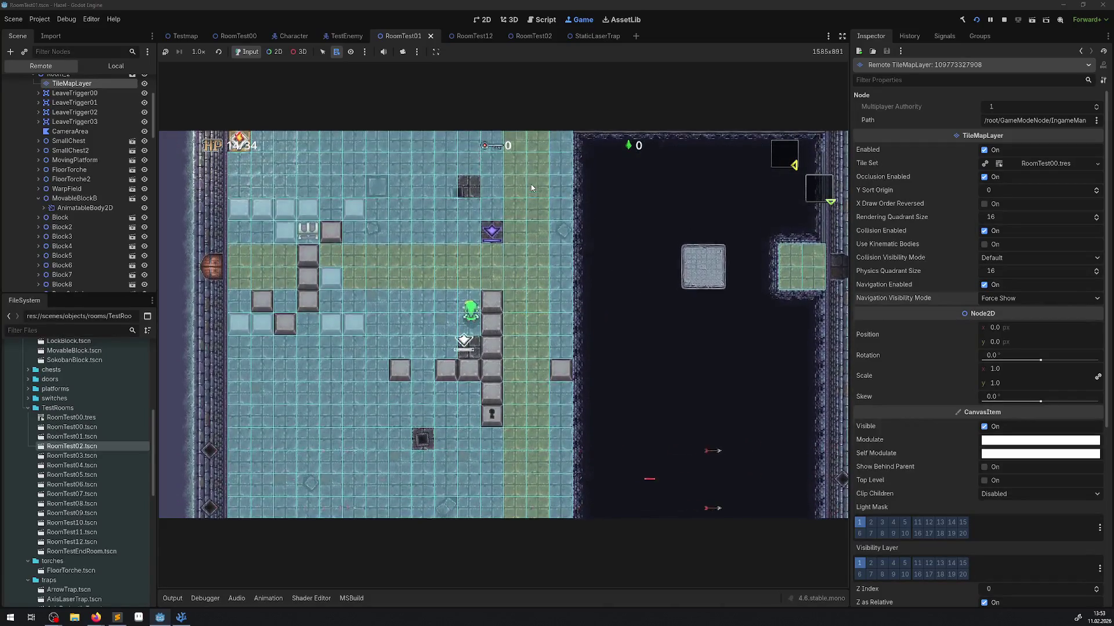
pyautogui.press('Right')
pyautogui.press('Down')
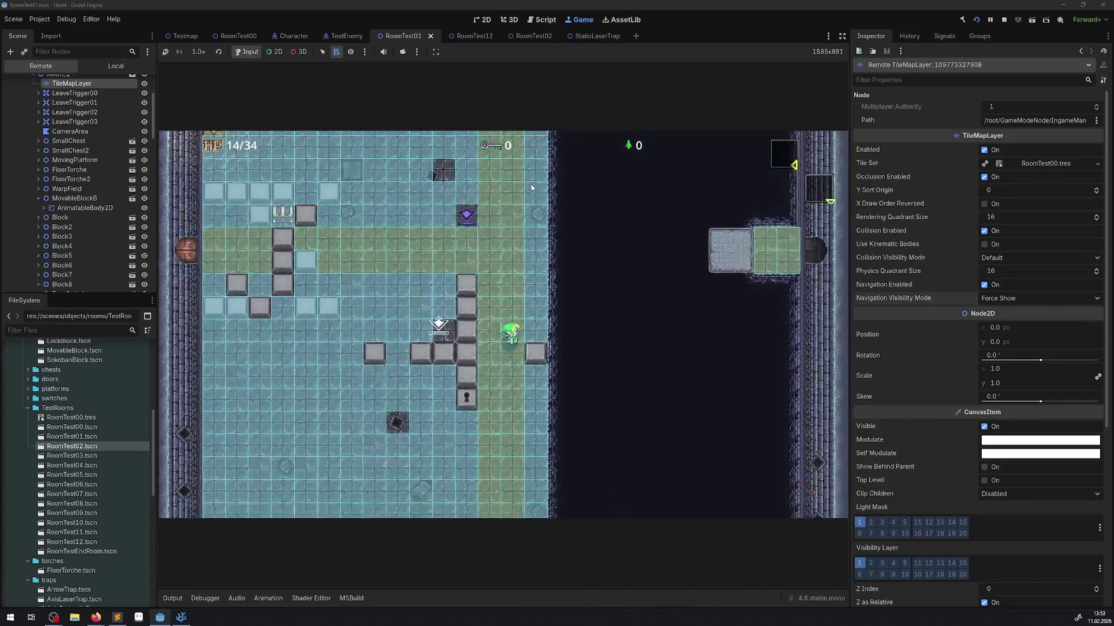
pyautogui.press('Right')
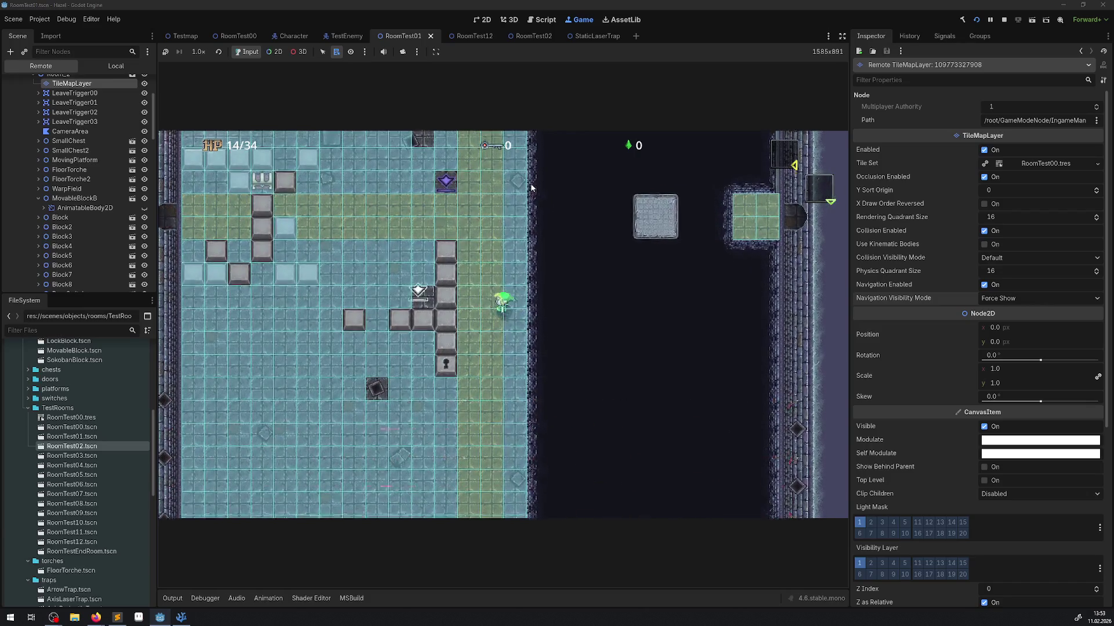
pyautogui.press('Up')
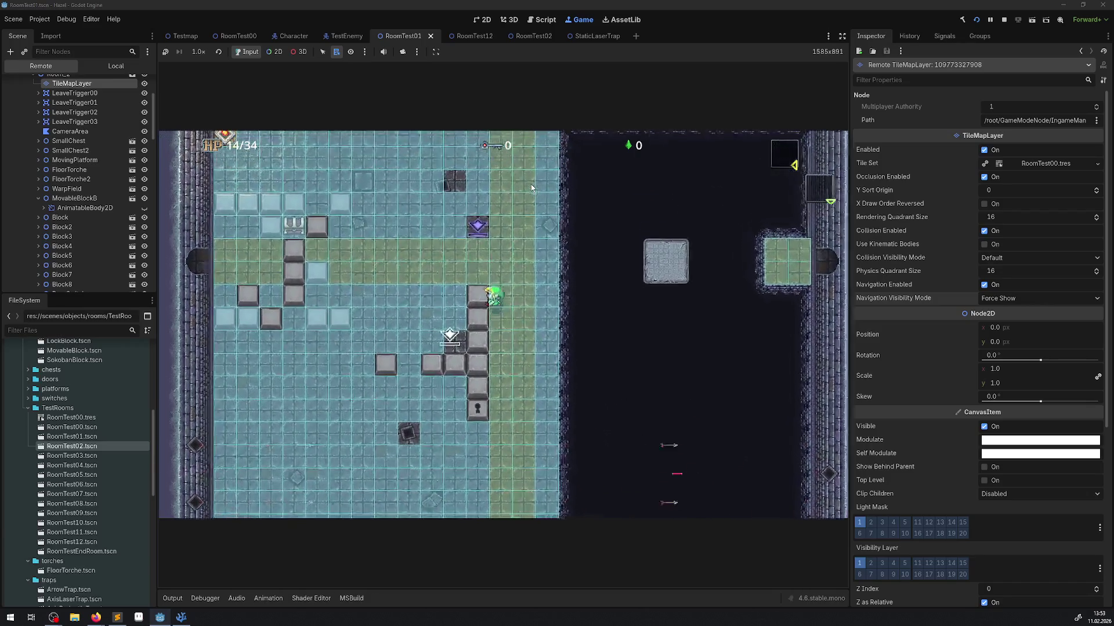
pyautogui.press('Left')
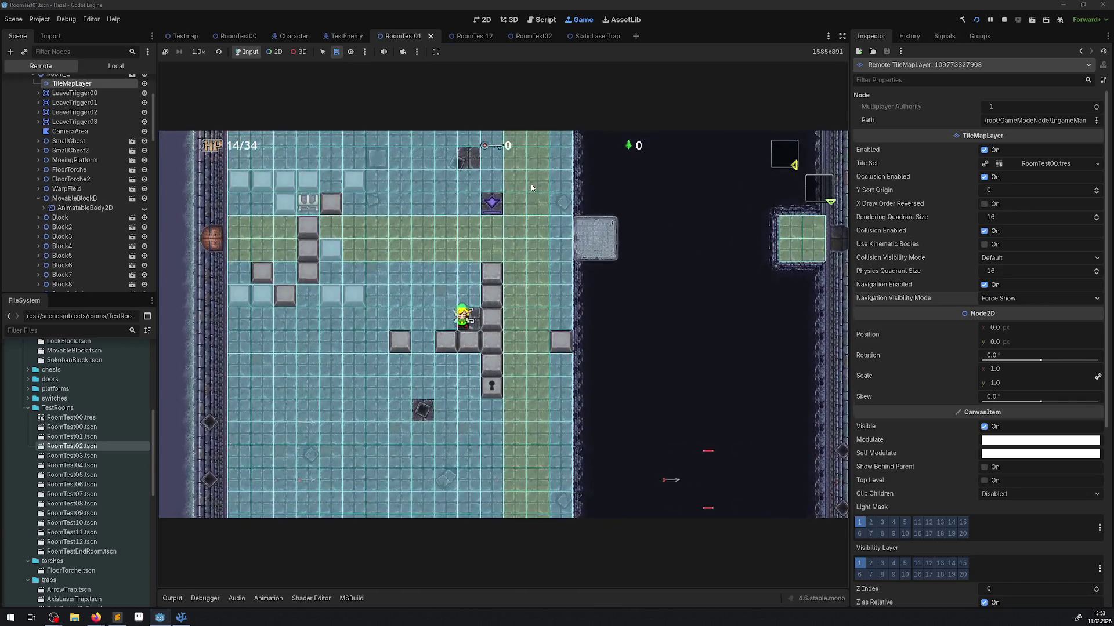
pyautogui.click(1004, 20)
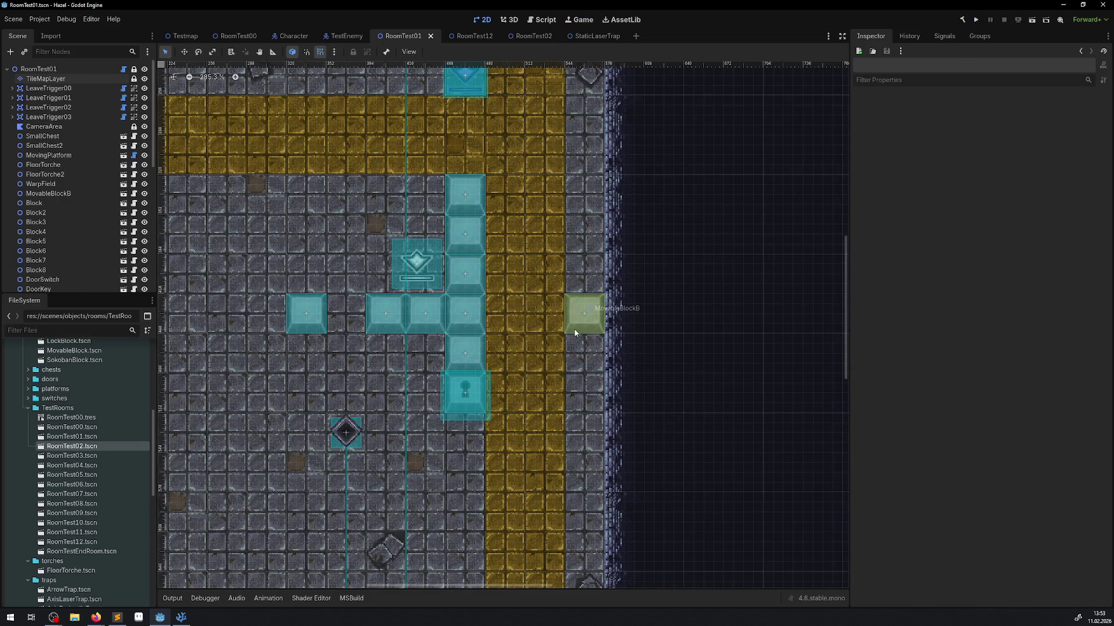
# Drag MovableBlockB left into the block row, save RoomTest01, and open RoomTest12.
pyautogui.moveTo(584, 314); pyautogui.dragTo(346, 311)
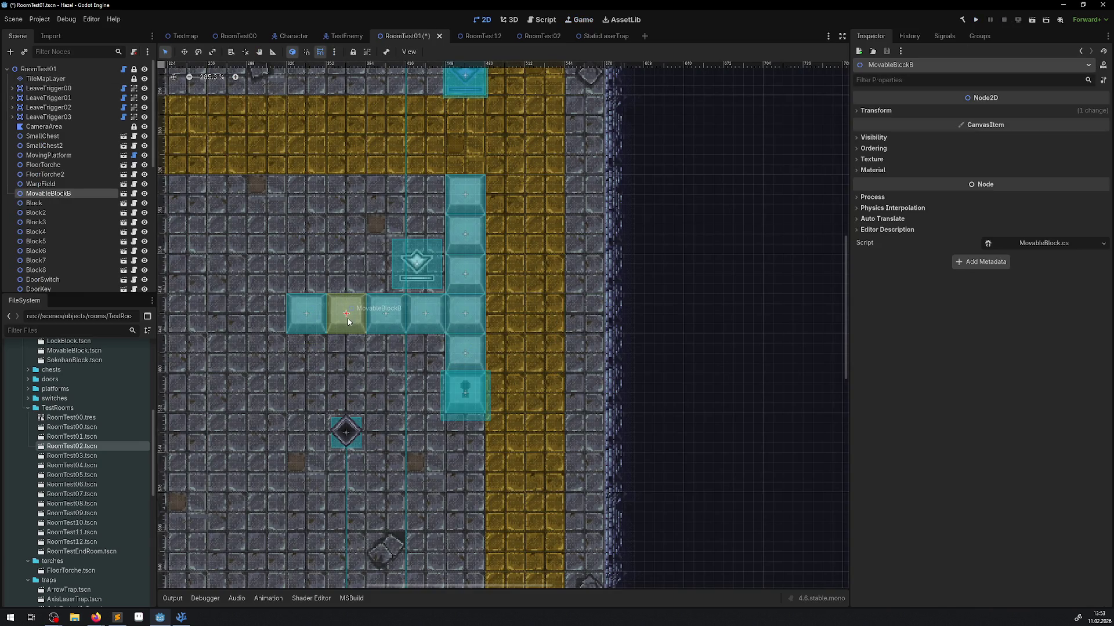
pyautogui.hotkey('ctrl', 's')
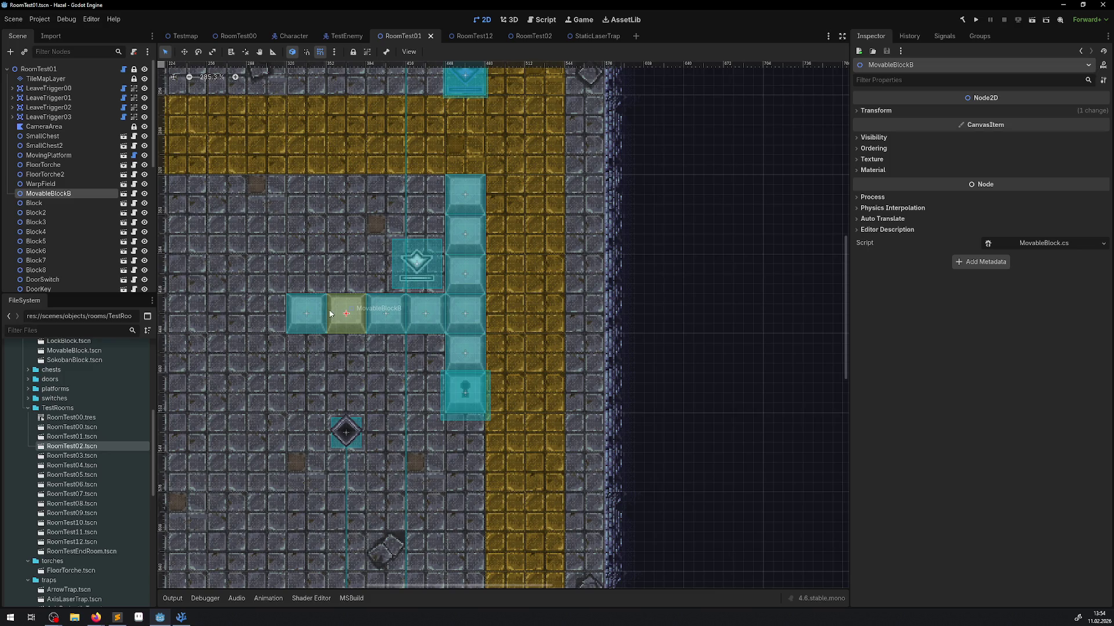
pyautogui.click(474, 37)
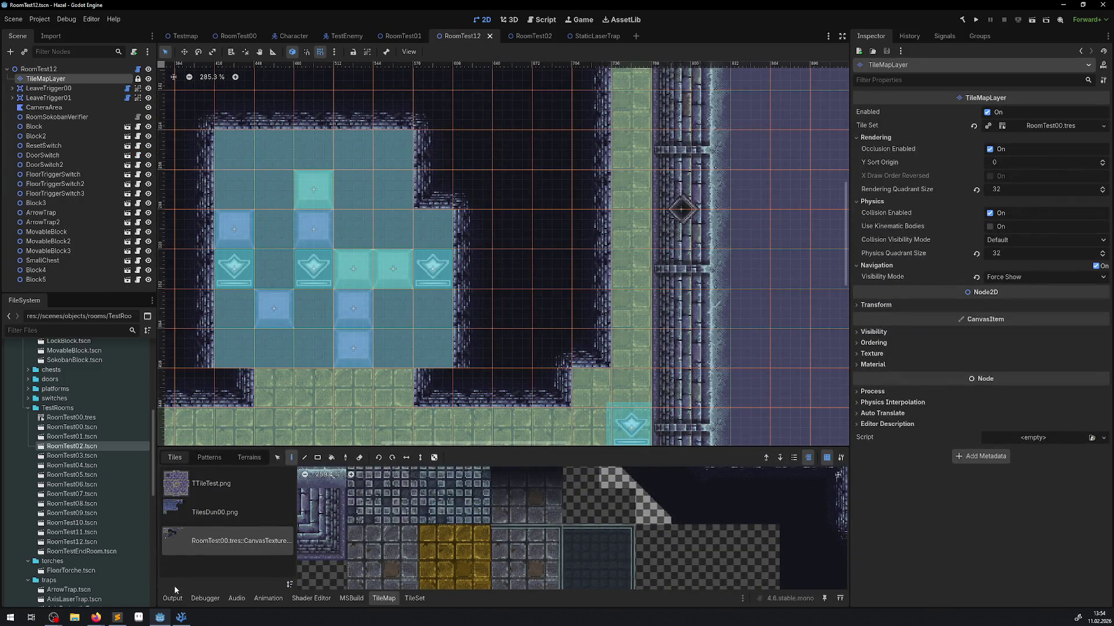
pyautogui.click(181, 617)
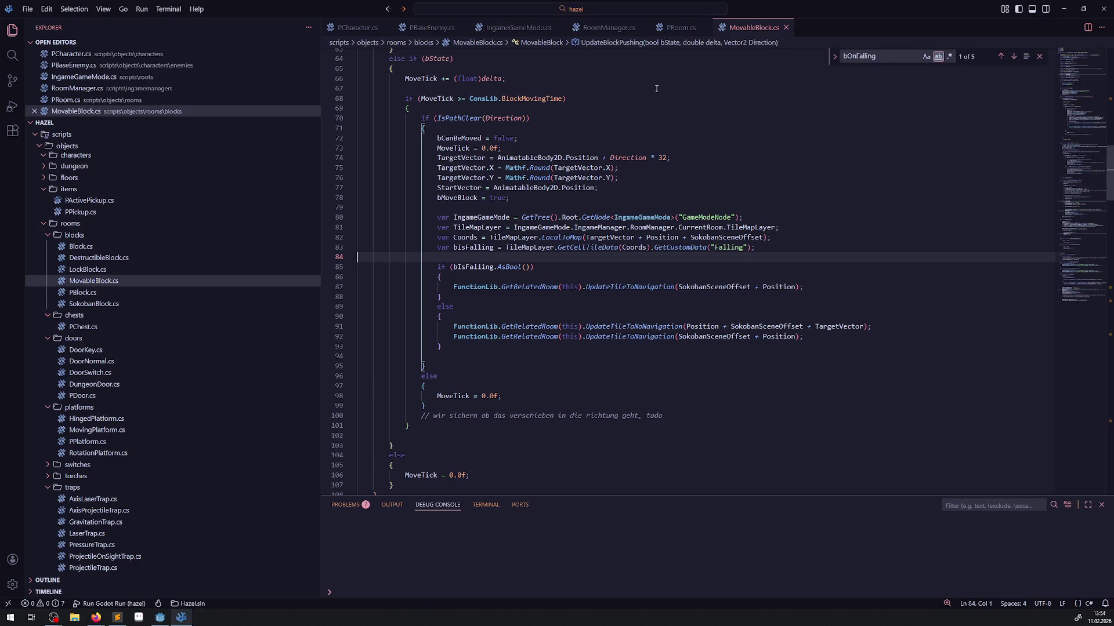
# Open SokobanBlock.cs and scroll to the Falling tile lookup in OnEndPosition.
pyautogui.moveTo(532, 327)
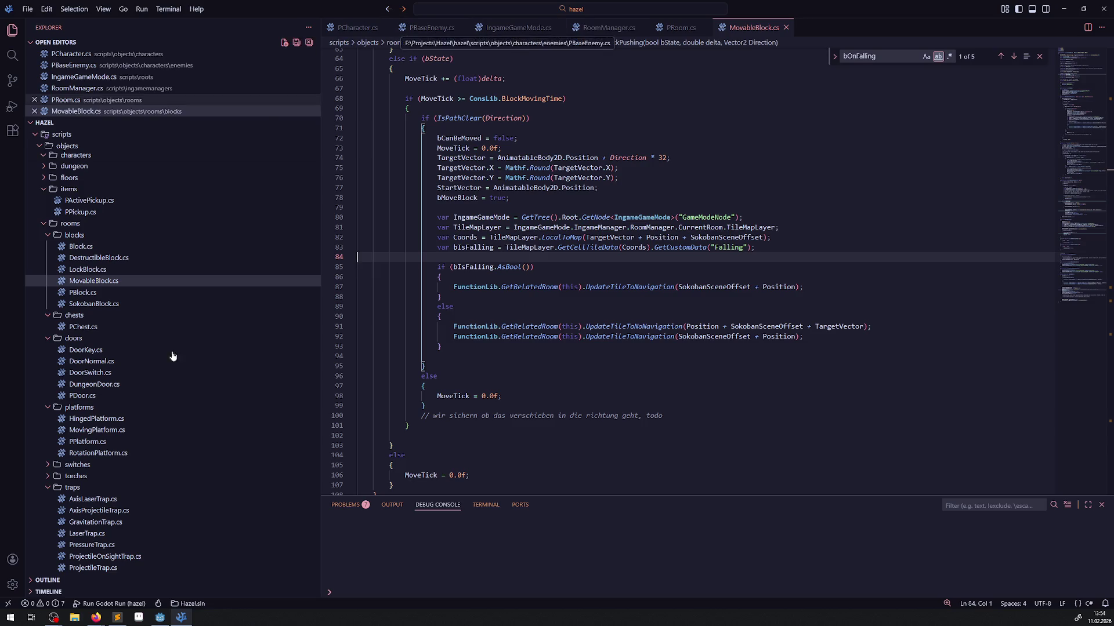
pyautogui.click(89, 304)
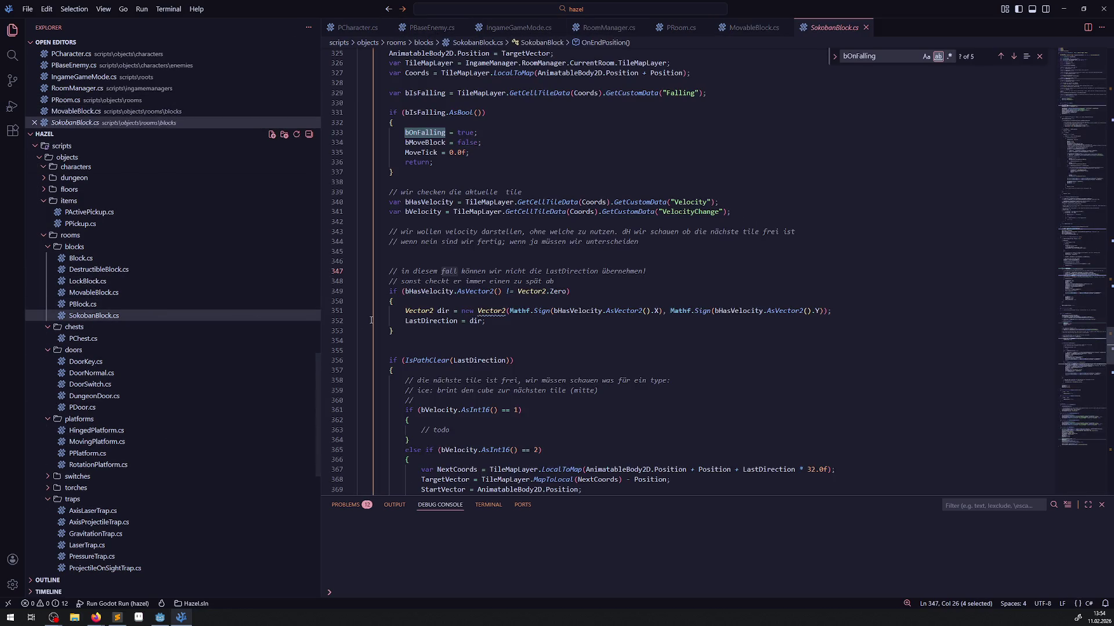
pyautogui.scroll(5, 512, 296)
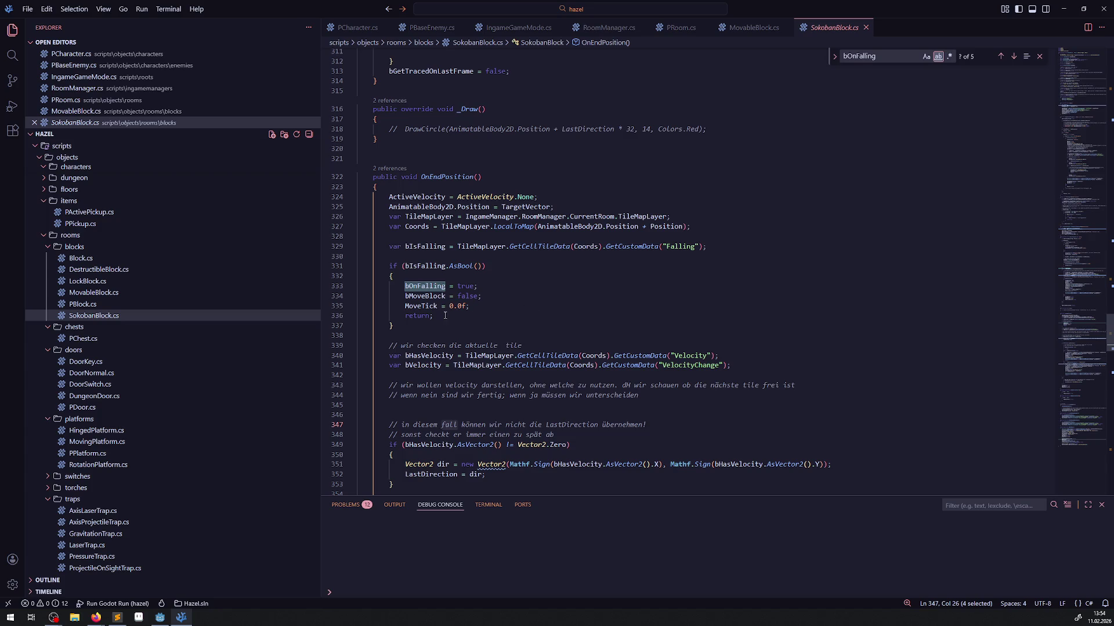
pyautogui.scroll(-4, 444, 313)
pyautogui.scroll(20, 441, 305)
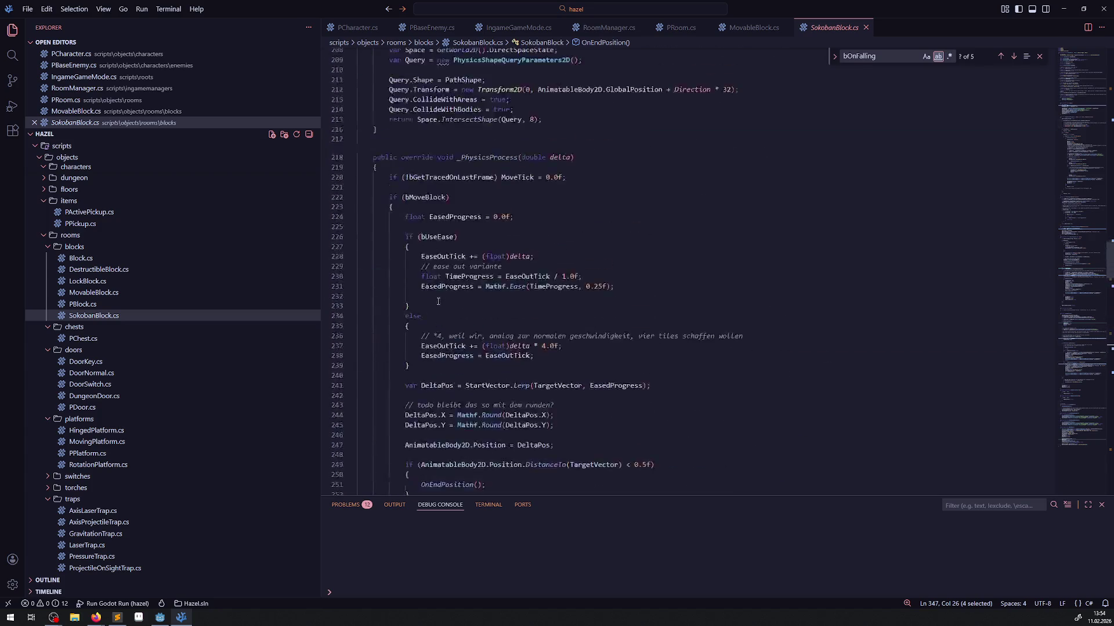
pyautogui.scroll(20, 438, 301)
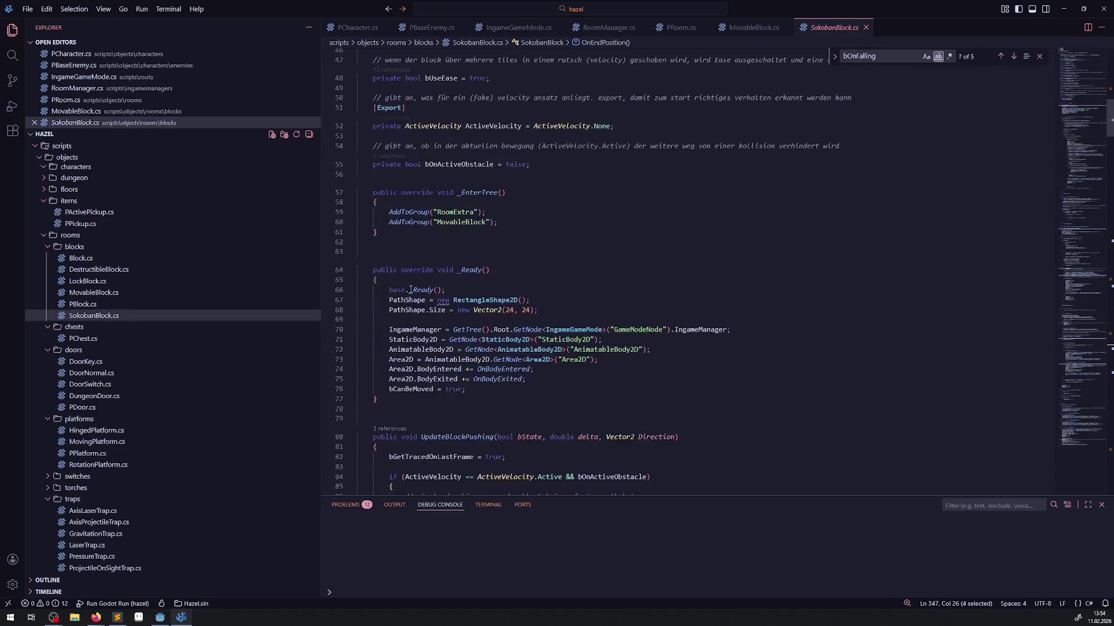
pyautogui.scroll(-12, 411, 289)
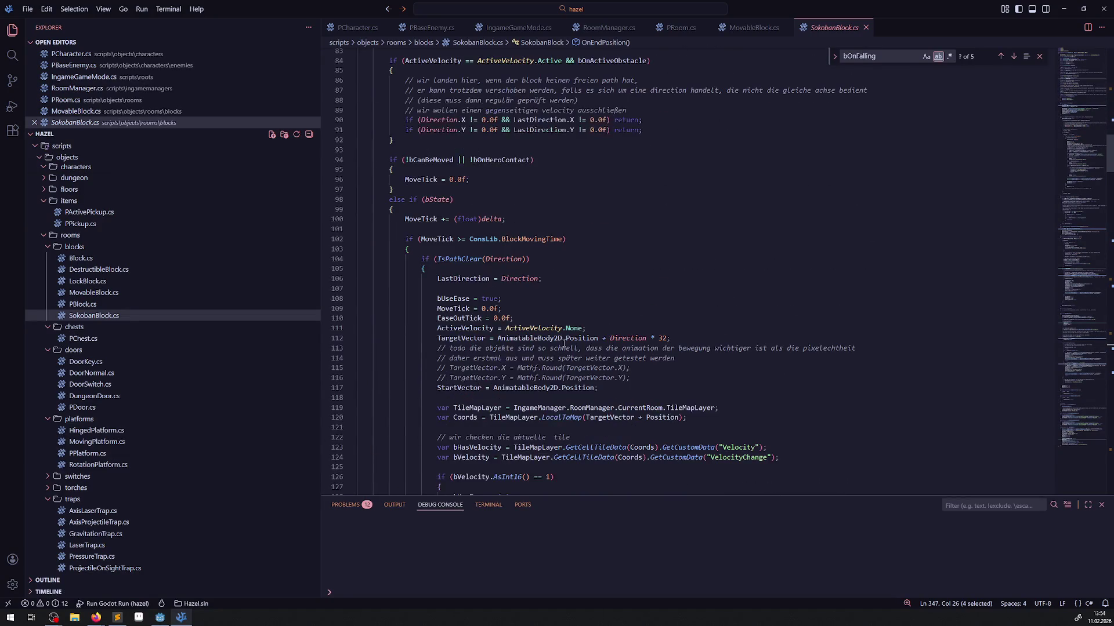
pyautogui.scroll(-8, 564, 344)
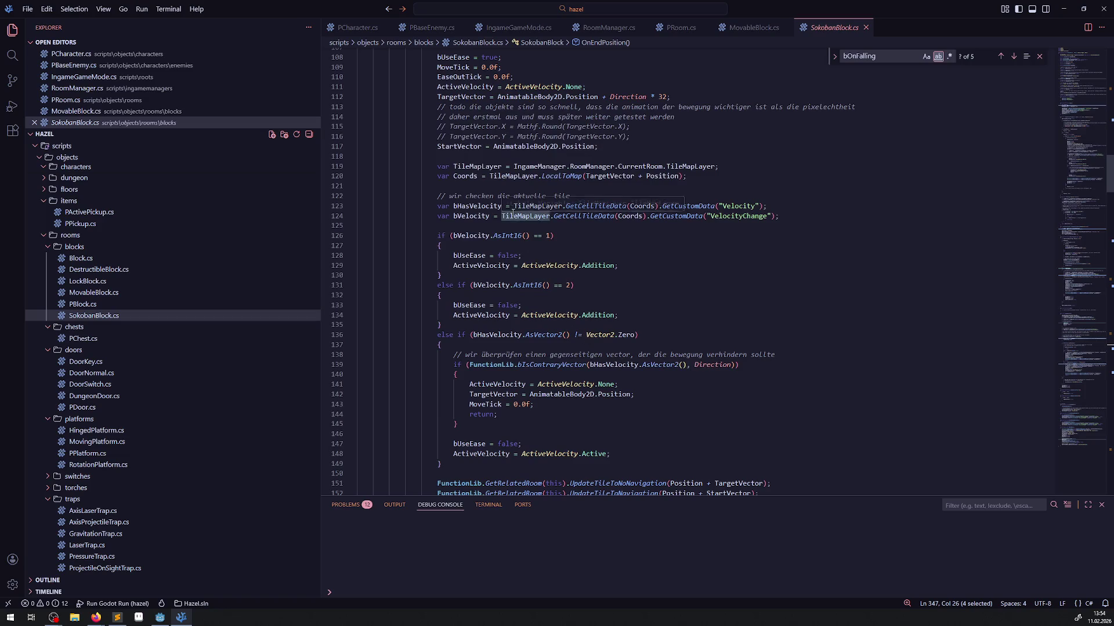
pyautogui.scroll(-20, 524, 245)
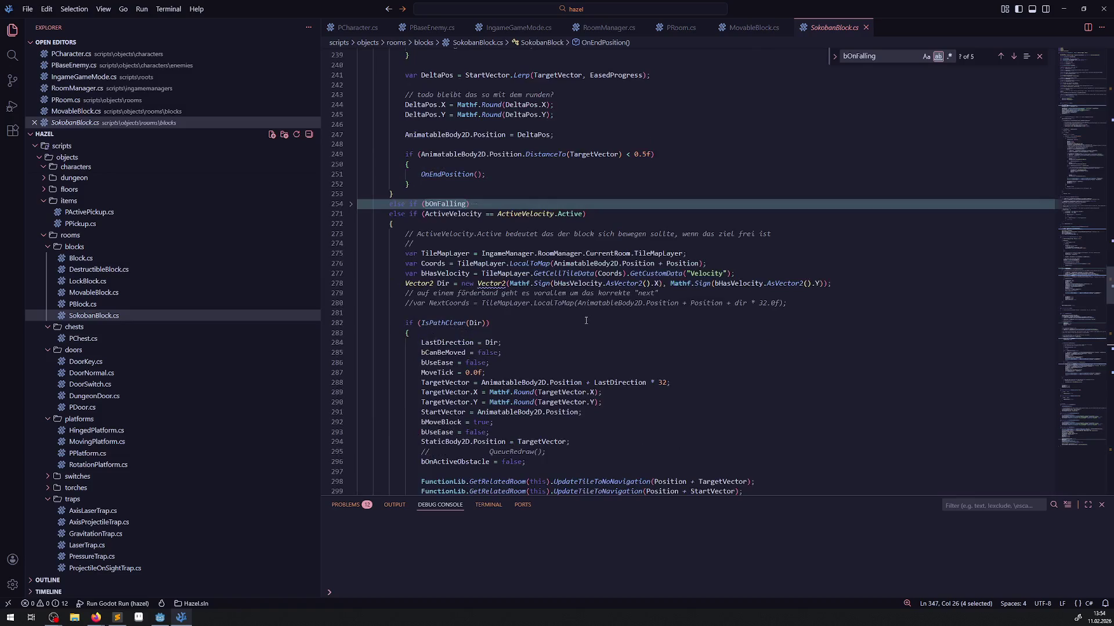
pyautogui.scroll(-3, 569, 303)
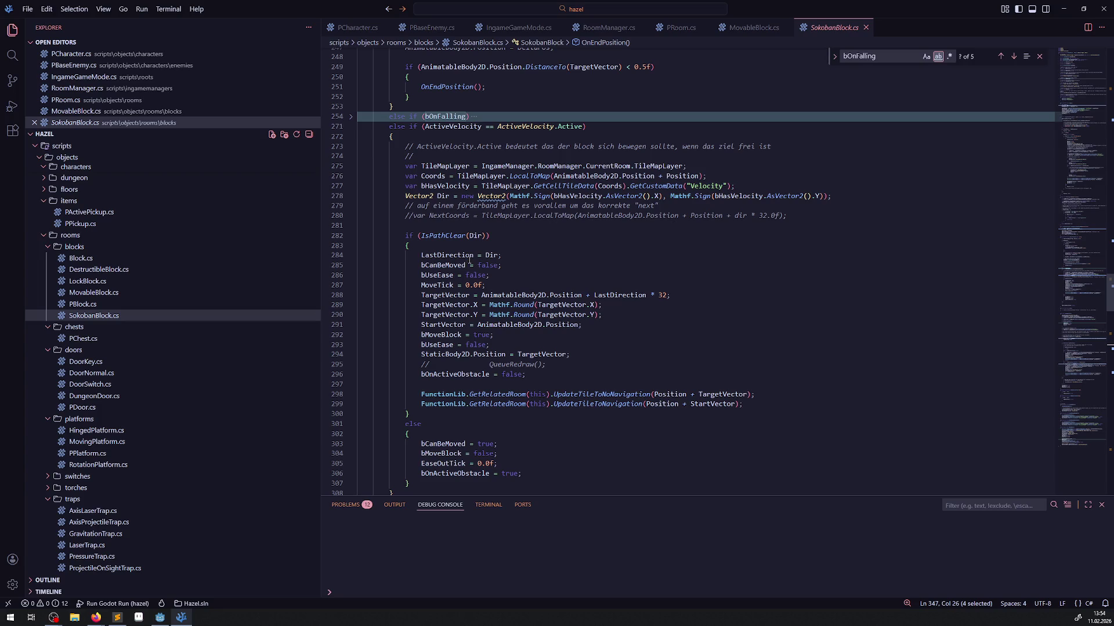
pyautogui.scroll(-20, 538, 300)
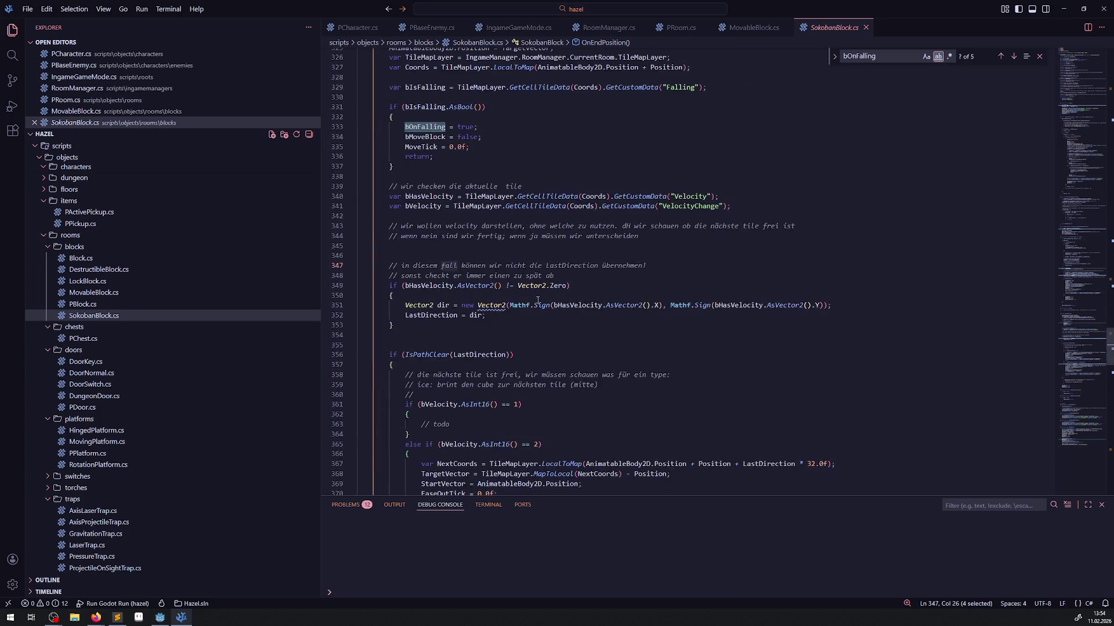
pyautogui.scroll(2, 457, 269)
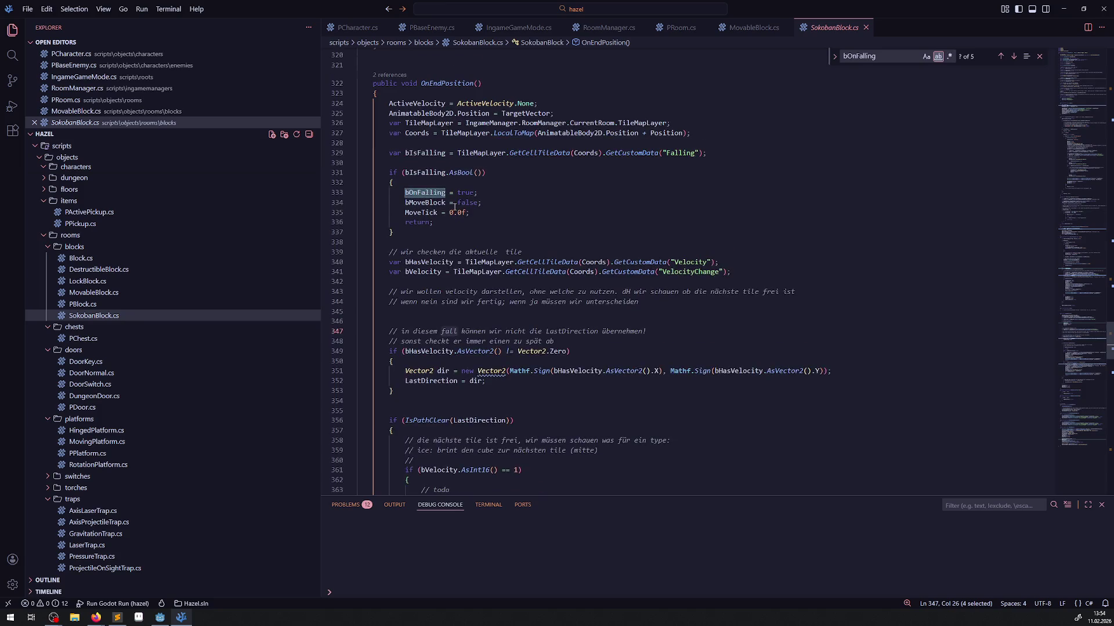
# Select the var bIsFalling line and place the cursor after UpdateBlockPushing's velocity lookups.
pyautogui.moveTo(708, 153); pyautogui.dragTo(356, 153)
pyautogui.hotkey('ctrl', 'c')
pyautogui.scroll(20, 552, 266)
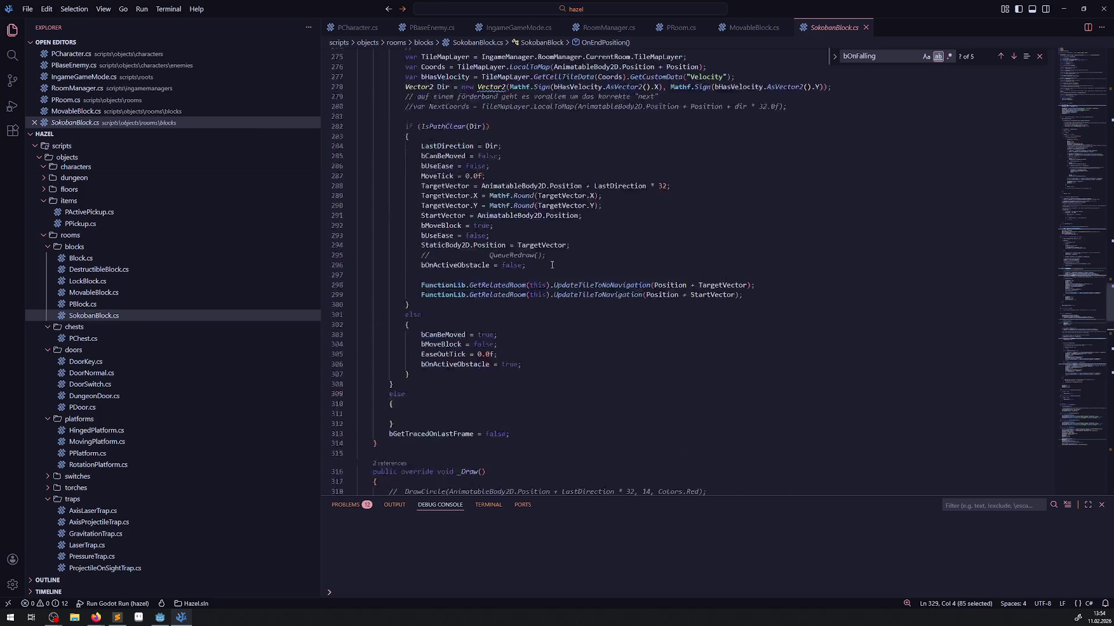
pyautogui.scroll(20, 551, 266)
pyautogui.scroll(-15, 551, 272)
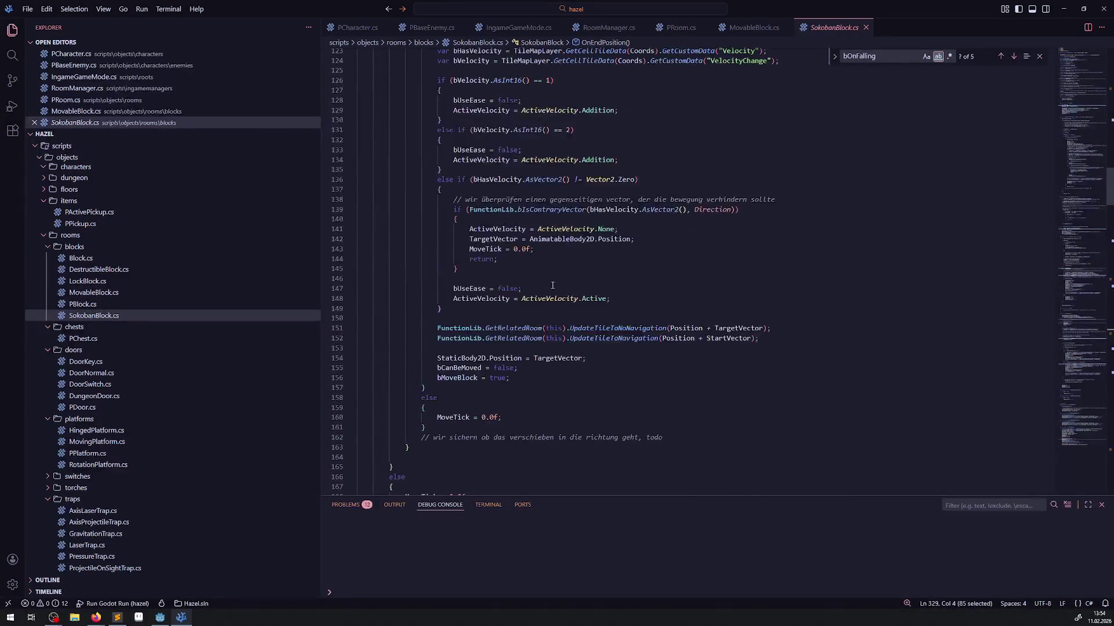
pyautogui.scroll(3, 552, 286)
pyautogui.click(482, 136)
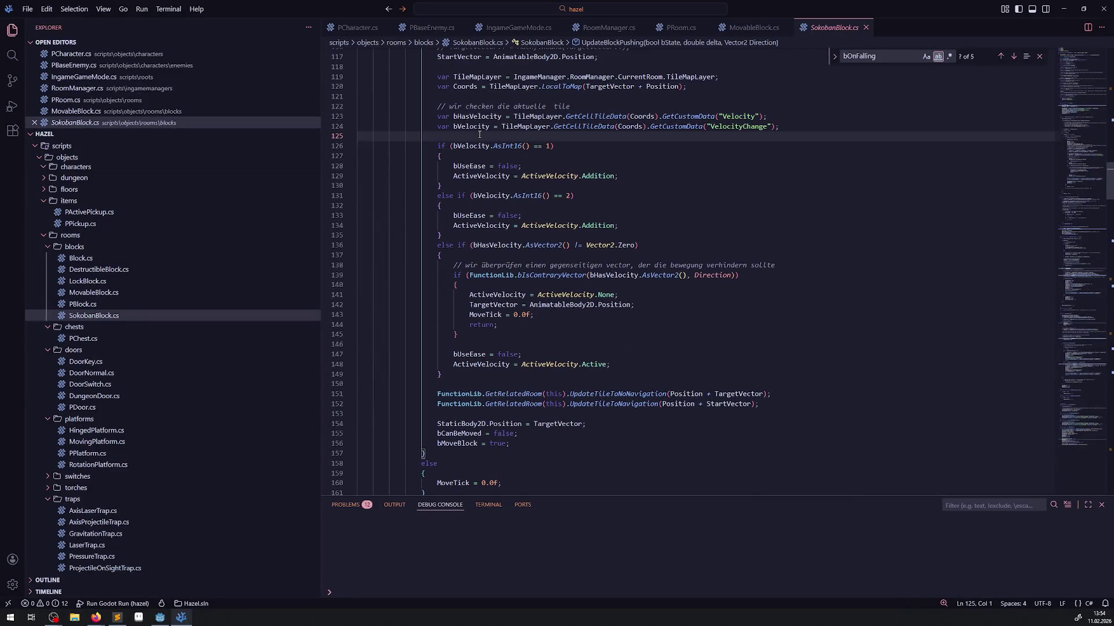
# Paste the bIsFalling lookup under bVelocity and save the file.
pyautogui.hotkey('ctrl', 'v')
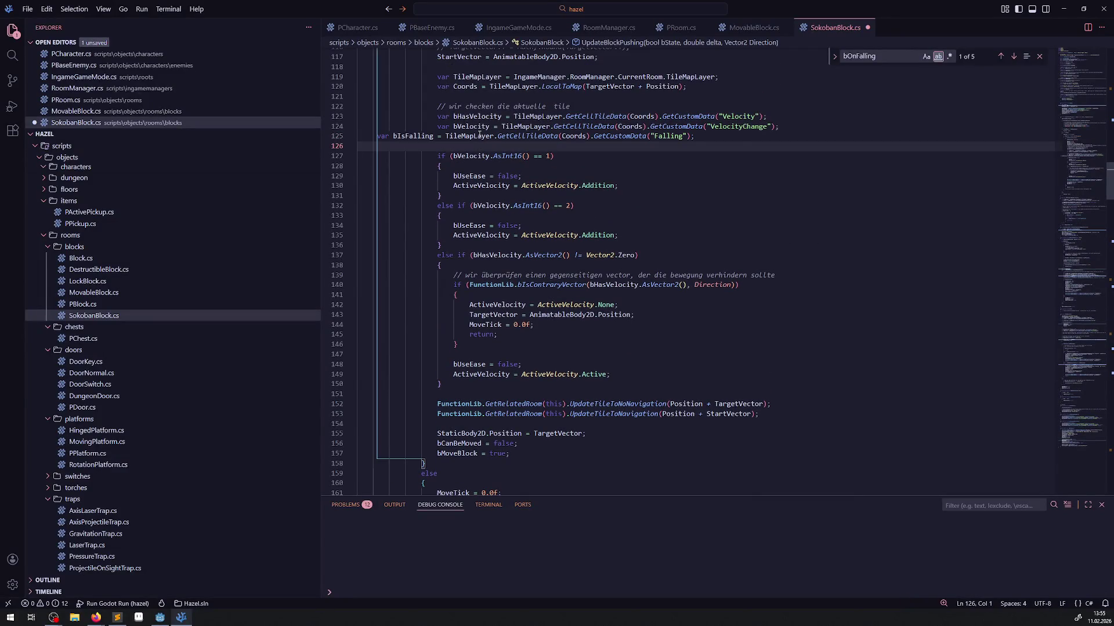
pyautogui.hotkey('ctrl', 's')
pyautogui.scroll(2, 527, 167)
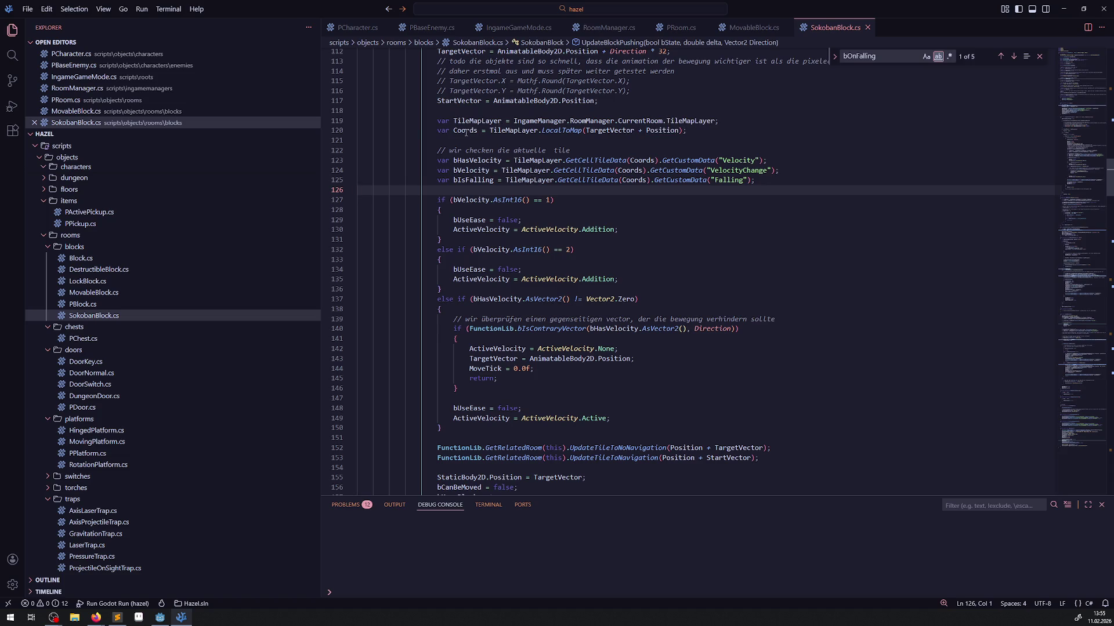
pyautogui.doubleClick(466, 131)
pyautogui.doubleClick(473, 180)
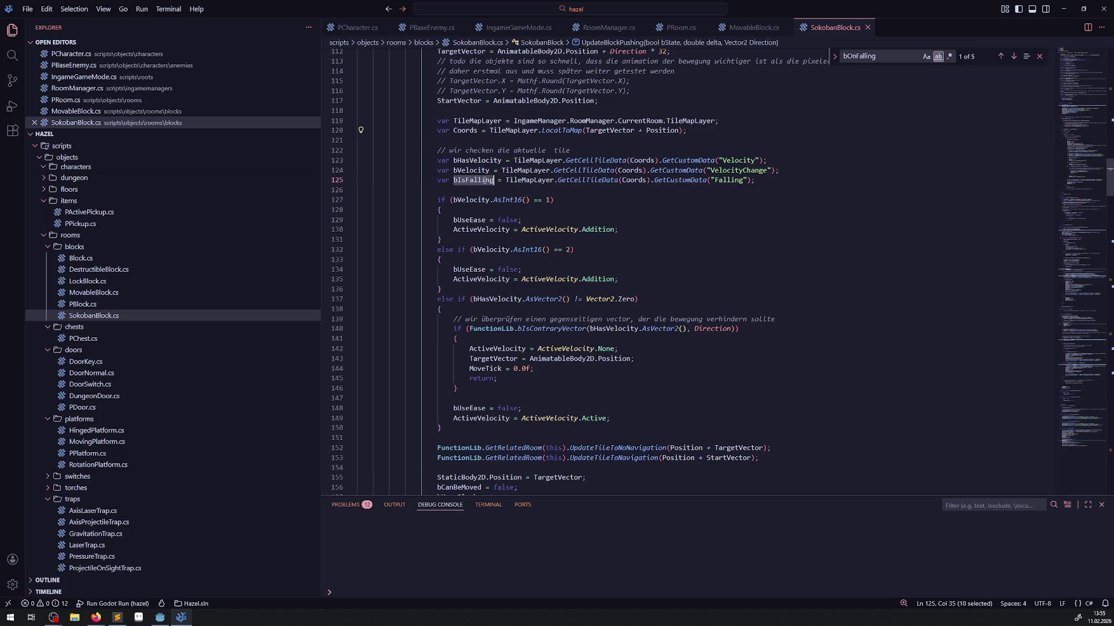
pyautogui.scroll(-4, 508, 367)
# Add an if (bIsFalling.AsBool()) block before the navigation updates.
pyautogui.click(474, 322)
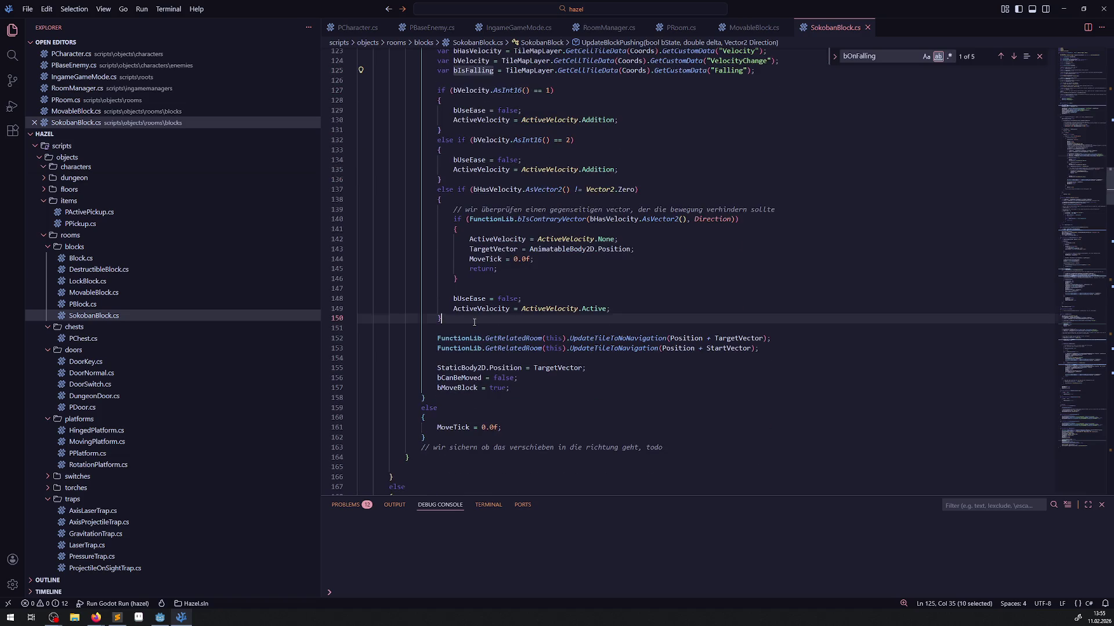
pyautogui.press('Return')
pyautogui.press('Return')
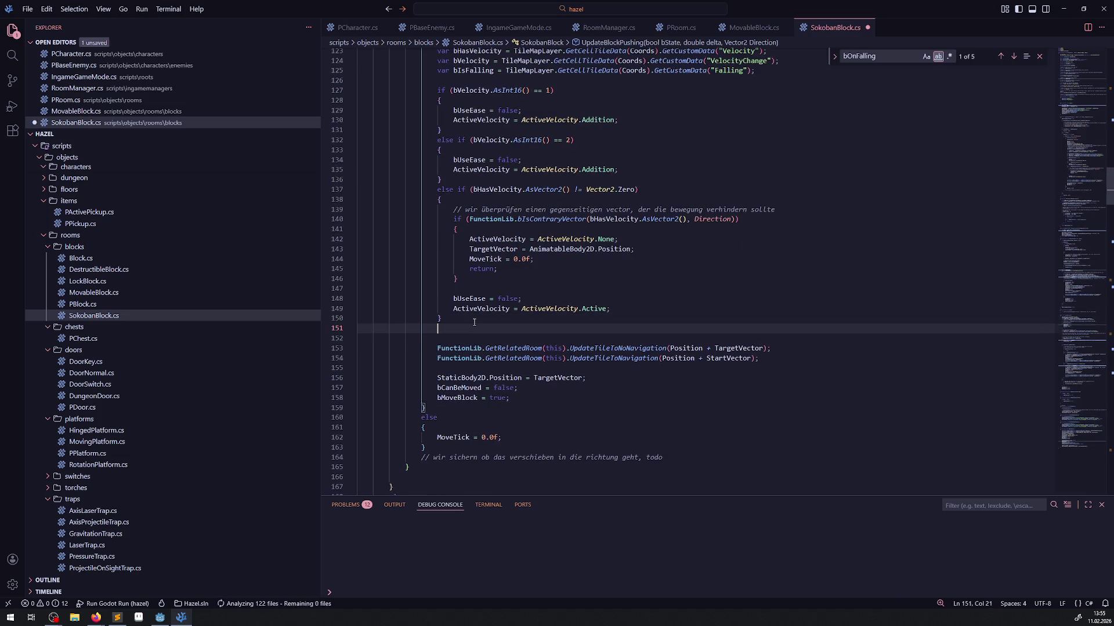
pyautogui.write('if(')
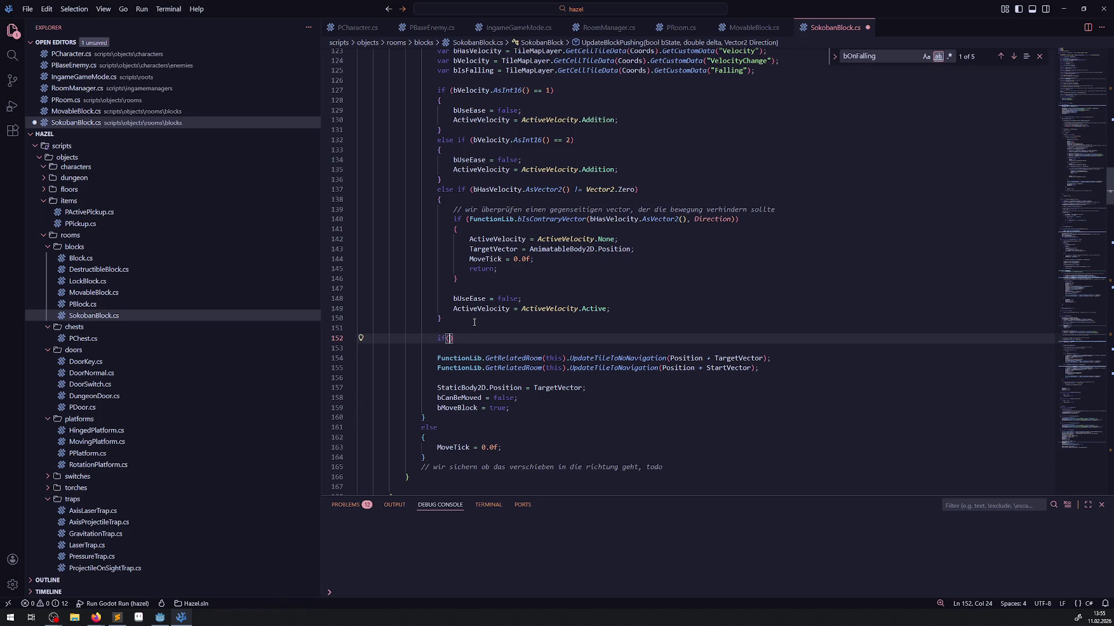
pyautogui.write('bIsFalling')
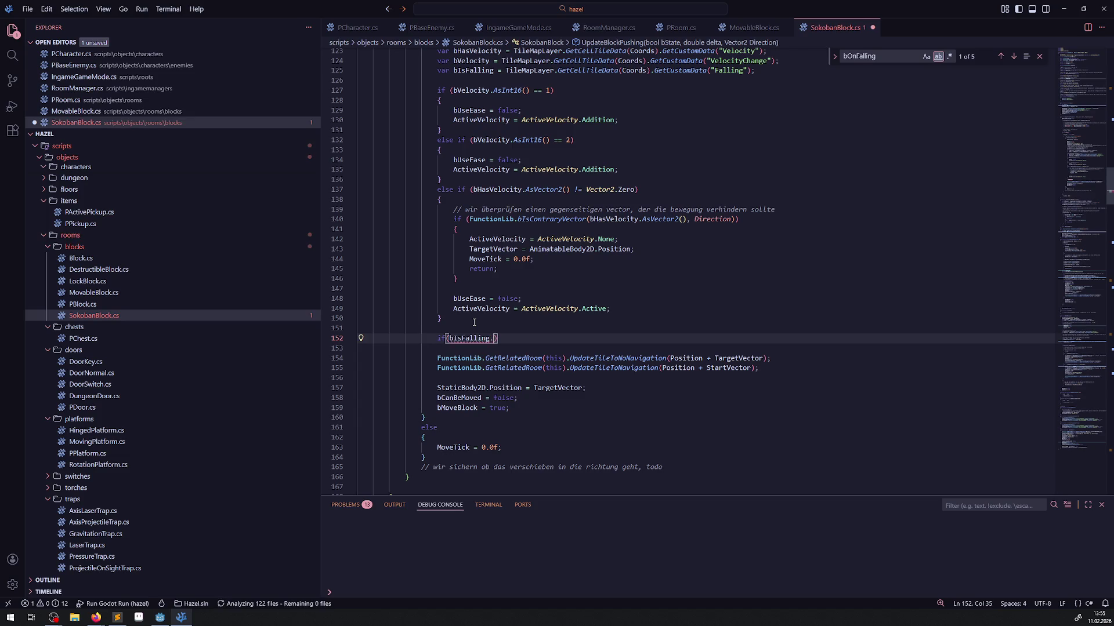
pyautogui.write('.AsBoo')
pyautogui.press('Tab')
pyautogui.write('())')
pyautogui.press('Return')
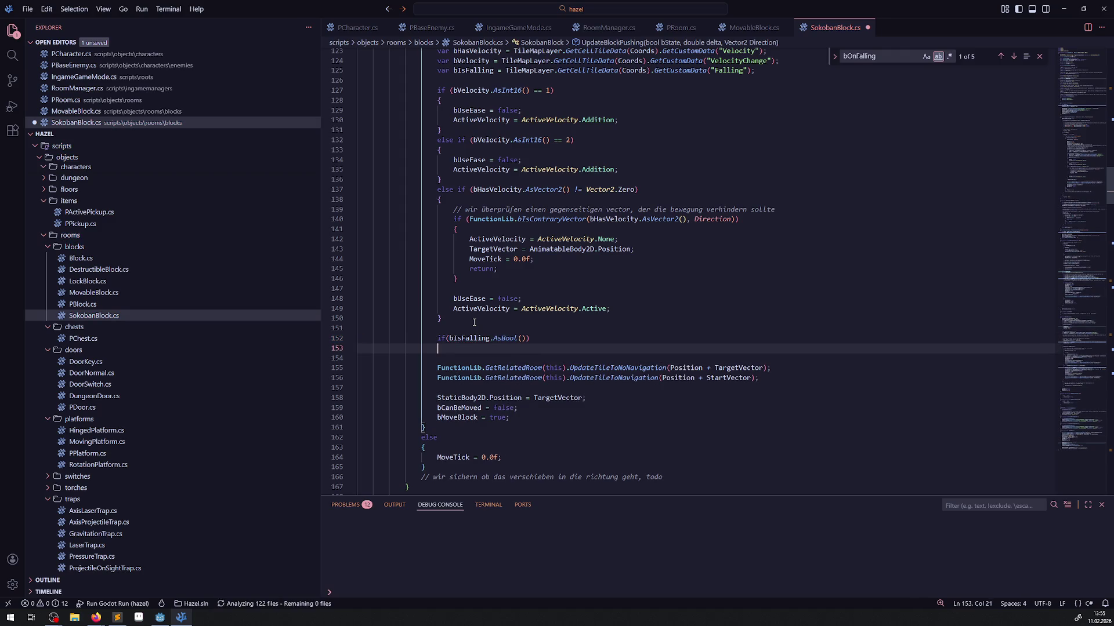
pyautogui.write('{')
pyautogui.press('Return')
# Add an empty else block after the if block and save.
pyautogui.scroll(-3, 473, 316)
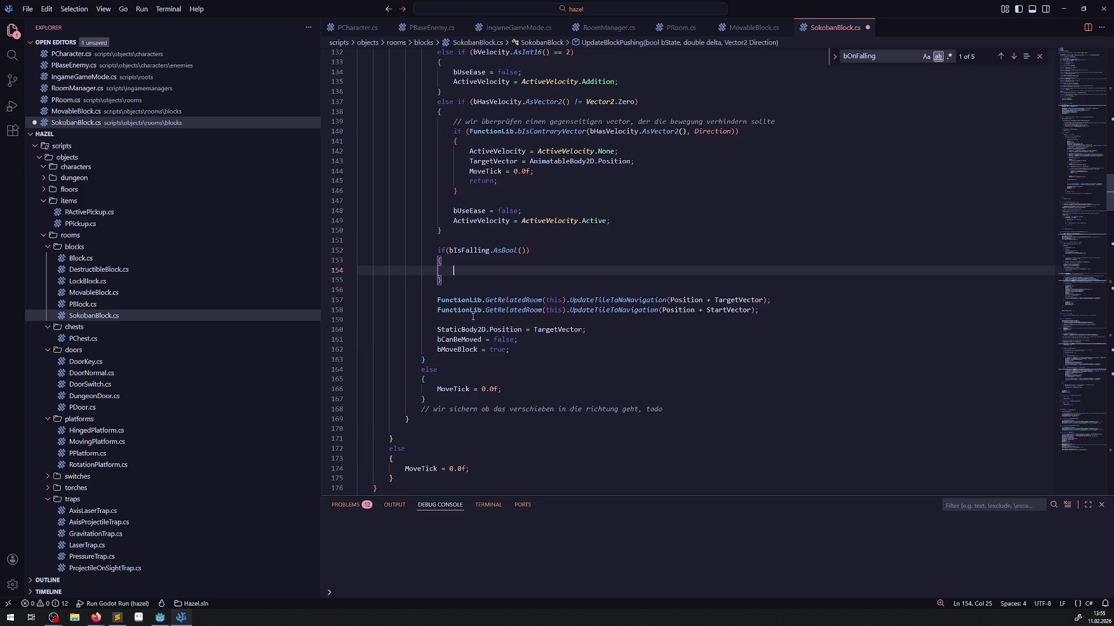
pyautogui.click(461, 283)
pyautogui.press('Return')
pyautogui.write('else')
pyautogui.press('Return')
pyautogui.write('{')
pyautogui.press('Return')
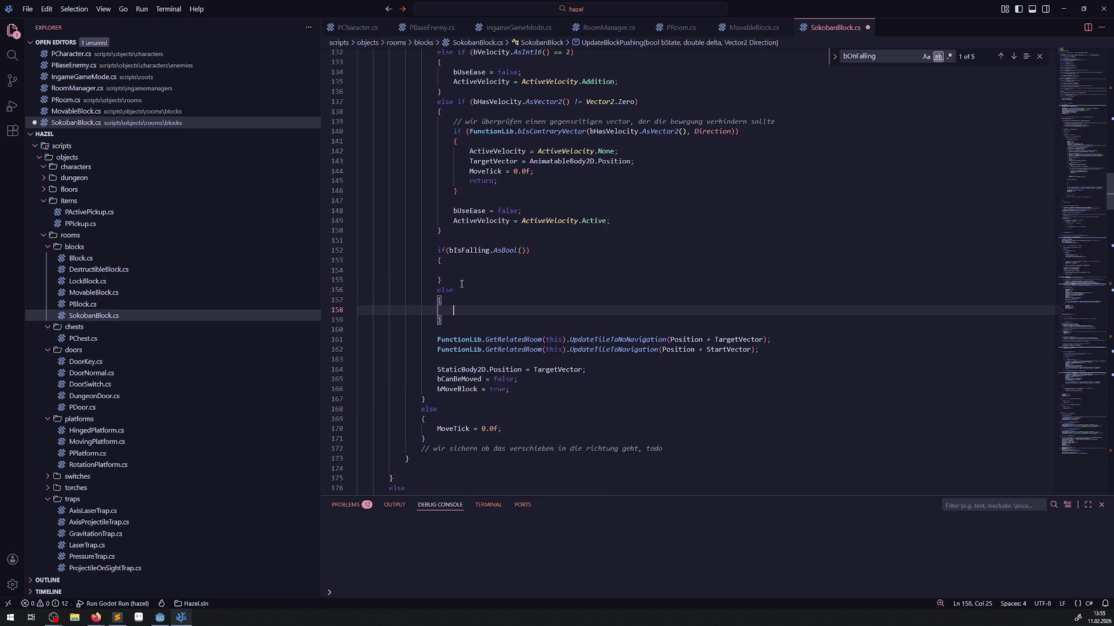
pyautogui.hotkey('ctrl', 's')
# Move the two FunctionLib navigation lines into both the if and else blocks.
pyautogui.moveTo(760, 350); pyautogui.dragTo(421, 339)
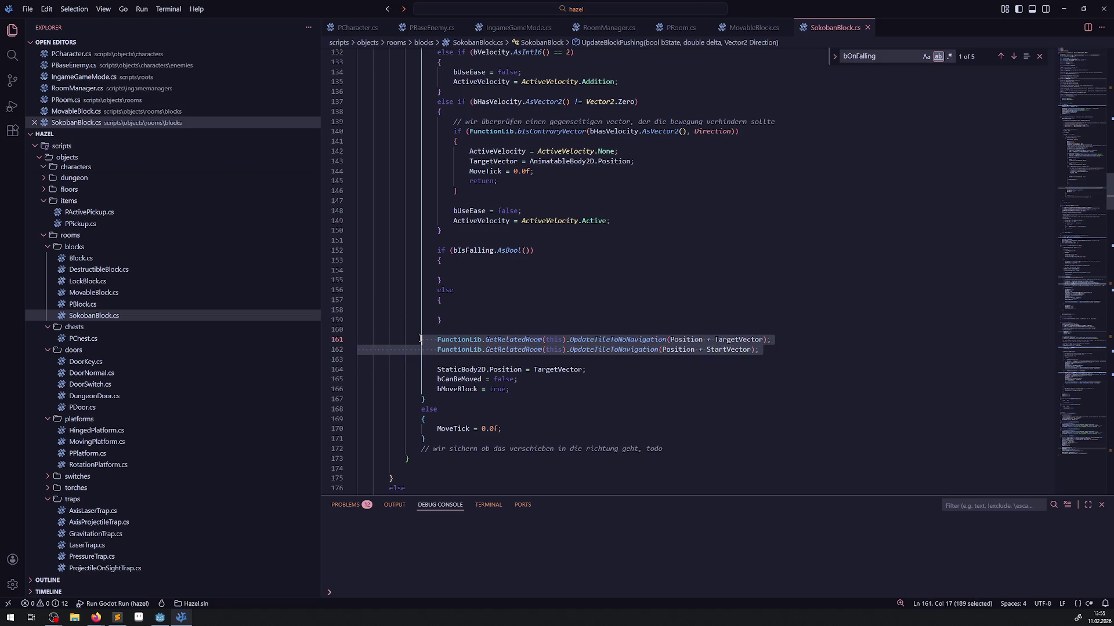
pyautogui.hotkey('ctrl', 'x')
pyautogui.click(373, 270)
pyautogui.hotkey('ctrl', 'v')
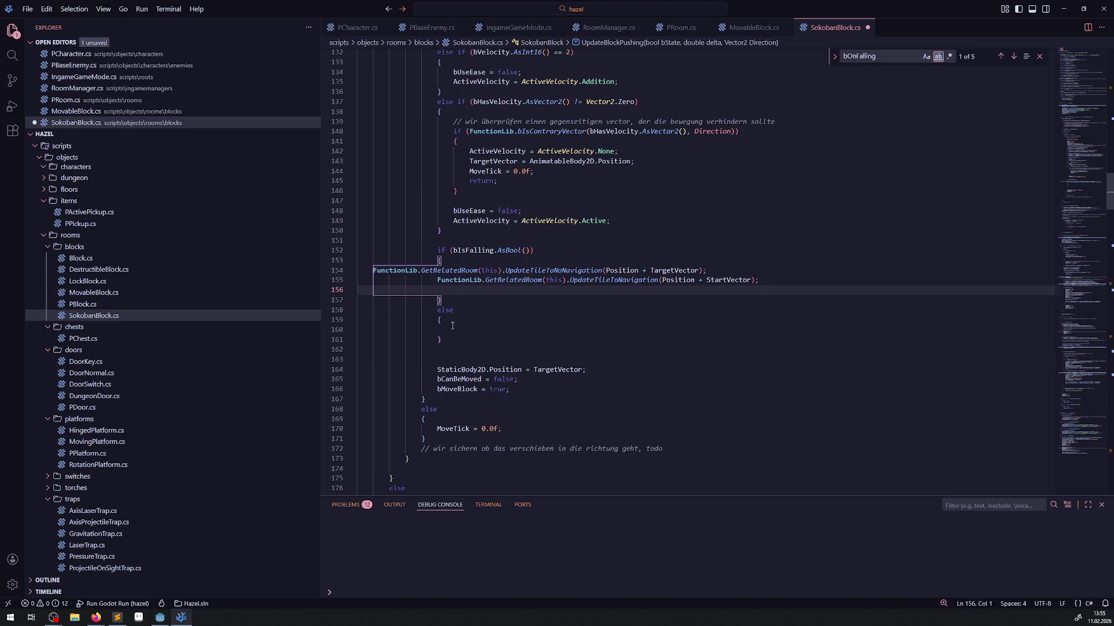
pyautogui.click(452, 326)
pyautogui.hotkey('ctrl', 'v')
pyautogui.hotkey('ctrl', 's')
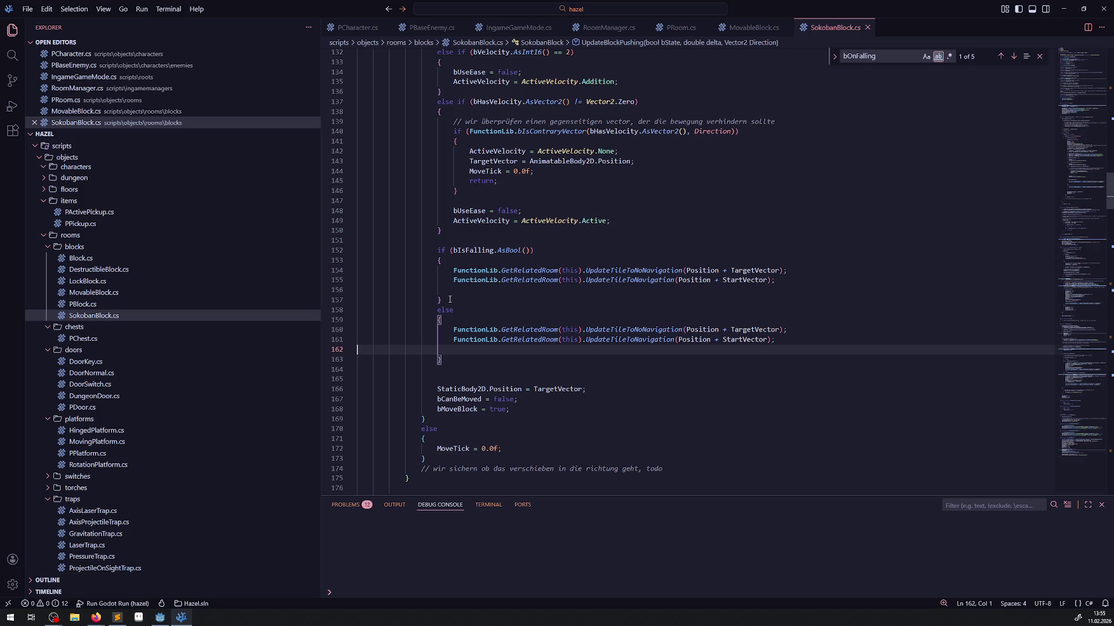
# Remove the leftover empty lines in and after the branches and save.
pyautogui.click(449, 290)
pyautogui.press('BackSpace')
pyautogui.click(450, 340)
pyautogui.press('BackSpace')
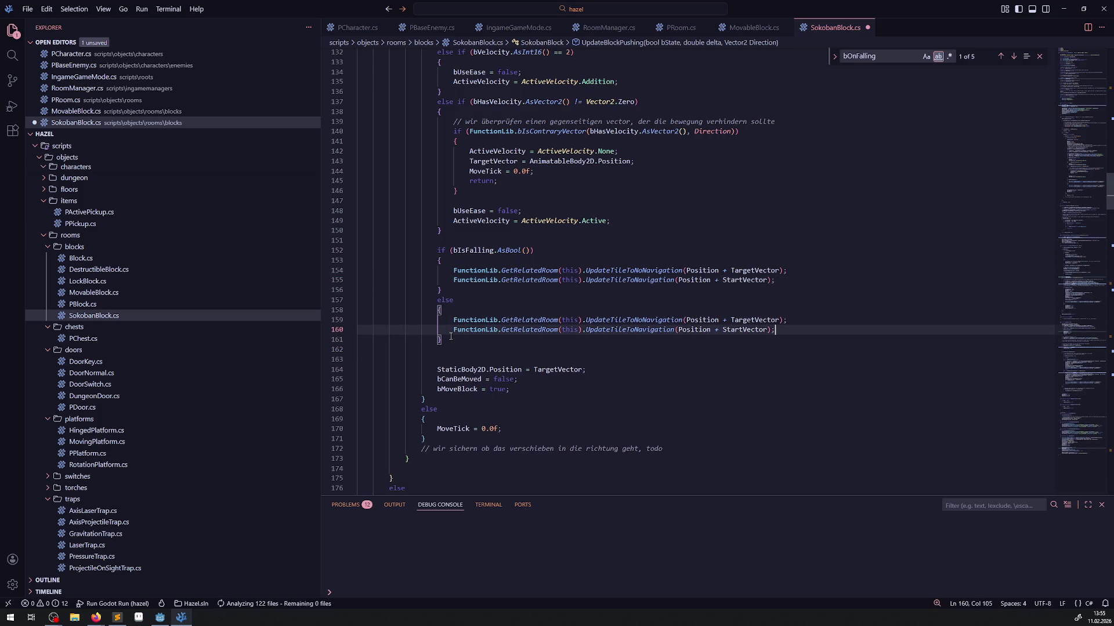
pyautogui.hotkey('ctrl', 's')
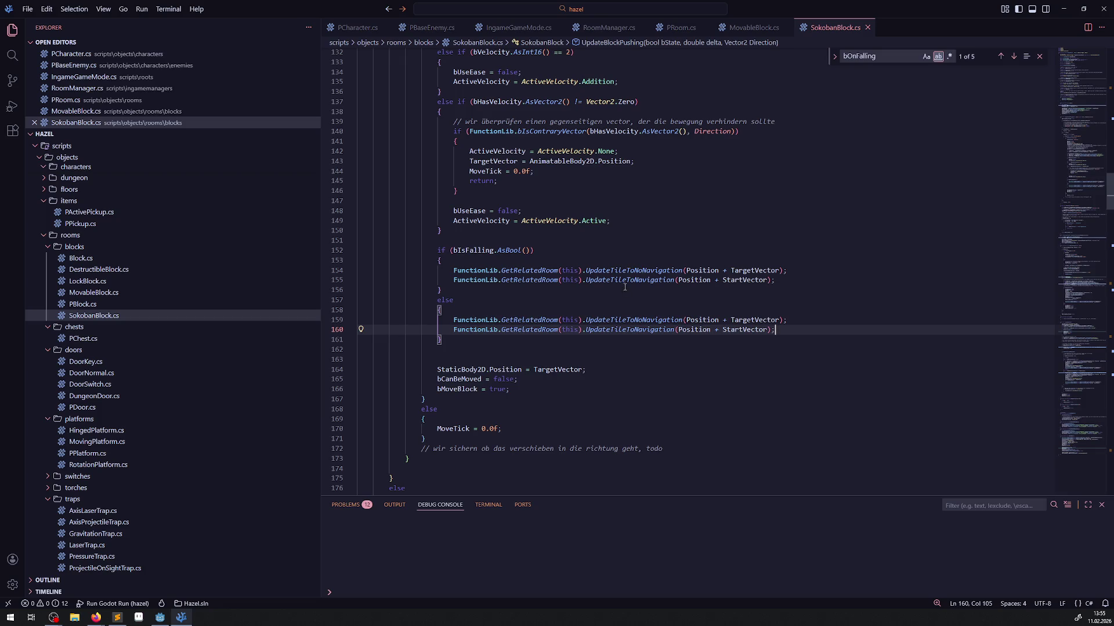
# Delete the UpdateTileToNoNavigation call from the falling branch and save.
pyautogui.moveTo(794, 270); pyautogui.dragTo(341, 274)
pyautogui.press('BackSpace')
pyautogui.press('BackSpace')
pyautogui.click(528, 290)
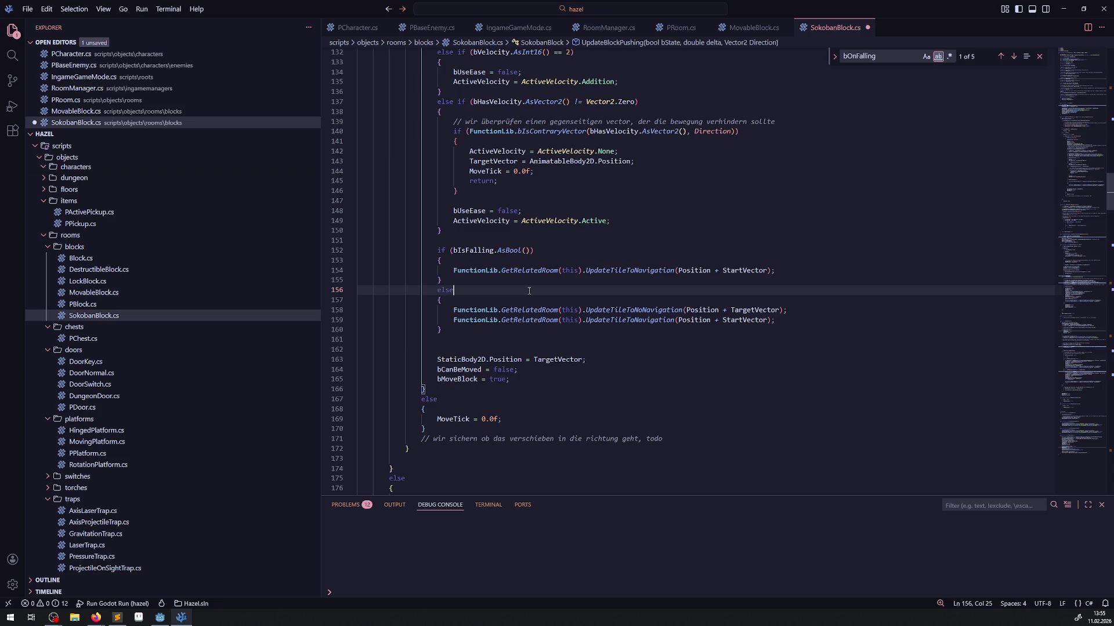
pyautogui.hotkey('ctrl', 's')
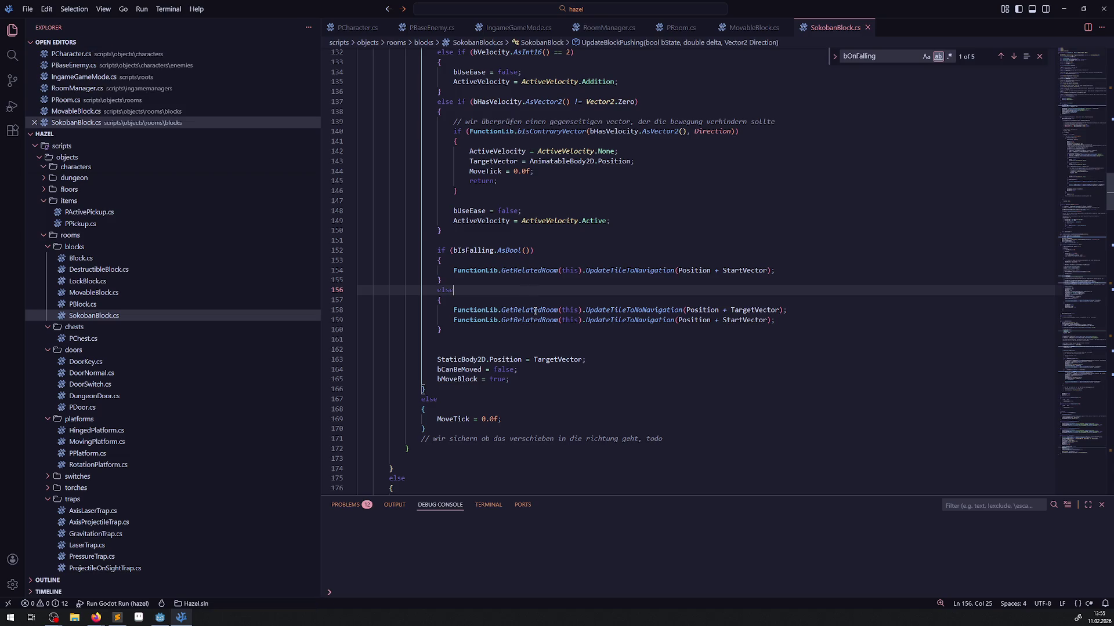
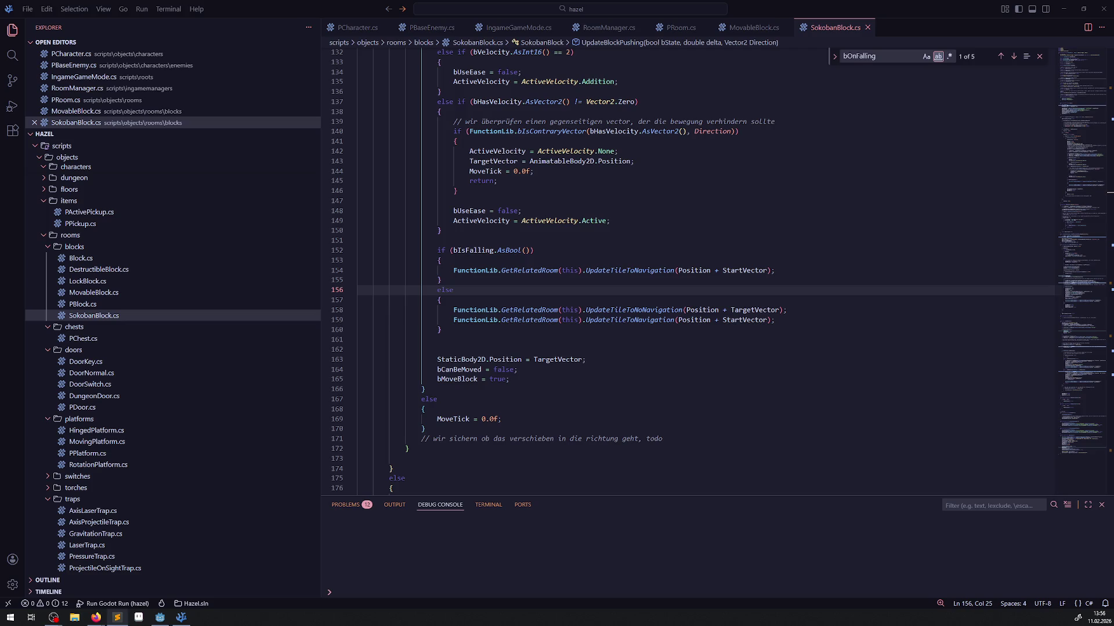
# Find bOnFalling in SokobanBlock.cs and unfold the else-if falling branch at line 263.
pyautogui.hotkey('alt', 'Tab')
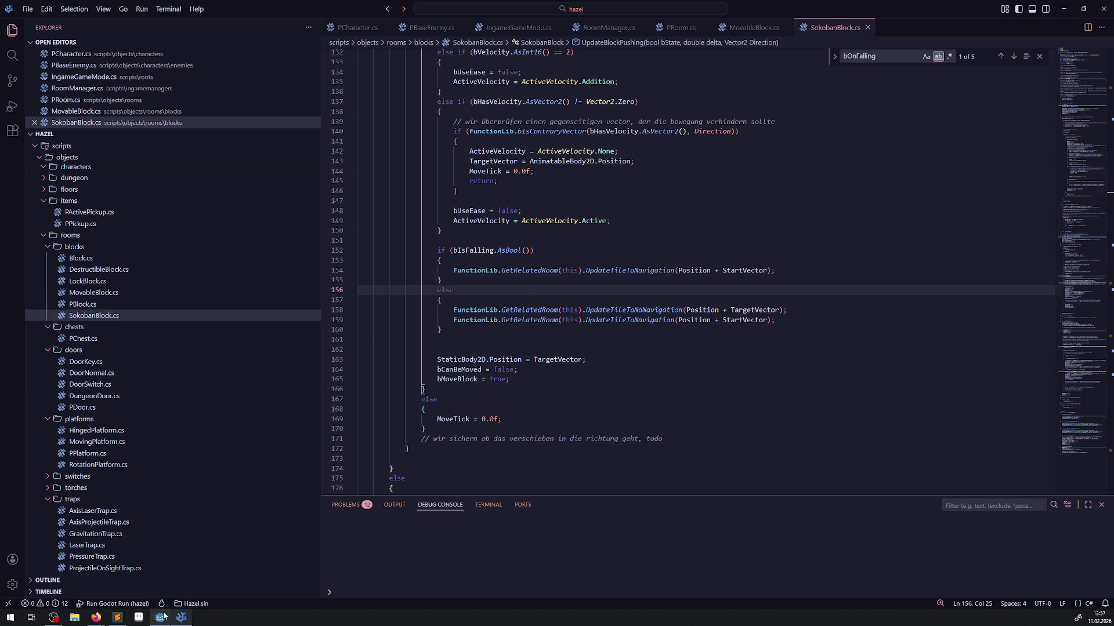
pyautogui.moveTo(164, 616)
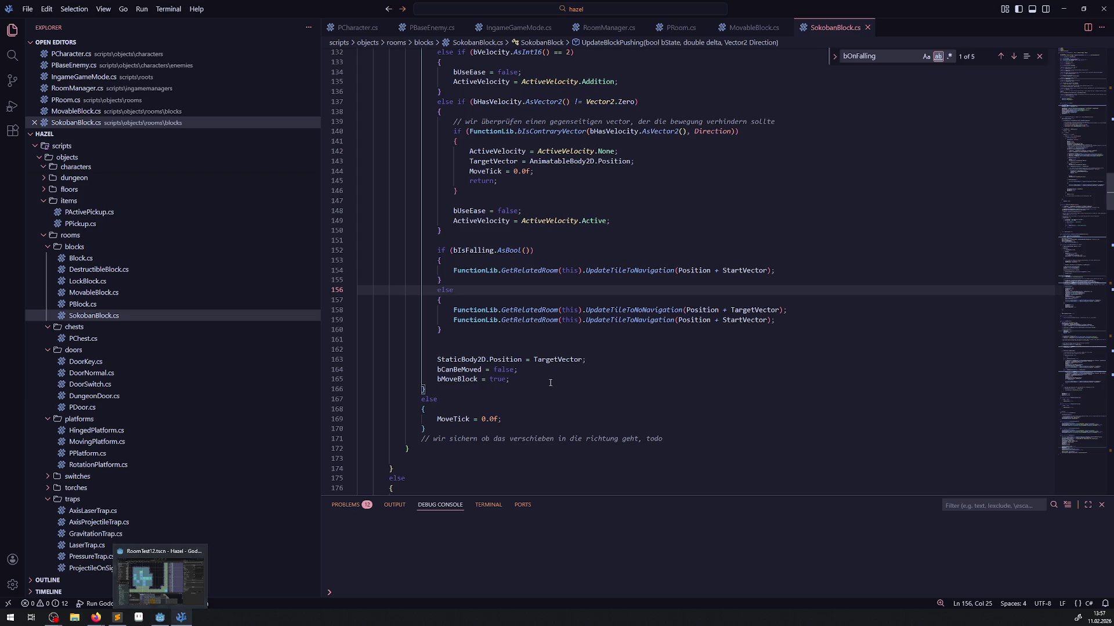
pyautogui.scroll(-20, 478, 298)
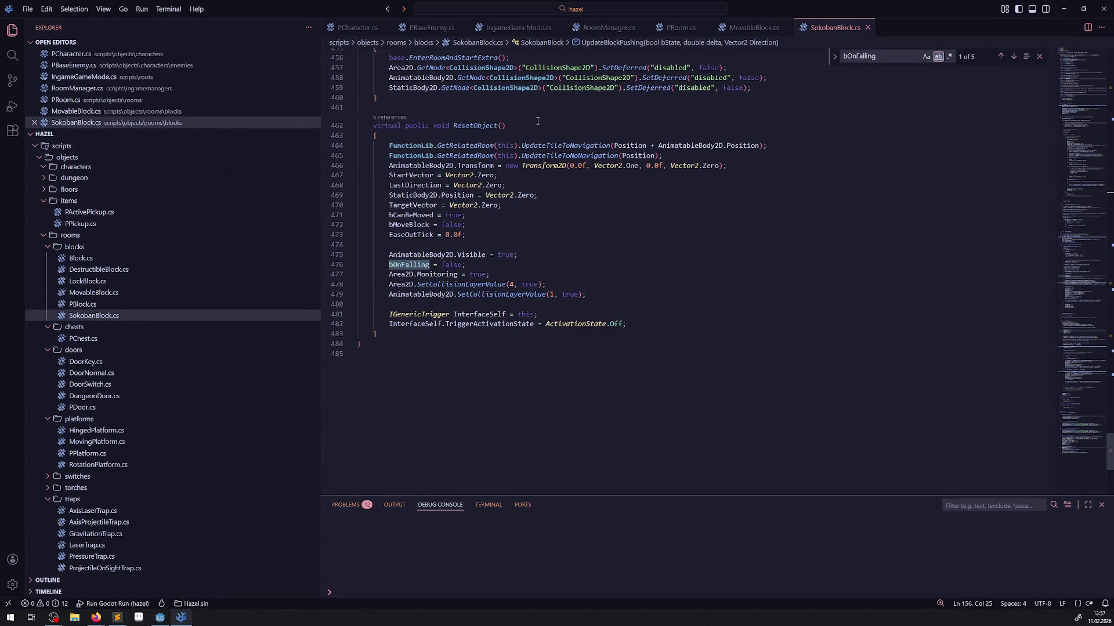
pyautogui.doubleClick(415, 265)
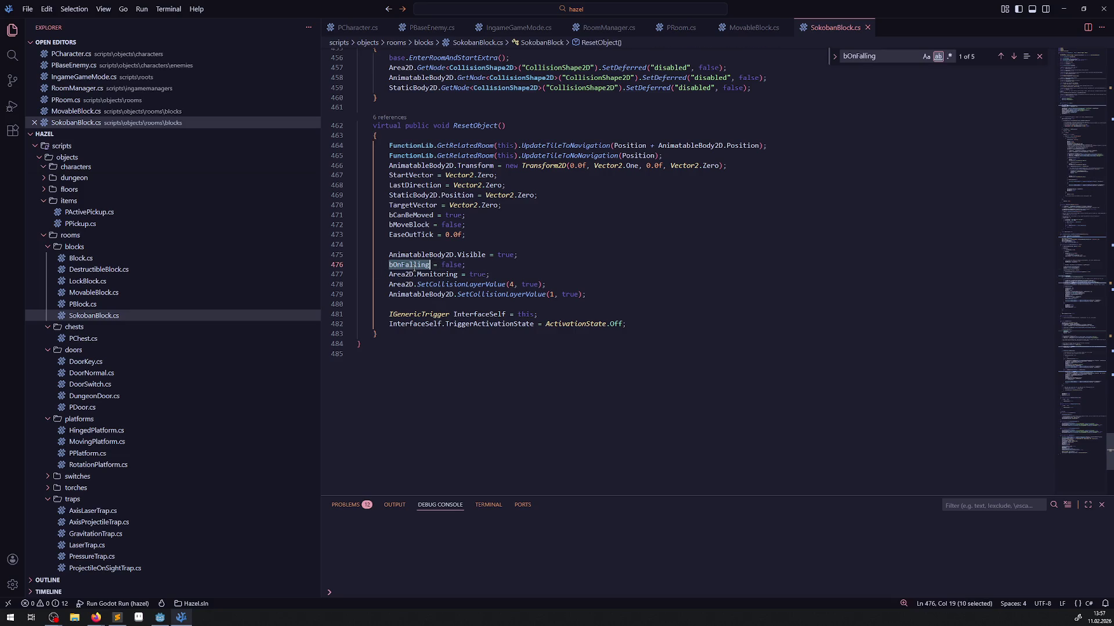
pyautogui.click(566, 235)
pyautogui.hotkey('ctrl', 'f')
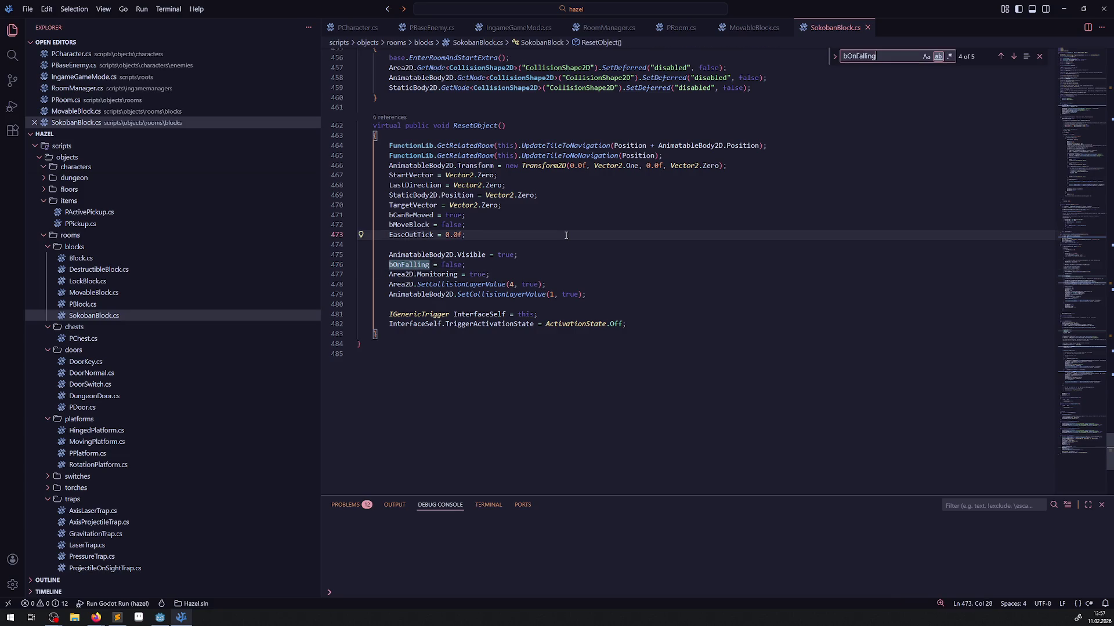
pyautogui.press('Return')
pyautogui.press('Return')
pyautogui.press('Return')
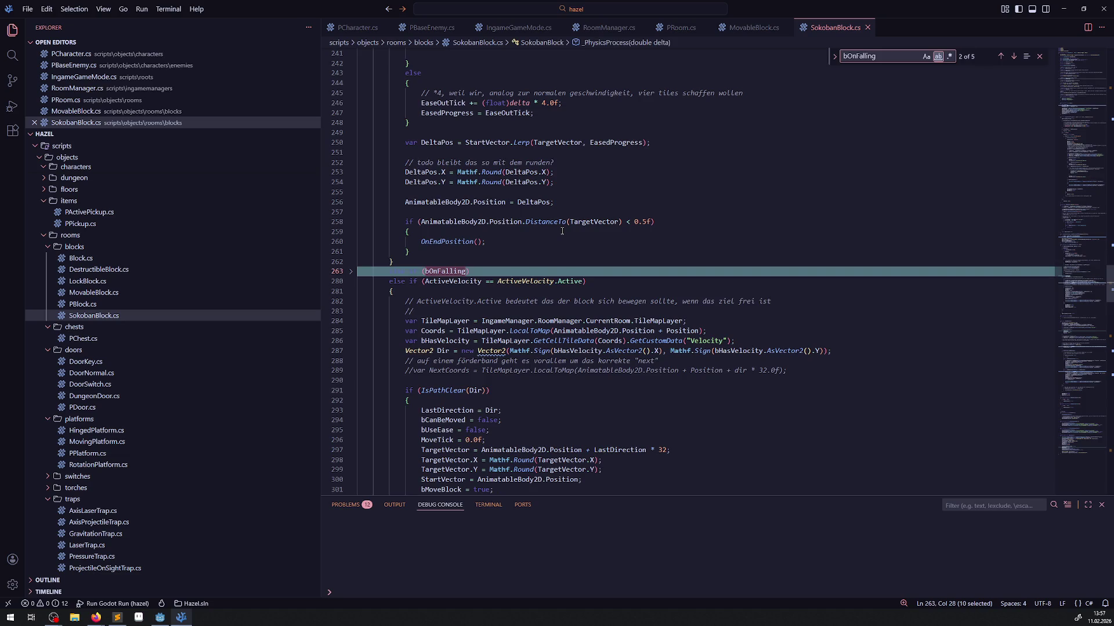
pyautogui.click(350, 272)
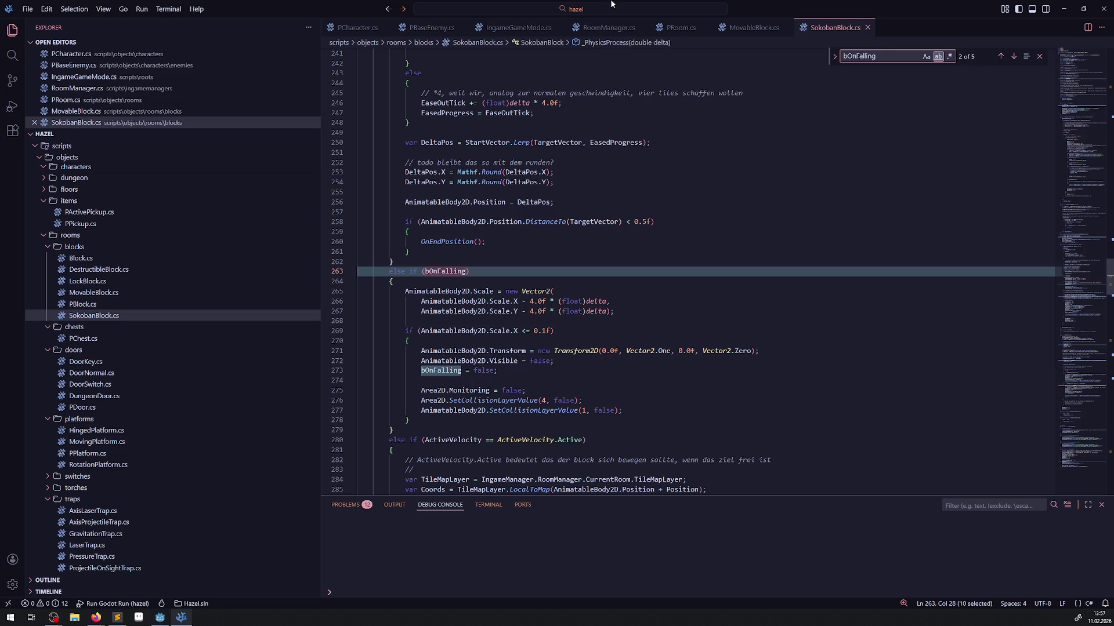
# Copy the bLastTileWasFallingTile declaration from MovableBlock.cs for use below bOnFalling in SokobanBlock.cs.
pyautogui.click(720, 32)
pyautogui.scroll(10, 532, 290)
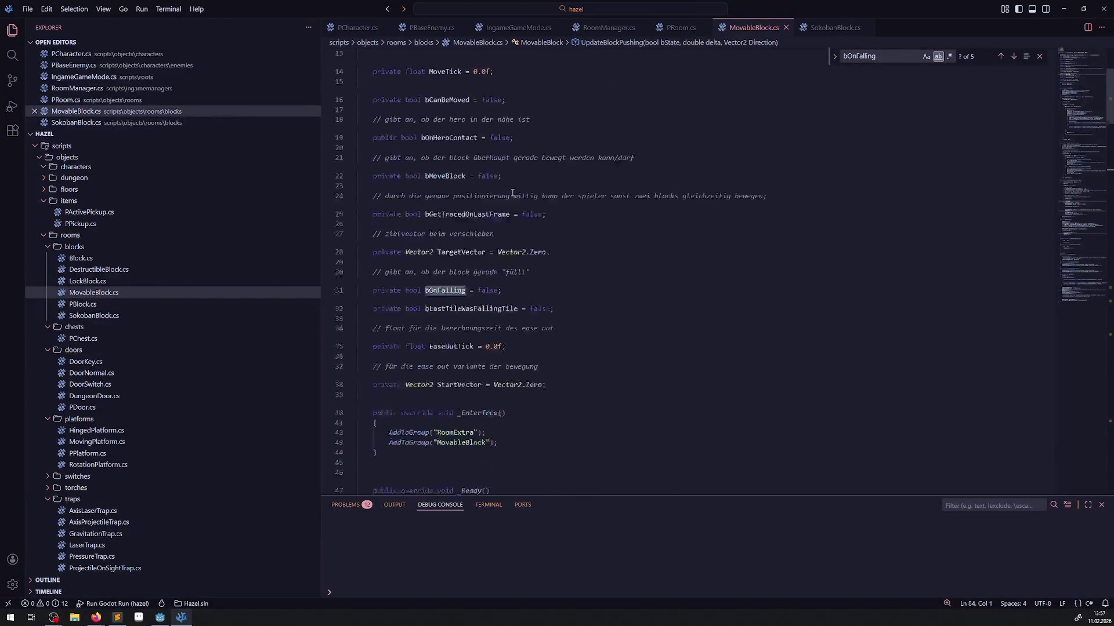
pyautogui.scroll(-3, 532, 290)
pyautogui.moveTo(554, 368); pyautogui.dragTo(355, 367)
pyautogui.hotkey('ctrl', 'c')
pyautogui.click(834, 27)
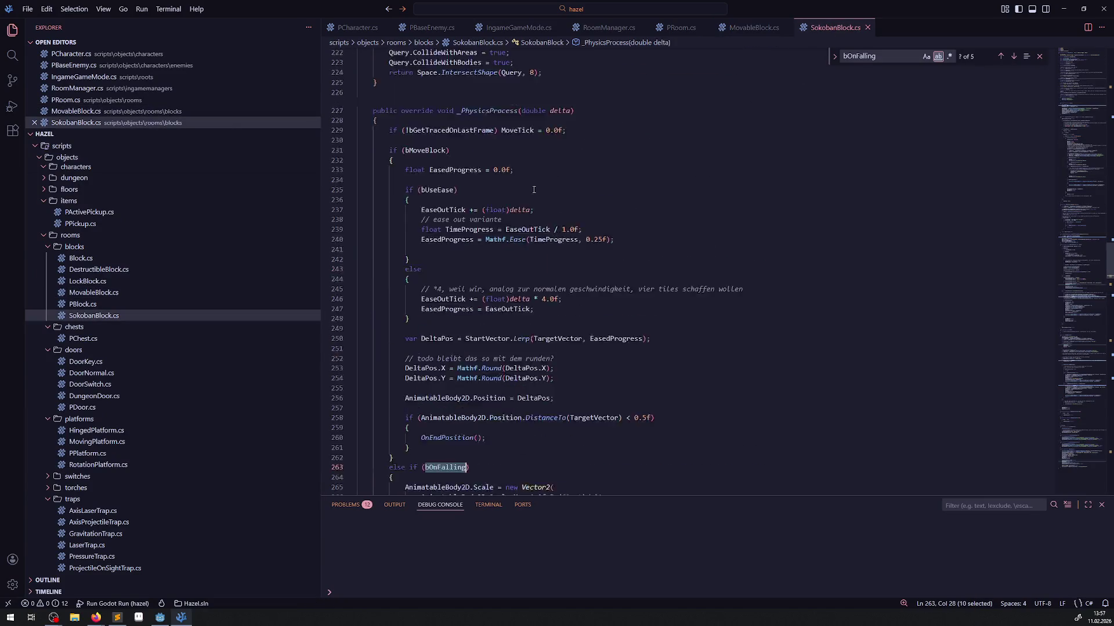
pyautogui.scroll(15, 523, 217)
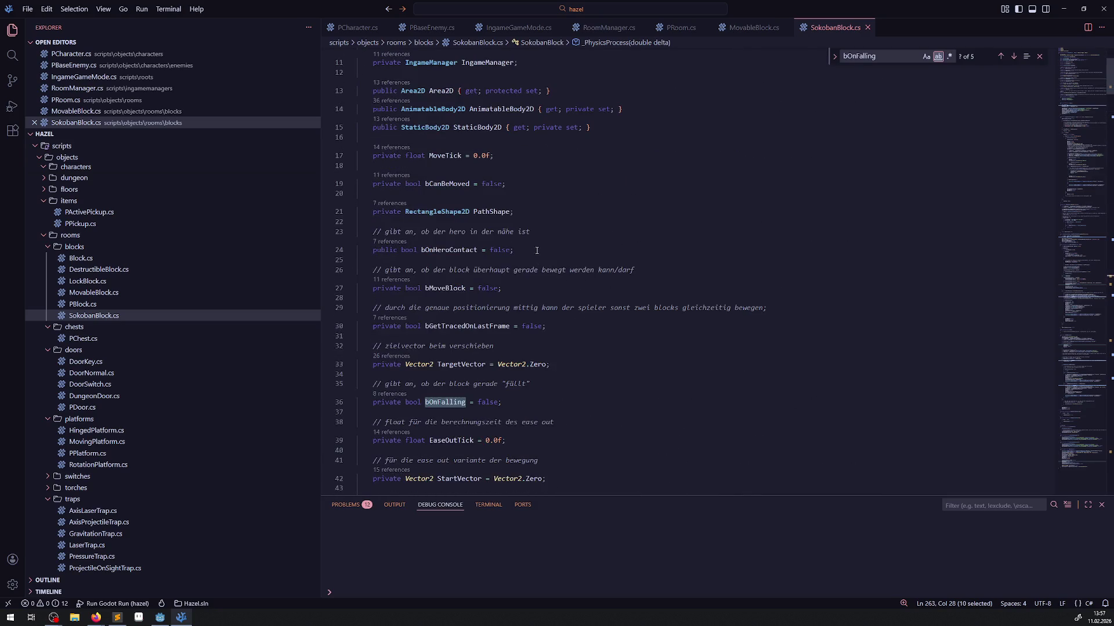
pyautogui.click(539, 402)
# Paste the bLastTileWasFallingTile field below bOnFalling and set it to true in OnEndPosition's falling branch.
pyautogui.press('Return')
pyautogui.hotkey('ctrl', 'v')
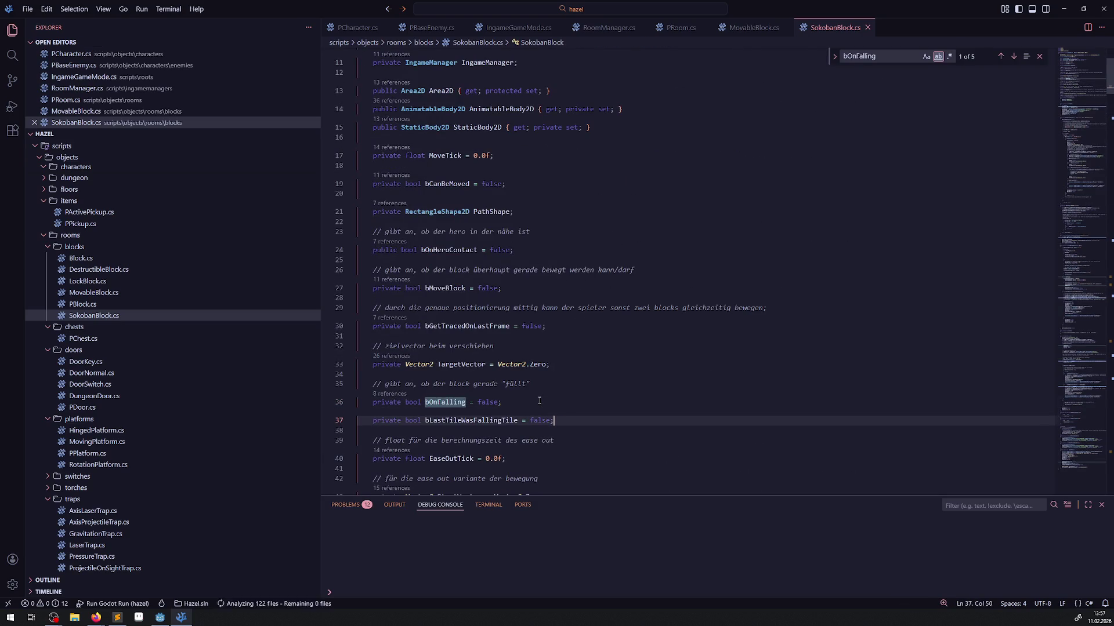
pyautogui.doubleClick(486, 418)
pyautogui.hotkey('ctrl', 'c')
pyautogui.scroll(-5, 542, 360)
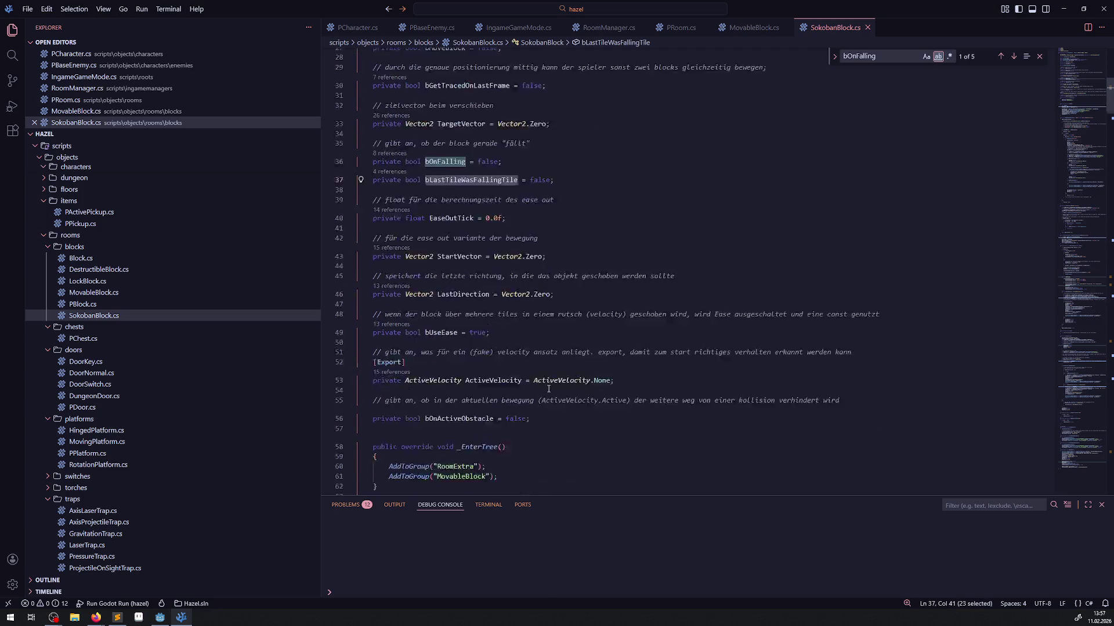
pyautogui.scroll(-10, 542, 360)
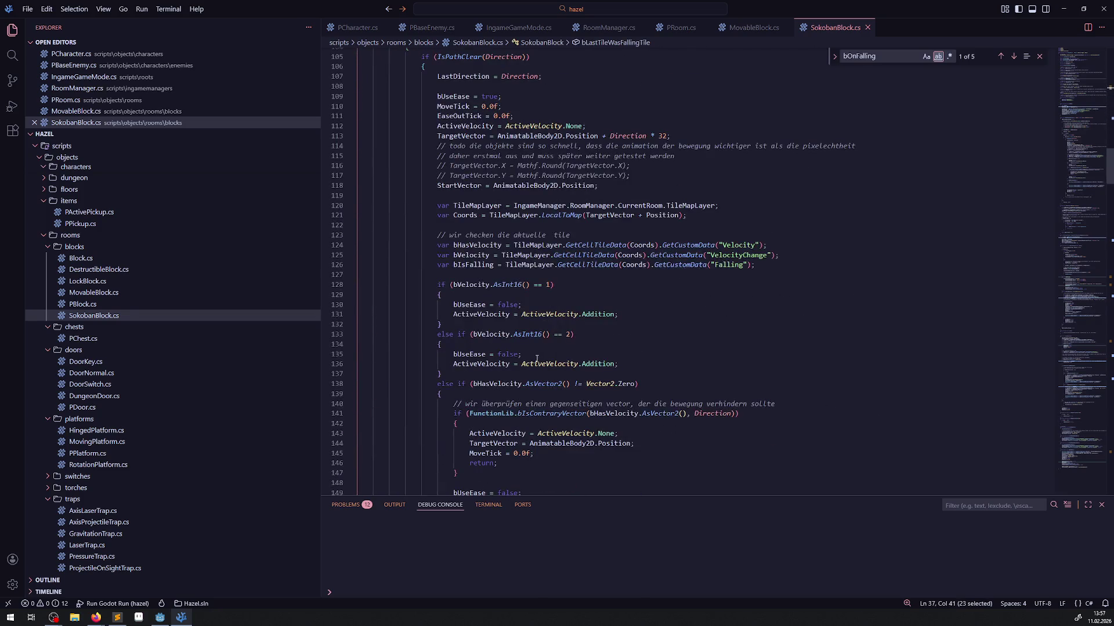
pyautogui.scroll(-12, 537, 359)
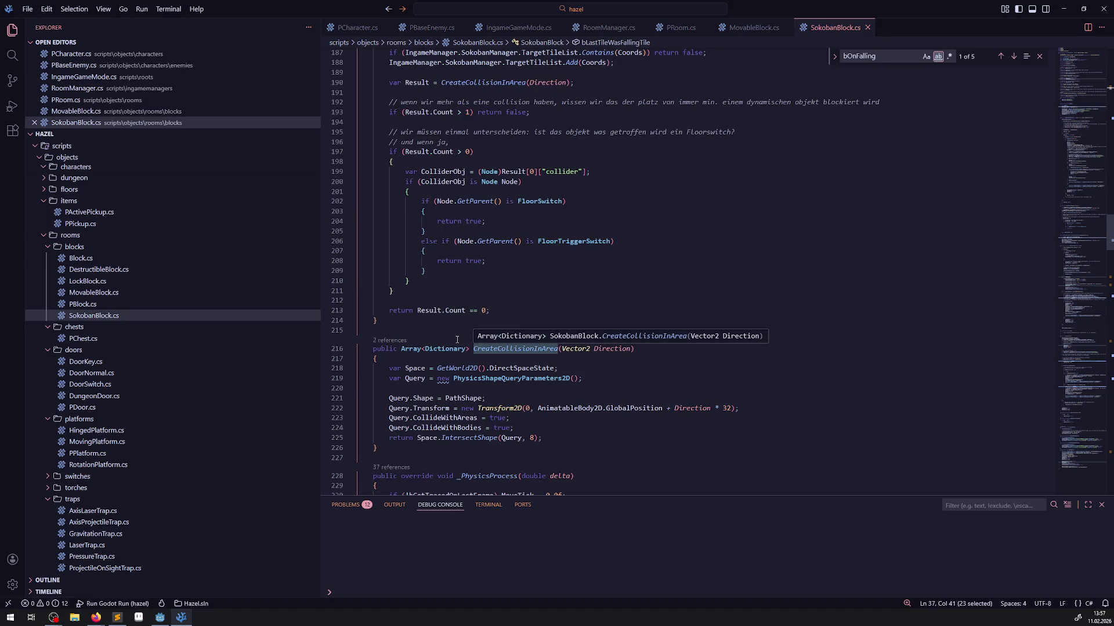
pyautogui.scroll(-6, 466, 240)
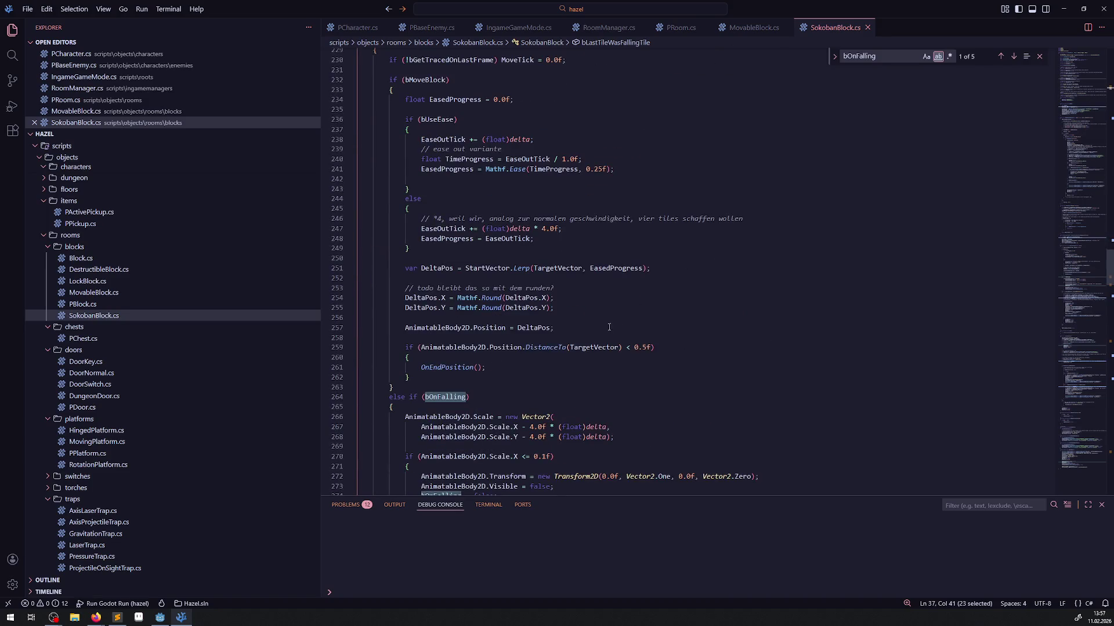
pyautogui.scroll(-1, 598, 325)
pyautogui.scroll(-4, 608, 302)
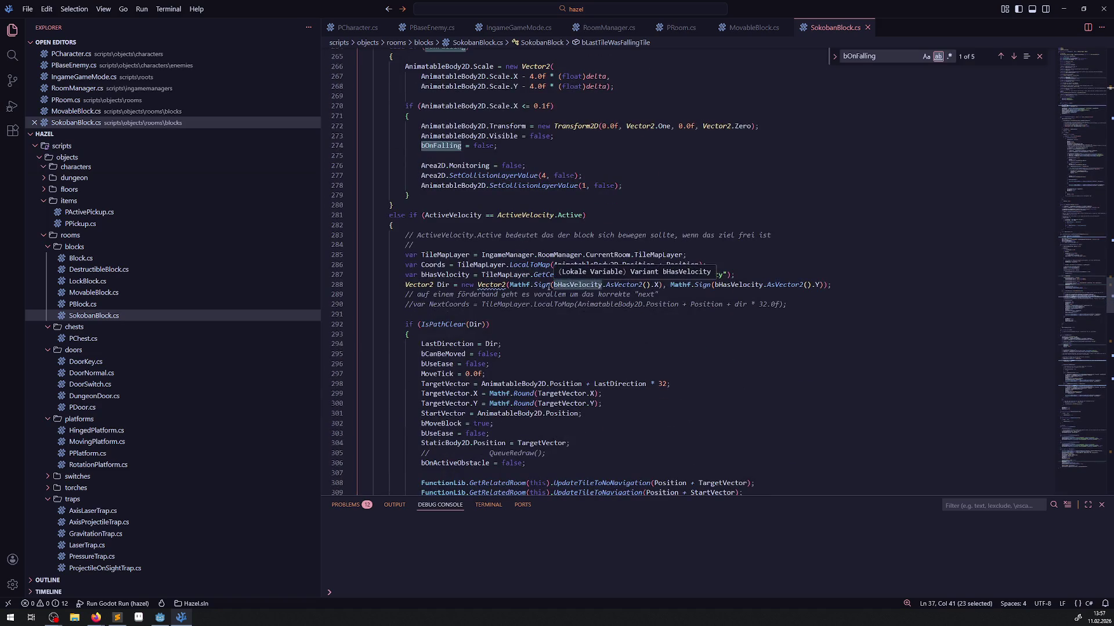
pyautogui.scroll(-2, 551, 290)
pyautogui.scroll(-6, 496, 291)
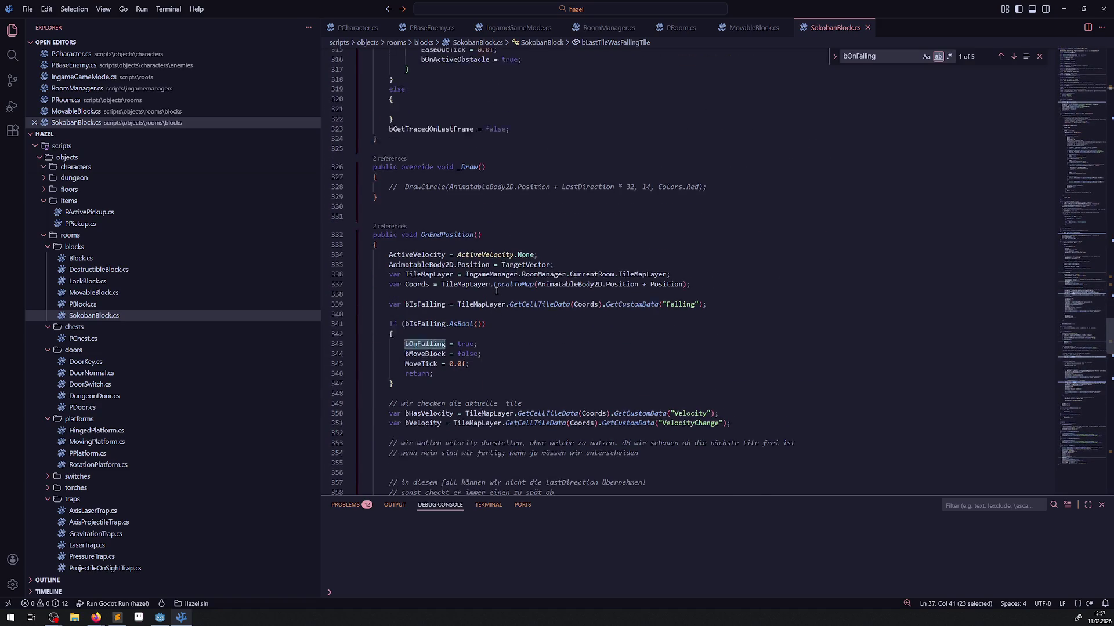
pyautogui.click(491, 313)
pyautogui.press('Return')
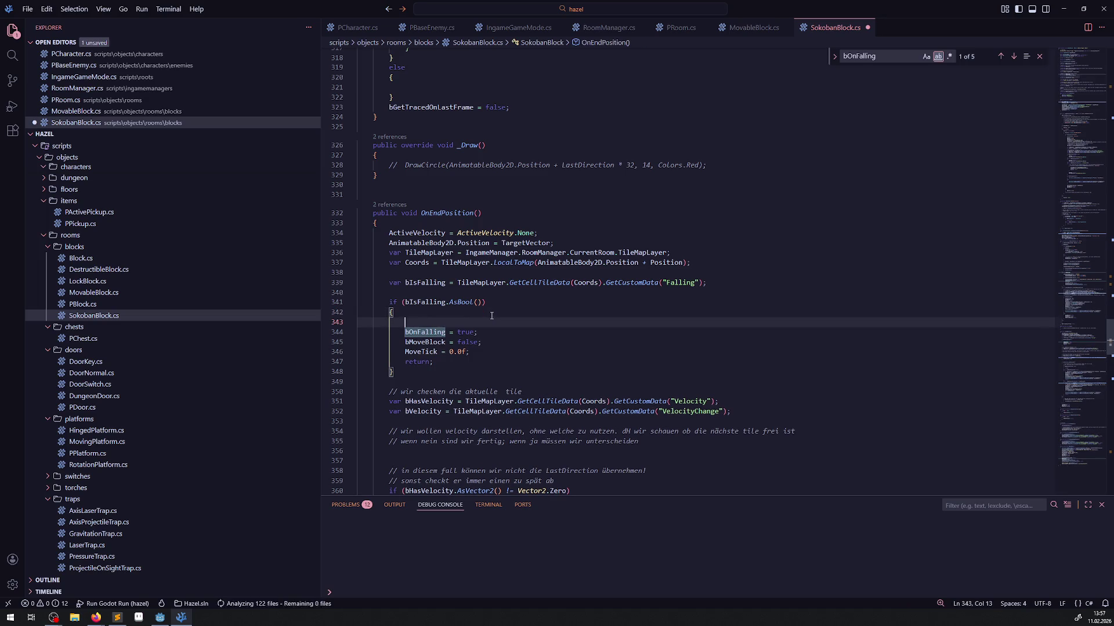
pyautogui.hotkey('ctrl', 'v')
pyautogui.write('= true;')
pyautogui.hotkey('ctrl', 's')
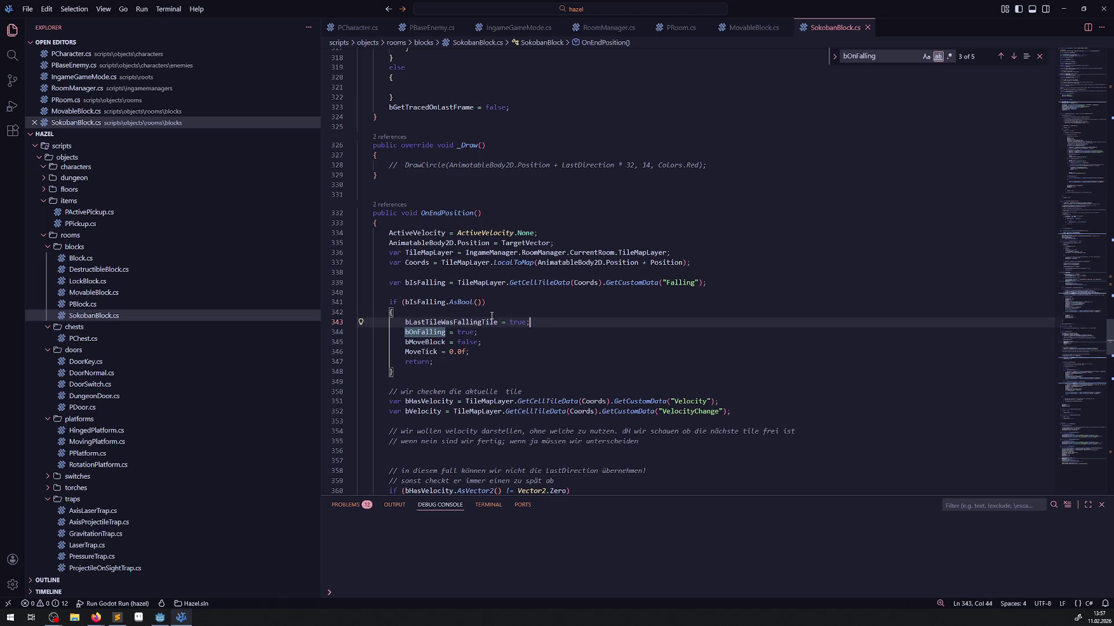
# Add 'bLastTileWasFallingTile = false;' after the bOnFalling reset in ResetObject and save.
pyautogui.scroll(-10, 498, 311)
pyautogui.scroll(-10, 501, 302)
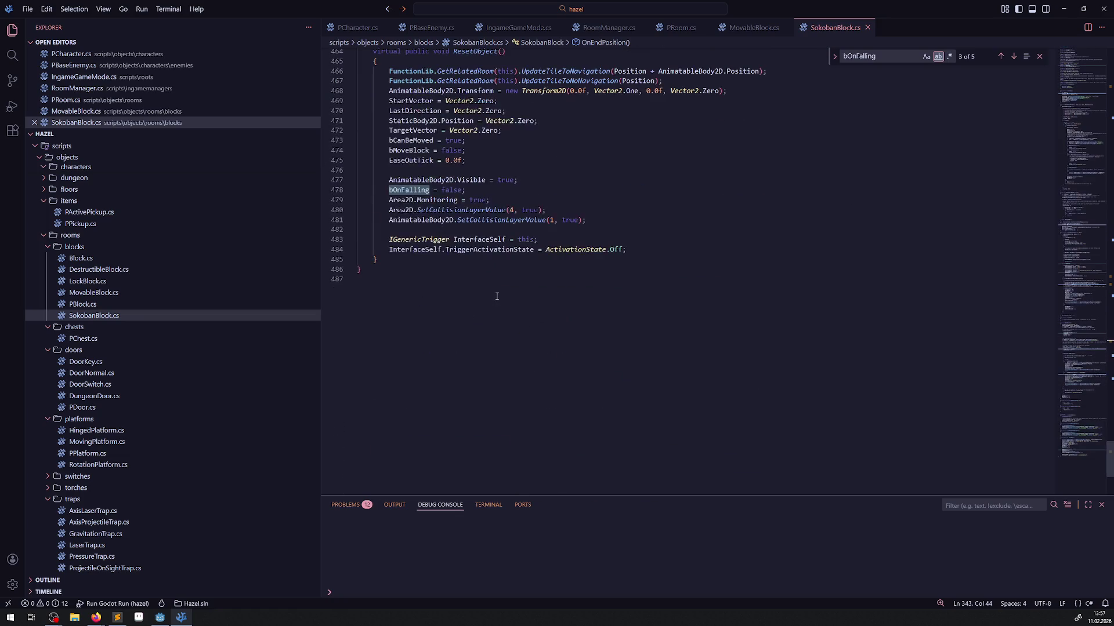
pyautogui.click(490, 190)
pyautogui.press('Return')
pyautogui.hotkey('ctrl', 'v')
pyautogui.write('= f')
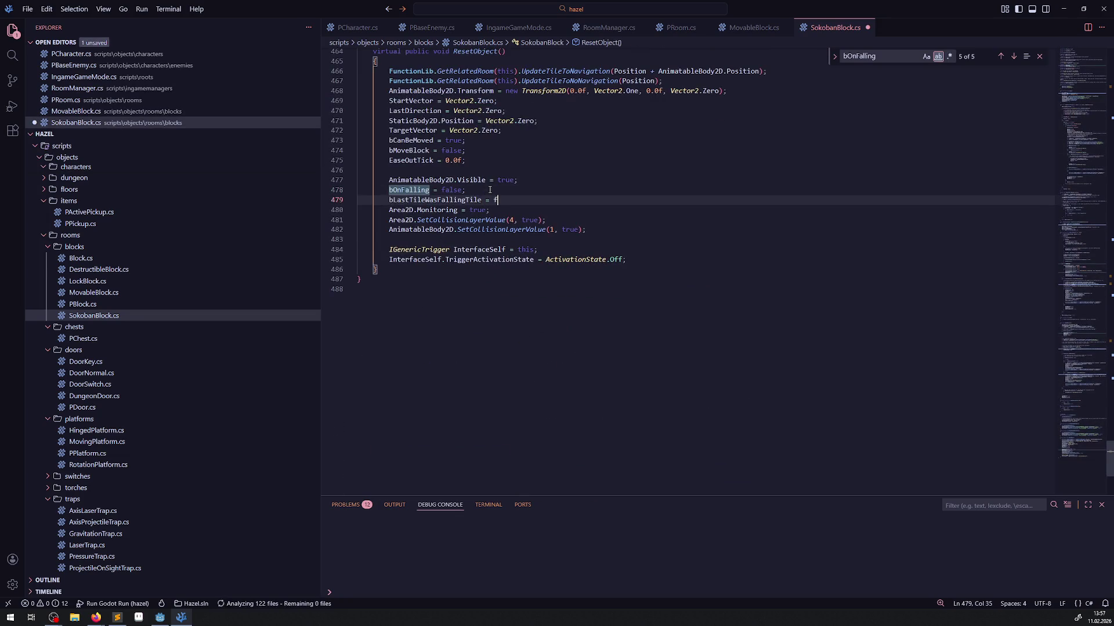
pyautogui.write('als')
pyautogui.press('Tab')
pyautogui.write(';')
pyautogui.hotkey('ctrl', 's')
# Start an if (bLastTileWasFallingTile) check at the top of ResetObject.
pyautogui.scroll(3, 486, 192)
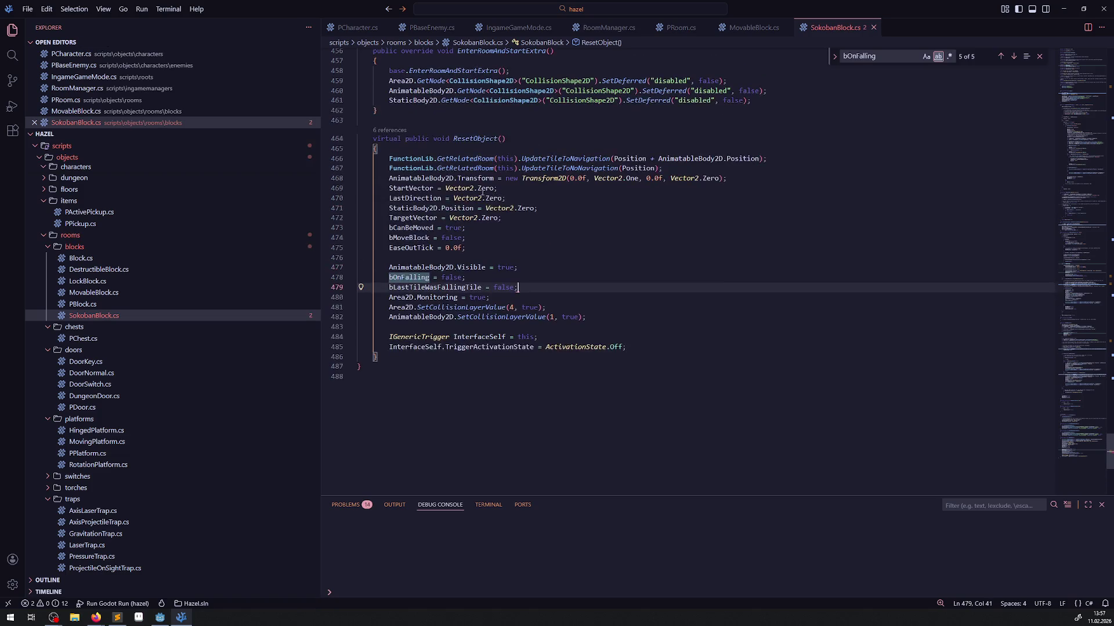
pyautogui.click(437, 150)
pyautogui.press('Return')
pyautogui.write('if()')
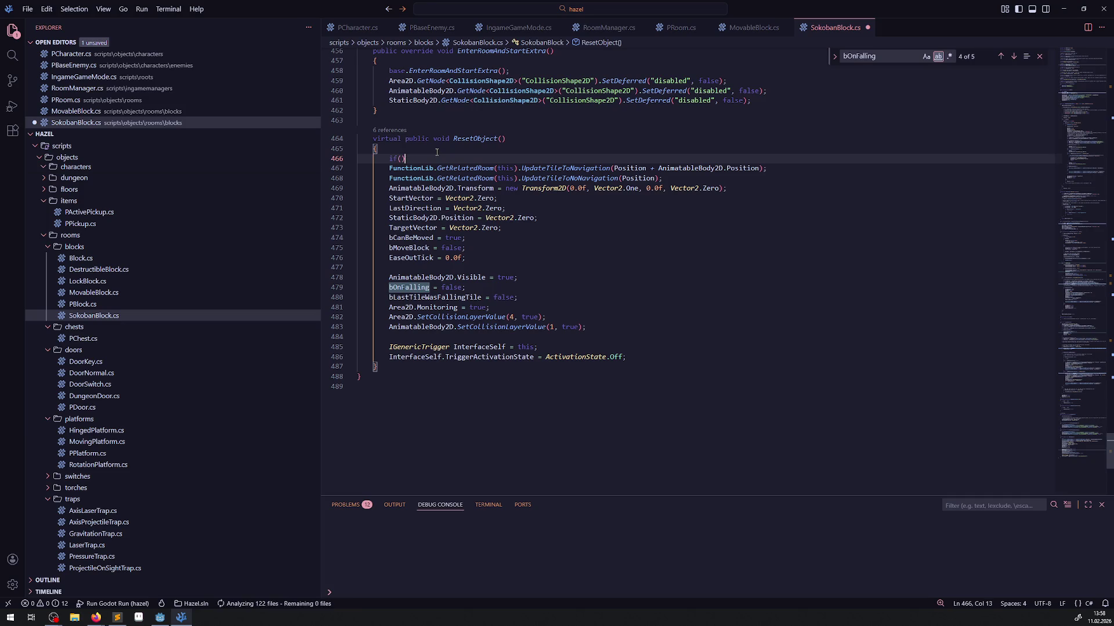
pyautogui.write('bLastTileWasFallingTile')
# Complete the if (bLastTileWasFallingTile) block with an empty else block and save.
pyautogui.press('End')
pyautogui.press('Return')
pyautogui.write('{')
pyautogui.press('Return')
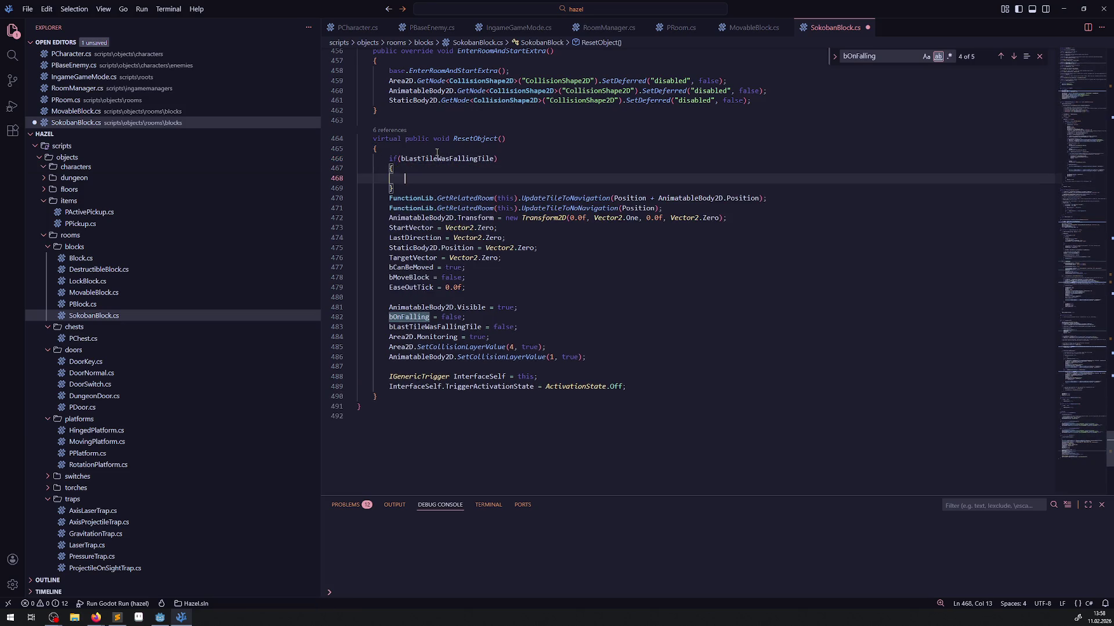
pyautogui.press('Down')
pyautogui.press('End')
pyautogui.press('Return')
pyautogui.write('else')
pyautogui.press('Return')
pyautogui.write('{')
pyautogui.press('Return')
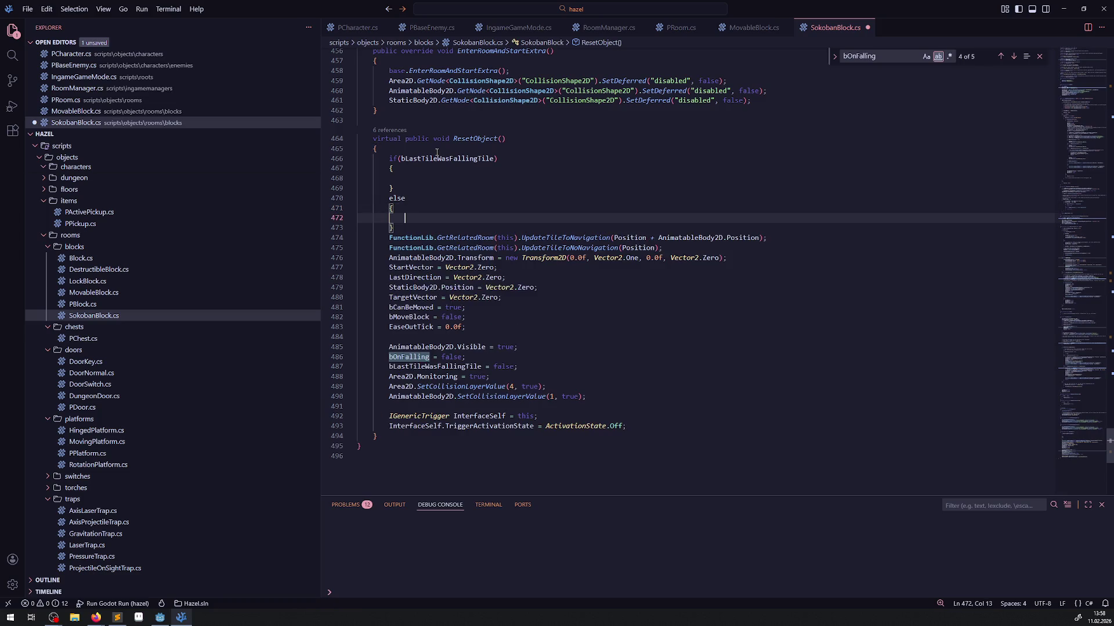
pyautogui.hotkey('ctrl', 's')
# Move the two FunctionLib navigation lines into both the if and else blocks and save.
pyautogui.moveTo(663, 248)
pyautogui.mouseDown()
pyautogui.moveTo(268, 250)
pyautogui.moveTo(269, 238)
pyautogui.mouseUp()
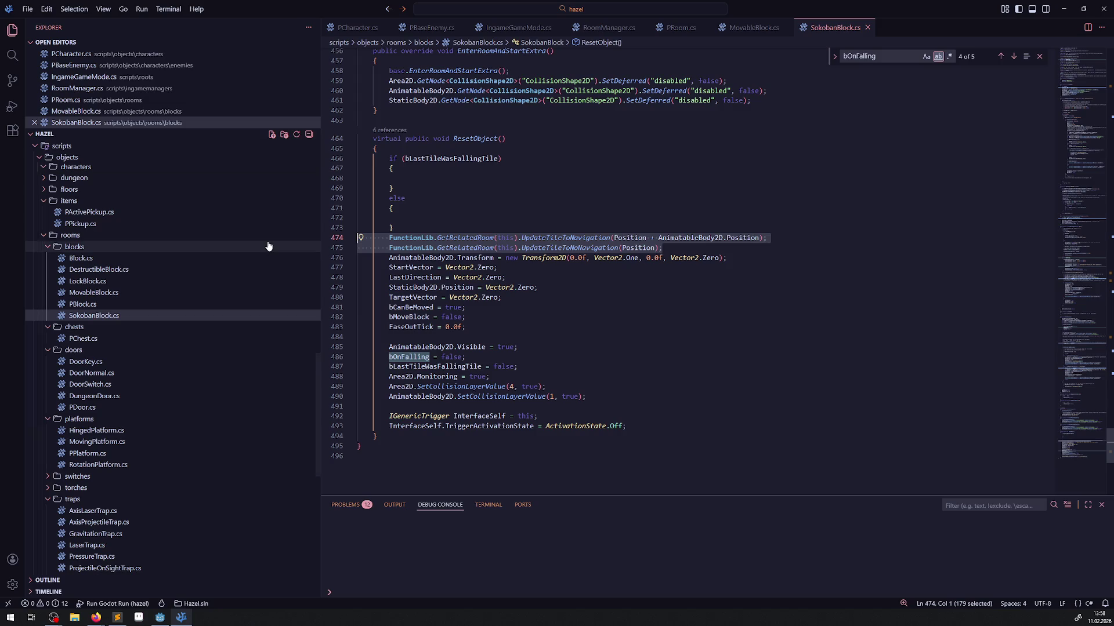
pyautogui.hotkey('ctrl', 'x')
pyautogui.click(406, 178)
pyautogui.hotkey('ctrl', 'v')
pyautogui.click(414, 231)
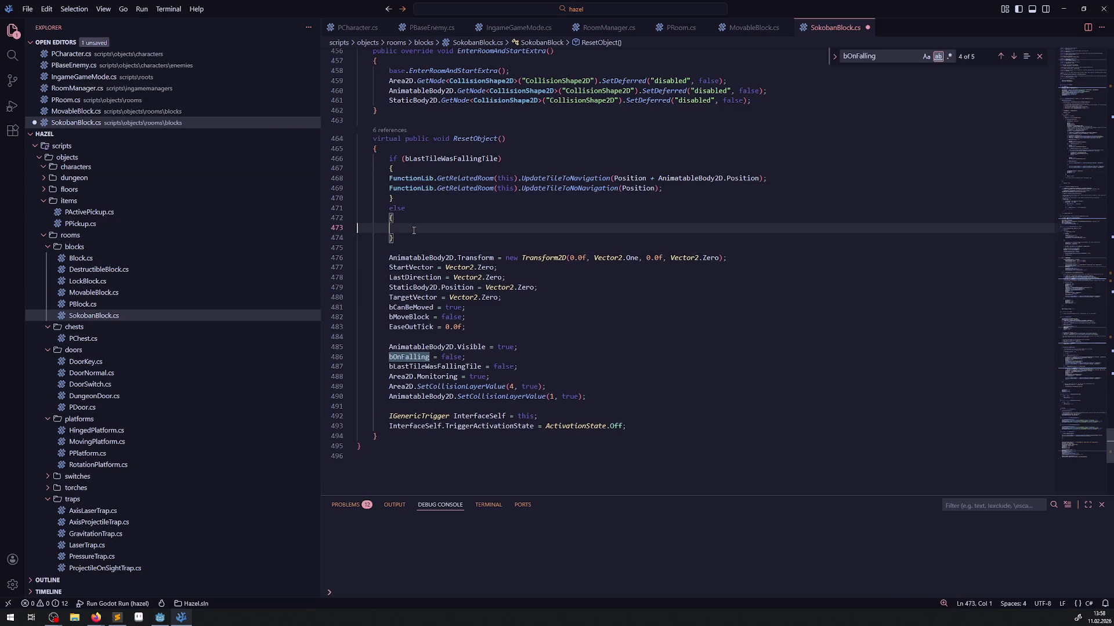
pyautogui.hotkey('ctrl', 'v')
pyautogui.hotkey('ctrl', 's')
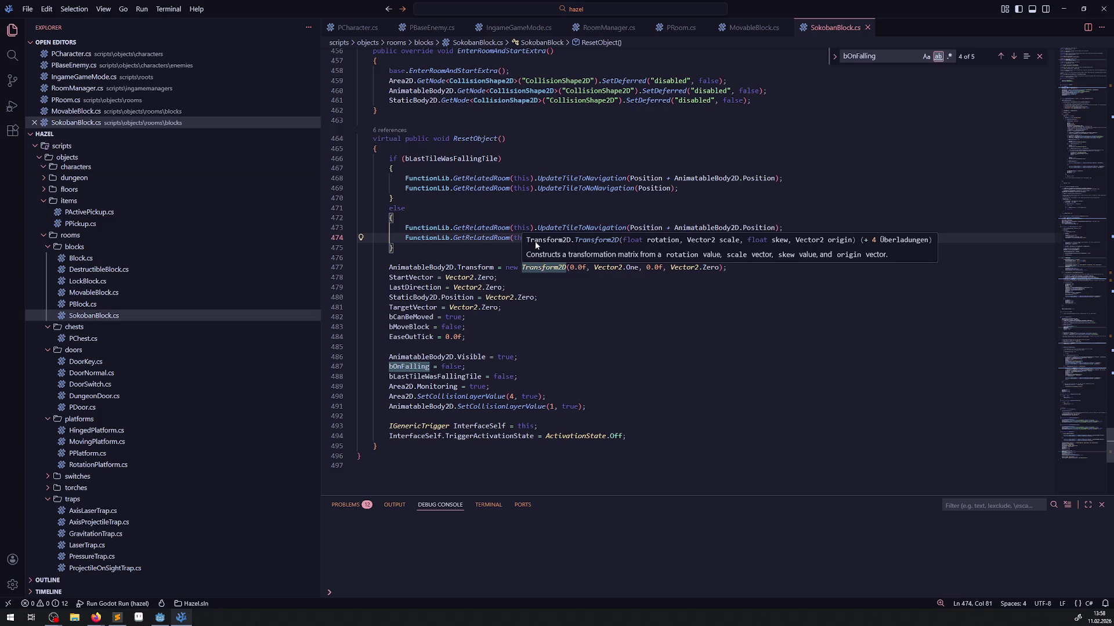
# Delete the UpdateTileToNavigation statement and leftover blank line from the if branch and save.
pyautogui.click(625, 211)
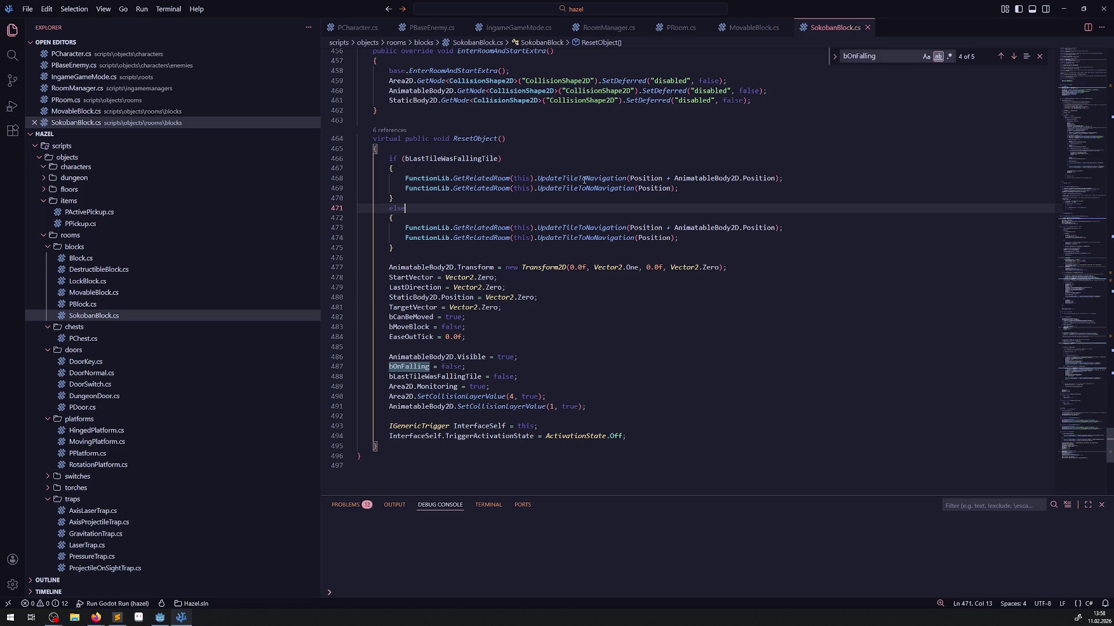
pyautogui.click(684, 202)
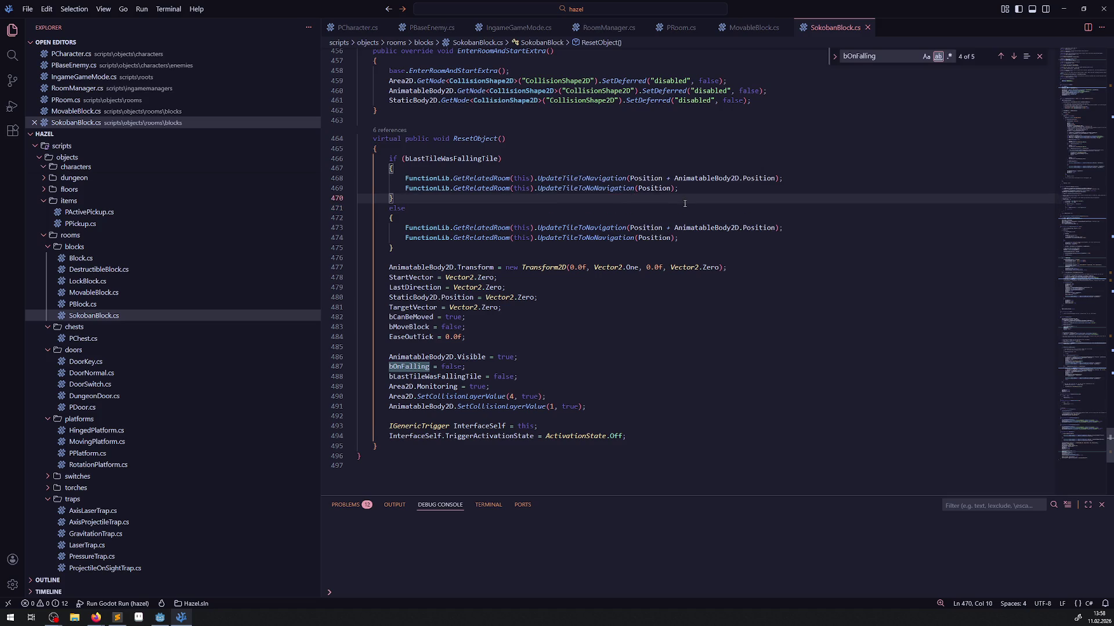
pyautogui.click(390, 178)
pyautogui.hotkey('shift', 'End')
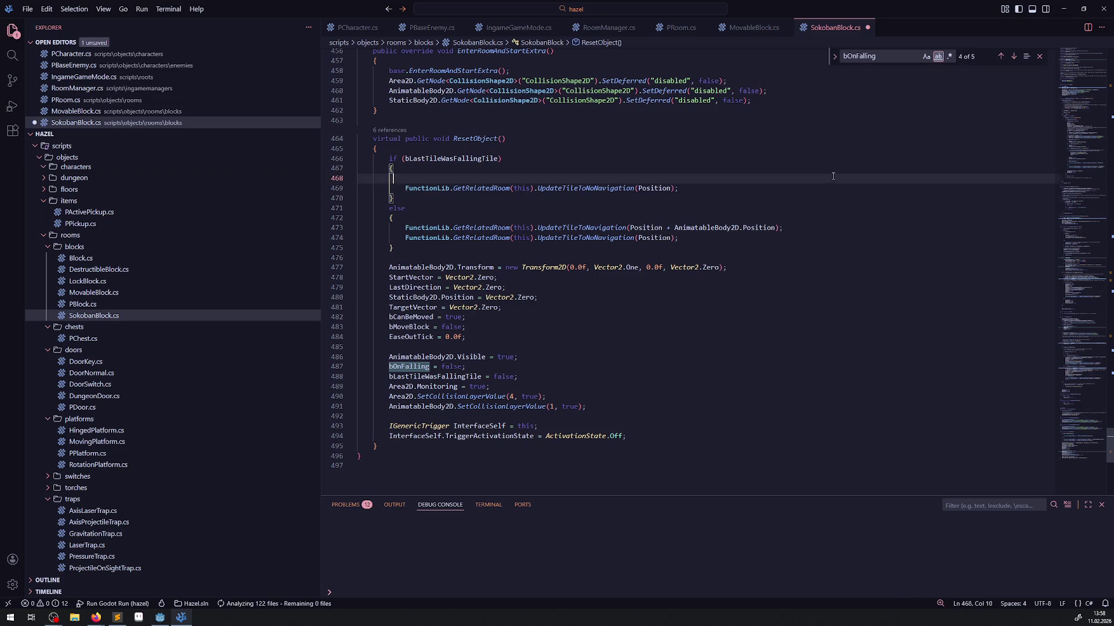
pyautogui.press('BackSpace')
pyautogui.press('BackSpace')
pyautogui.press('BackSpace')
pyautogui.press('BackSpace')
pyautogui.click(580, 156)
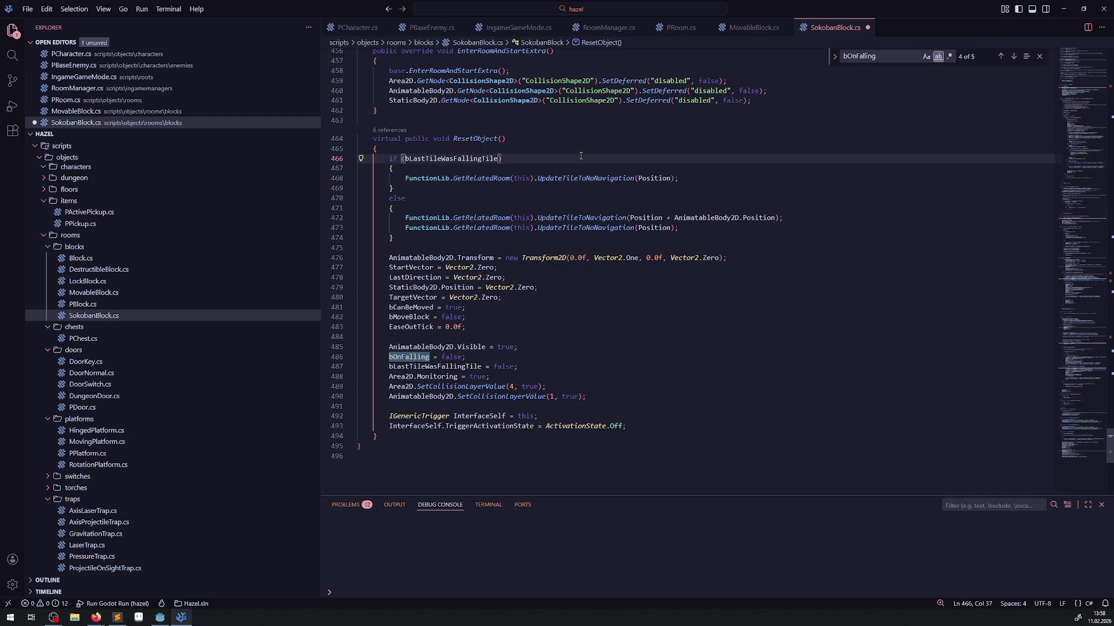
pyautogui.hotkey('ctrl', 's')
pyautogui.click(160, 617)
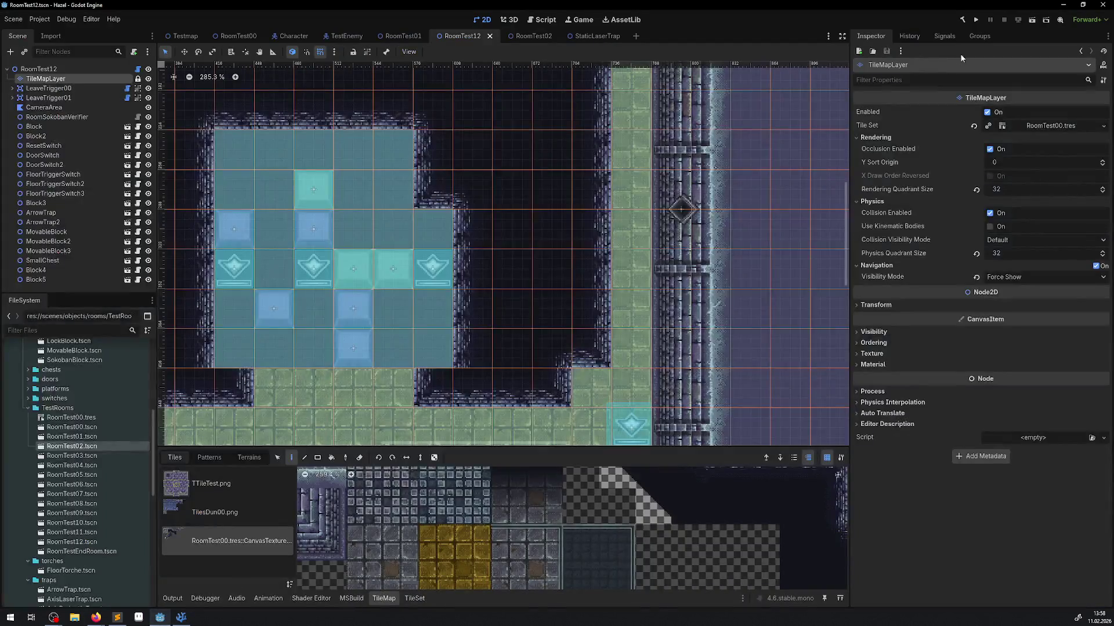
# Run the game and walk the player via the teleport pad and bottom door into the Sokoban room.
pyautogui.click(979, 19)
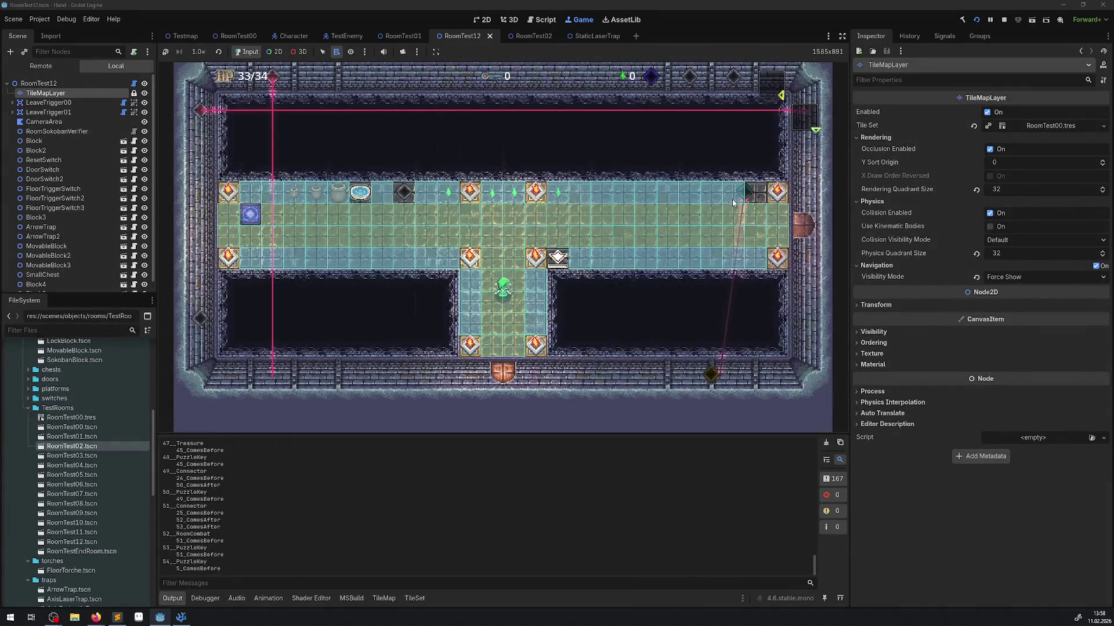
pyautogui.press('Up')
pyautogui.press('Left')
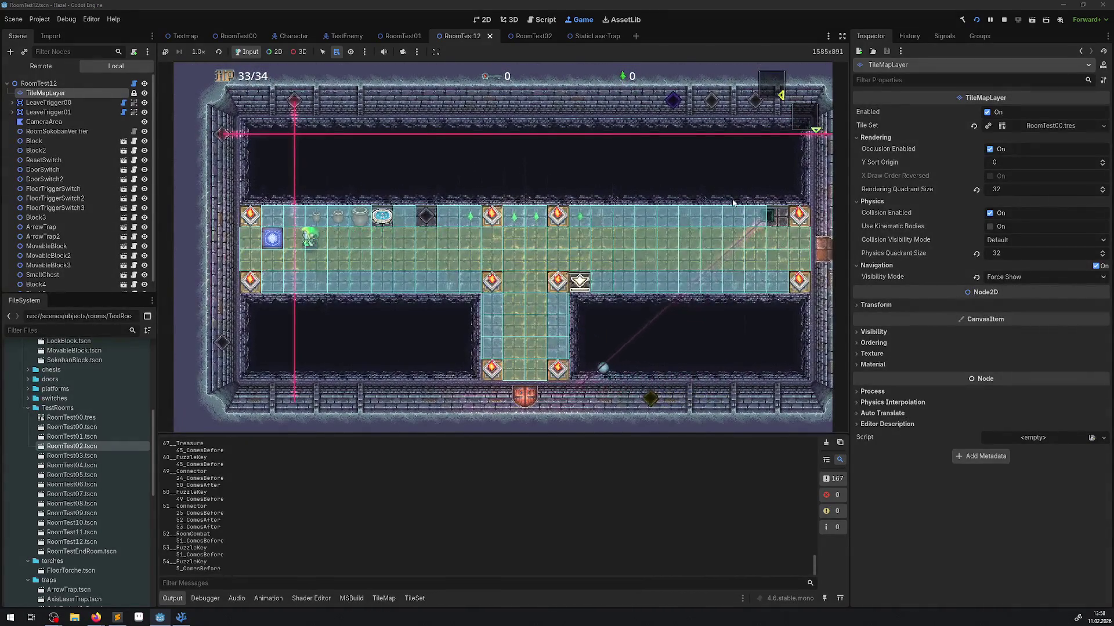
pyautogui.press('Left')
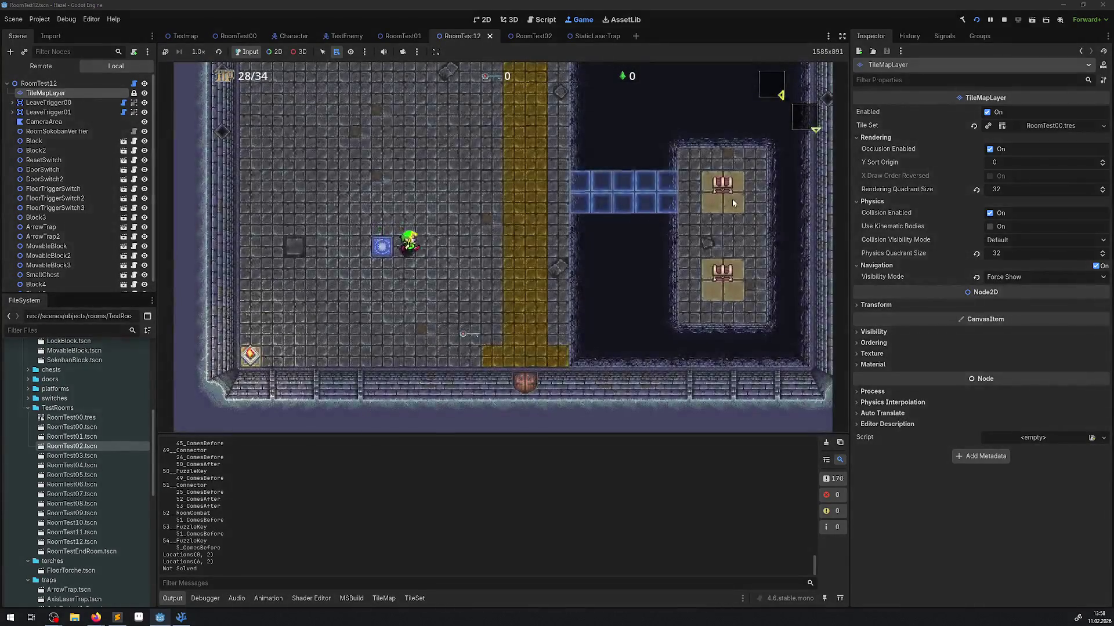
pyautogui.press('Down')
pyautogui.press('Right')
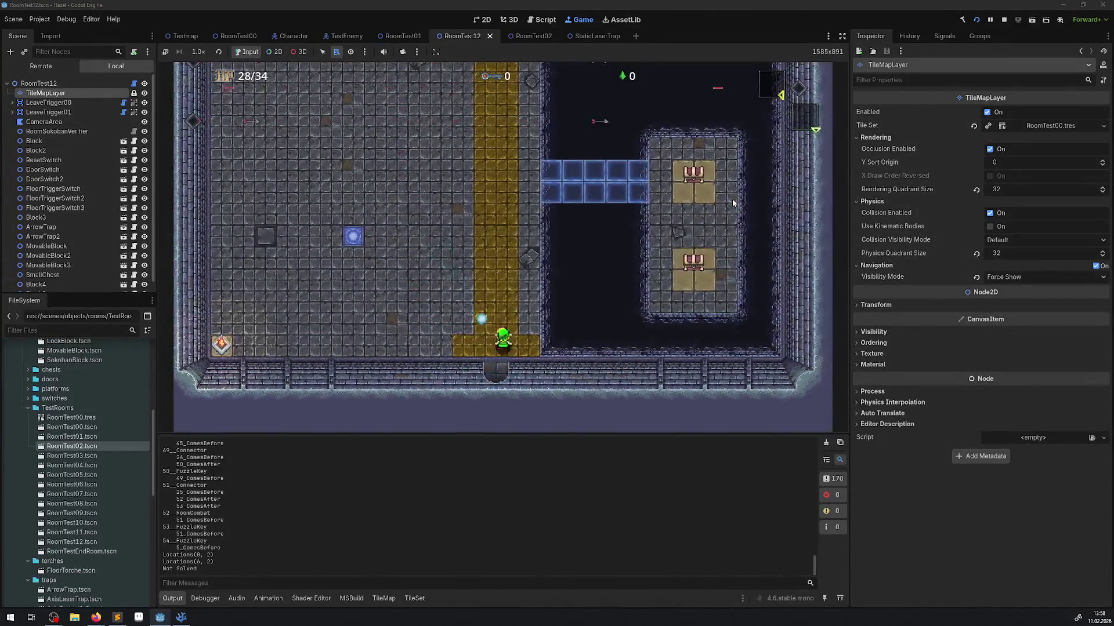
pyautogui.press('Down')
pyautogui.press('Up')
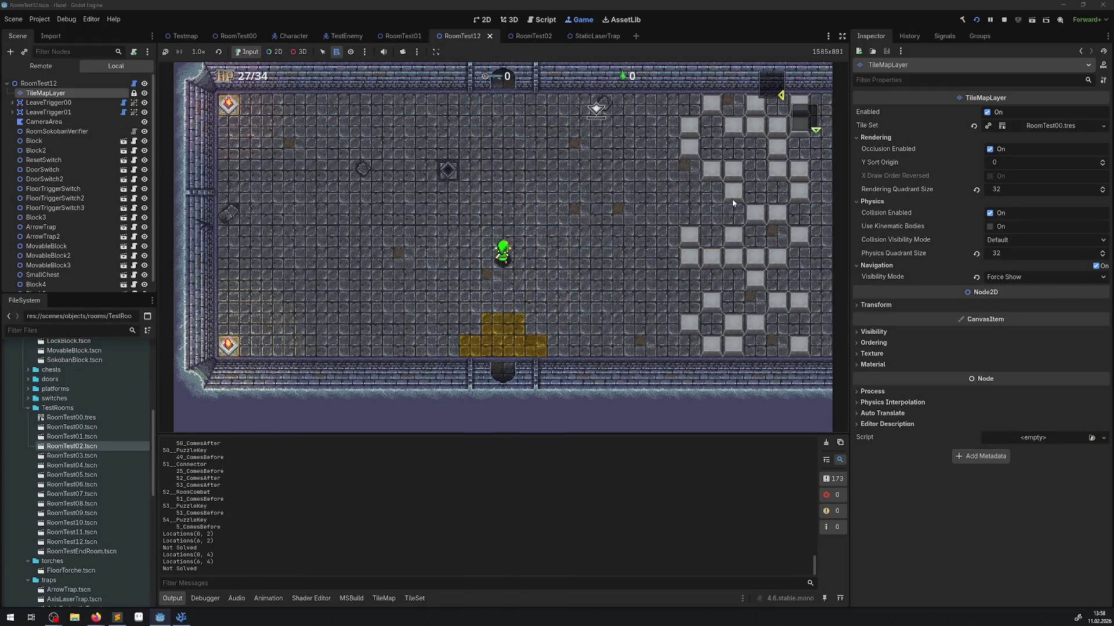
pyautogui.press('Up')
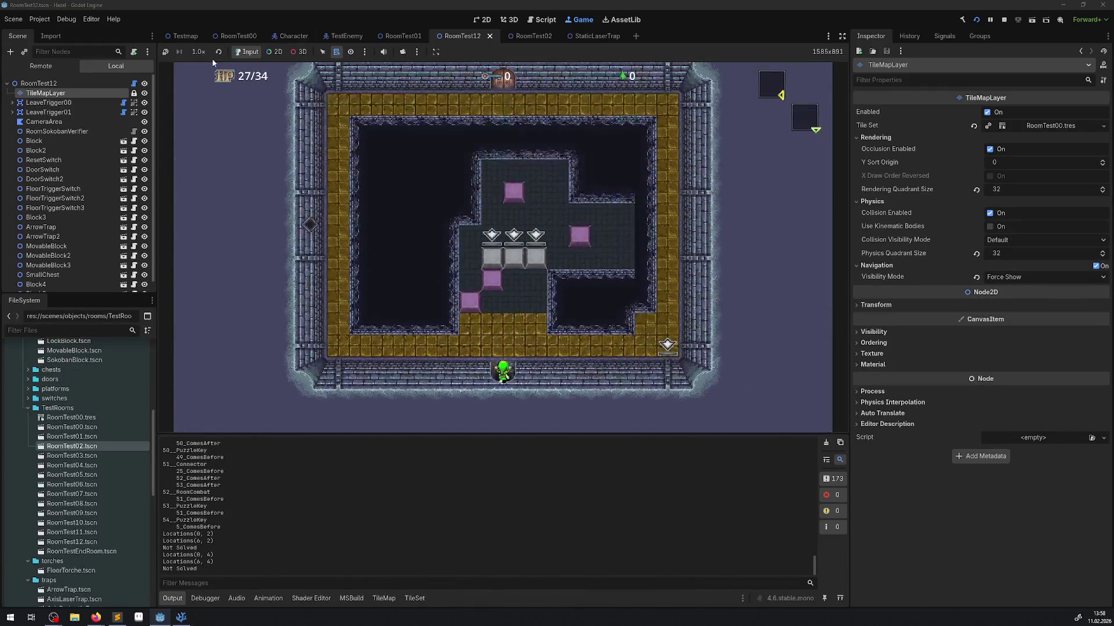
pyautogui.click(275, 52)
# Pick the live TileMapLayer in the game and set its Navigation Visibility Mode to Force Show.
pyautogui.rightClick(450, 210)
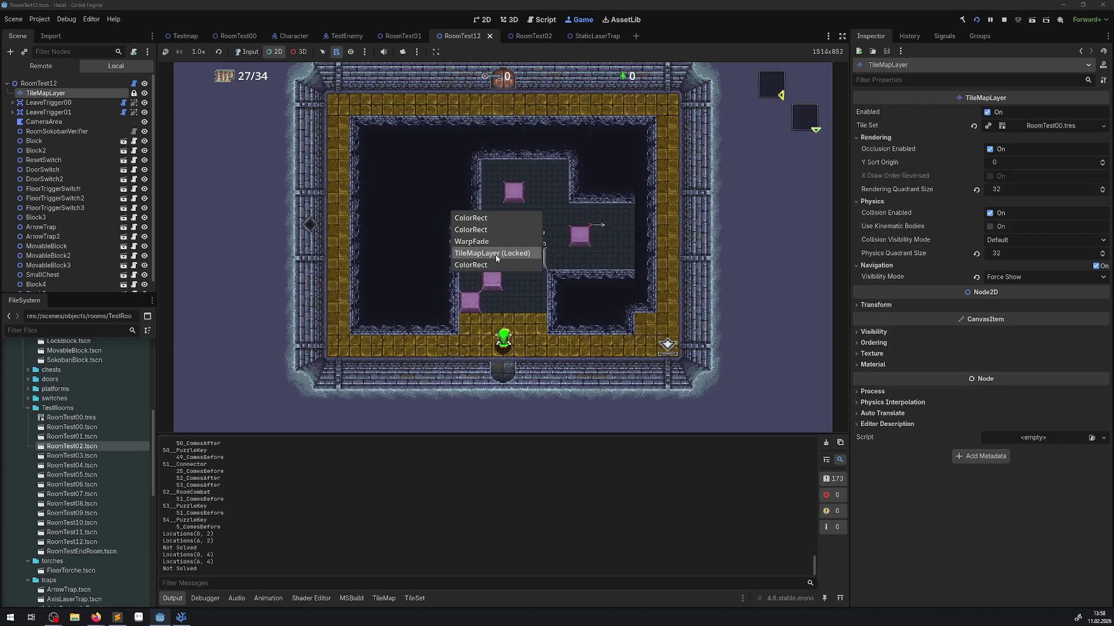
pyautogui.click(518, 253)
pyautogui.click(1015, 493)
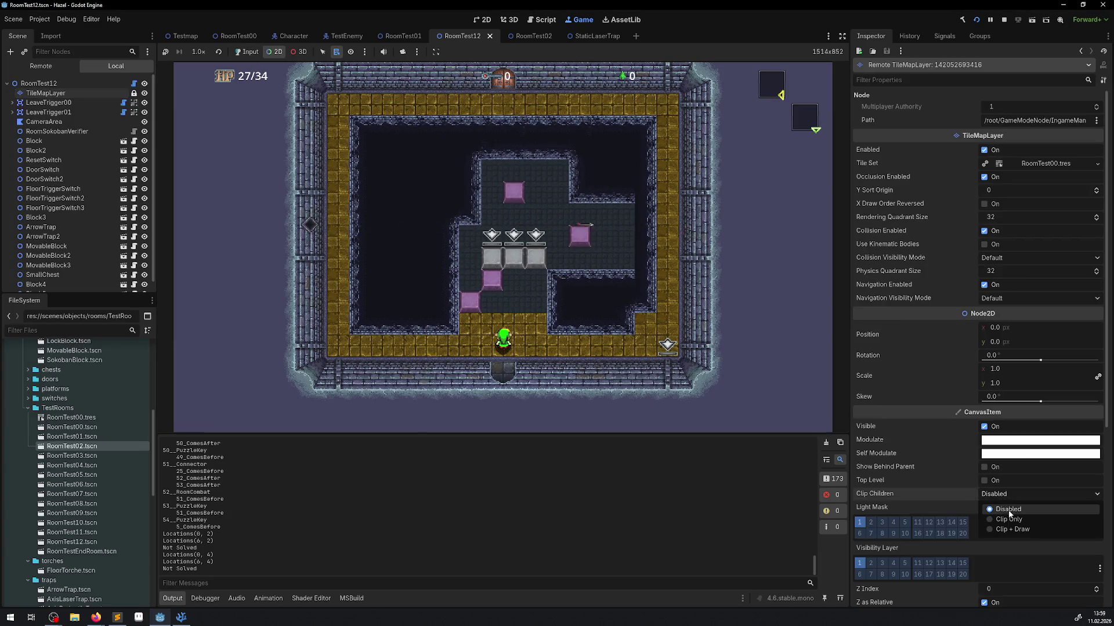
pyautogui.click(1039, 298)
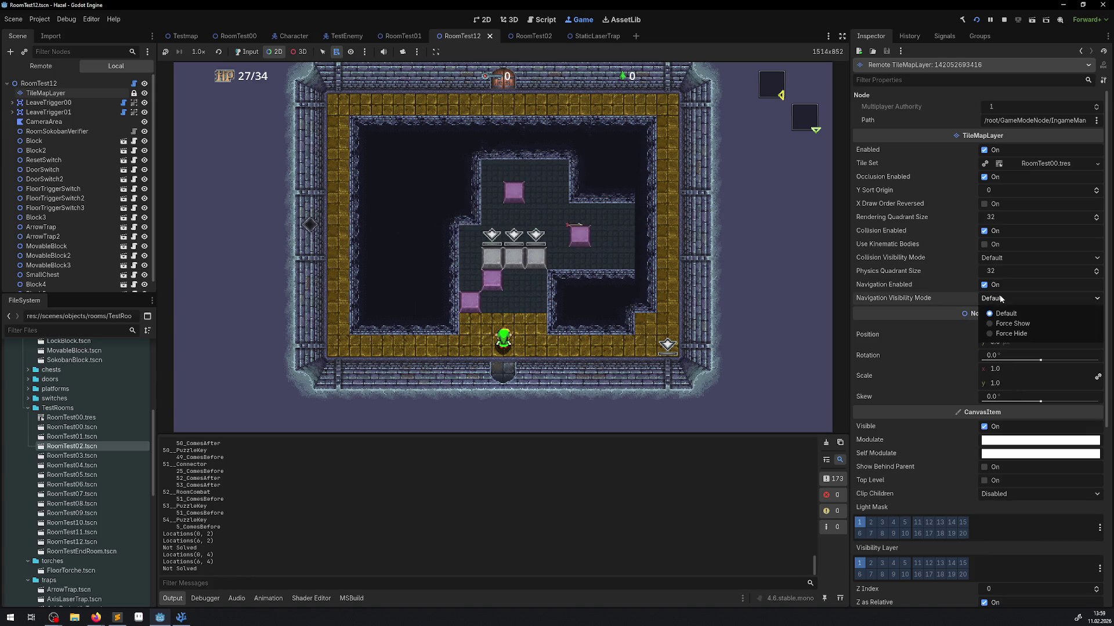
pyautogui.click(1013, 324)
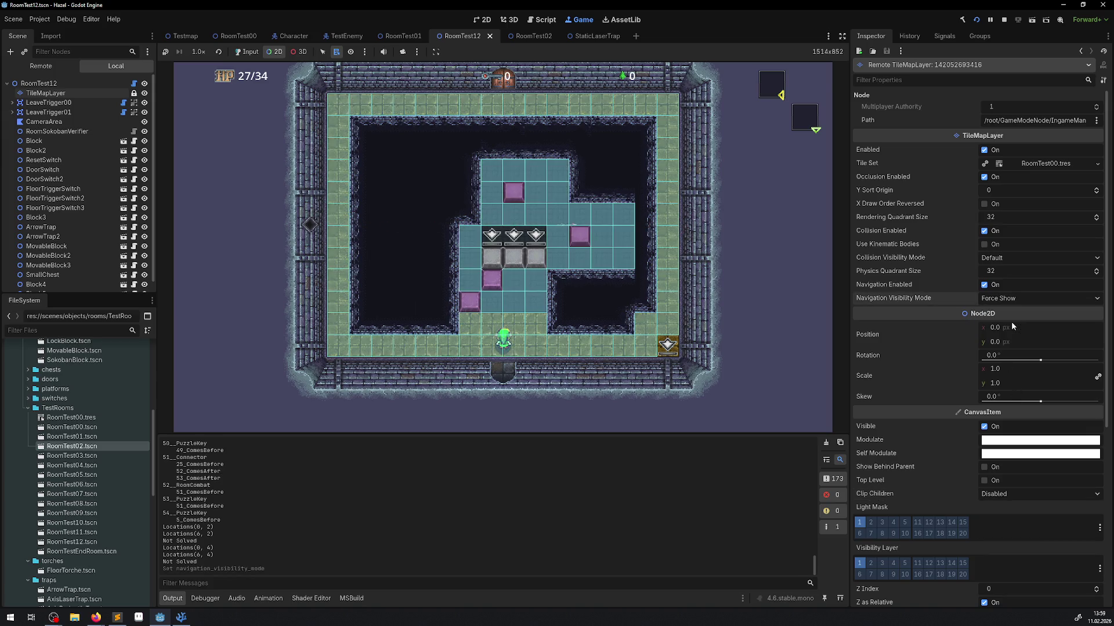
pyautogui.click(247, 51)
pyautogui.press('Up')
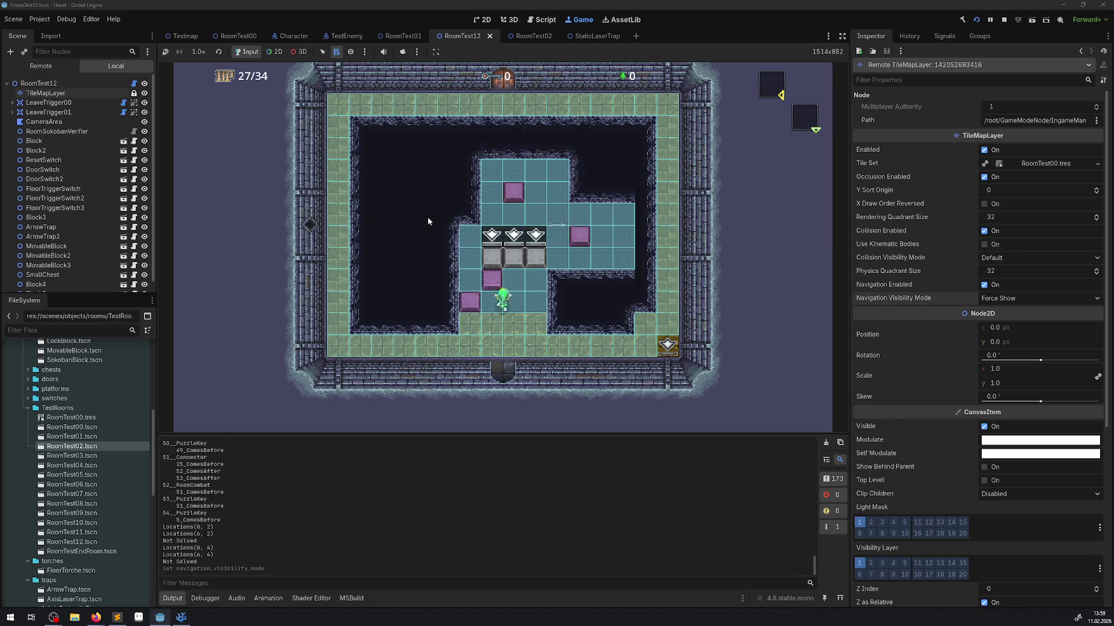
# Push the grey blocks into the pit and off the floor, then walk onto the bottom green path.
pyautogui.press('Right')
pyautogui.press('Up')
pyautogui.press('Left')
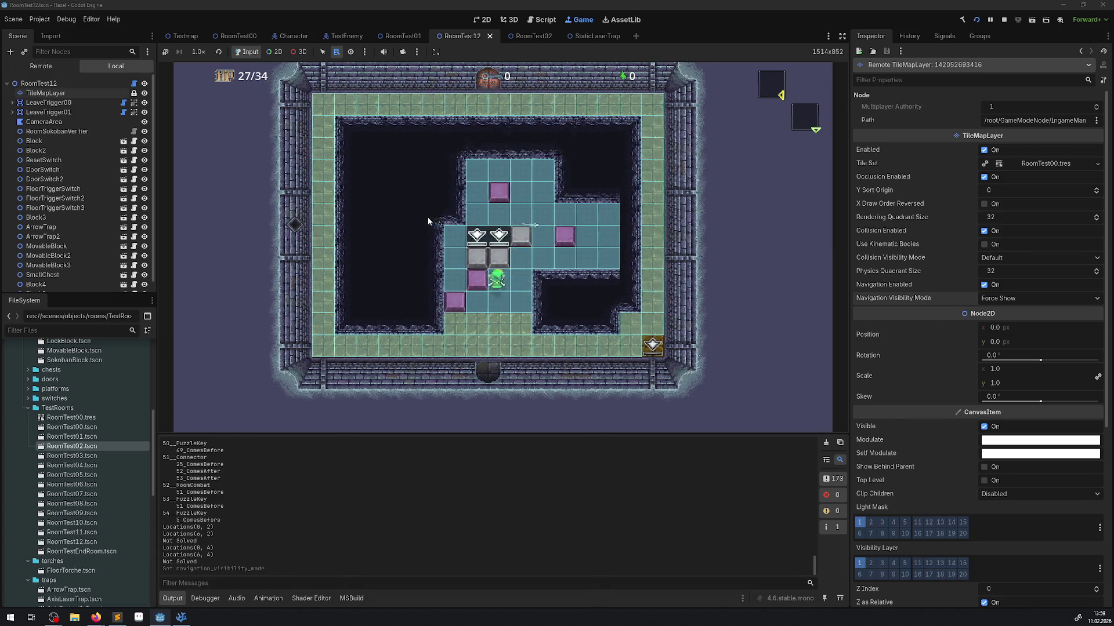
pyautogui.press('Up')
pyautogui.press('Left')
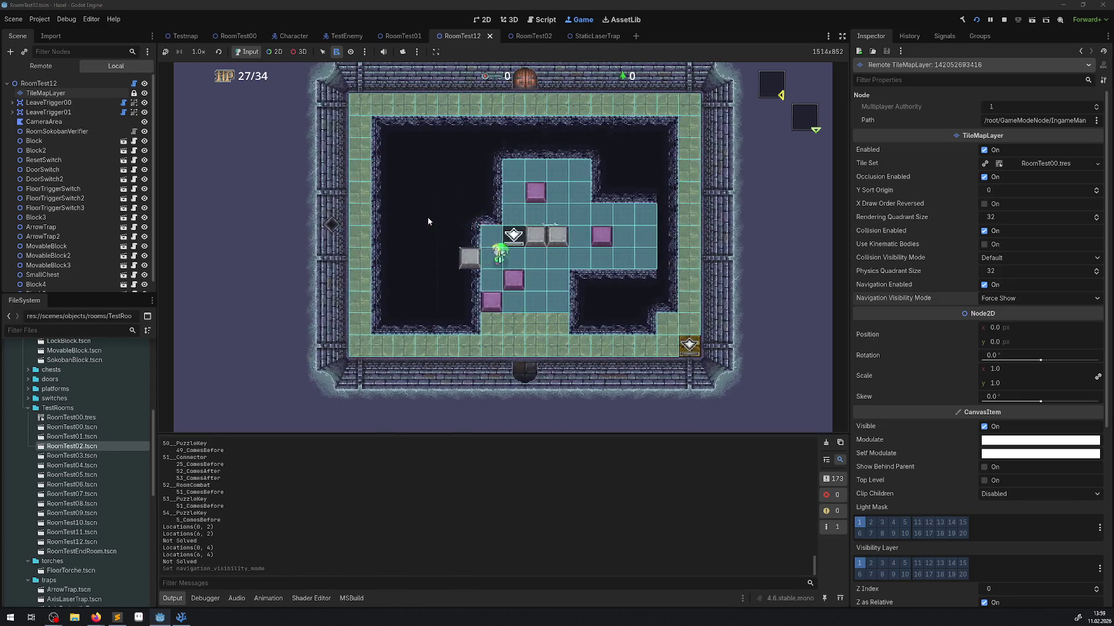
pyautogui.press('Down')
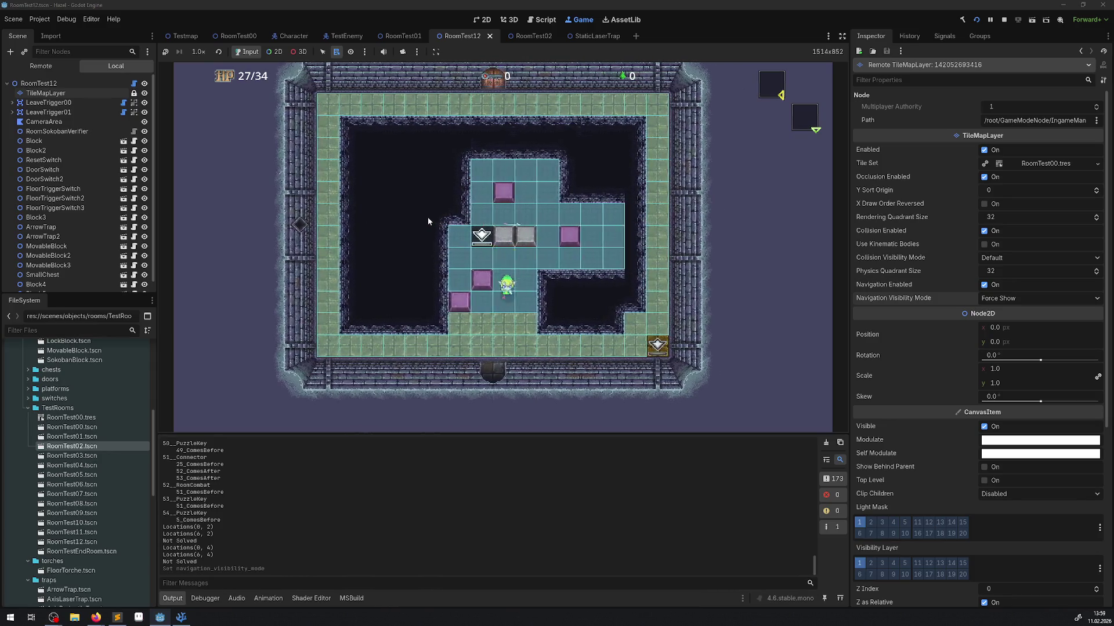
pyautogui.press('Right')
pyautogui.press('Right')
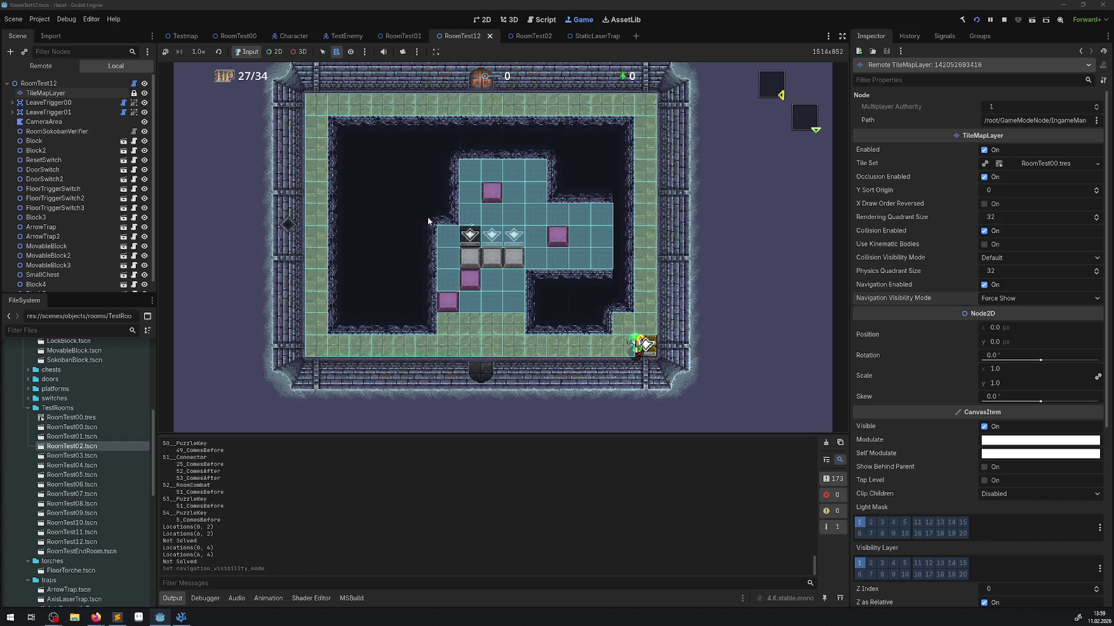
pyautogui.press('Left')
pyautogui.press('Up')
pyautogui.press('Up')
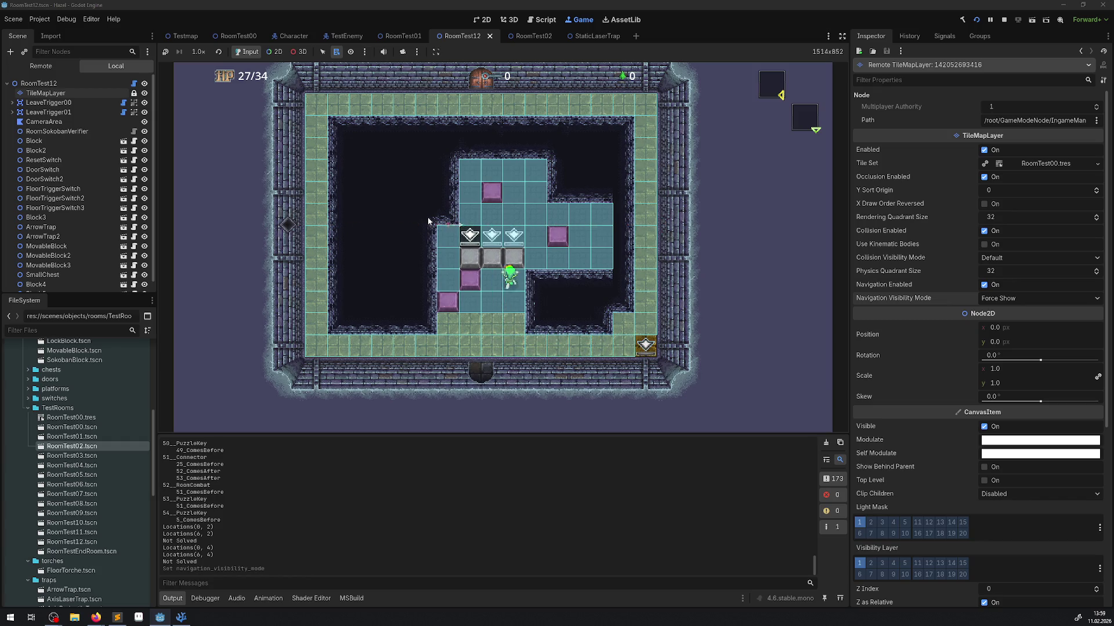
pyautogui.press('Up')
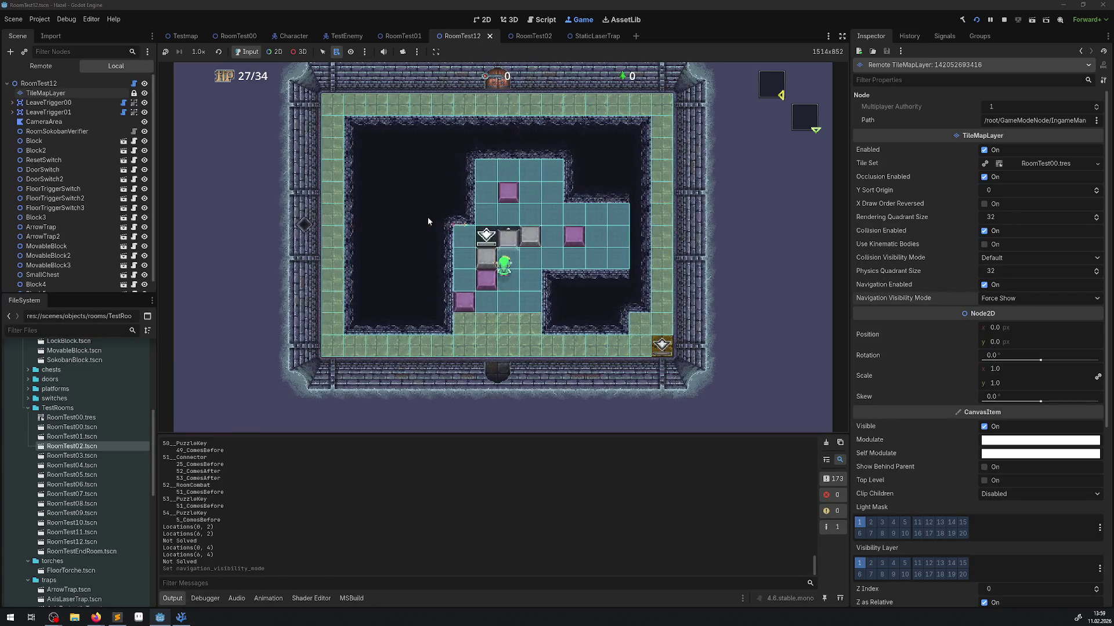
pyautogui.press('Left')
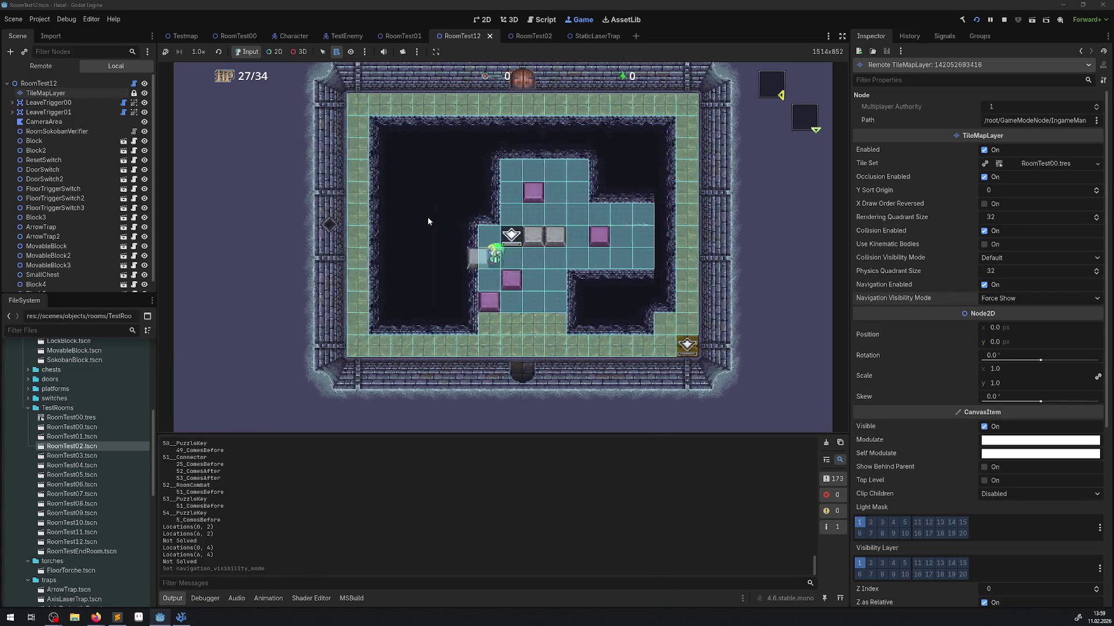
pyautogui.press('Right')
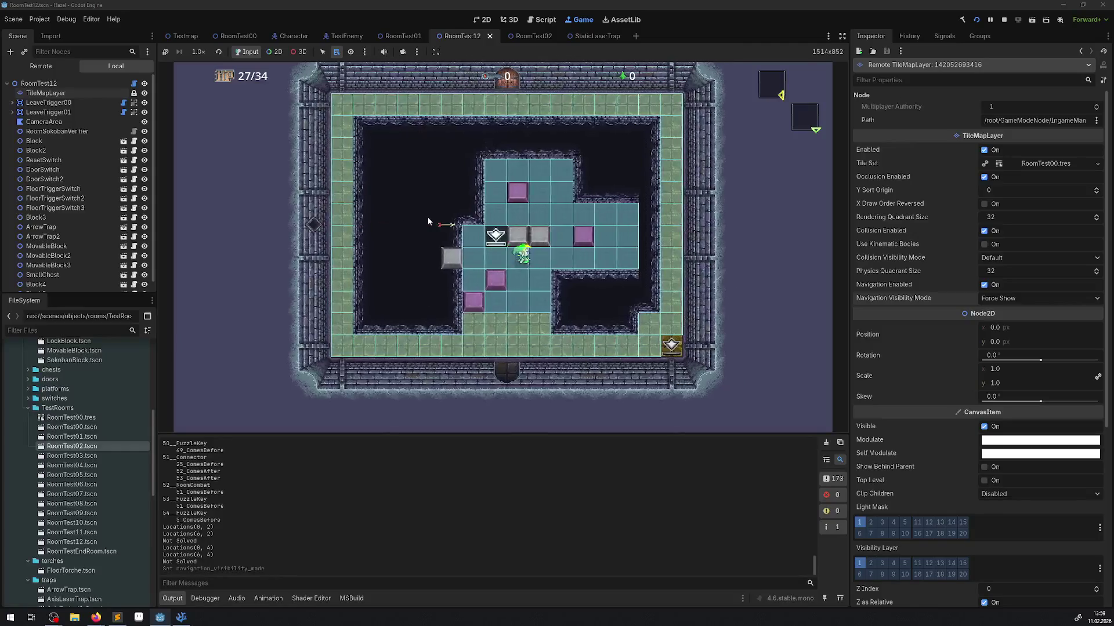
pyautogui.press('Down')
pyautogui.press('Right')
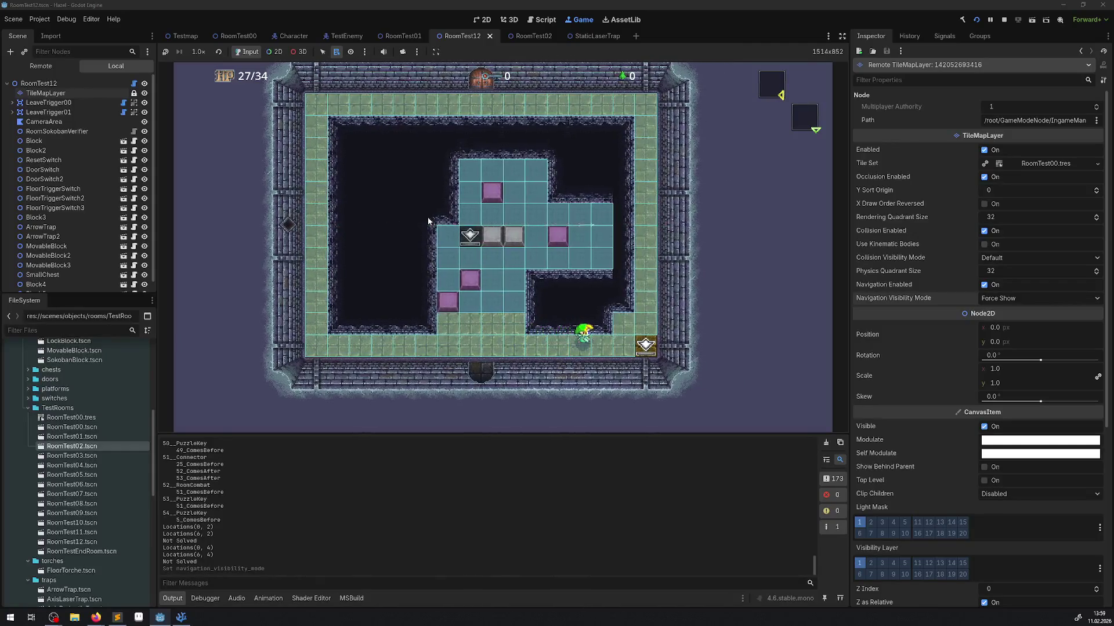
pyautogui.press('Right')
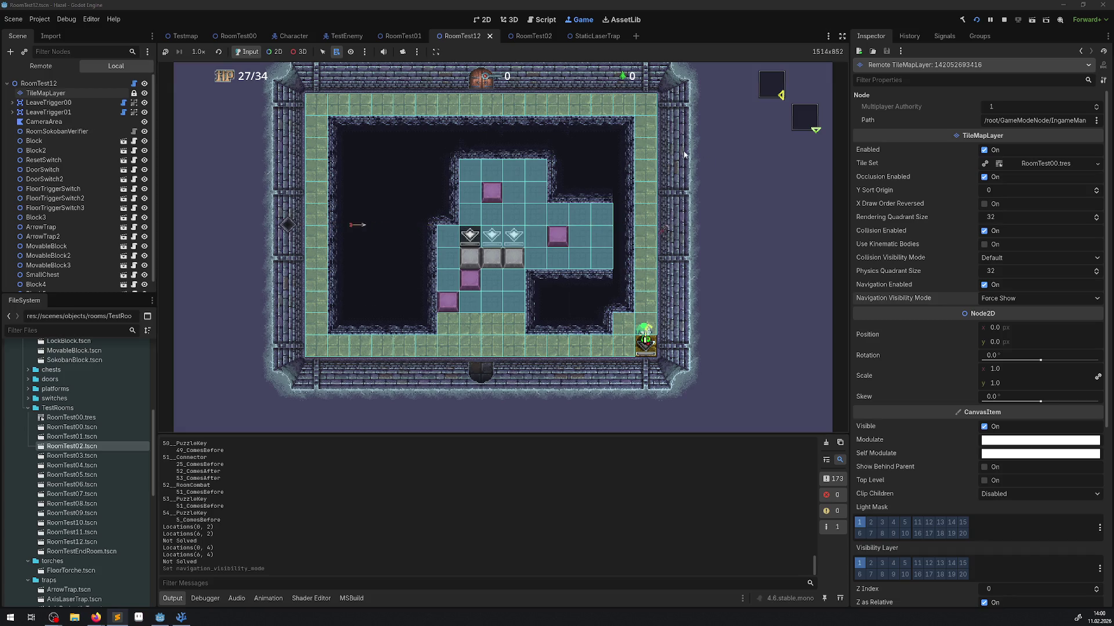
# Stop the game and open FloorTriggerSwitch2's script in Visual Studio Code.
pyautogui.click(1004, 19)
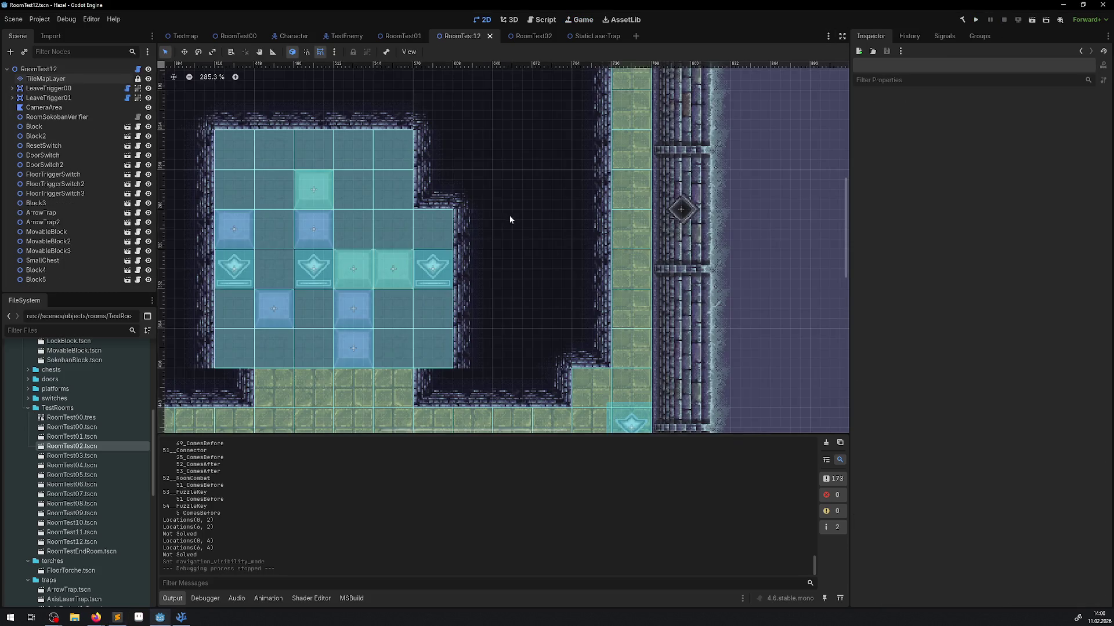
pyautogui.click(337, 276)
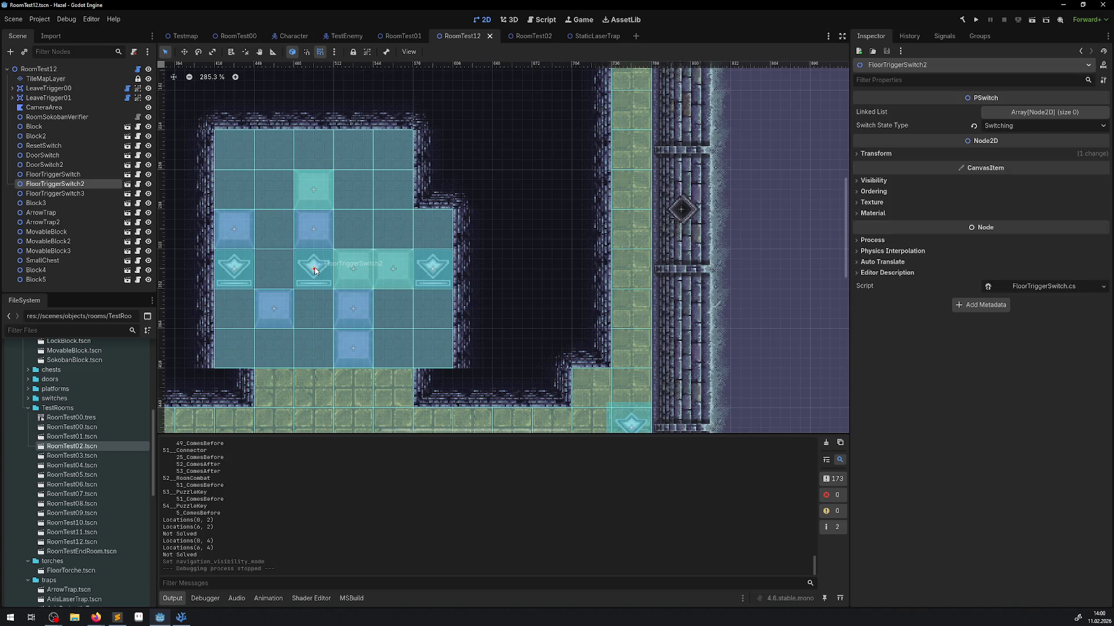
pyautogui.click(137, 184)
pyautogui.scroll(15, 541, 363)
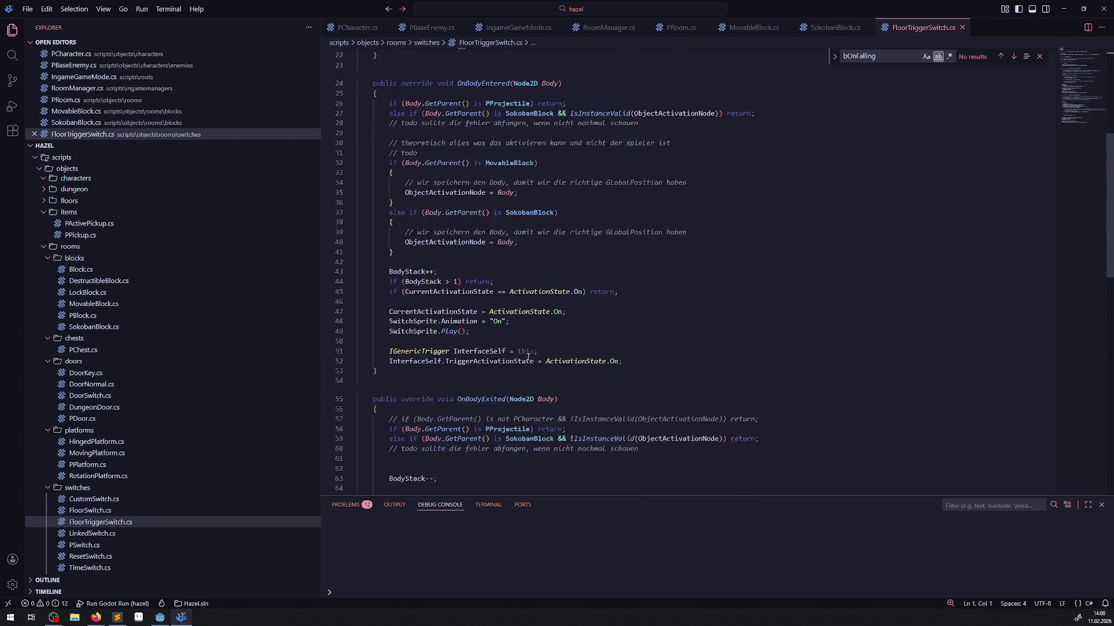
# Copy PSwitch.cs's ExtraIsNavigationRelevant method and paste it after OnBodyExited in FloorTriggerSwitch.cs.
pyautogui.scroll(-3, 530, 358)
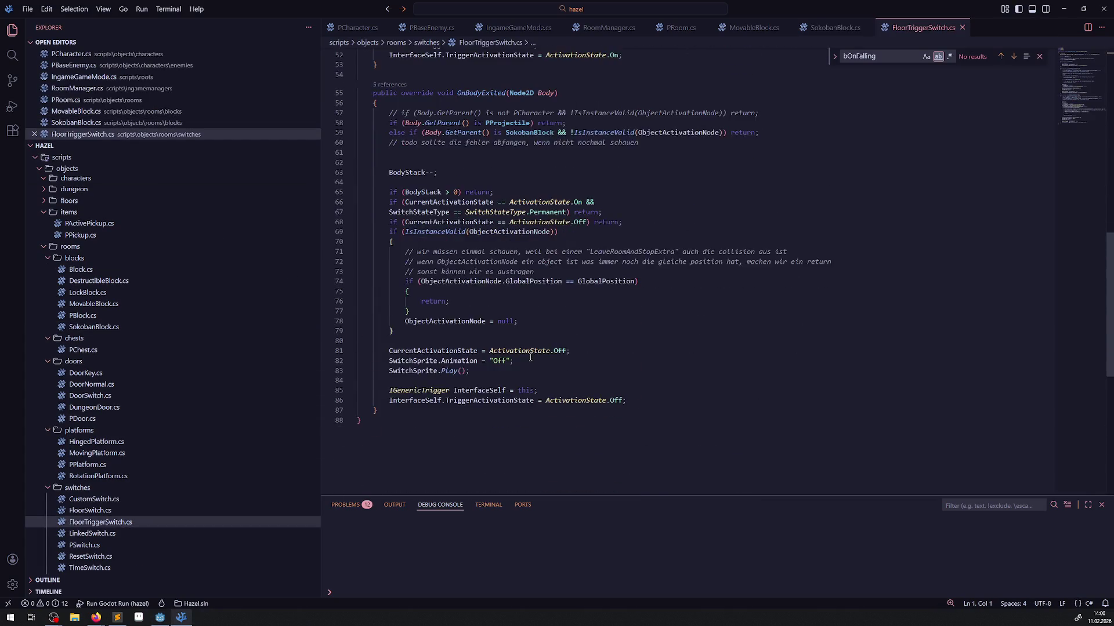
pyautogui.click(104, 541)
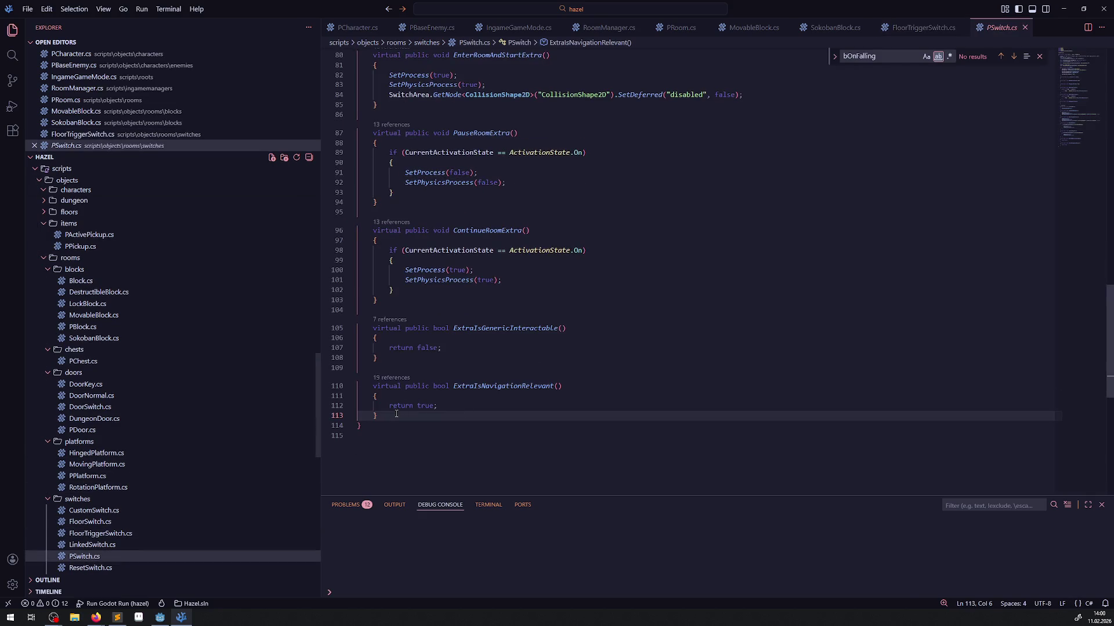
pyautogui.moveTo(380, 415); pyautogui.dragTo(363, 386)
pyautogui.hotkey('ctrl', 'c')
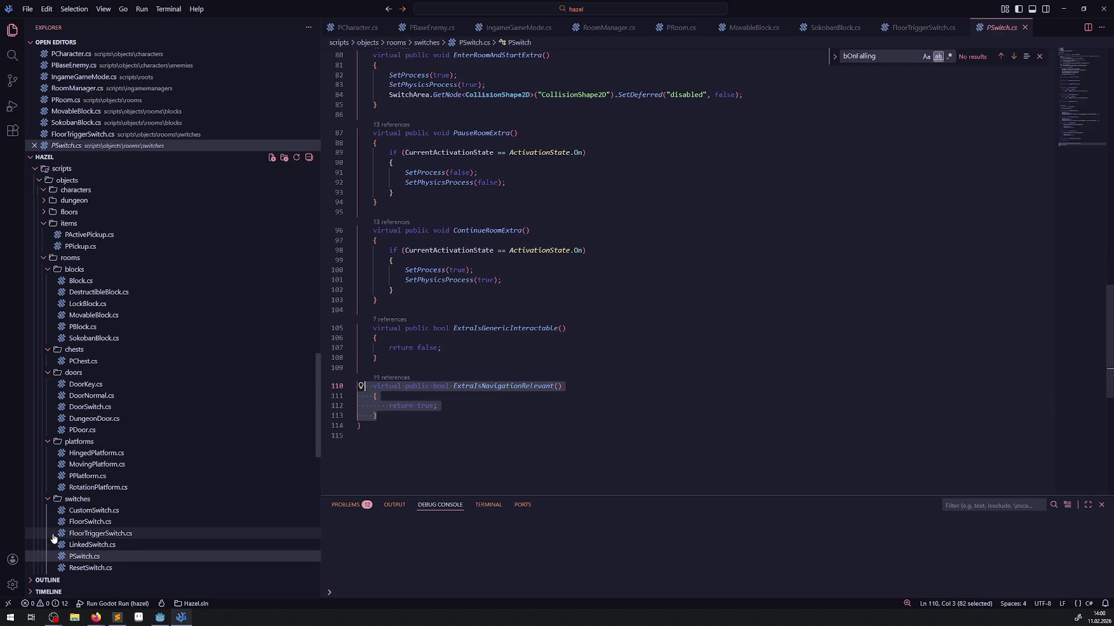
pyautogui.click(134, 533)
pyautogui.click(388, 393)
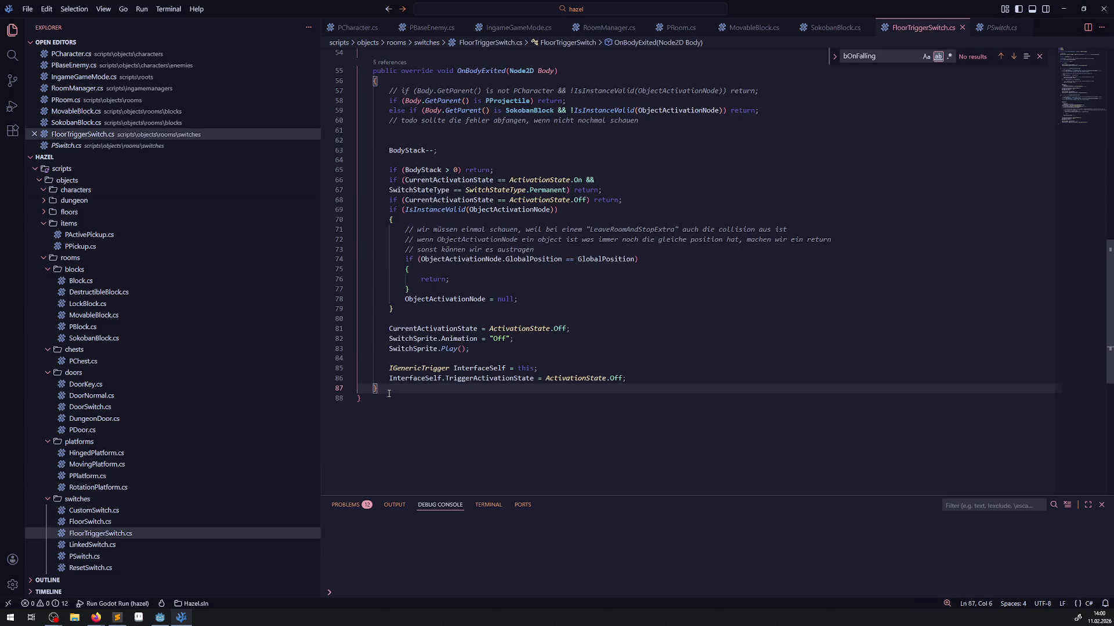
pyautogui.hotkey('ctrl', 'v')
# In the PSwitch base class, change ExtraIsNavigationRelevant's return value on line 112 to false.
pyautogui.scroll(15, 413, 363)
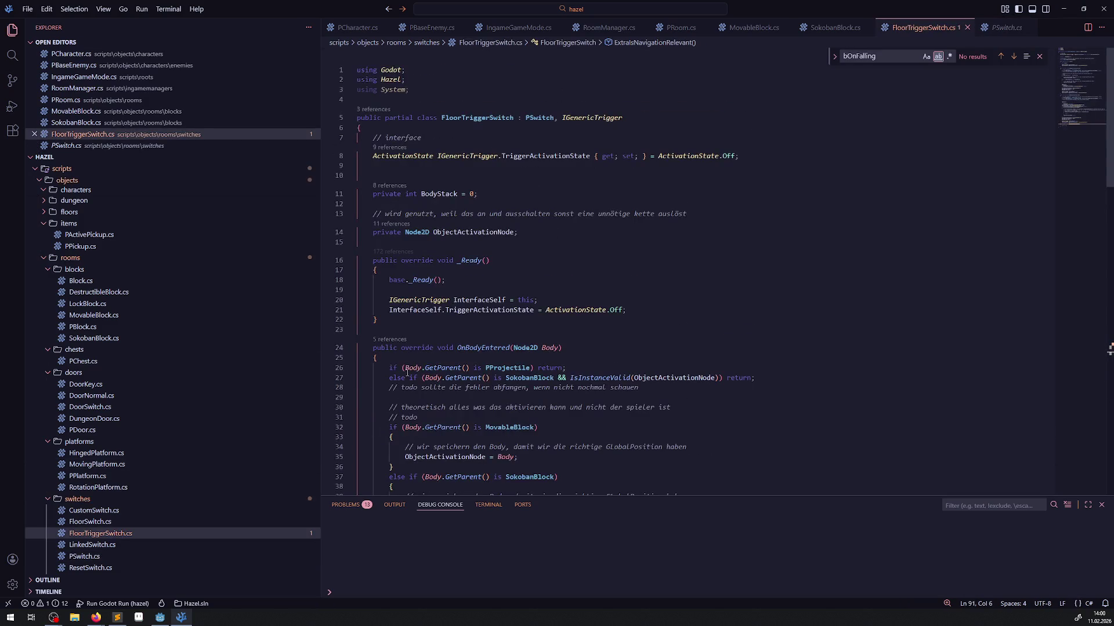
pyautogui.doubleClick(471, 119)
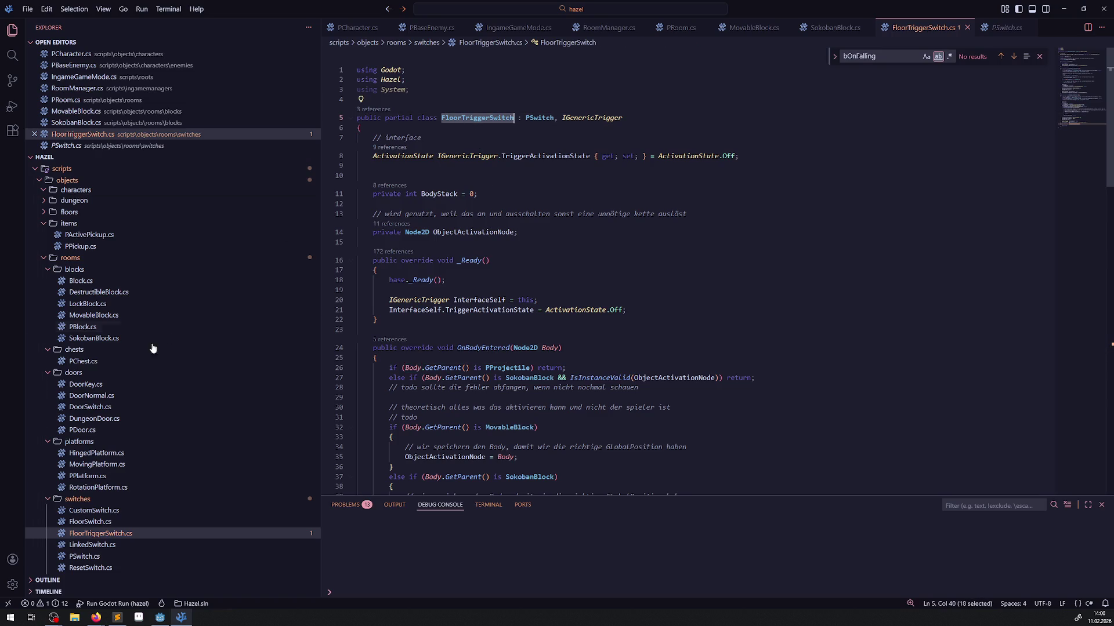
pyautogui.scroll(-2, 154, 351)
pyautogui.click(539, 118)
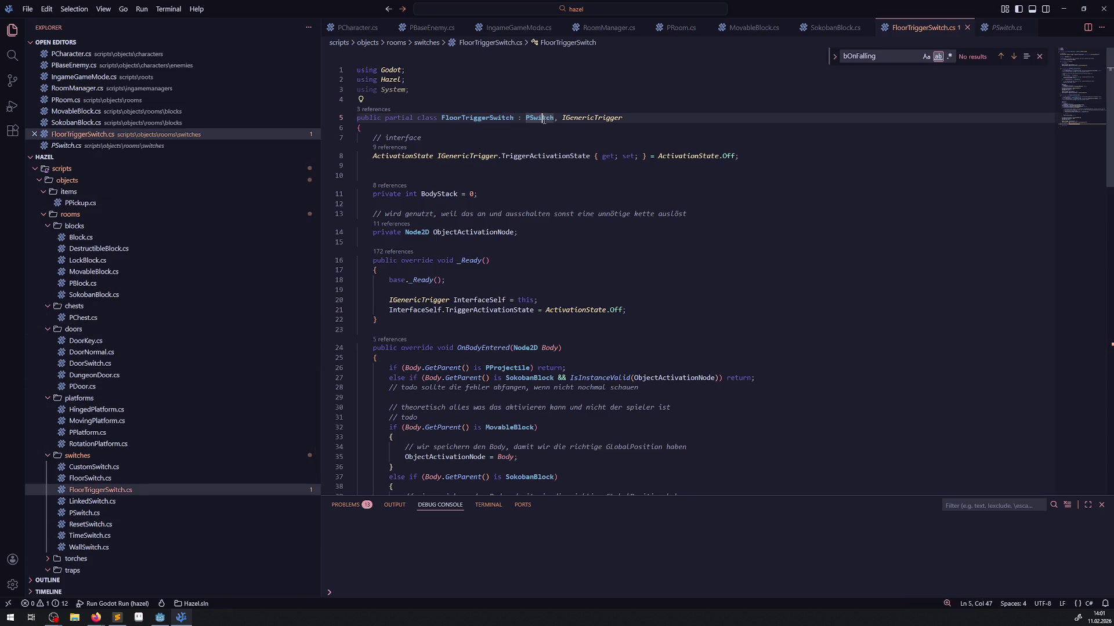
pyautogui.doubleClick(97, 514)
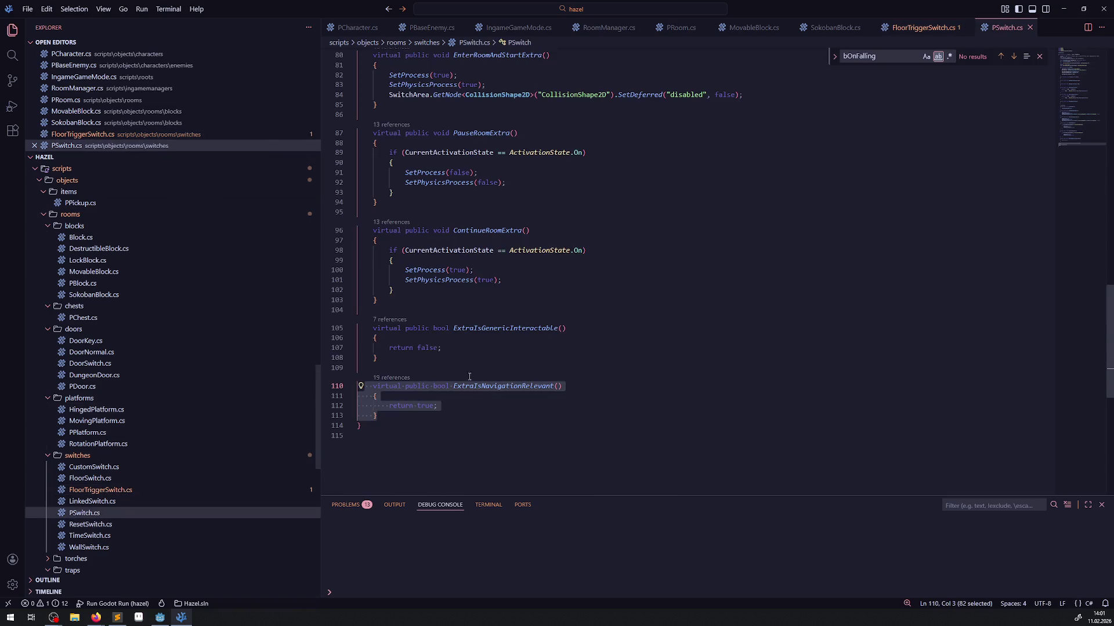
pyautogui.click(417, 406)
pyautogui.doubleClick(417, 406)
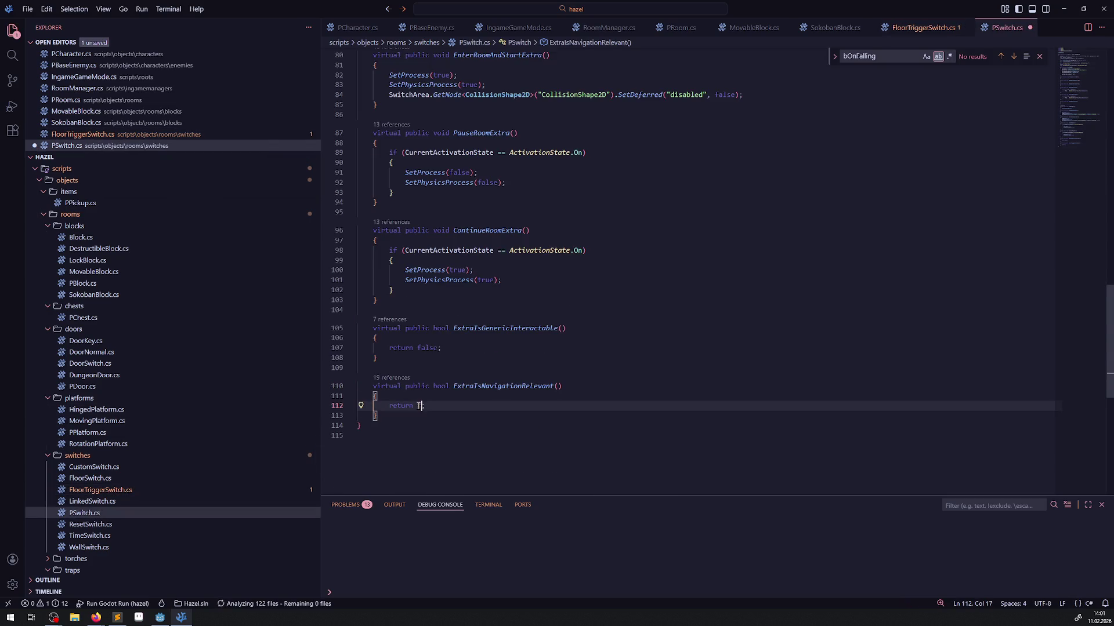
pyautogui.write('false')
pyautogui.click(417, 357)
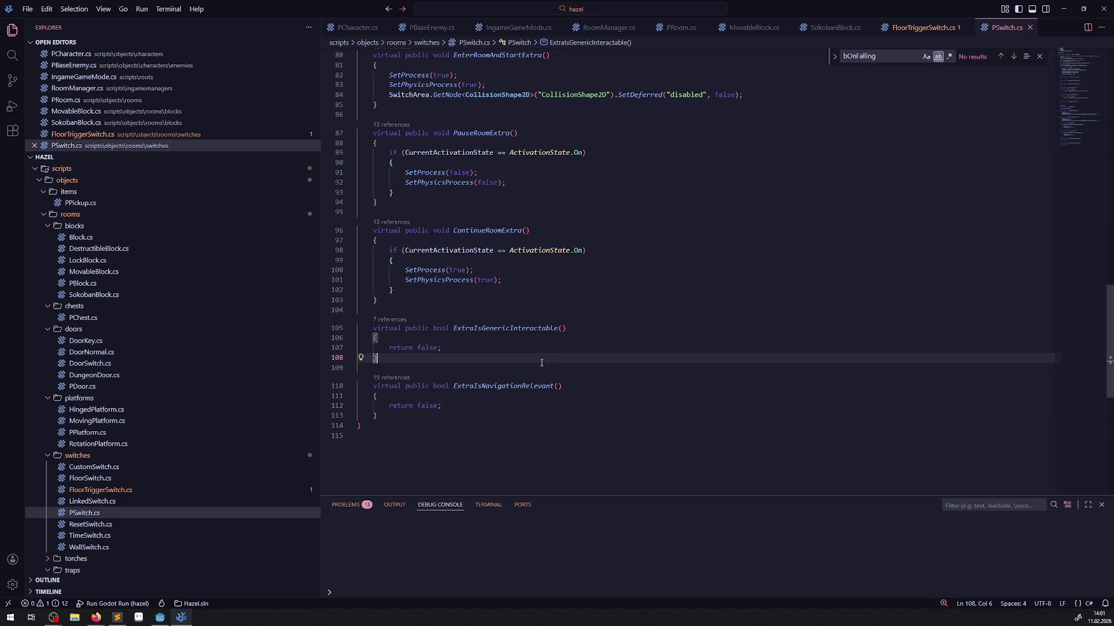
pyautogui.click(117, 500)
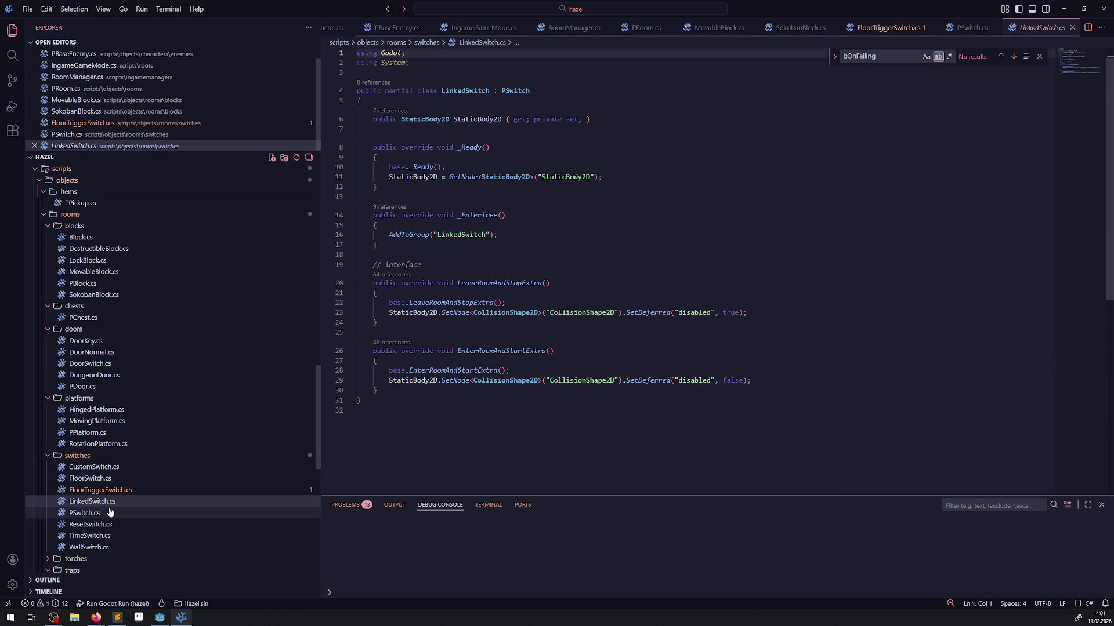
# Replace 'virtual' with 'override' on FloorTriggerSwitch's ExtraIsNavigationRelevant at line 88 and save.
pyautogui.click(110, 491)
pyautogui.scroll(-15, 437, 477)
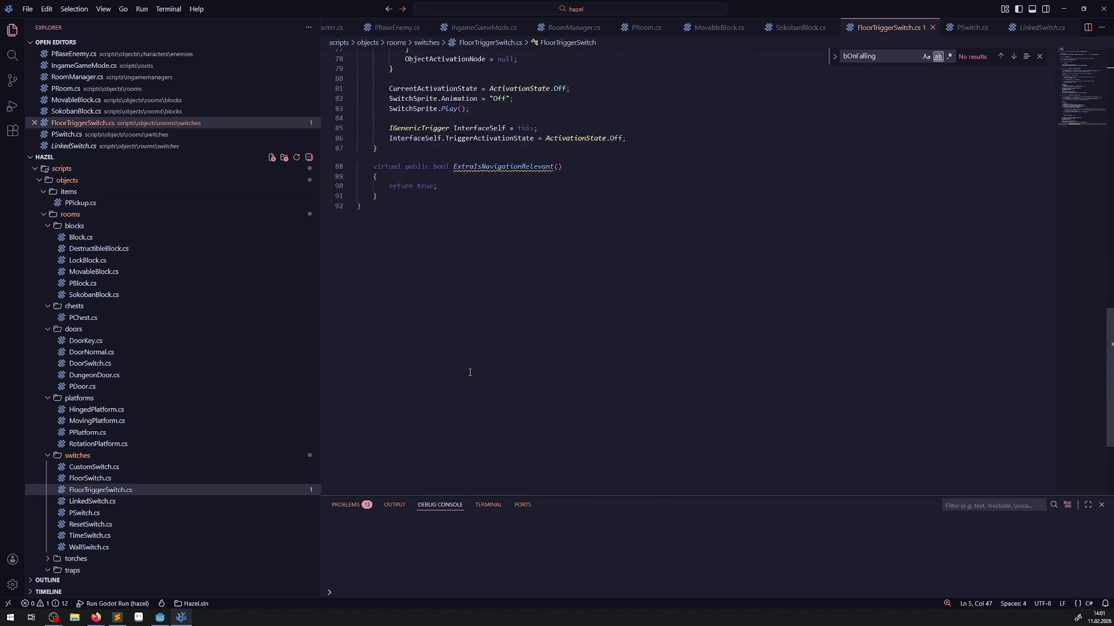
pyautogui.doubleClick(385, 189)
pyautogui.press('BackSpace')
pyautogui.press('Delete')
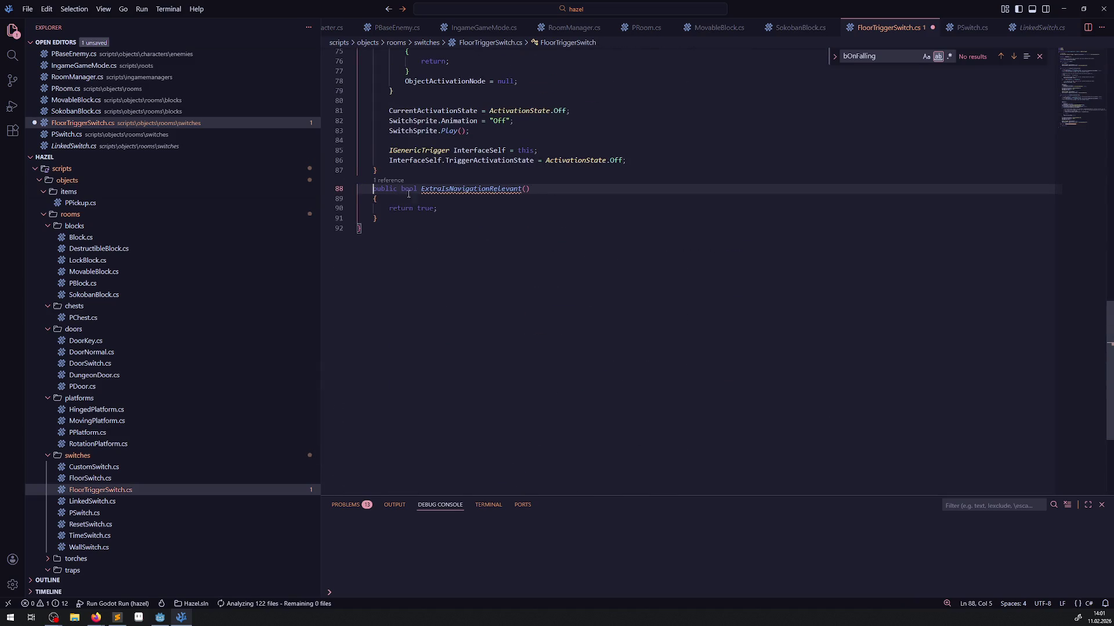
pyautogui.click(400, 189)
pyautogui.write('override')
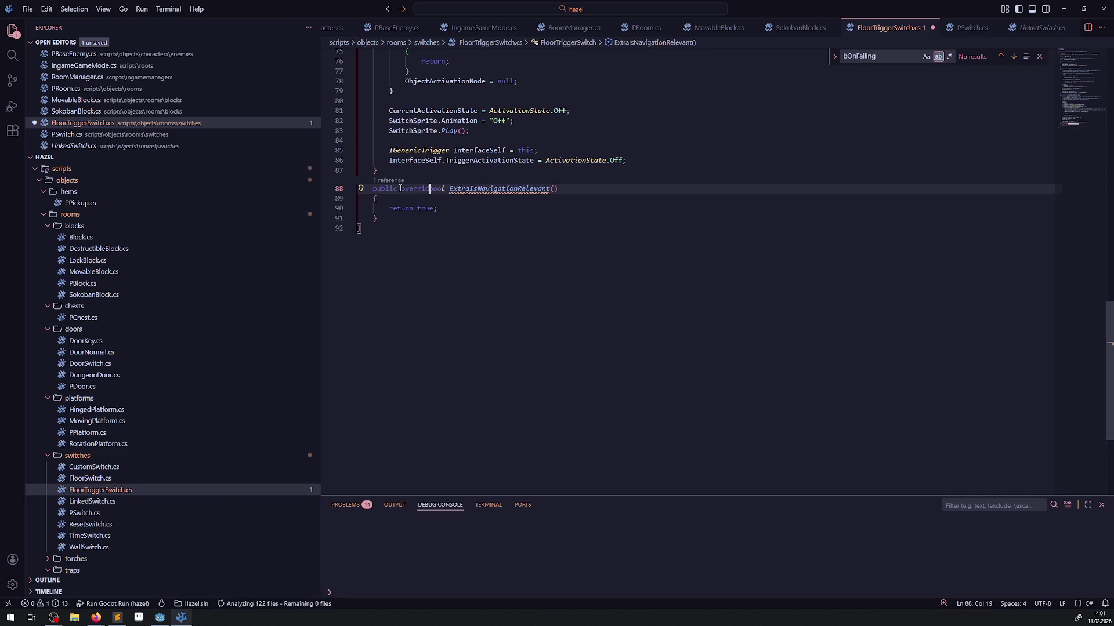
pyautogui.hotkey('ctrl', 's')
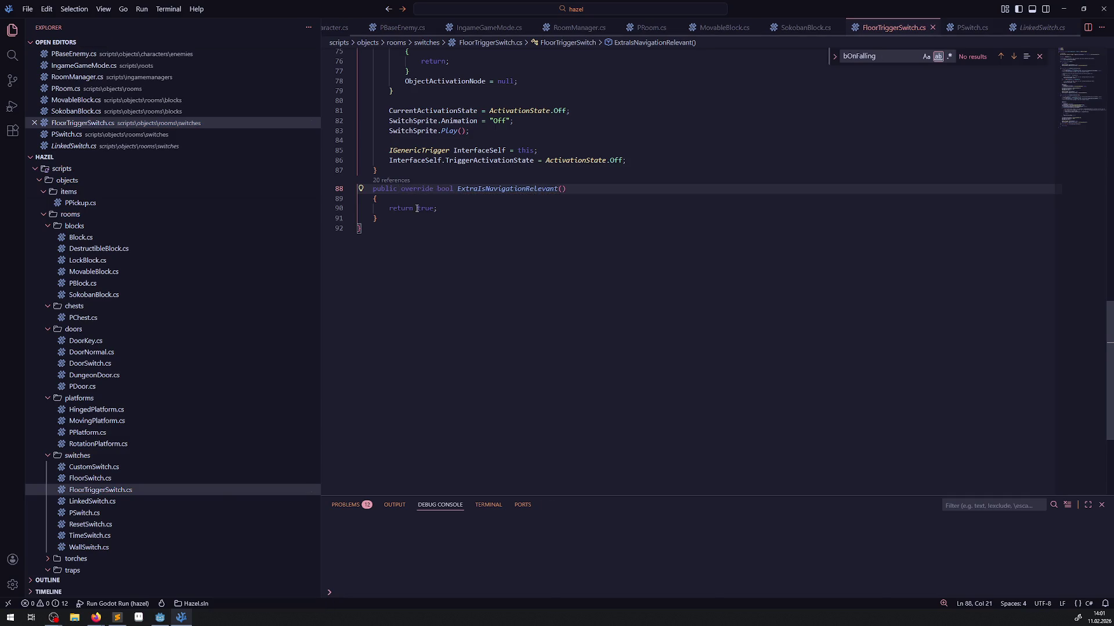
# Make the override return false instead of true on line 90 and save.
pyautogui.doubleClick(428, 209)
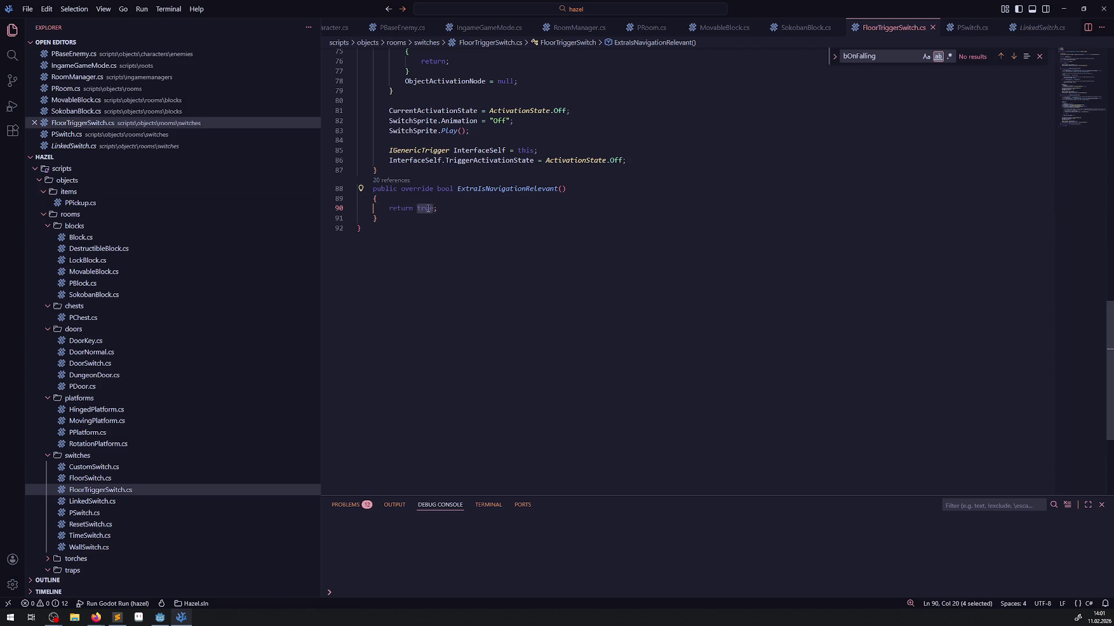
pyautogui.write('false')
pyautogui.hotkey('ctrl', 's')
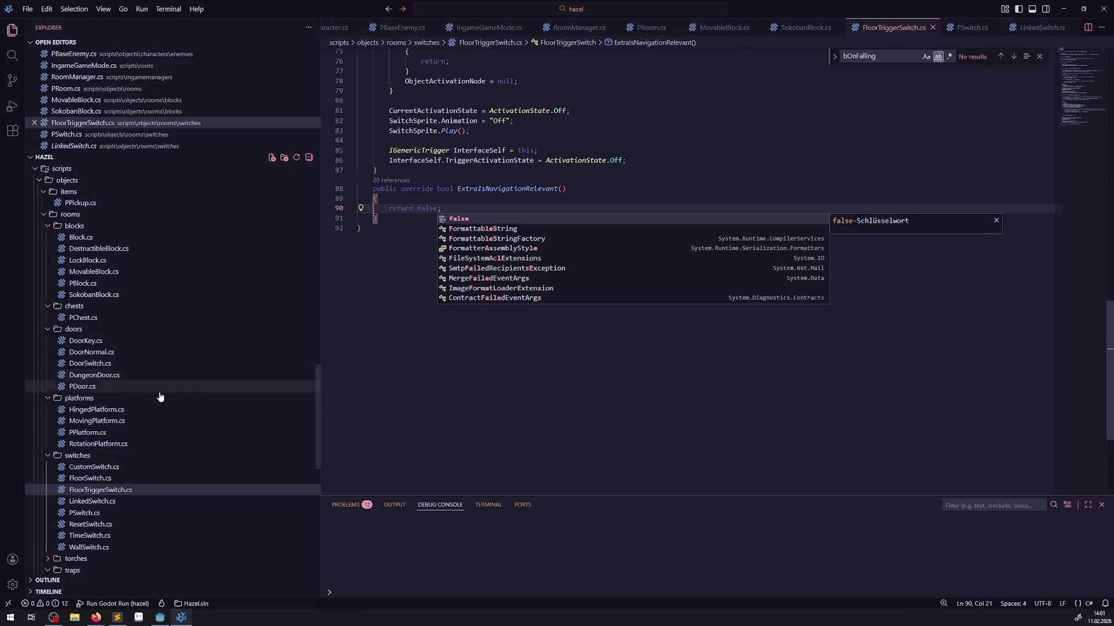
pyautogui.click(87, 514)
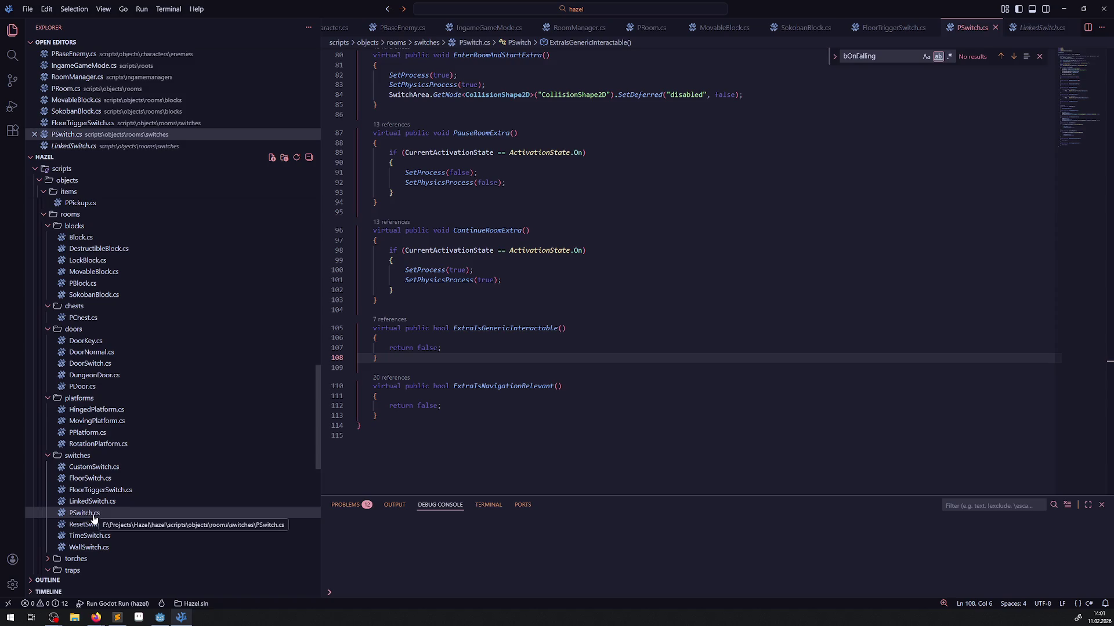
# Restore true as PSwitch's ExtraIsNavigationRelevant return value on line 112, then view CustomSwitch.cs.
pyautogui.doubleClick(425, 406)
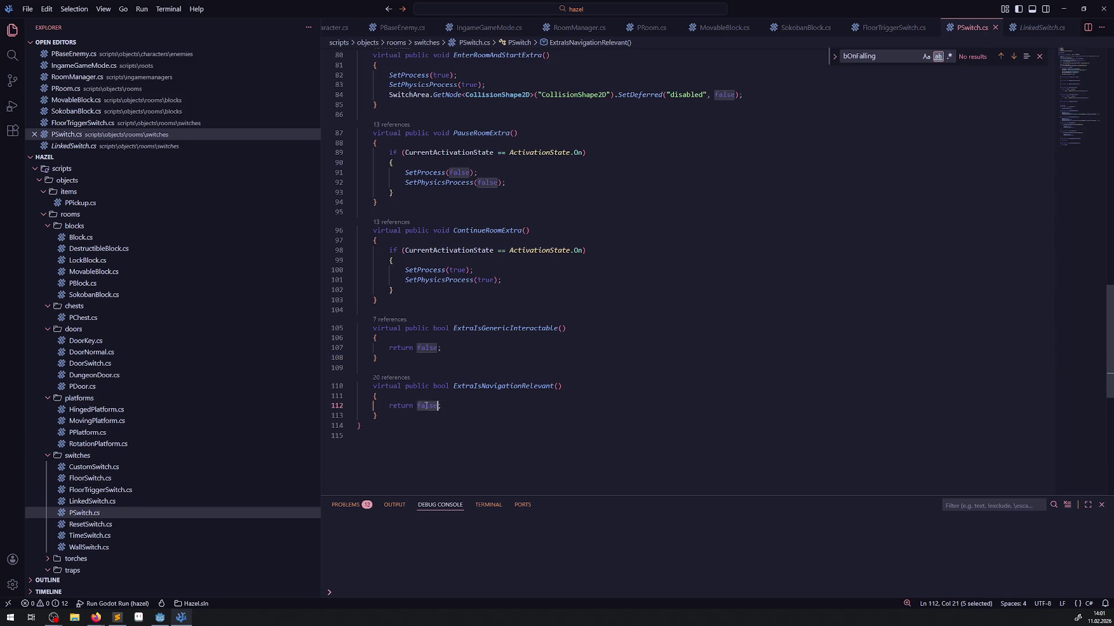
pyautogui.write('true')
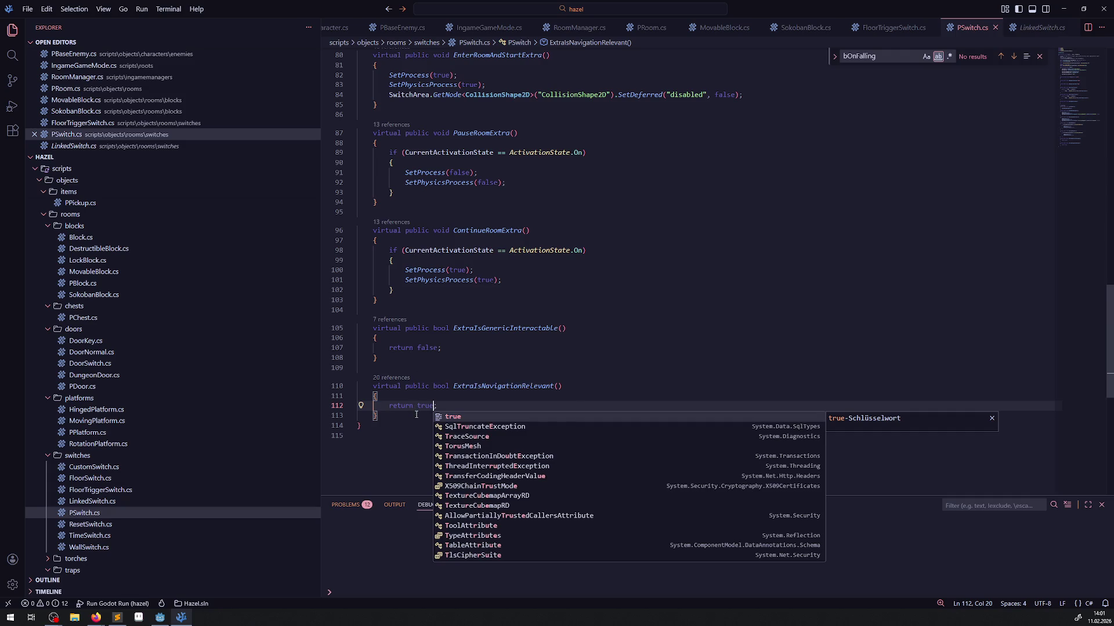
pyautogui.moveTo(432, 402)
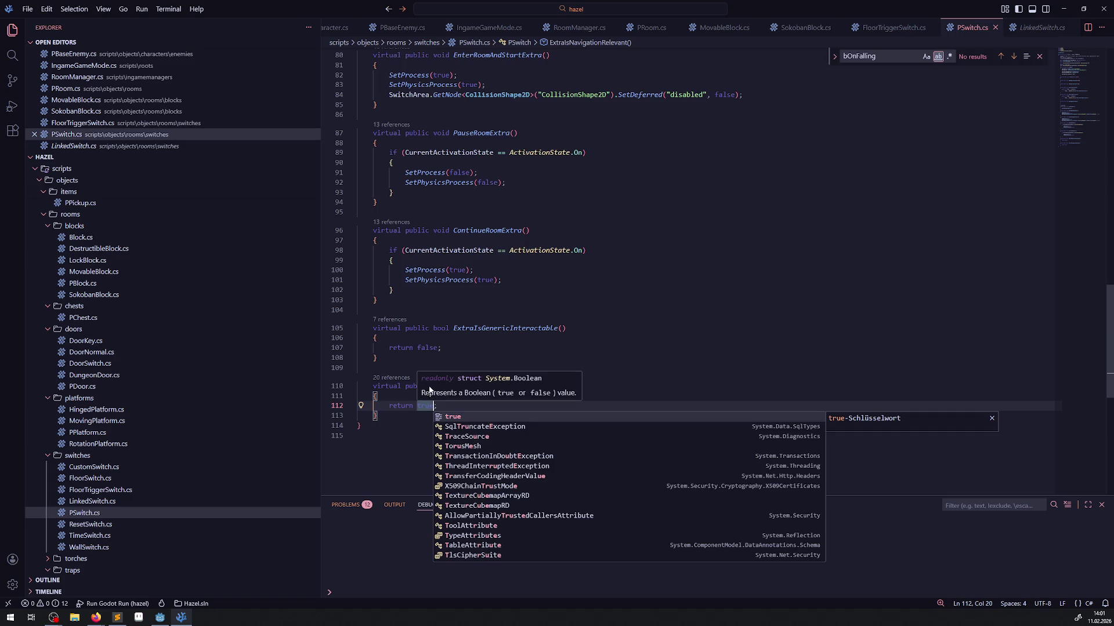
pyautogui.write(';')
pyautogui.click(406, 348)
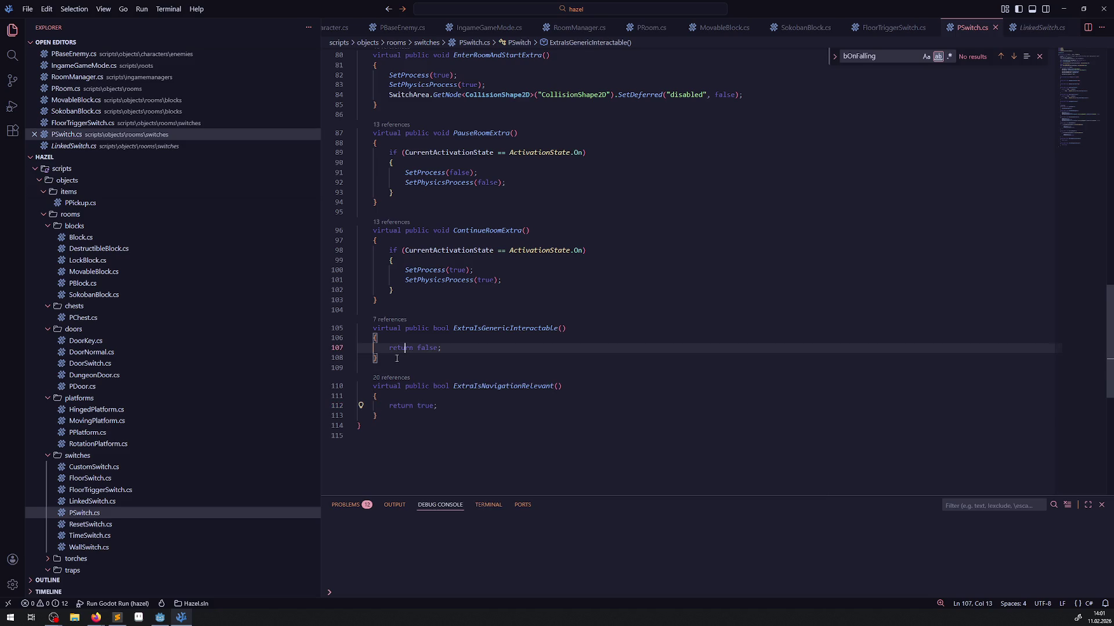
pyautogui.click(98, 467)
pyautogui.scroll(-10, 527, 395)
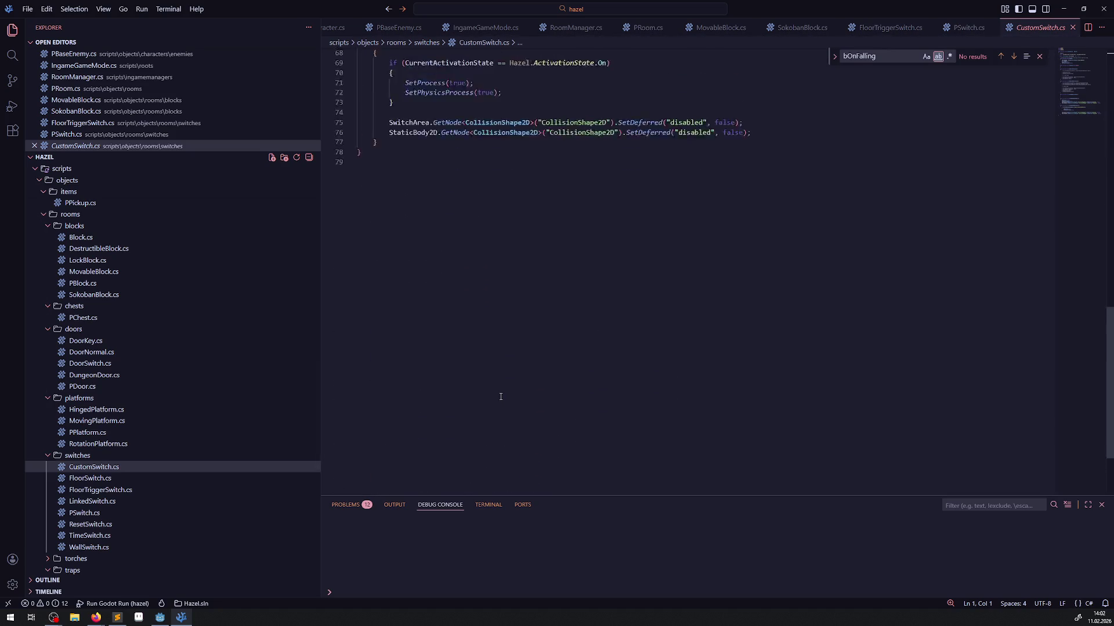
# Copy FloorTriggerSwitch.cs's ExtraIsNavigationRelevant method (lines 88–91) into FloorSwitch.cs after line 60.
pyautogui.click(97, 483)
pyautogui.scroll(-15, 459, 405)
pyautogui.scroll(4, 459, 406)
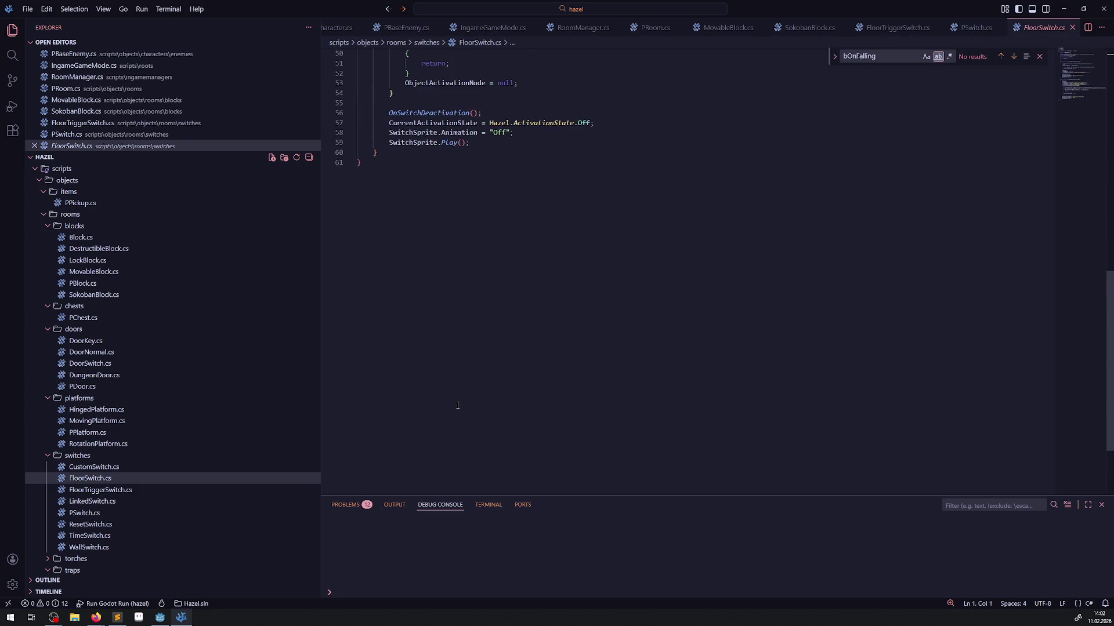
pyautogui.click(122, 492)
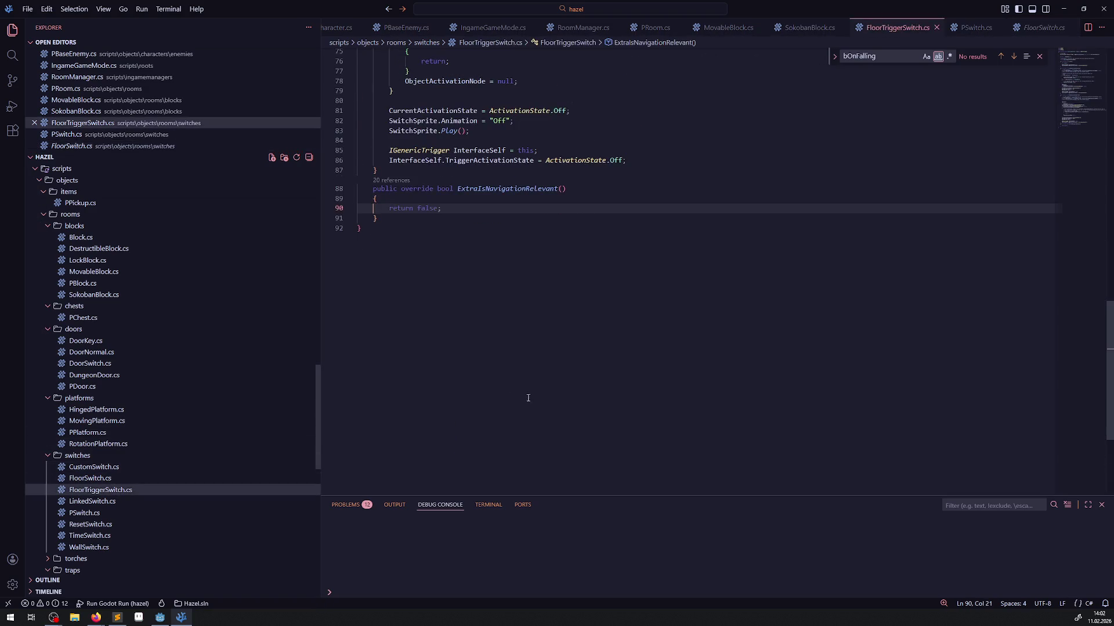
pyautogui.moveTo(378, 219); pyautogui.dragTo(366, 191)
pyautogui.hotkey('ctrl', 'c')
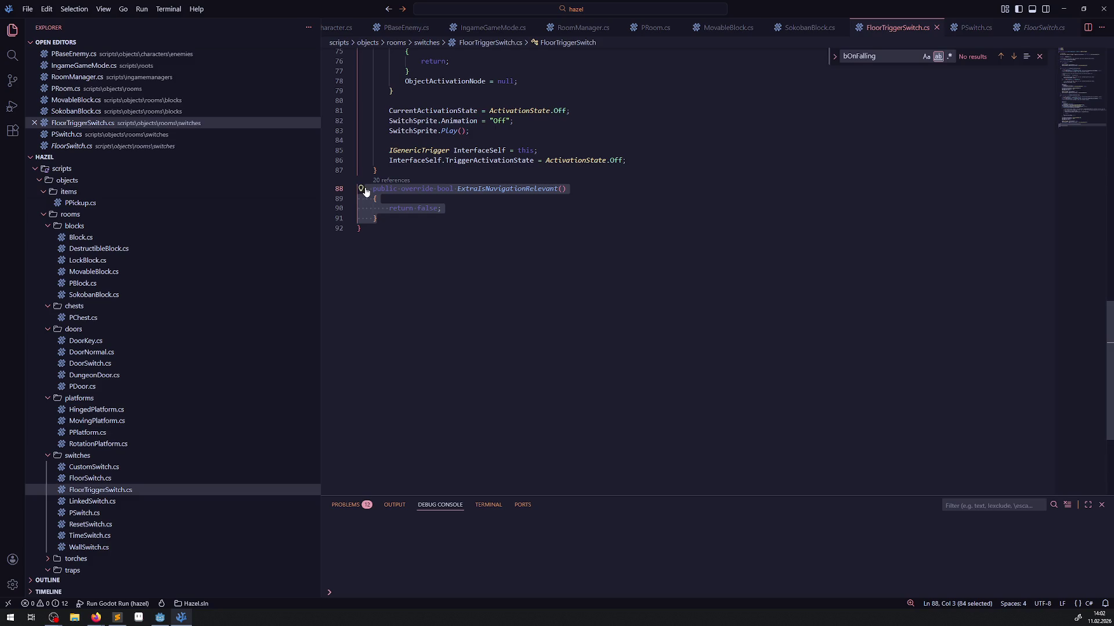
pyautogui.click(90, 478)
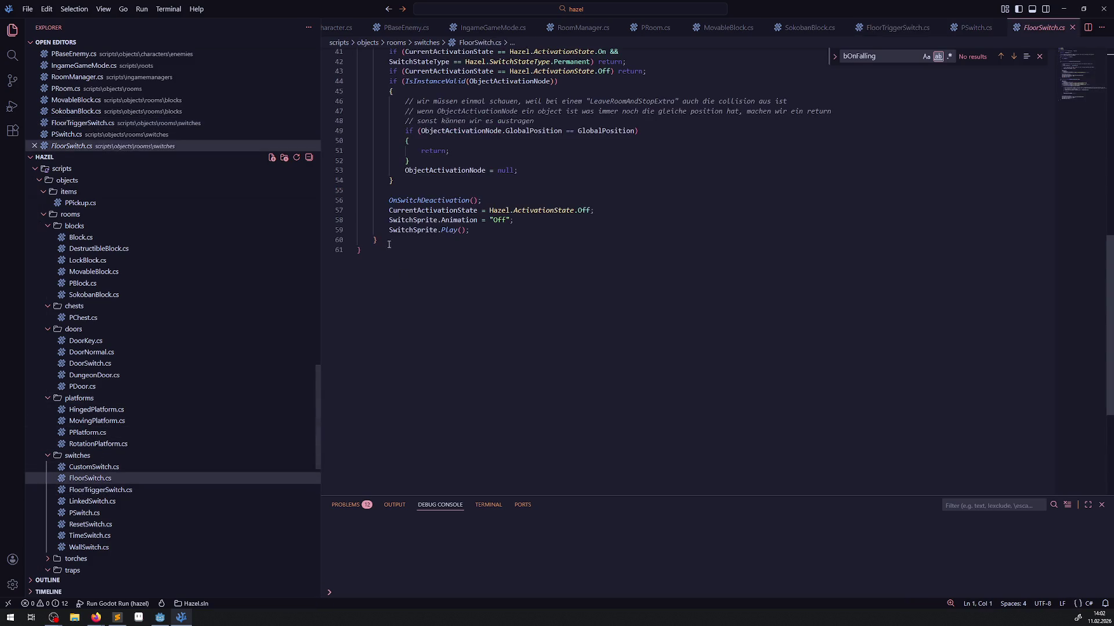
pyautogui.click(382, 237)
pyautogui.press('Return')
pyautogui.press('Return')
pyautogui.hotkey('ctrl', 'v')
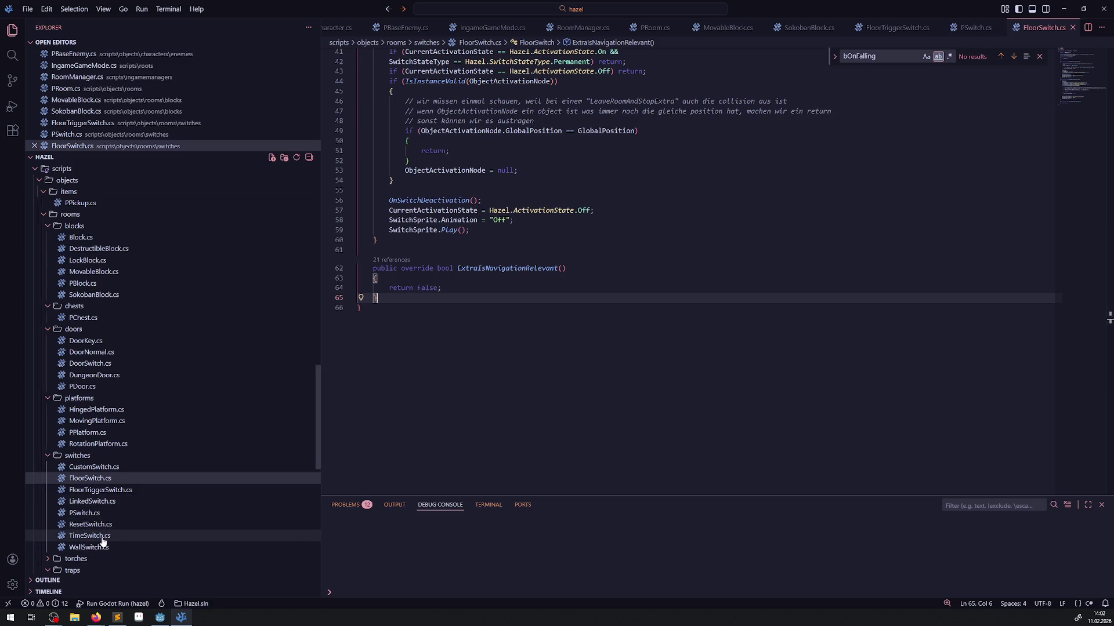
pyautogui.click(524, 330)
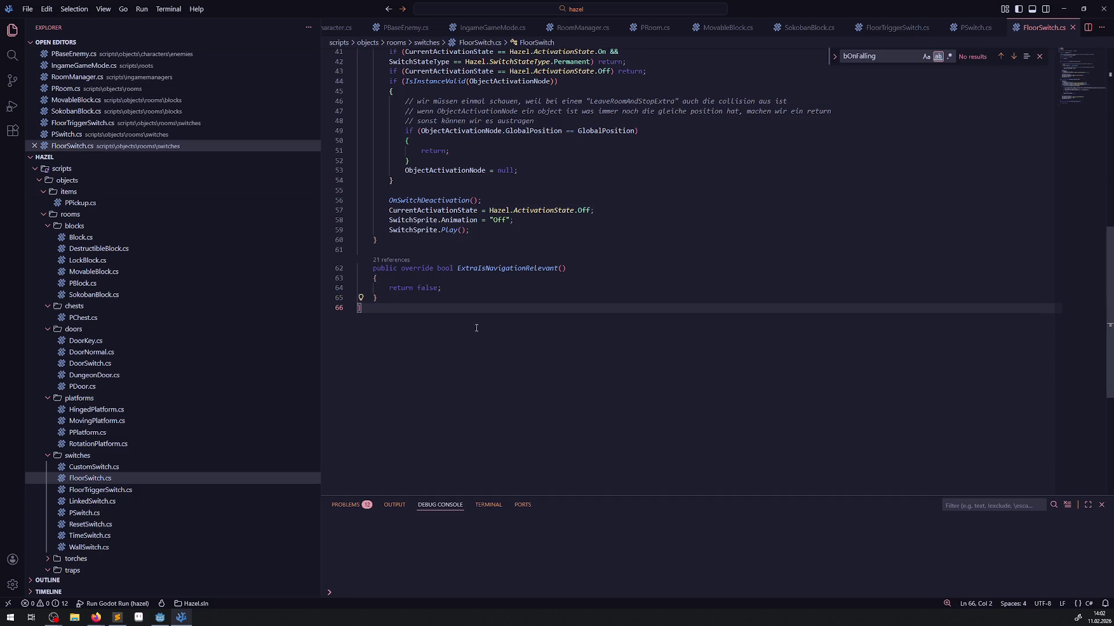
# Check WallSwitch.cs's ExtraIsNavigationRelevant method, then go back to the Godot editor.
pyautogui.click(89, 548)
pyautogui.moveTo(378, 420); pyautogui.dragTo(370, 390)
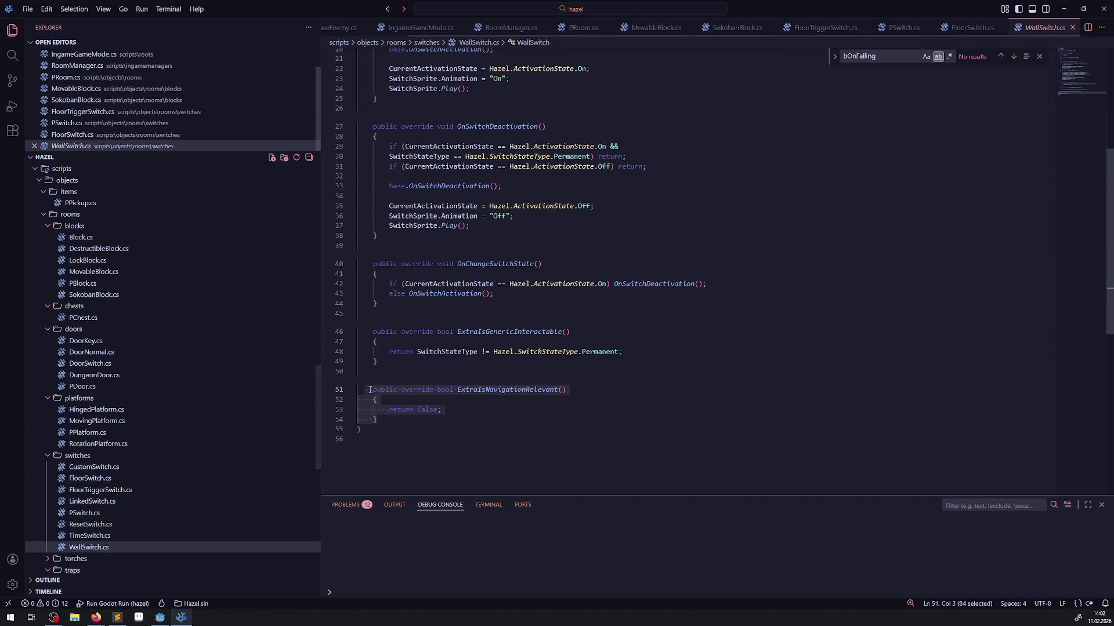
pyautogui.hotkey('ctrl', 'c')
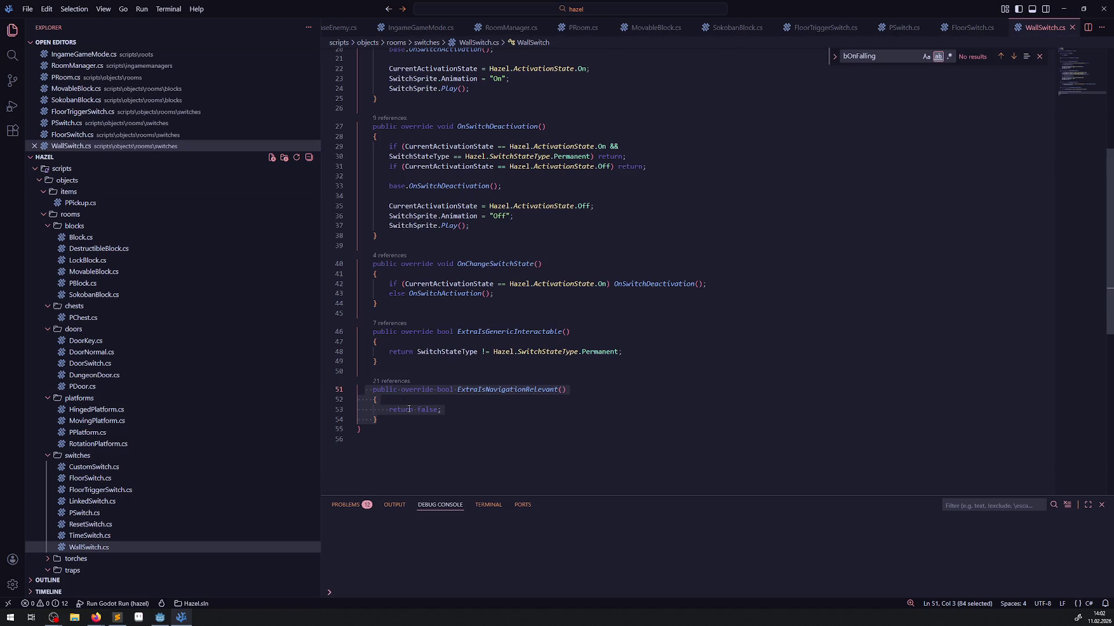
pyautogui.click(160, 617)
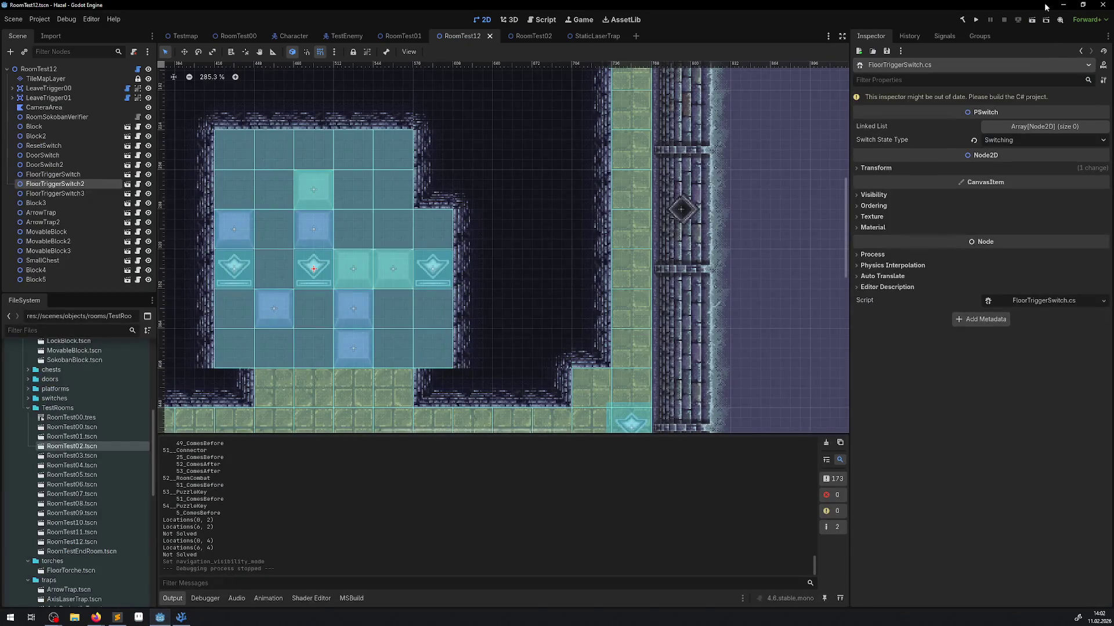
# Rebuild the C# project, run the game, and set the TileMapLayer's Navigation Visibility Mode to Force Show.
pyautogui.click(963, 20)
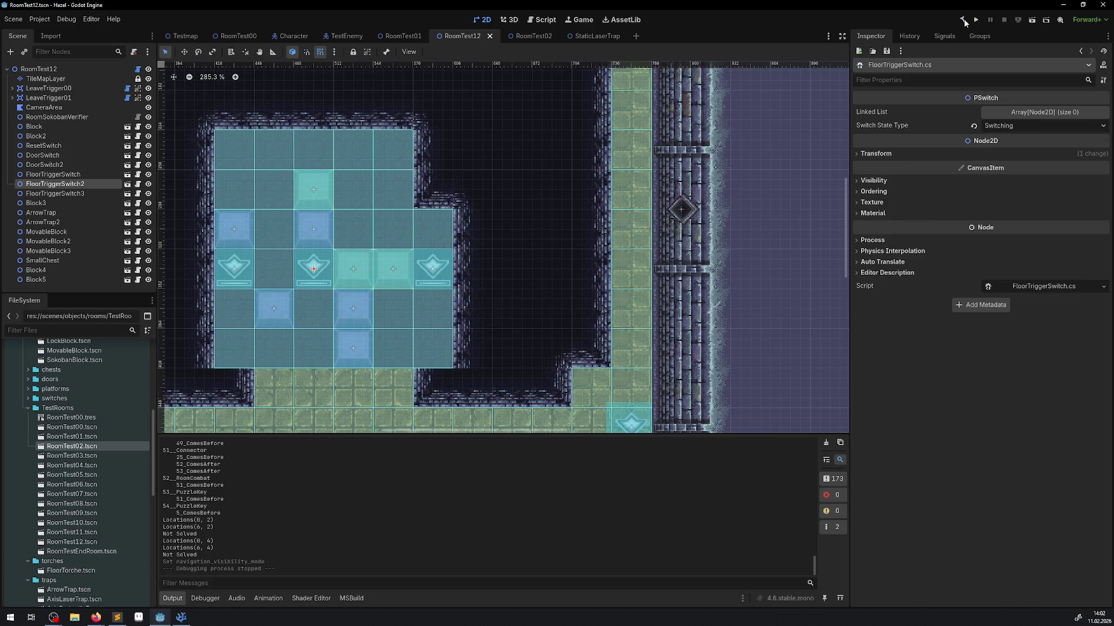
pyautogui.click(975, 19)
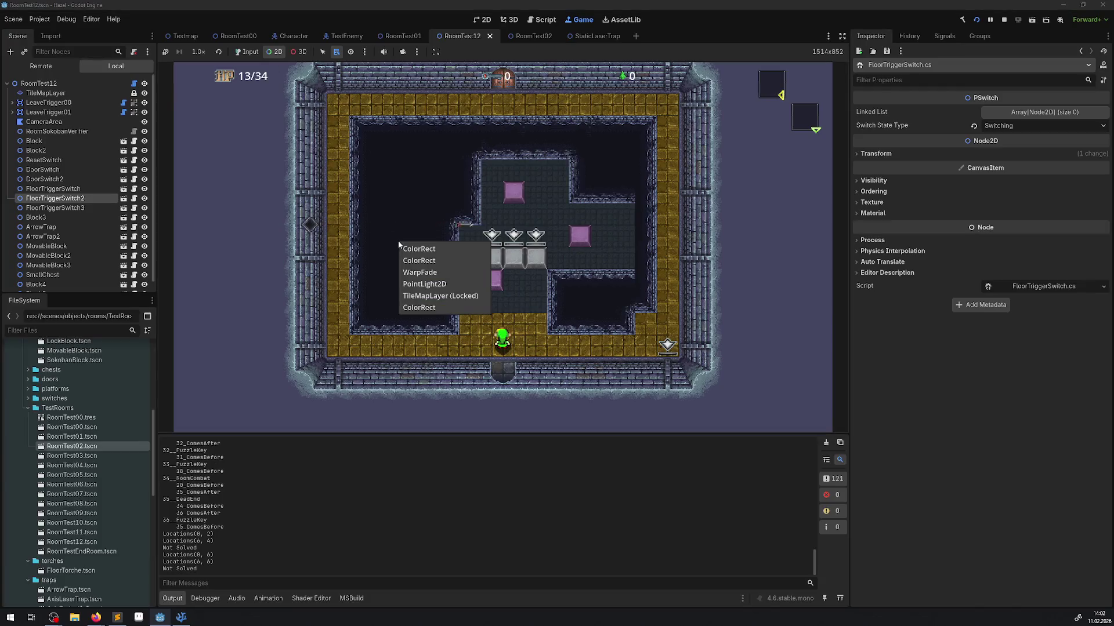
pyautogui.click(1008, 298)
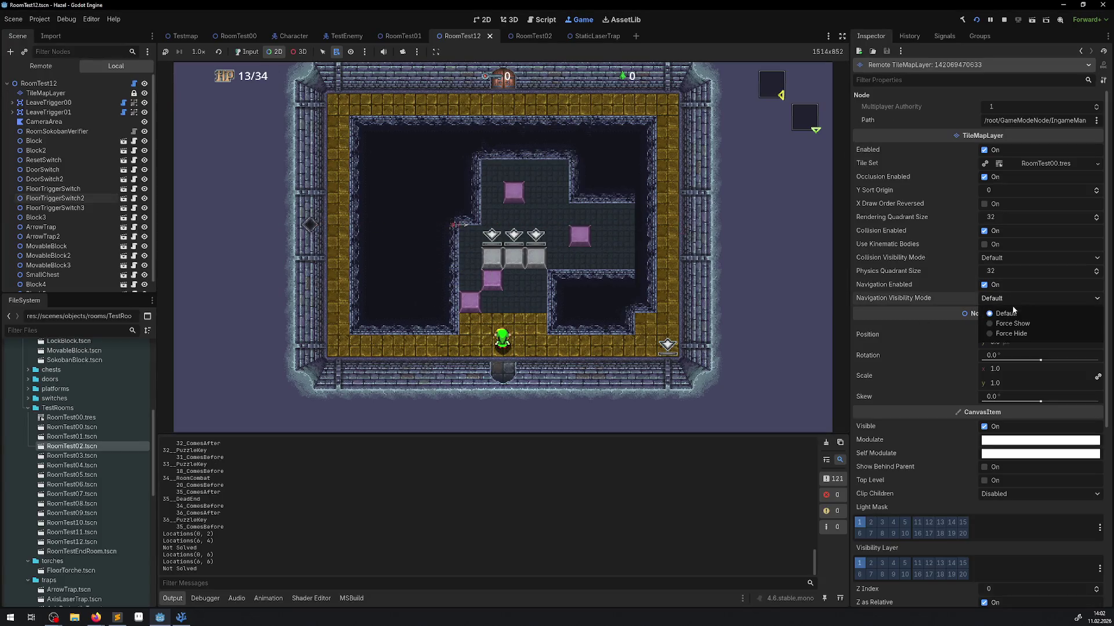
pyautogui.click(1011, 334)
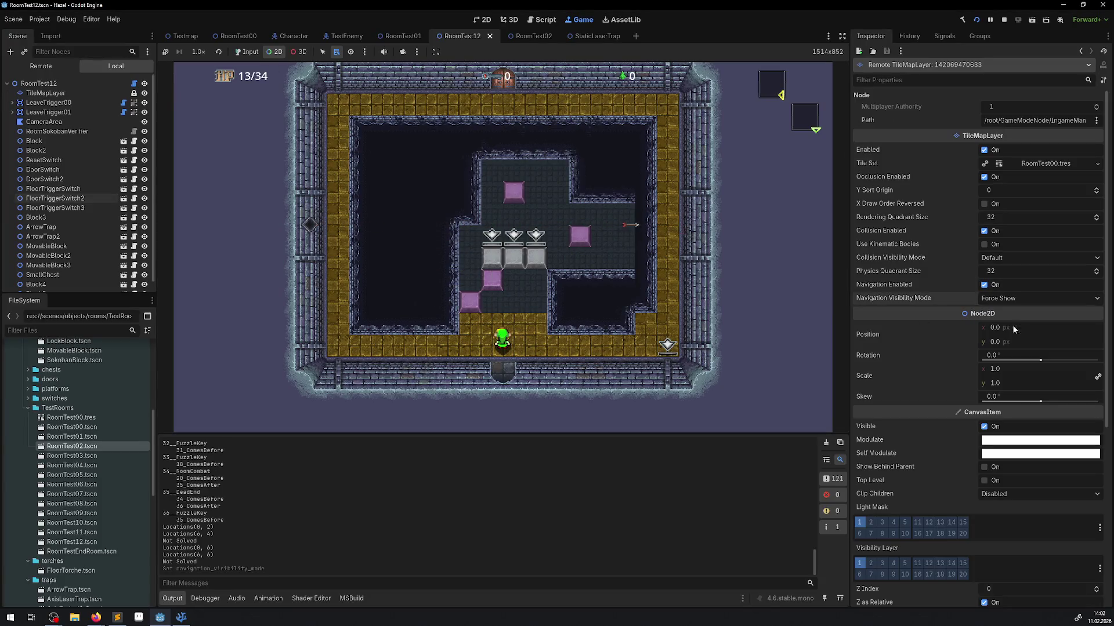
# Enable game input, push the grey blocks onto their switches with the arrow keys, then stop.
pyautogui.click(246, 52)
pyautogui.press('Up')
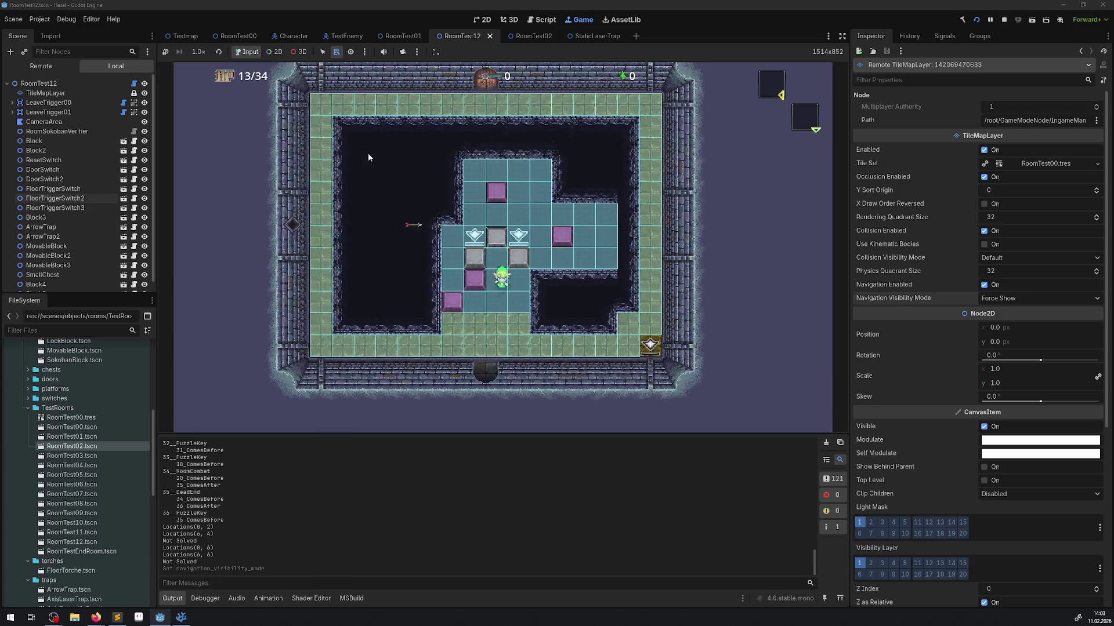
pyautogui.press('Up')
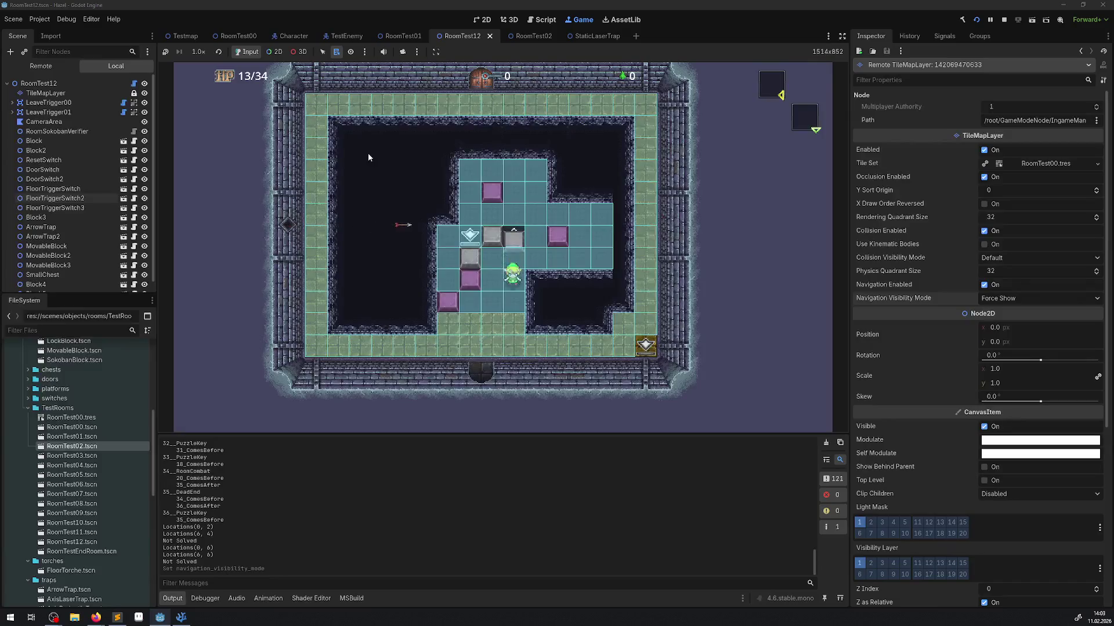
pyautogui.press('Down')
pyautogui.press('Right')
pyautogui.press('Right')
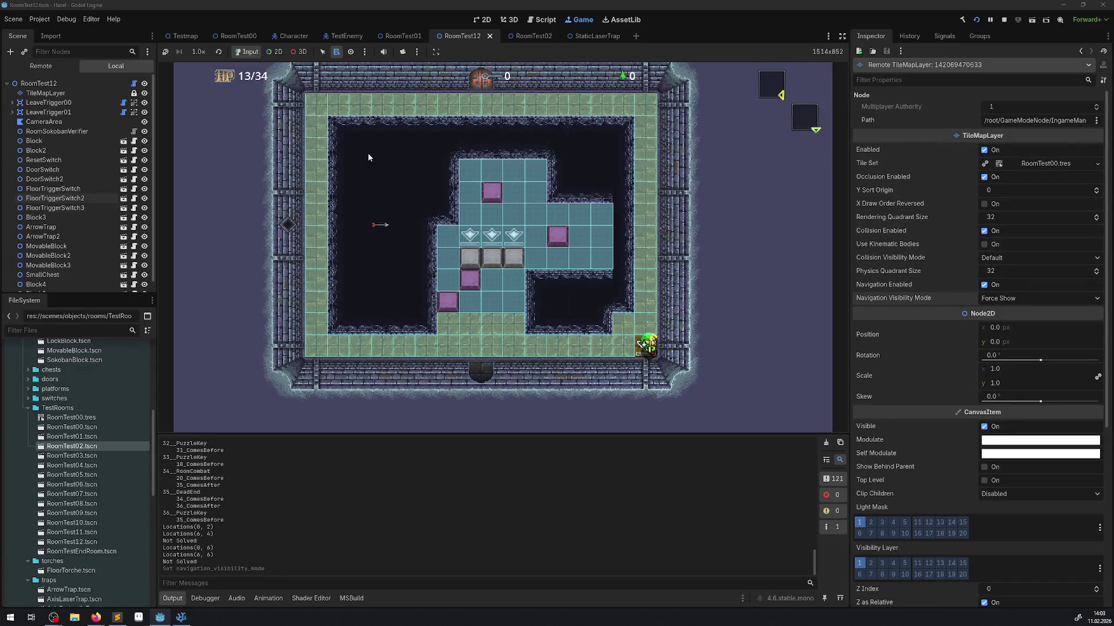
pyautogui.click(1004, 21)
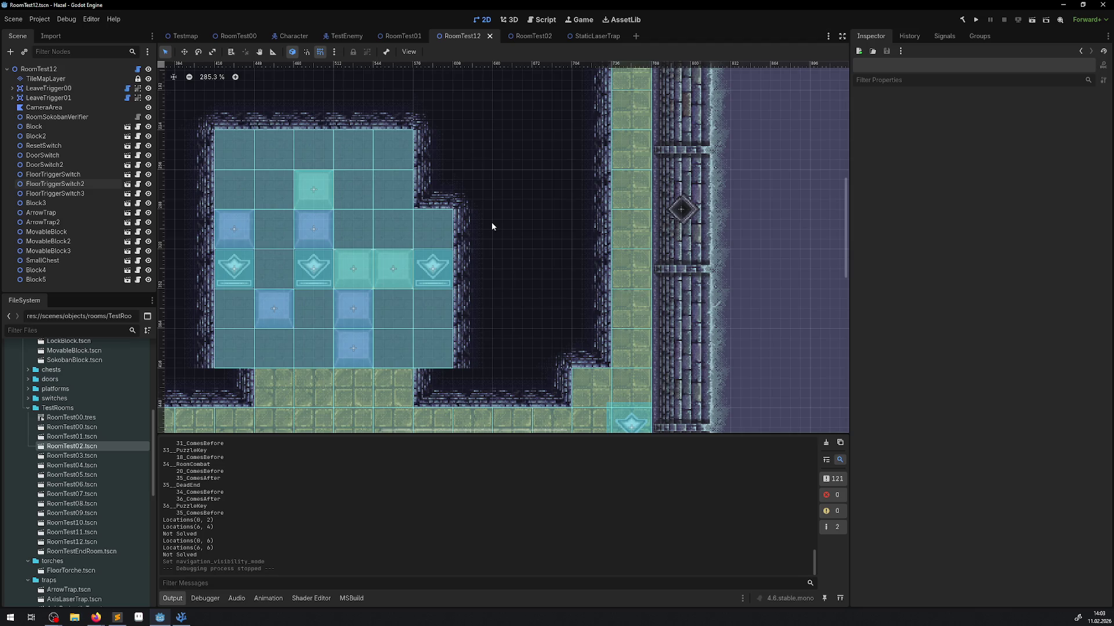
# Scroll-zoom the 2D viewport over the RoomTest12 room, then switch to another open program.
pyautogui.scroll(-3, 485, 244)
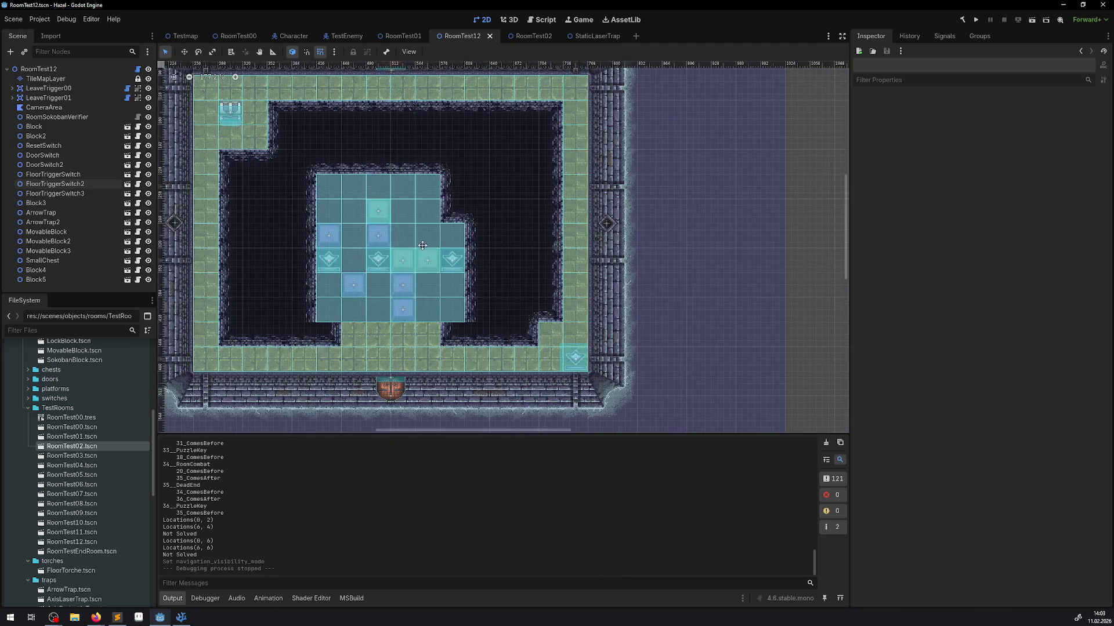
pyautogui.hscroll(-2, 491, 239)
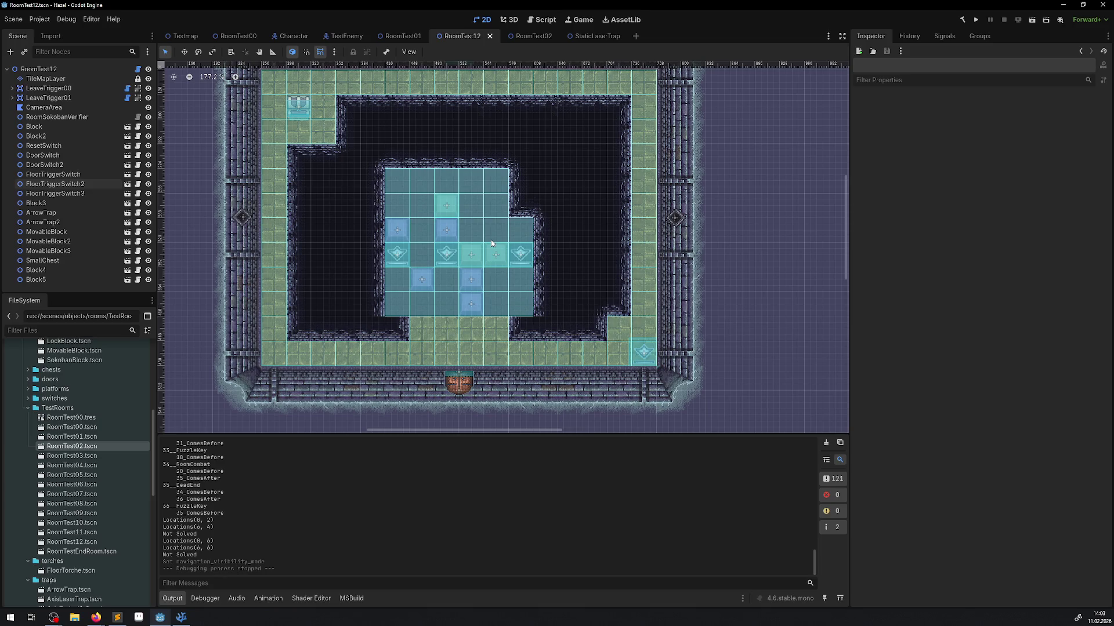
pyautogui.scroll(1, 491, 242)
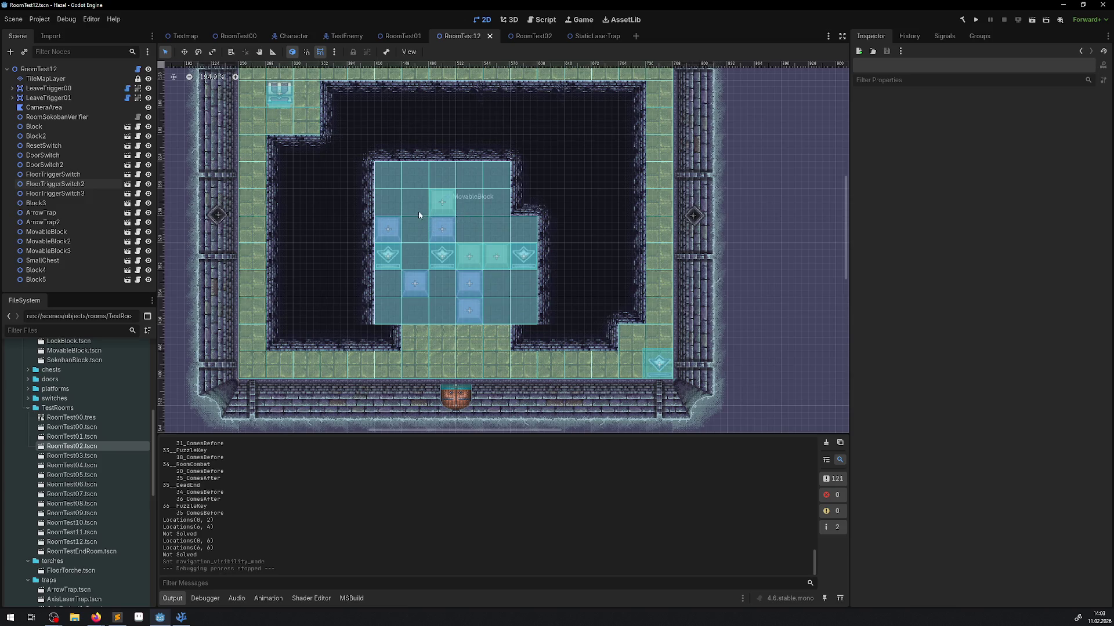
pyautogui.click(126, 619)
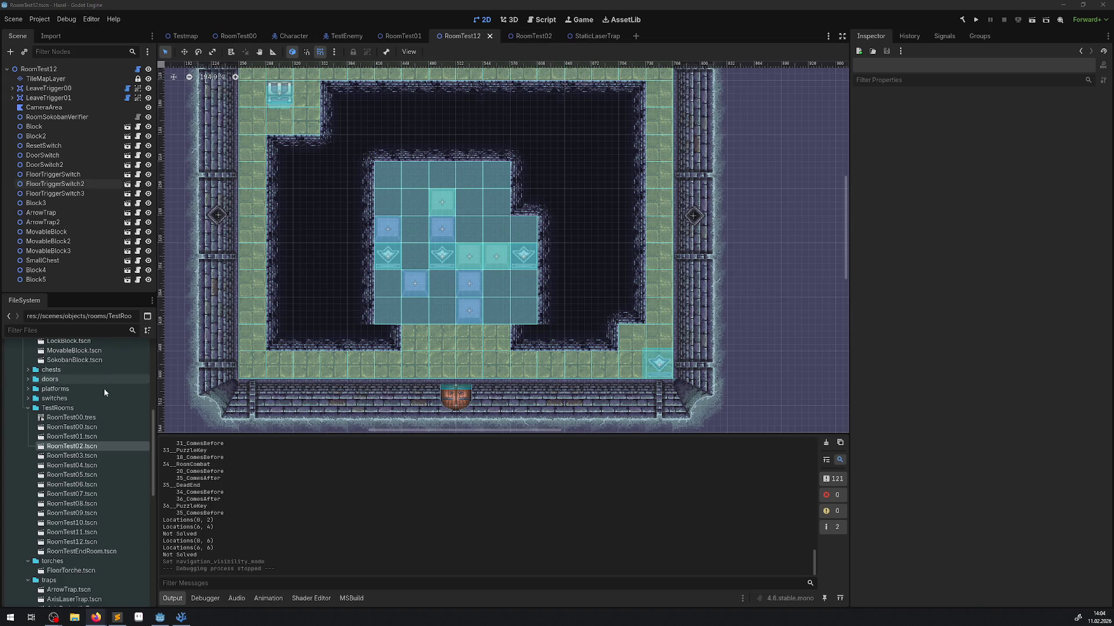
# Open FloorTorche.tscn, set its NavigationObstacle2D radius to 0, and save the scene.
pyautogui.scroll(5, 105, 401)
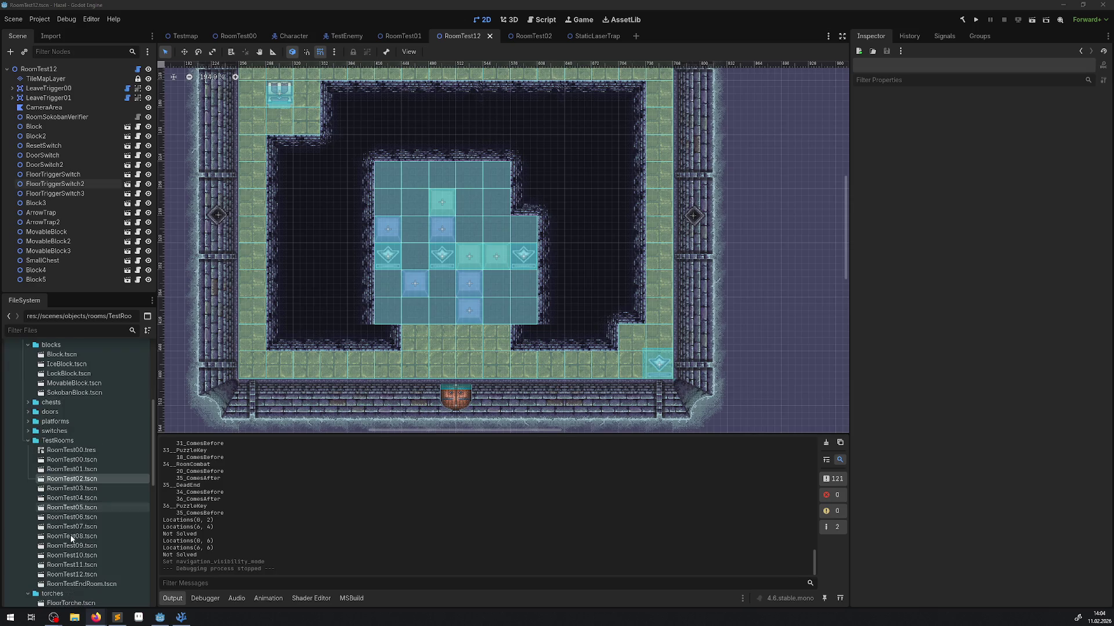
pyautogui.scroll(-10, 71, 535)
pyautogui.scroll(4, 92, 483)
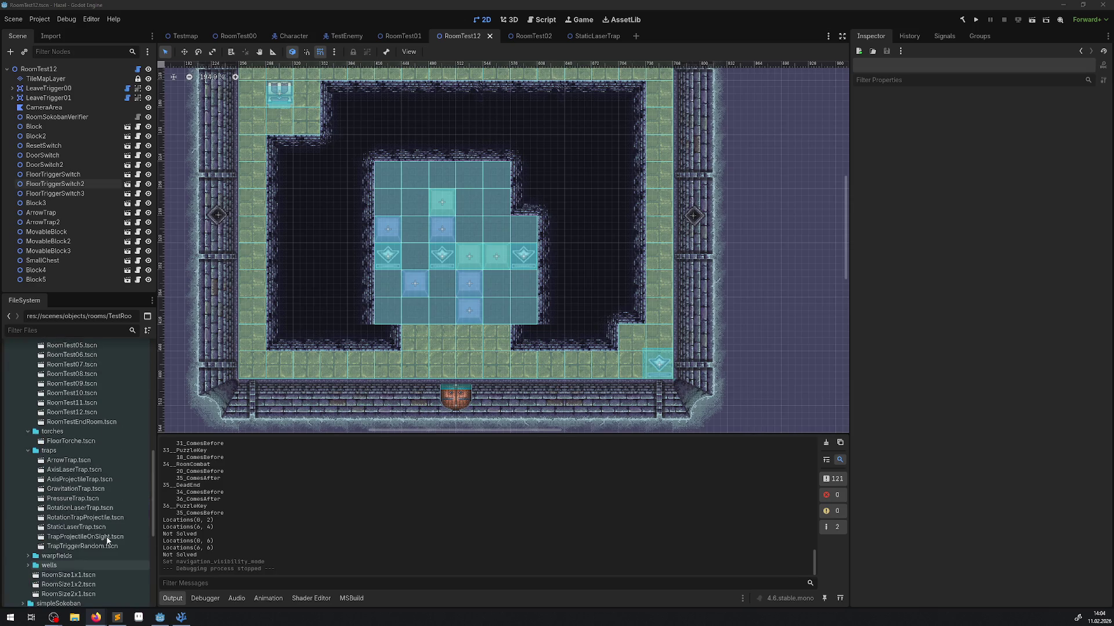
pyautogui.scroll(2, 70, 539)
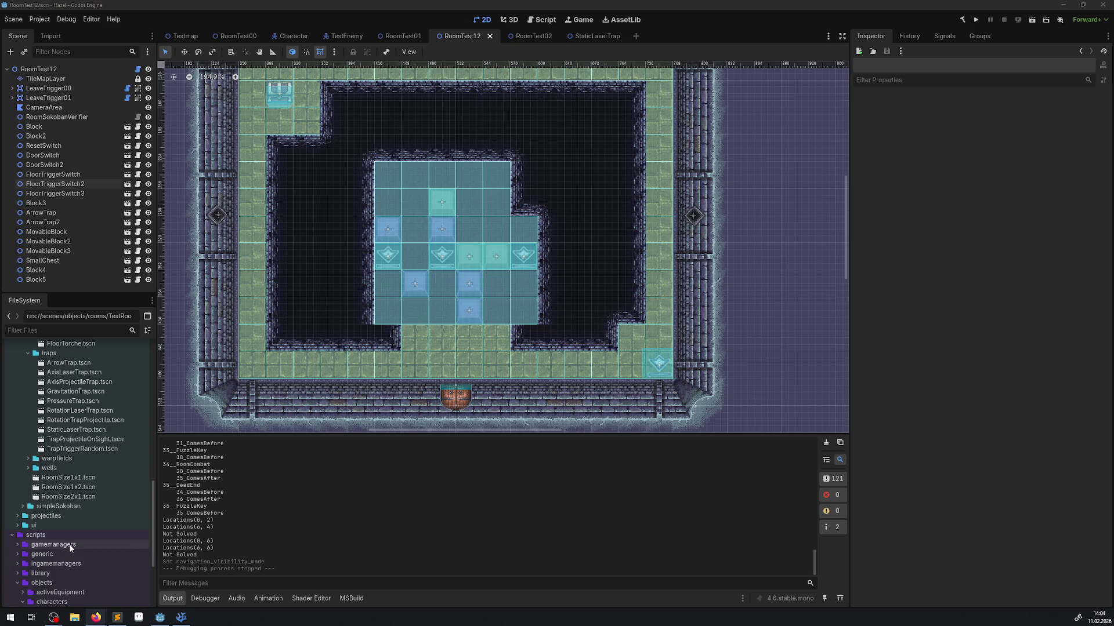
pyautogui.click(76, 507)
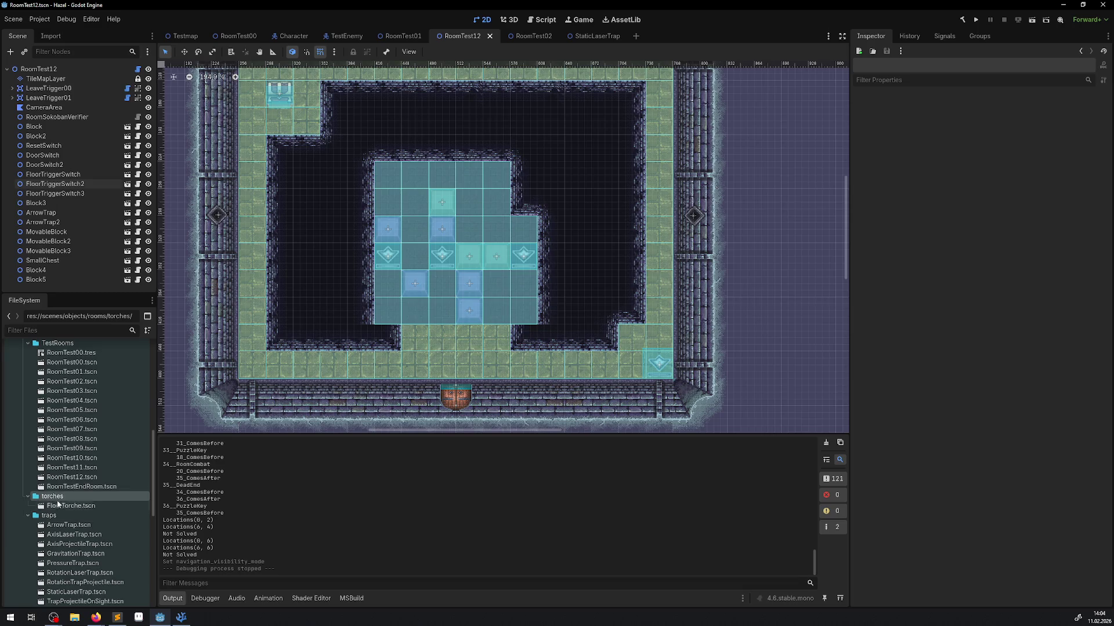
pyautogui.doubleClick(58, 506)
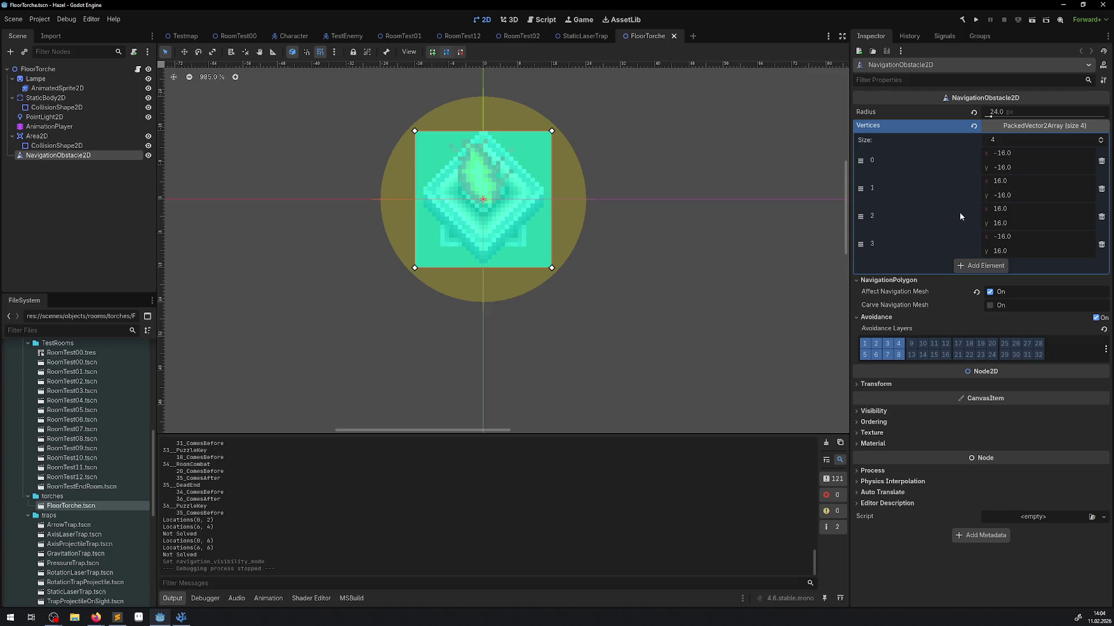
pyautogui.click(1003, 114)
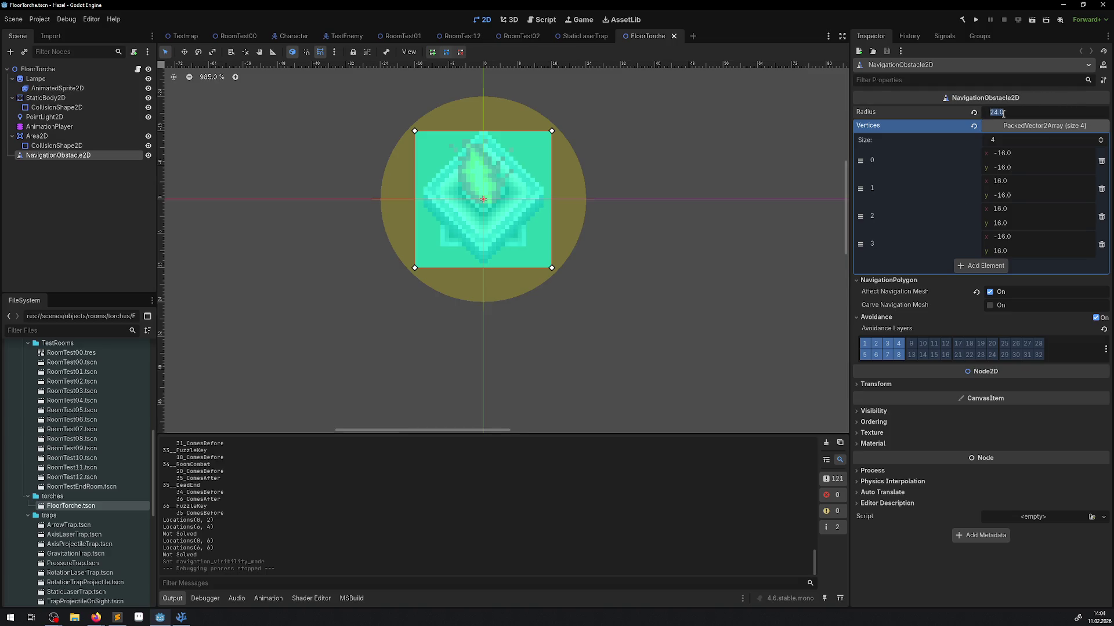
pyautogui.write('0')
pyautogui.press('Return')
pyautogui.hotkey('ctrl', 's')
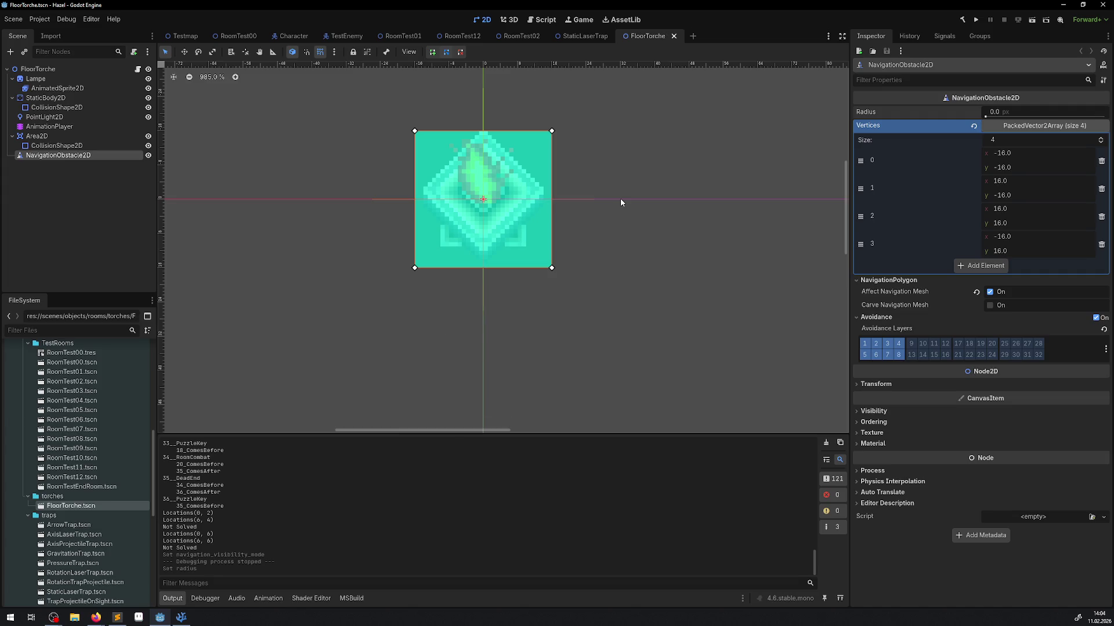
# Run the game to test the change, stop it, and go to the RoomTest00 scene.
pyautogui.click(976, 22)
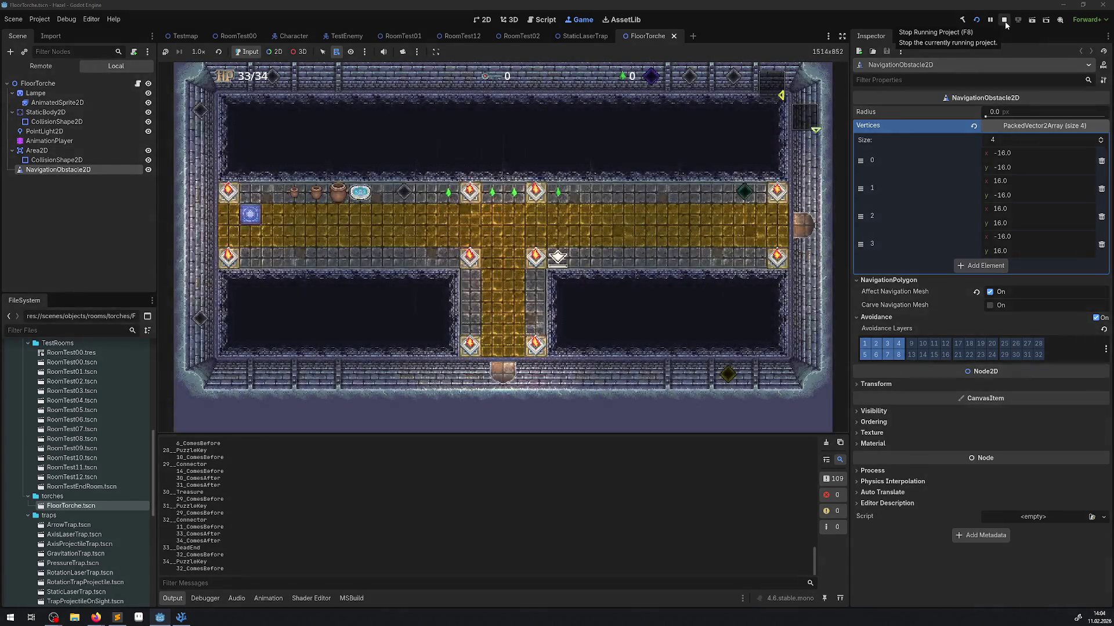
pyautogui.click(1004, 22)
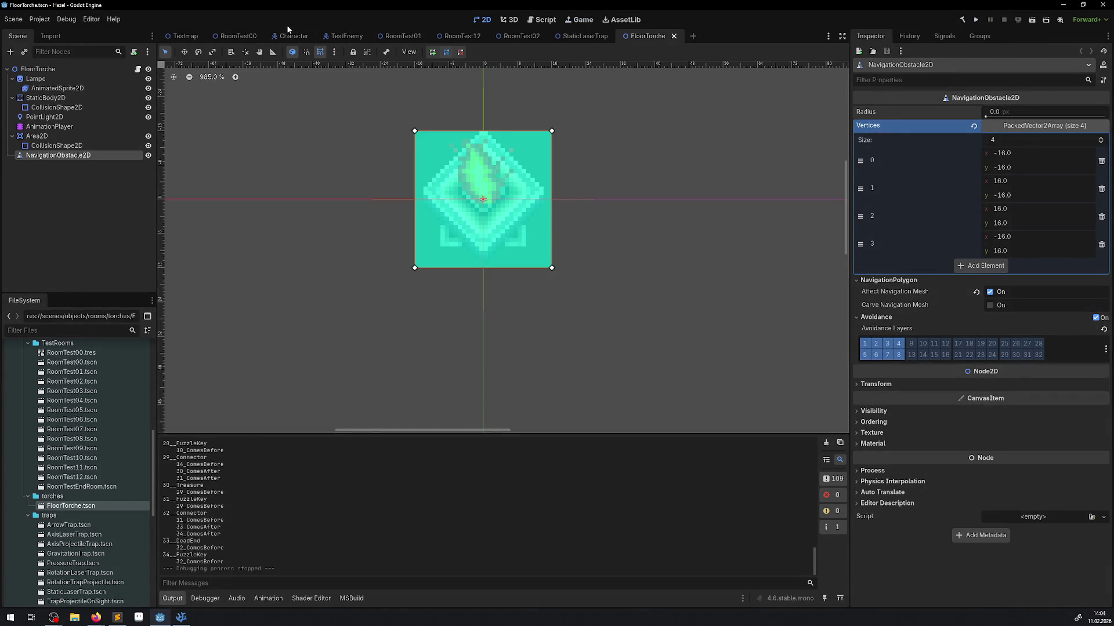
pyautogui.click(236, 34)
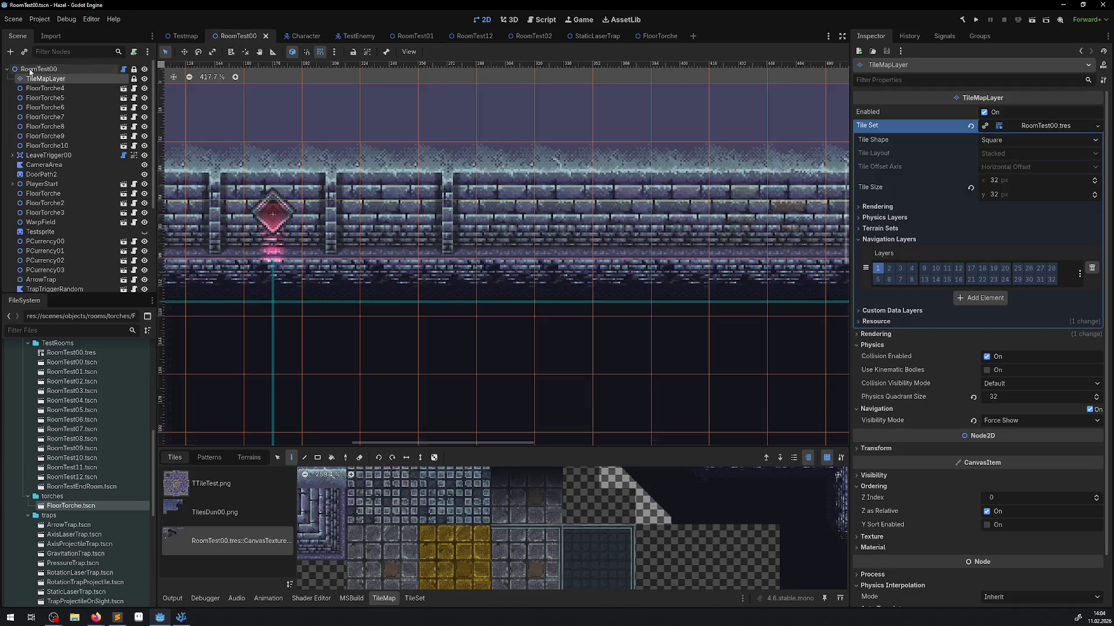
# Pan around RoomTest00, select the root node, and open then dismiss the scene chooser.
pyautogui.scroll(-2, 608, 379)
pyautogui.moveTo(608, 379); pyautogui.dragTo(271, 230)
pyautogui.moveTo(423, 287); pyautogui.dragTo(370, 259)
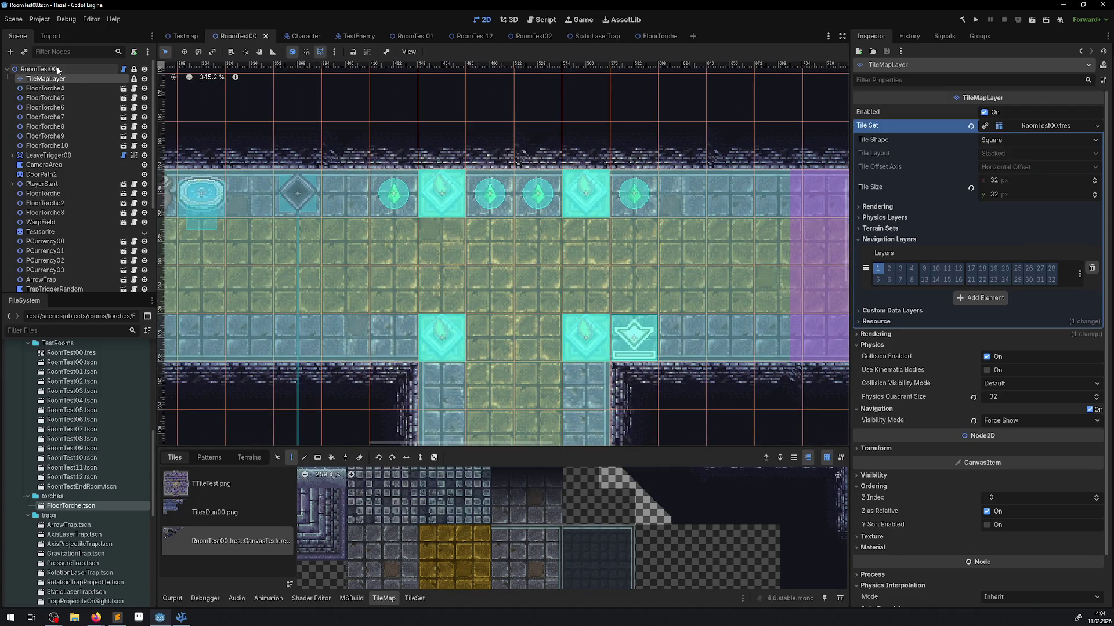
pyautogui.click(58, 70)
pyautogui.click(24, 52)
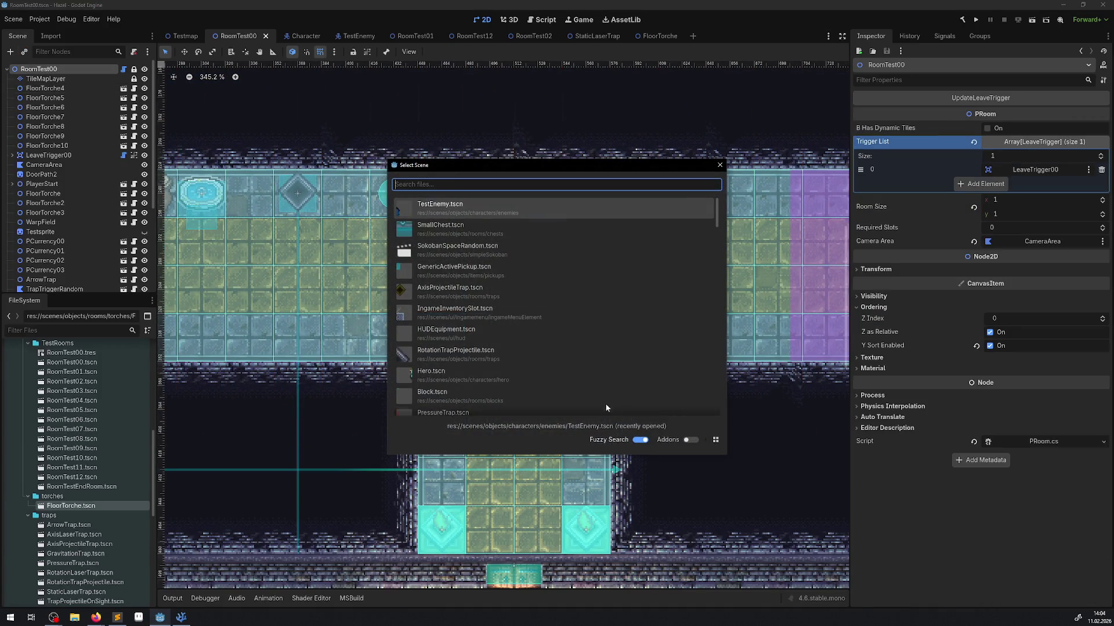
pyautogui.click(449, 206)
# Drag TestEnemy to a new spot, save RoomTest00, and run the game.
pyautogui.scroll(-7, 457, 237)
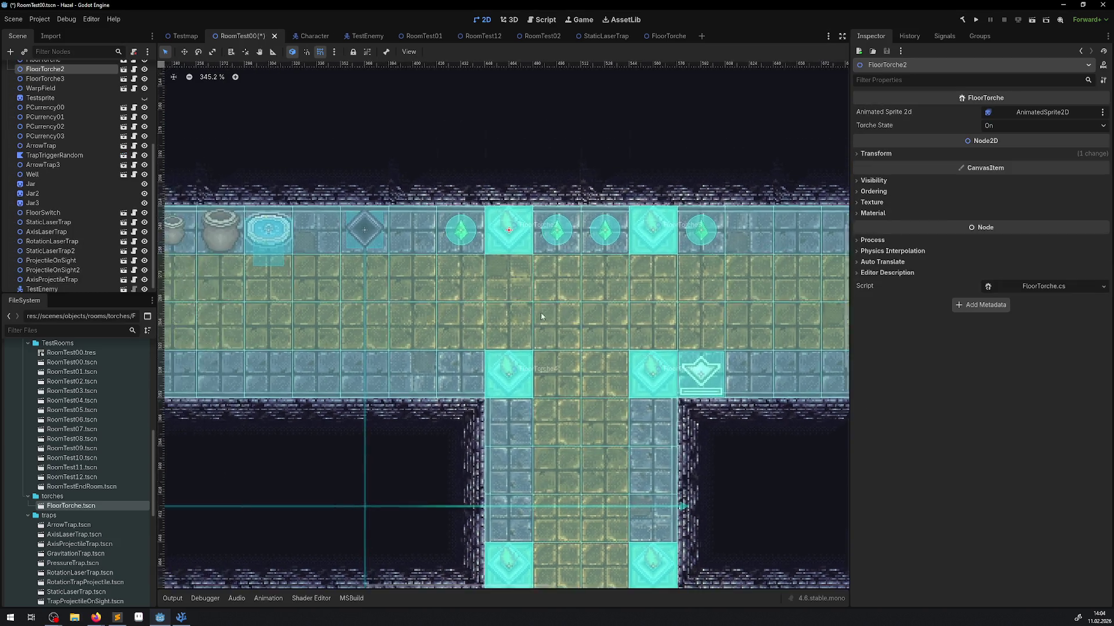
pyautogui.scroll(2, 270, 194)
pyautogui.moveTo(266, 197); pyautogui.dragTo(290, 220)
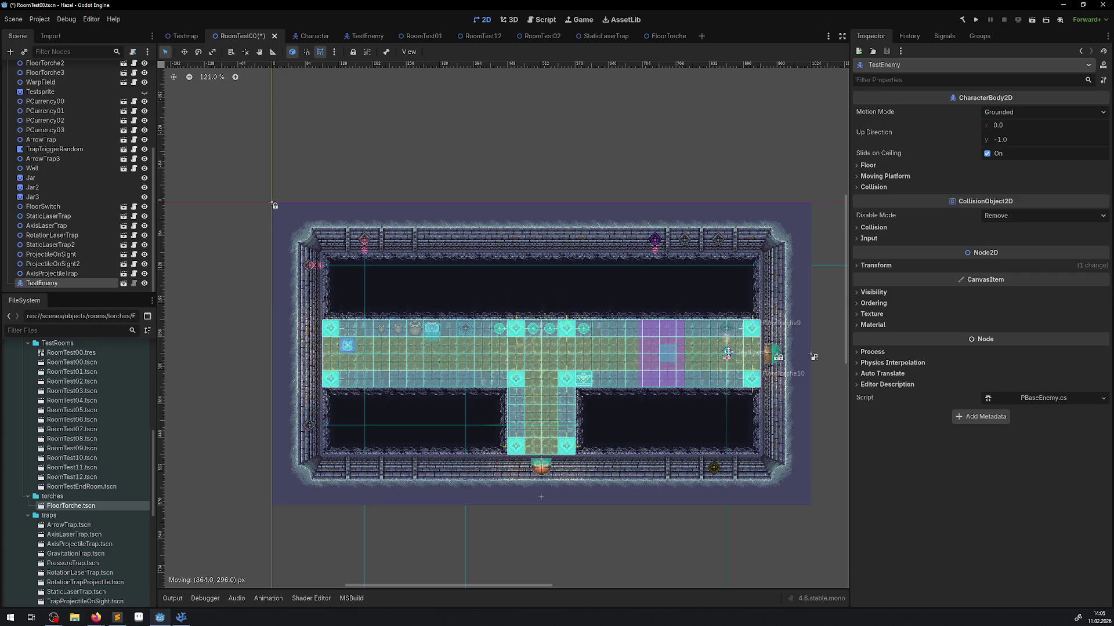
pyautogui.hotkey('ctrl', 's')
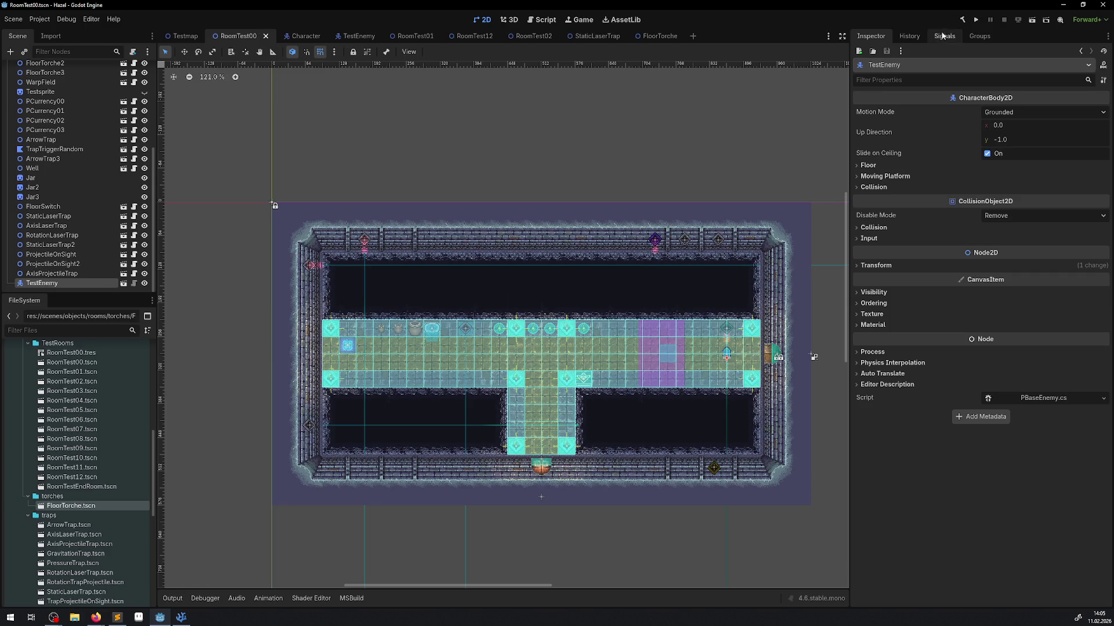
pyautogui.click(978, 20)
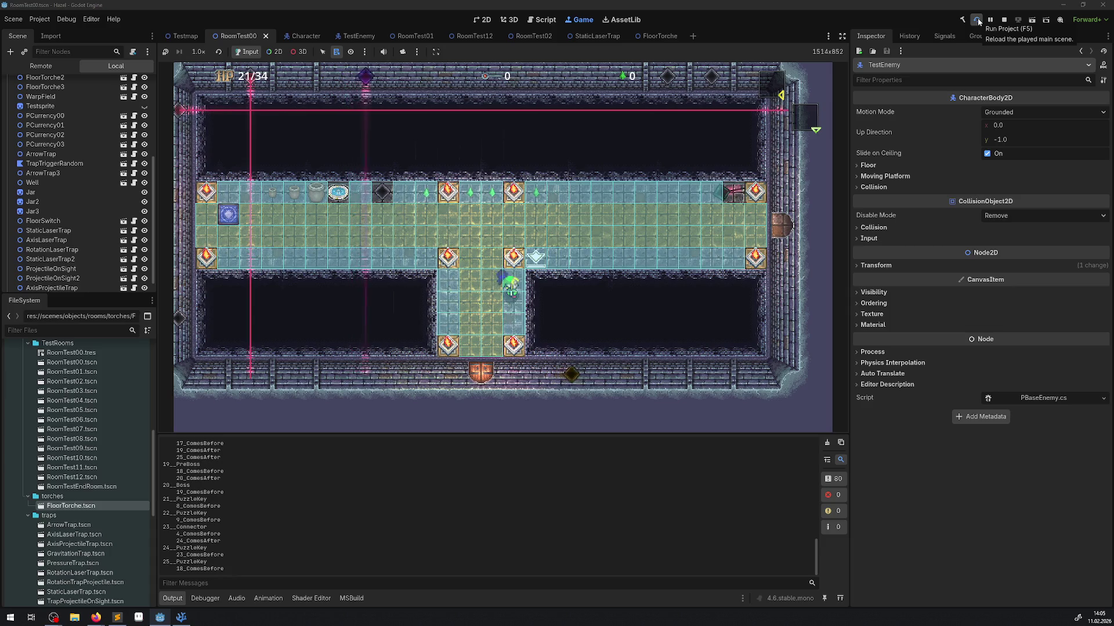
# Walk the player out of the lower corridor toward the enemy with the arrow keys.
pyautogui.press('Up')
pyautogui.press('Left')
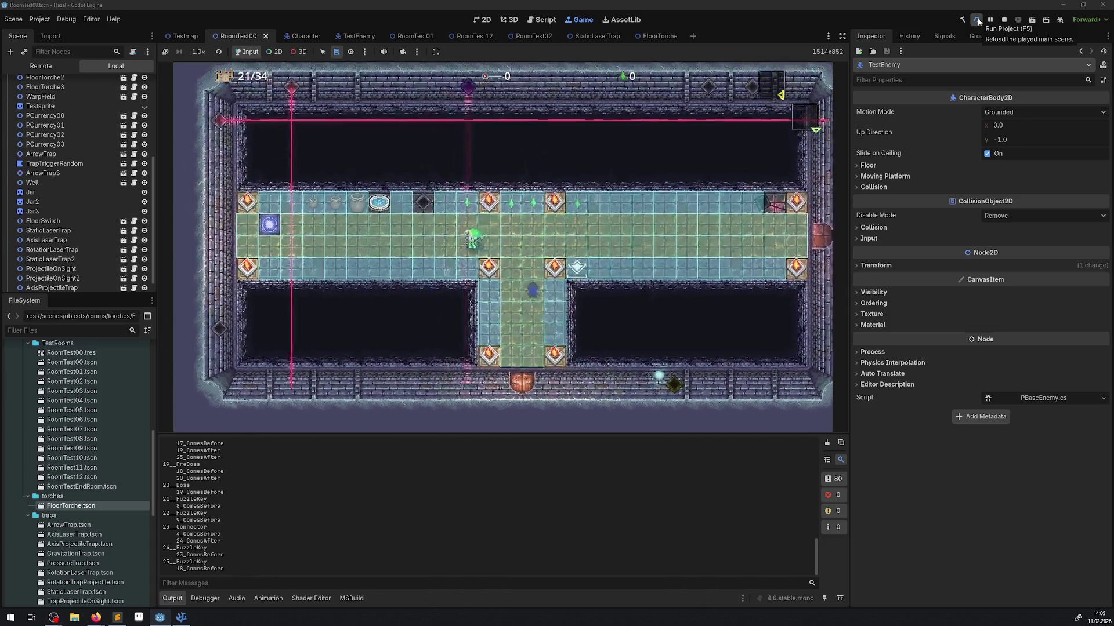
pyautogui.press('Down')
pyautogui.press('Left')
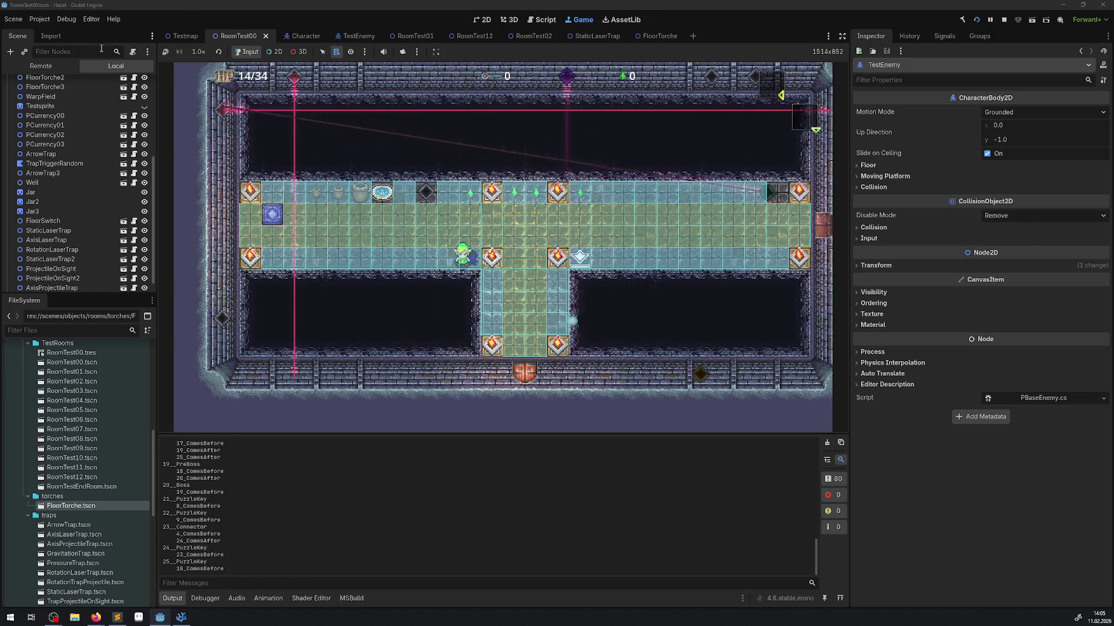
# In the Remote scene tree, expand Floor_0 and Room_0 and select the live TestEnemy node.
pyautogui.click(40, 66)
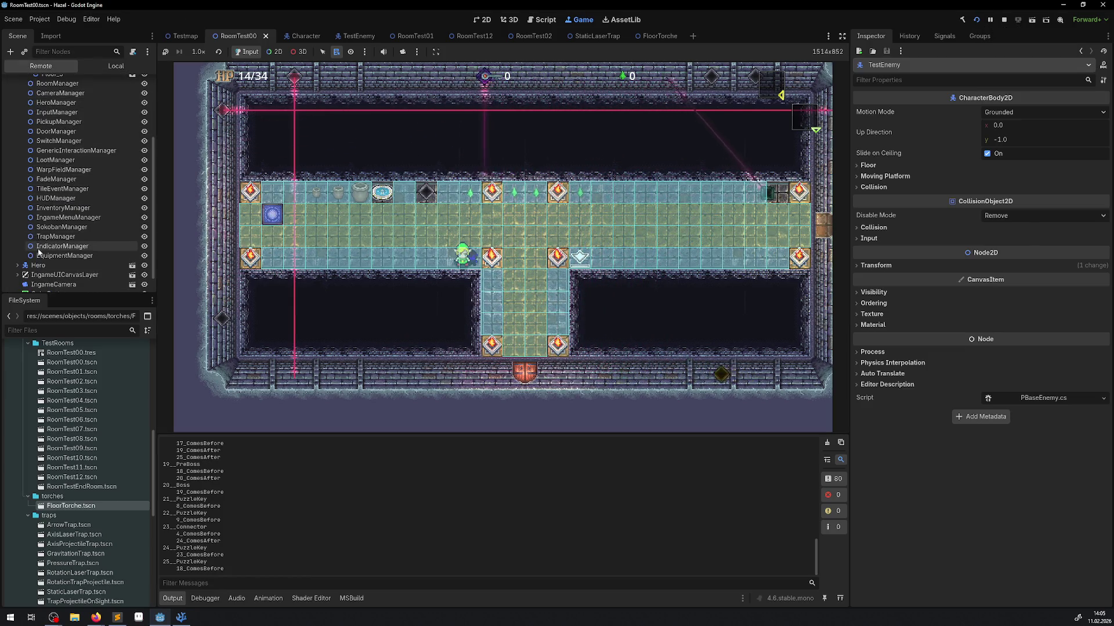
pyautogui.scroll(-1, 55, 215)
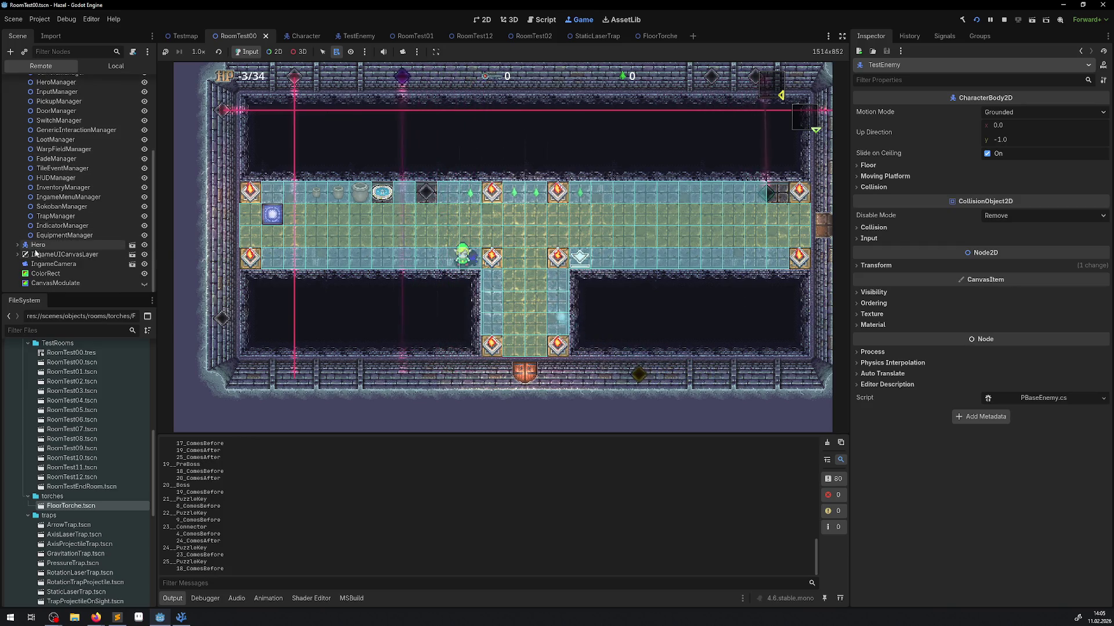
pyautogui.scroll(5, 43, 157)
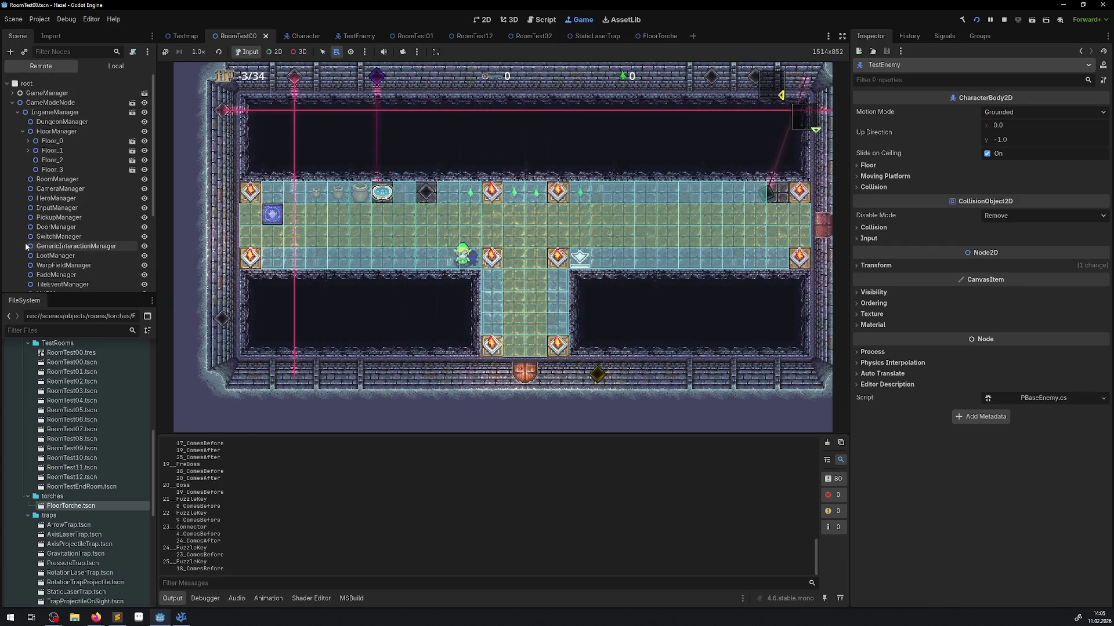
pyautogui.click(28, 141)
pyautogui.click(34, 151)
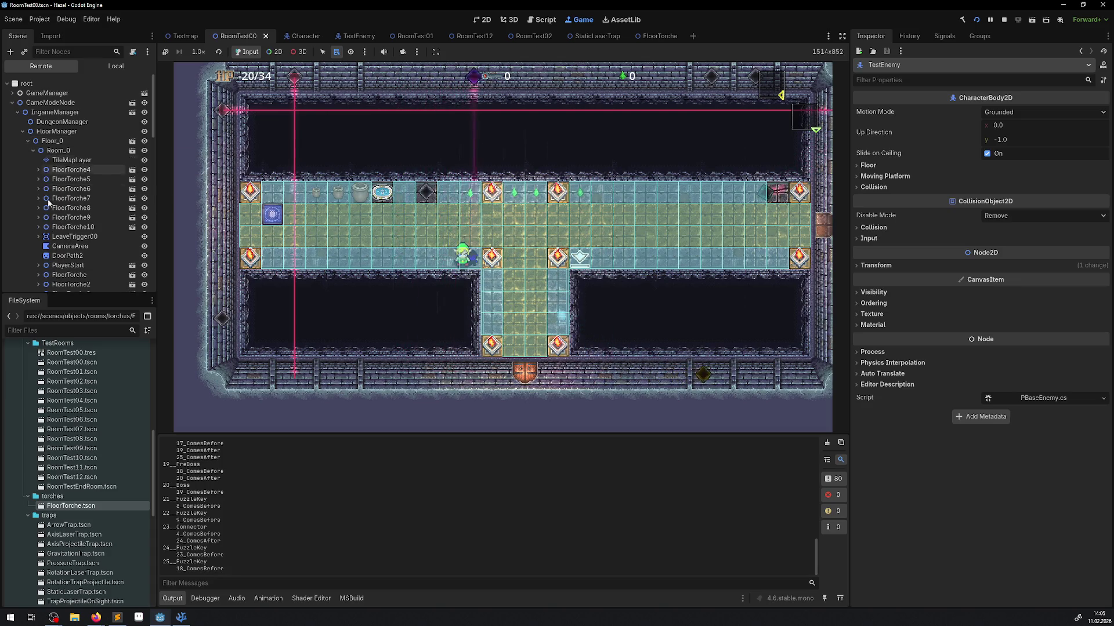
pyautogui.scroll(-10, 67, 243)
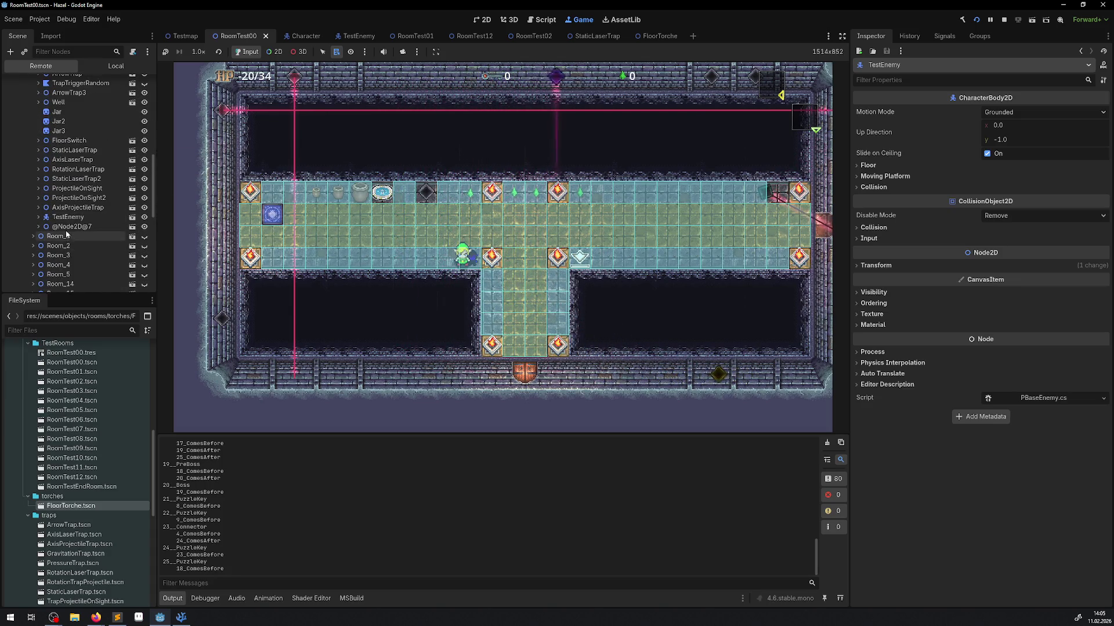
pyautogui.click(68, 217)
pyautogui.click(39, 217)
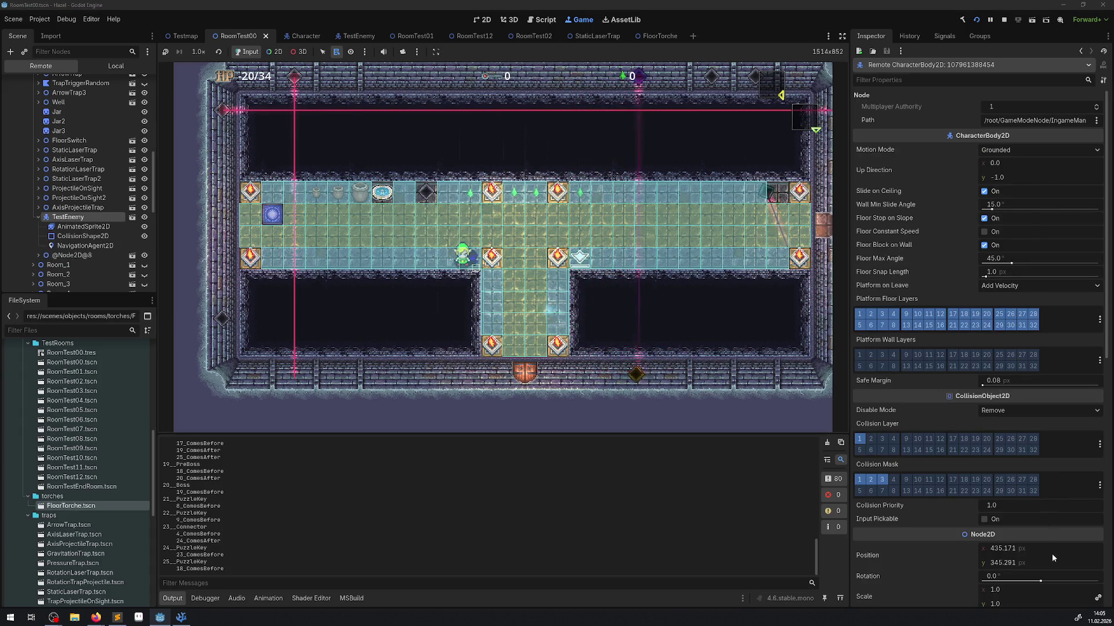
# Set the live TestEnemy's scale to 1.5.
pyautogui.scroll(-2, 1015, 528)
pyautogui.click(1011, 526)
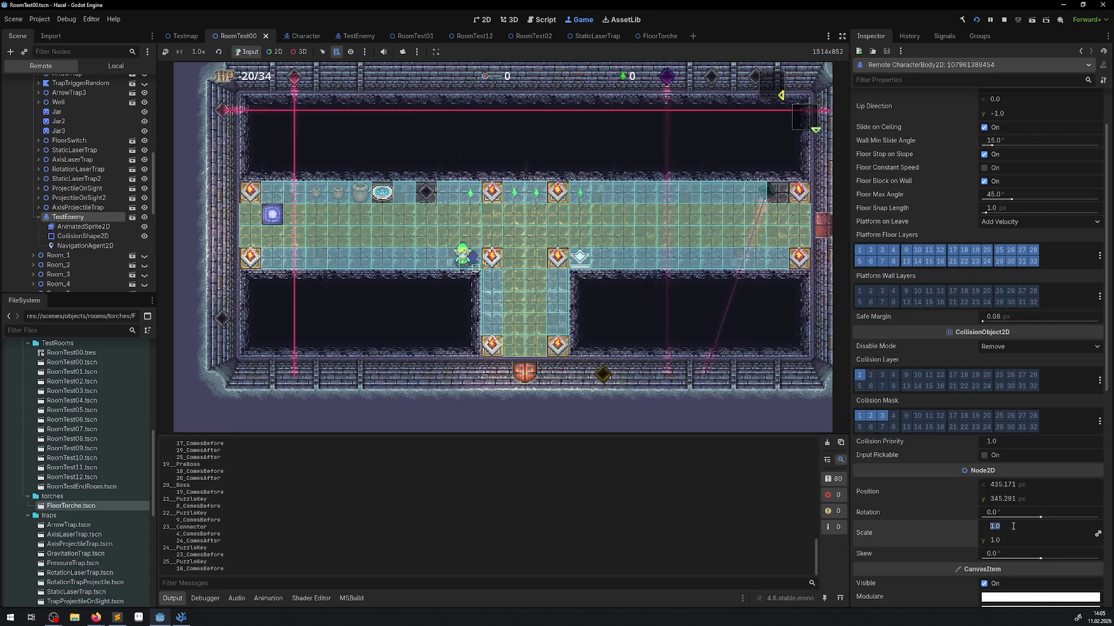
pyautogui.write('1.5')
pyautogui.press('Return')
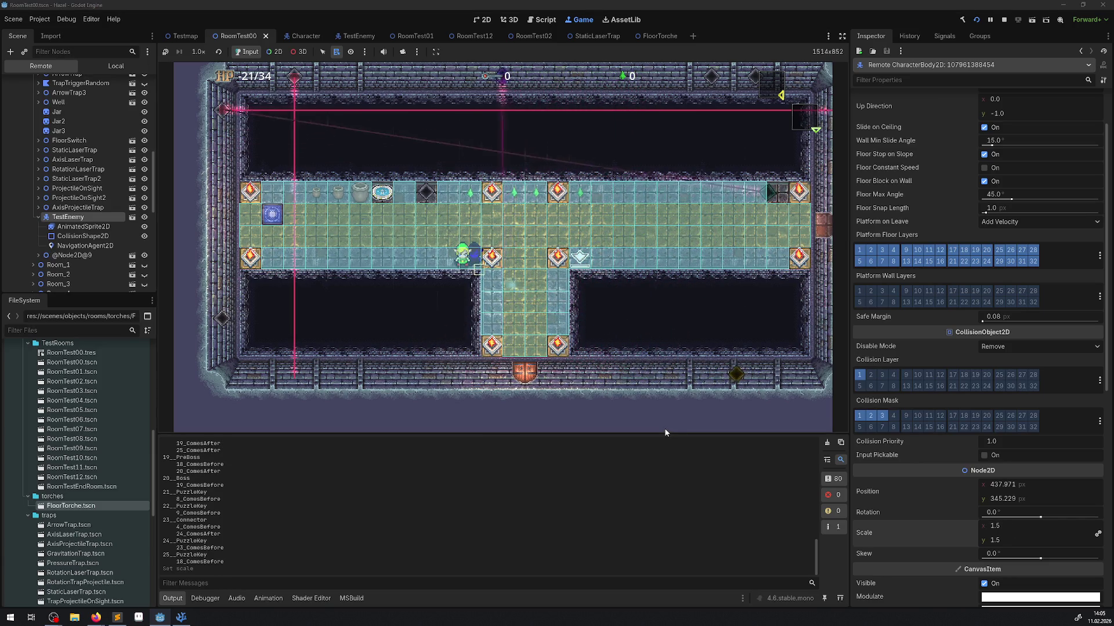
# Try NavigationAgent2D path postprocessing Corridorfunnel while playing, then revert to Edgecentered.
pyautogui.click(89, 246)
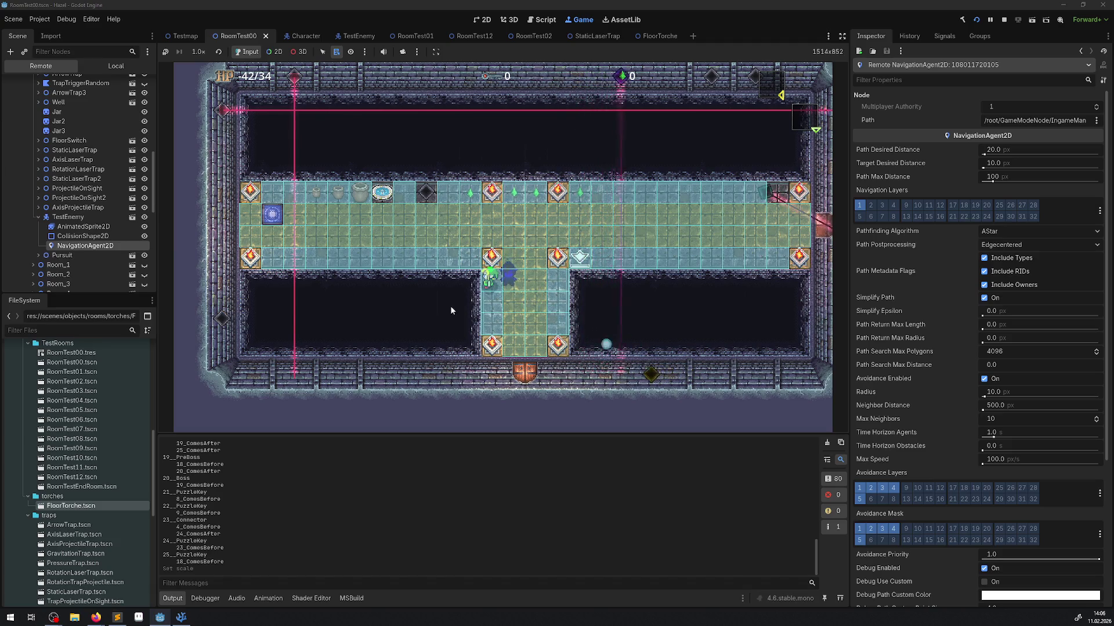
pyautogui.click(1021, 245)
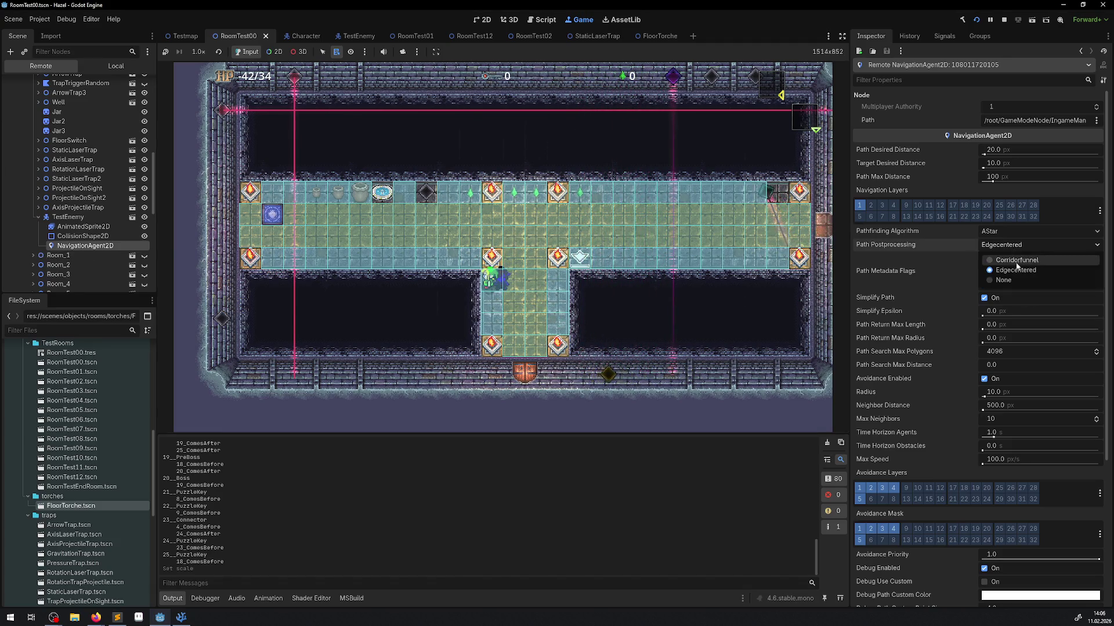
pyautogui.click(1017, 259)
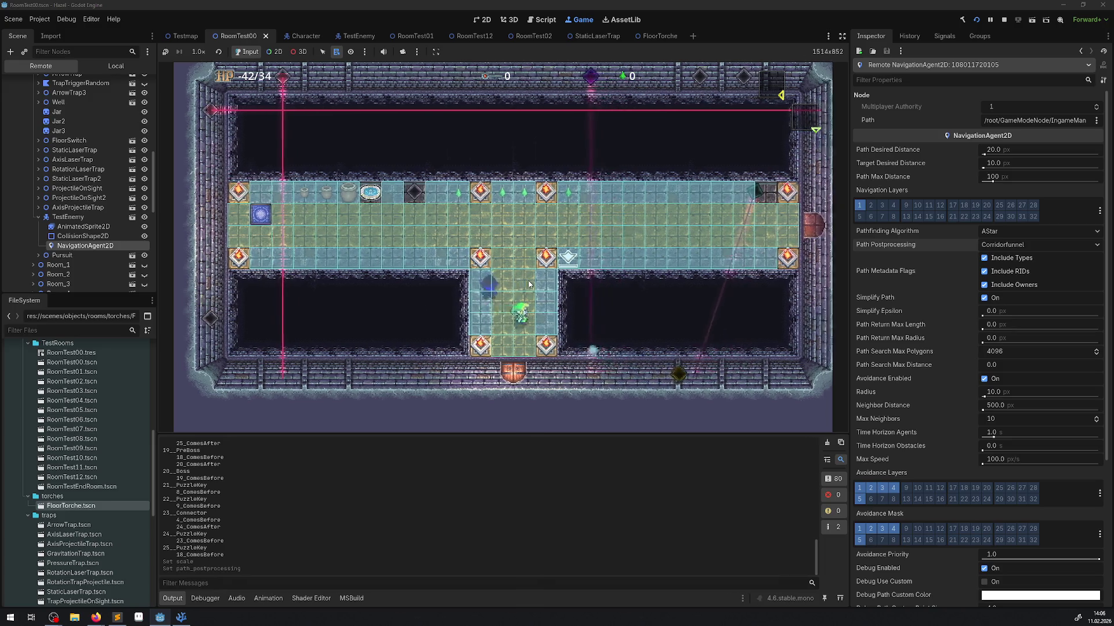
pyautogui.press('Up')
pyautogui.press('Left')
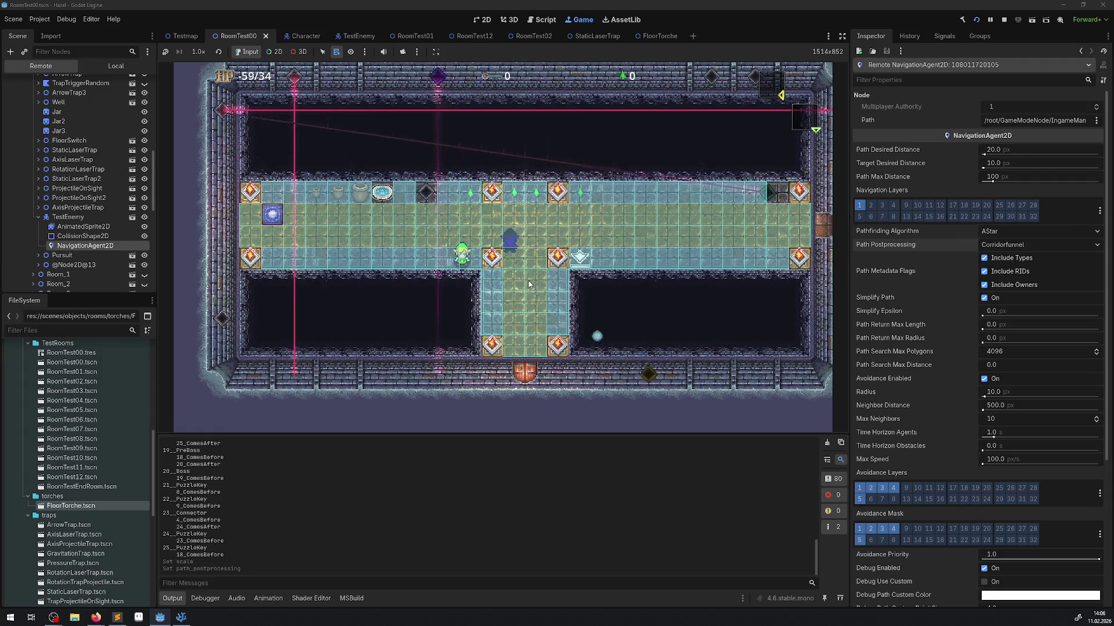
pyautogui.press('Right')
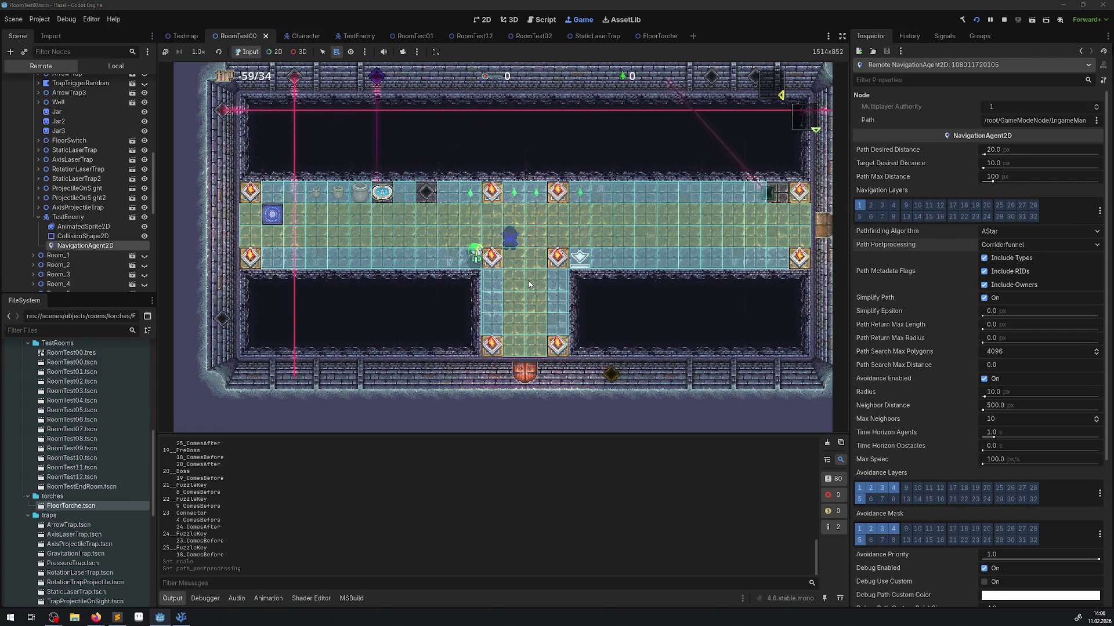
pyautogui.click(1038, 244)
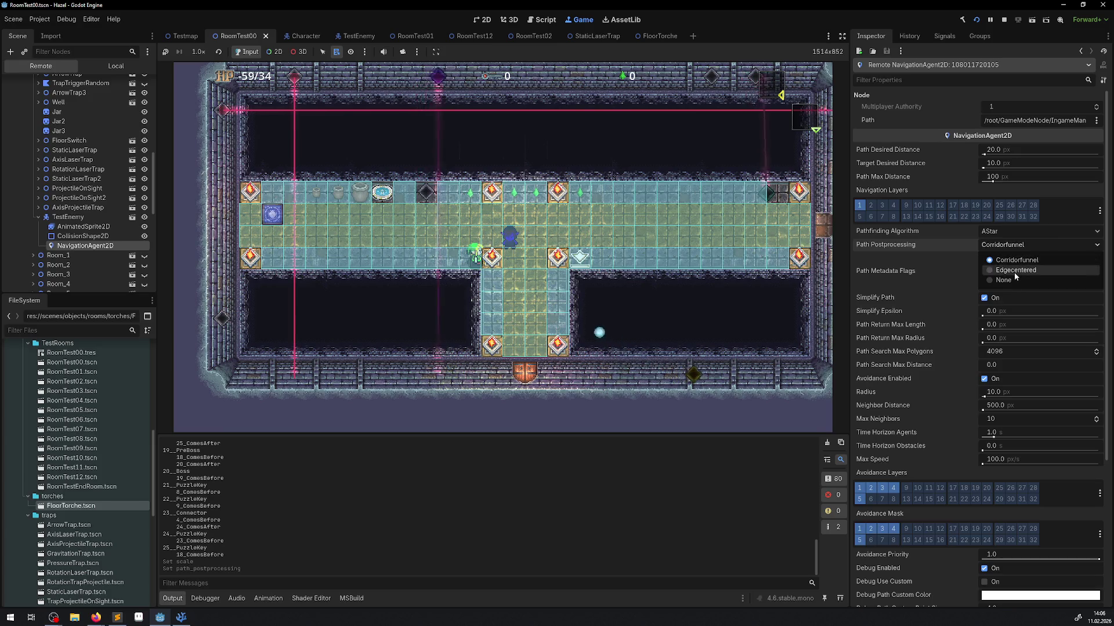
pyautogui.click(1021, 268)
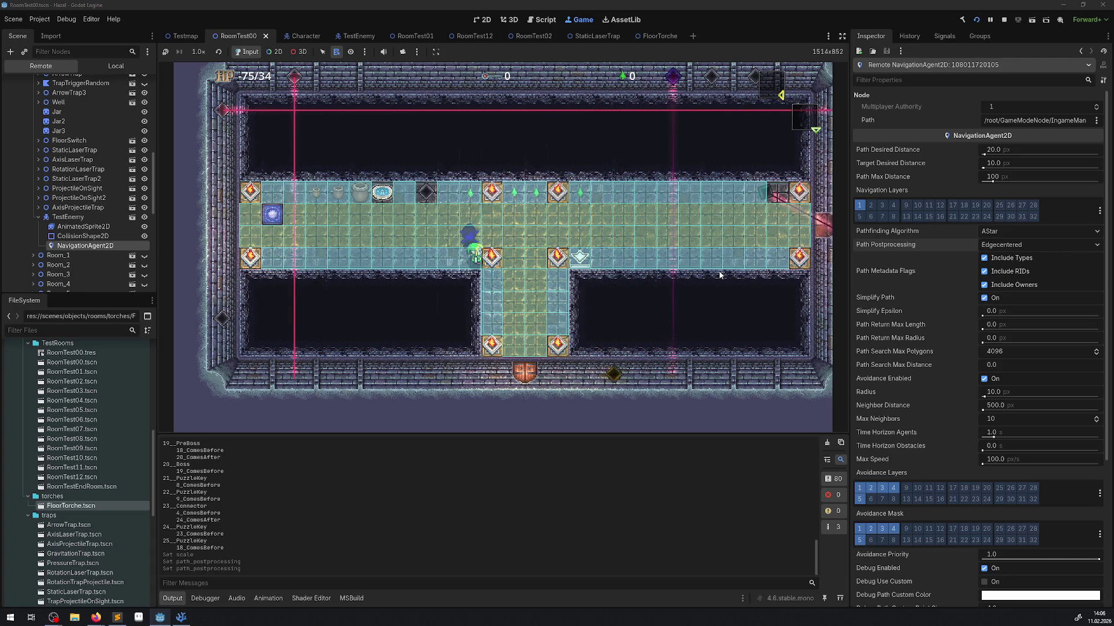
# Disable the agent's avoidance, then toggle TestEnemy's collision layer 1 and mask 1 off and back on.
pyautogui.click(995, 379)
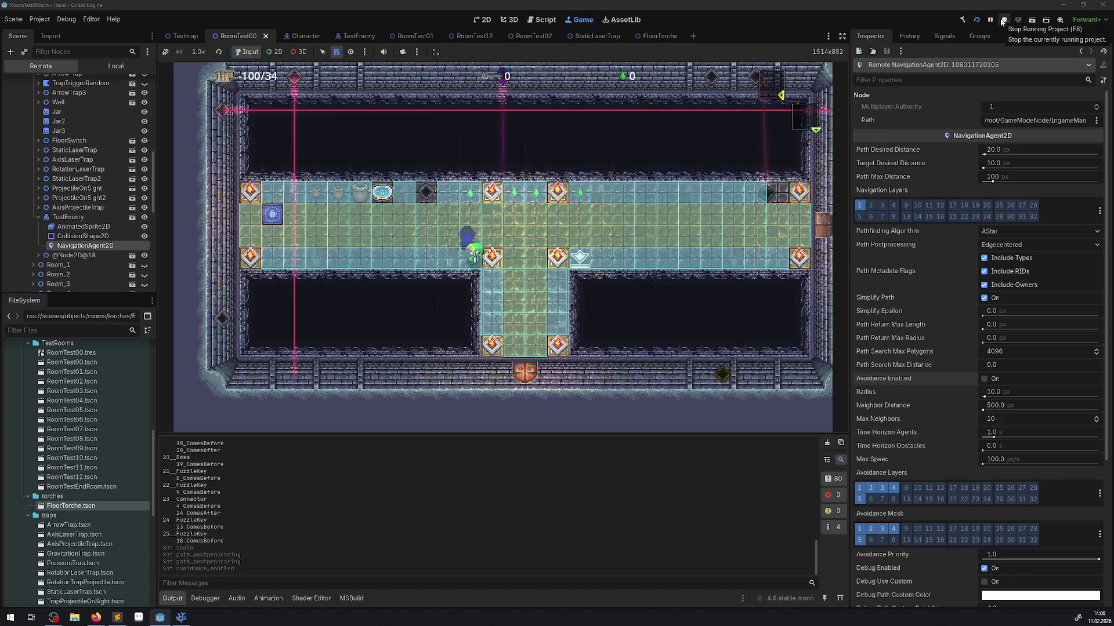
pyautogui.click(68, 217)
pyautogui.click(860, 375)
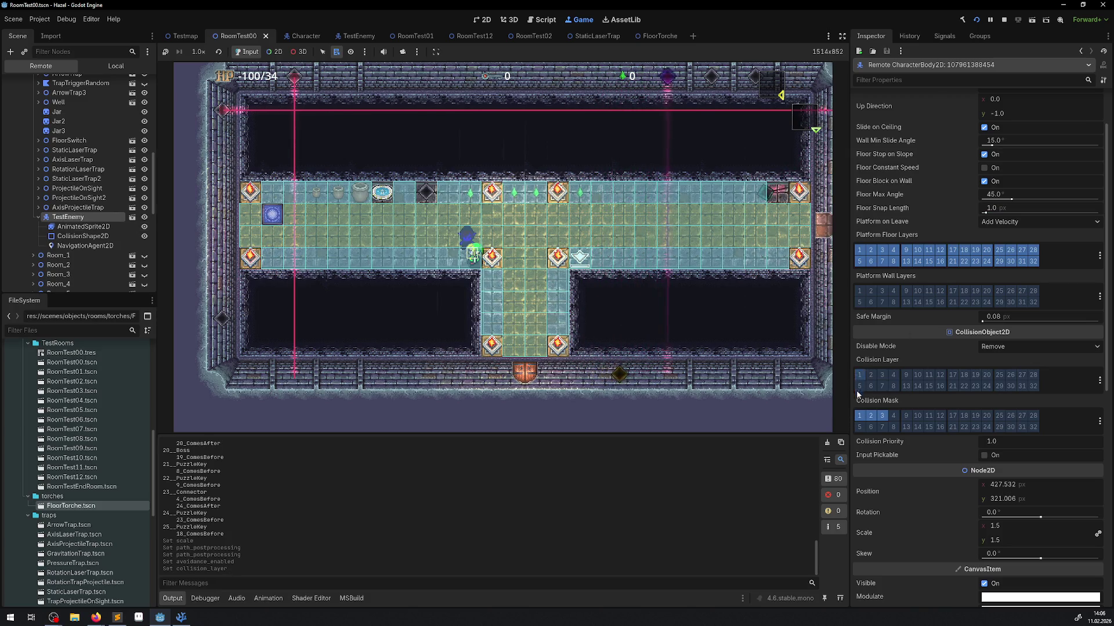
pyautogui.click(860, 416)
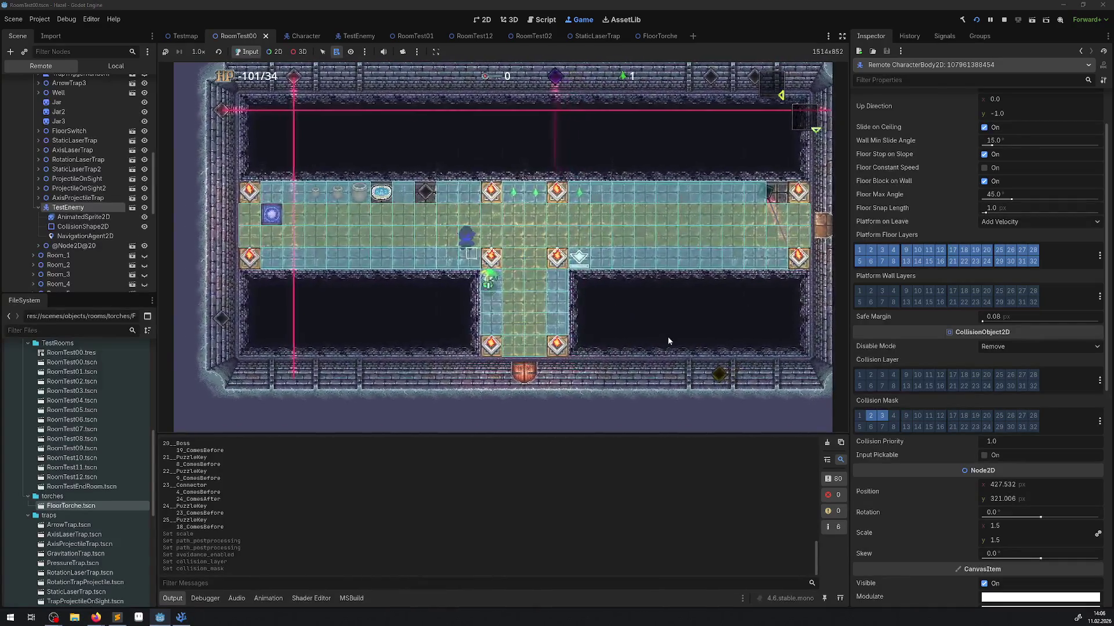
pyautogui.click(860, 416)
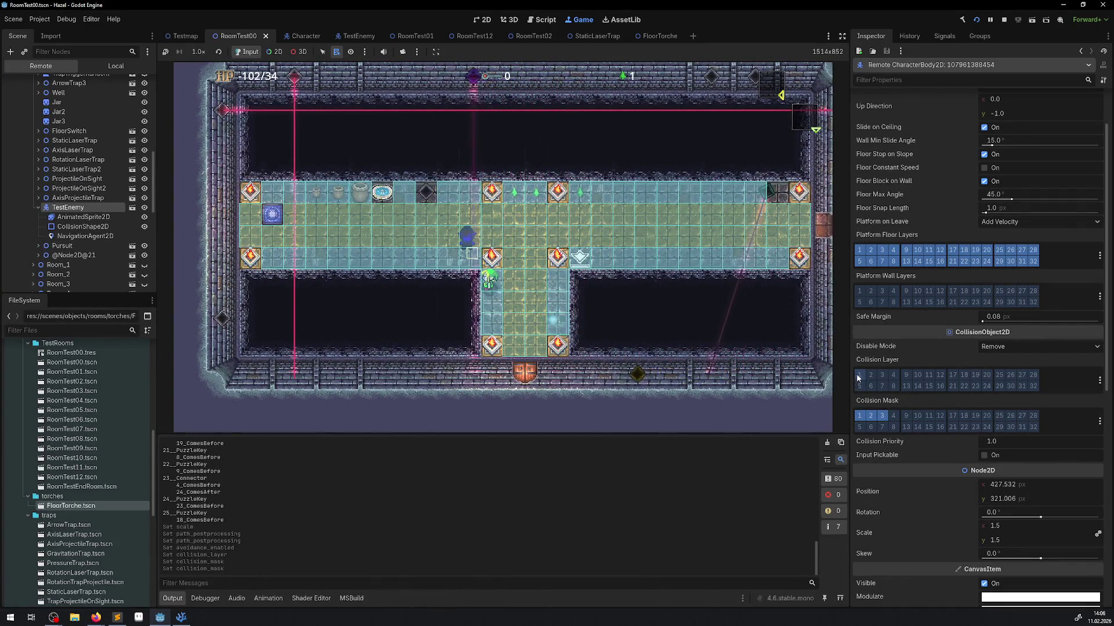
pyautogui.click(859, 375)
# Move the player up-right in the game, then reselect the NavigationAgent2D.
pyautogui.click(365, 263)
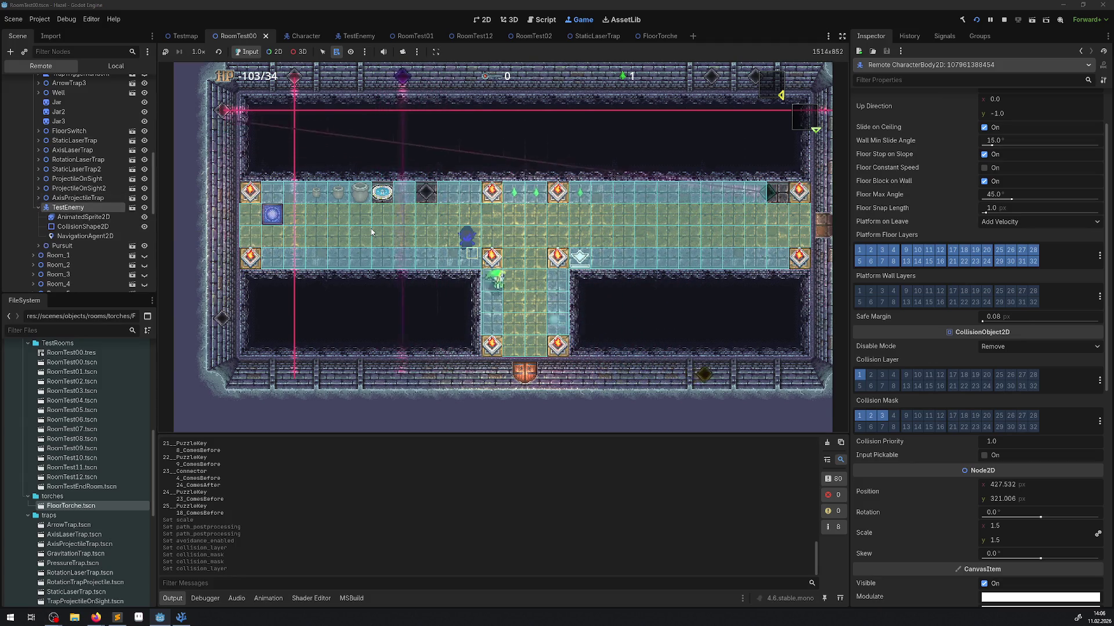
pyautogui.press('w')
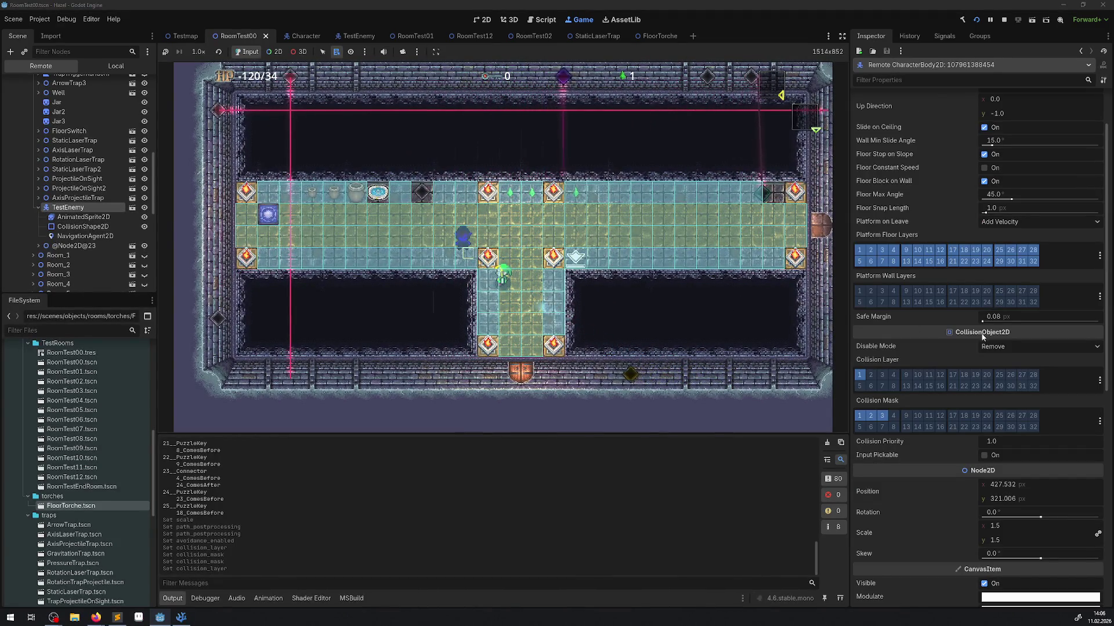
pyautogui.click(85, 236)
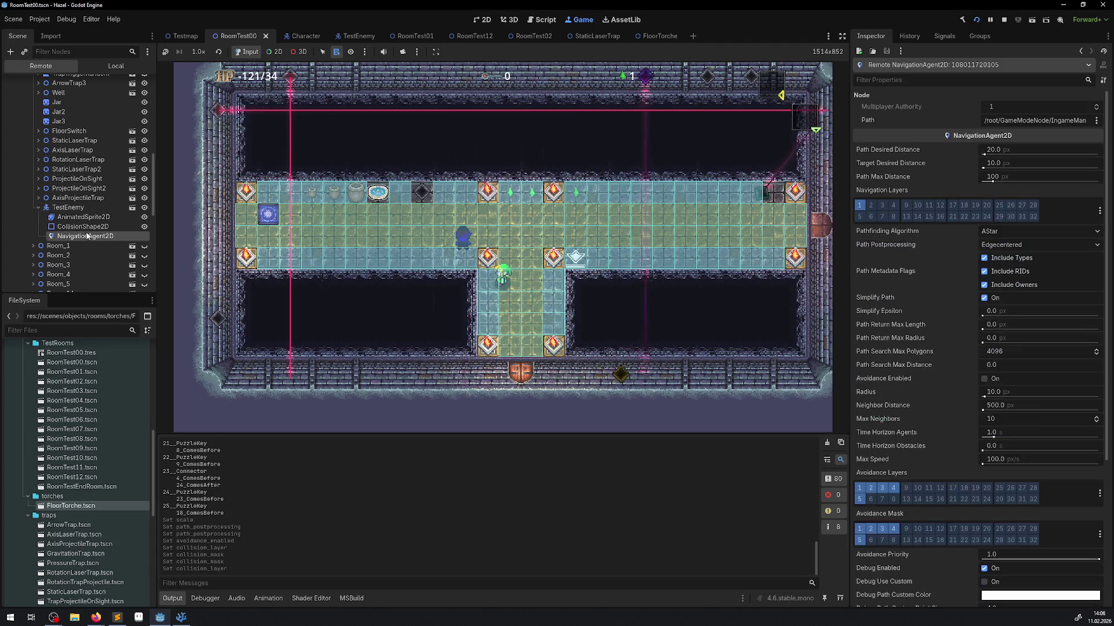
# Re-enable navigation avoidance and set the agent's neighbor distance to 0.1.
pyautogui.click(984, 383)
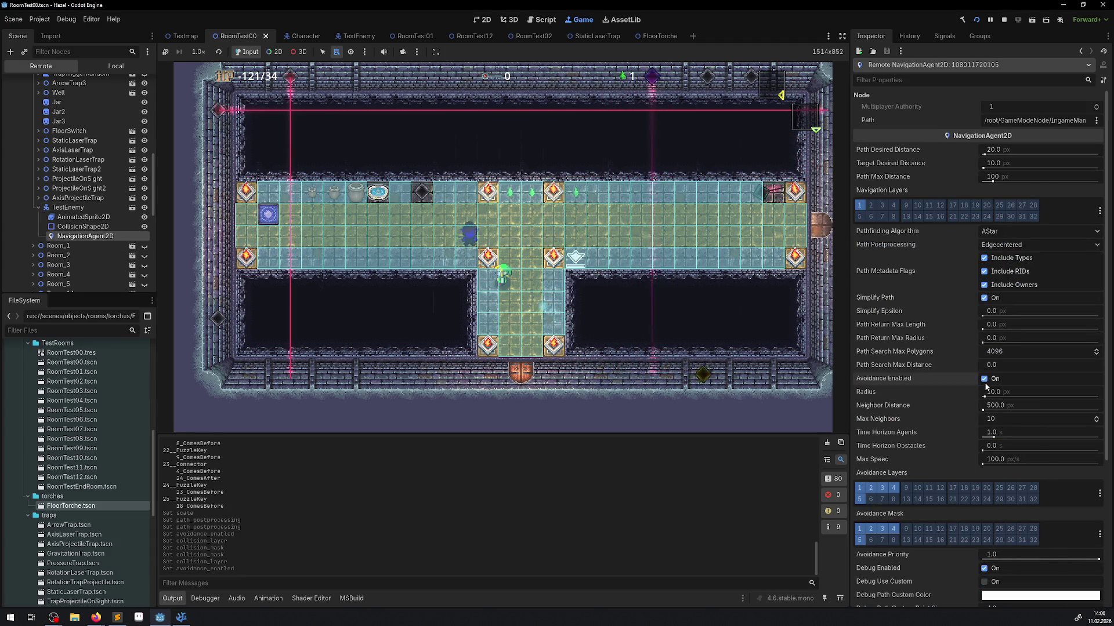
pyautogui.click(984, 380)
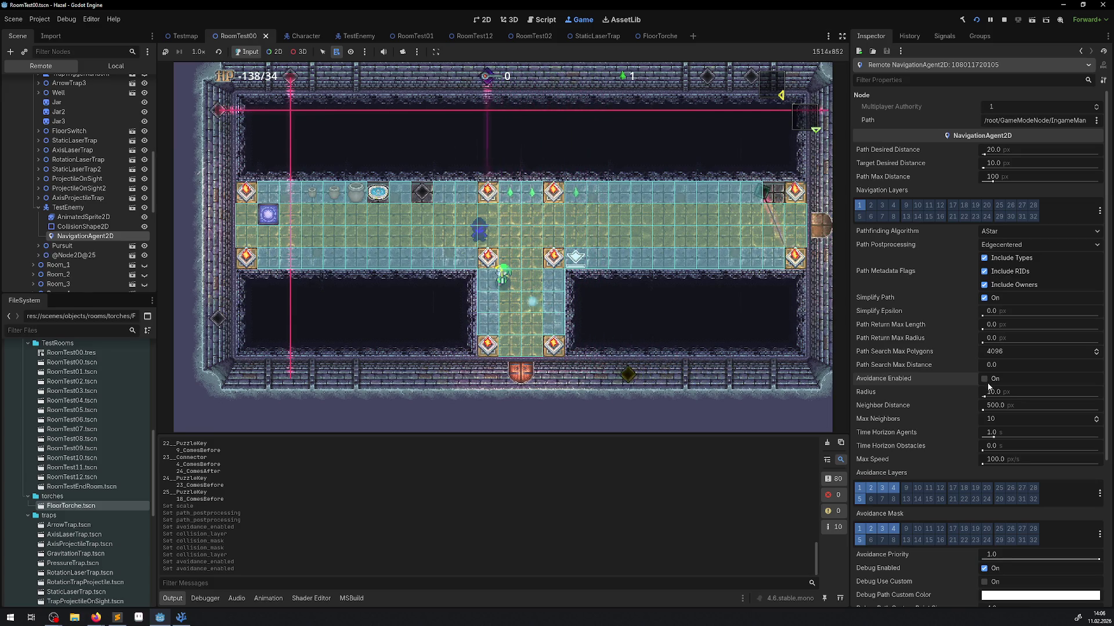
pyautogui.click(984, 379)
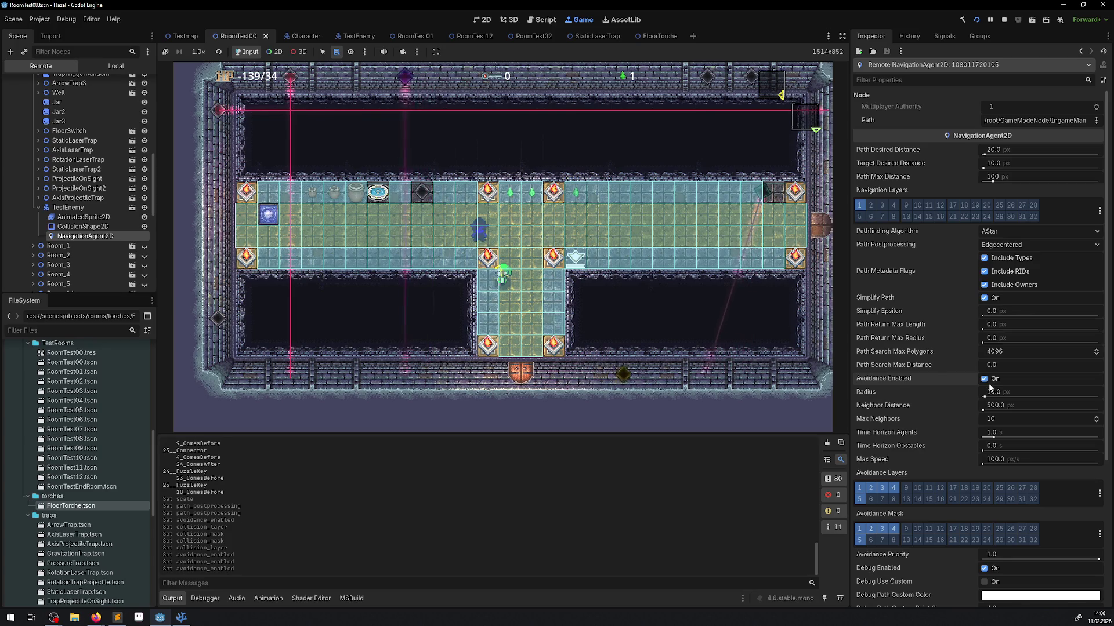
pyautogui.moveTo(992, 400); pyautogui.dragTo(982, 399)
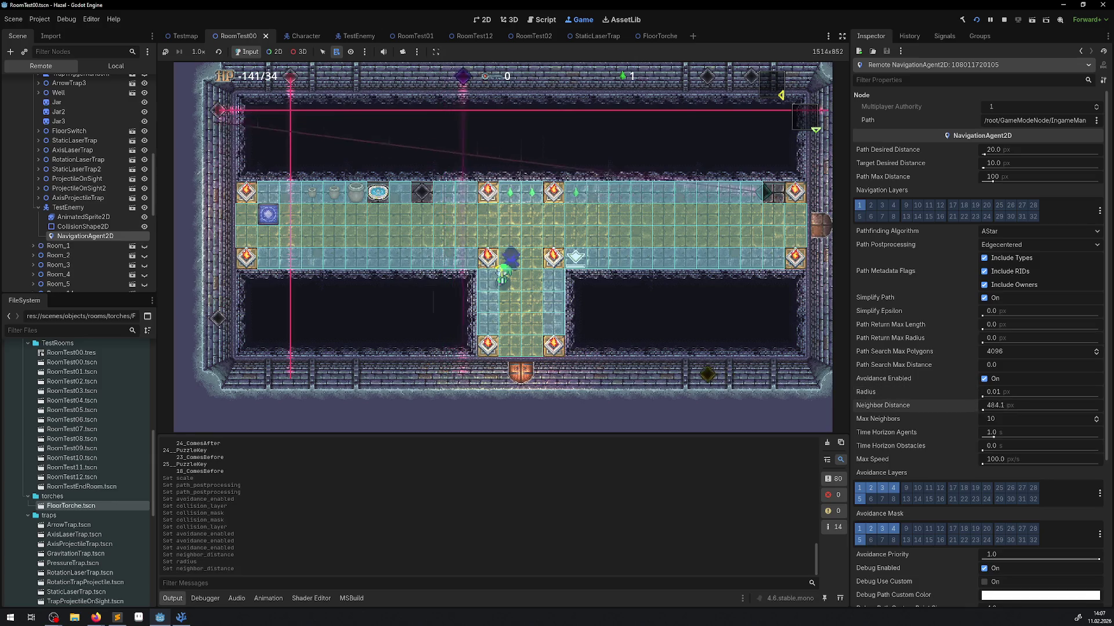
pyautogui.moveTo(989, 406); pyautogui.dragTo(980, 406)
pyautogui.click(994, 405)
pyautogui.write('0.1')
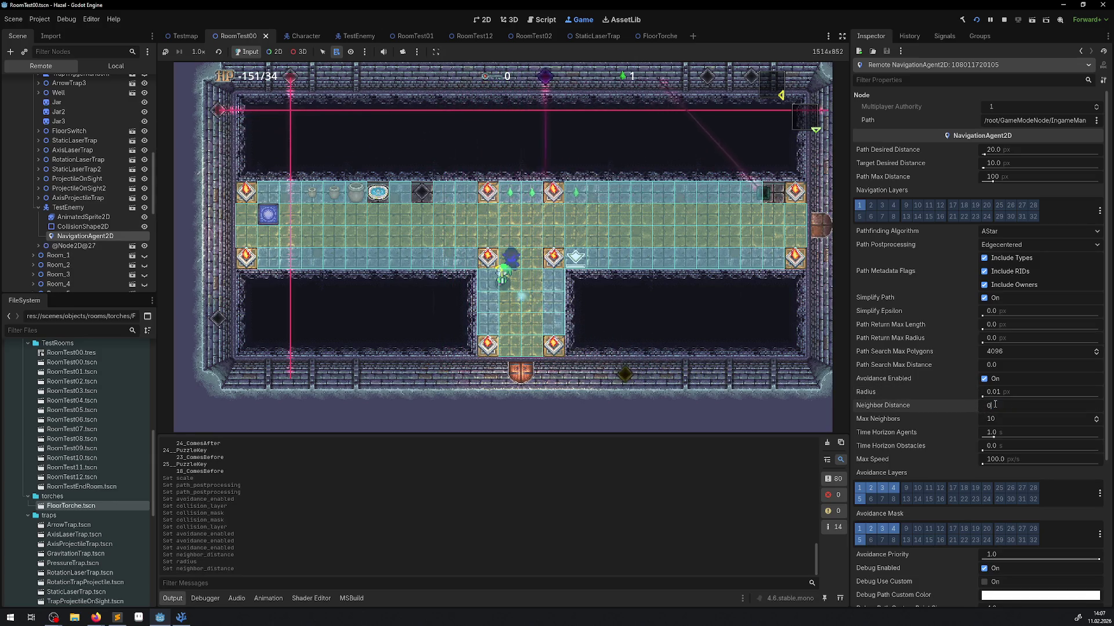
pyautogui.press('Return')
# Walk the player around the enemy and into the lower corridor with WASD.
pyautogui.click(533, 297)
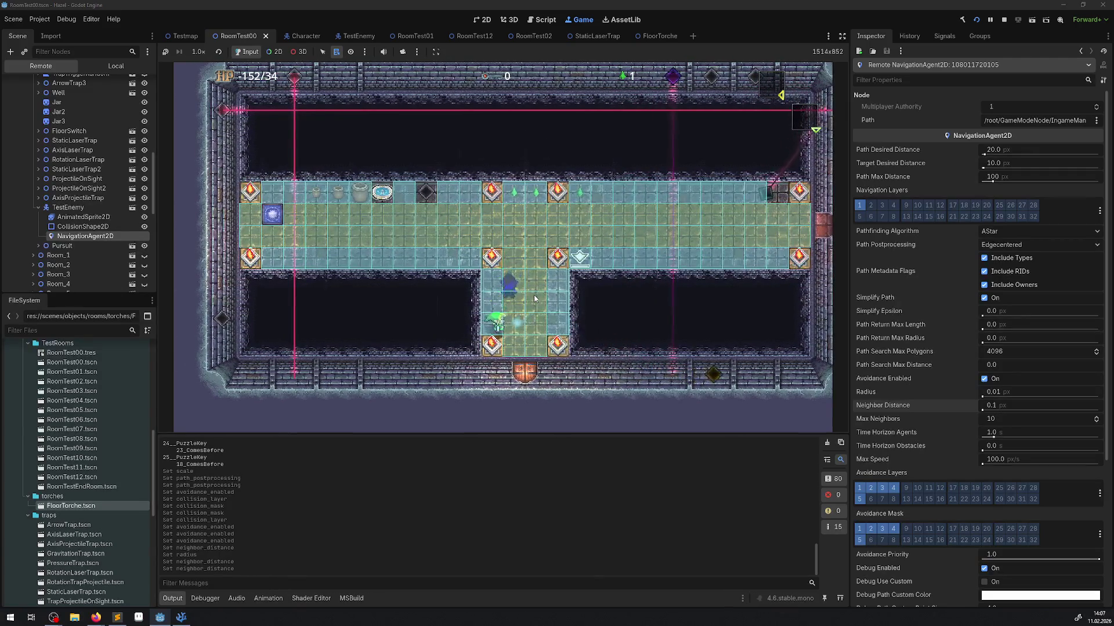
pyautogui.press('w')
pyautogui.press('a')
pyautogui.press('s')
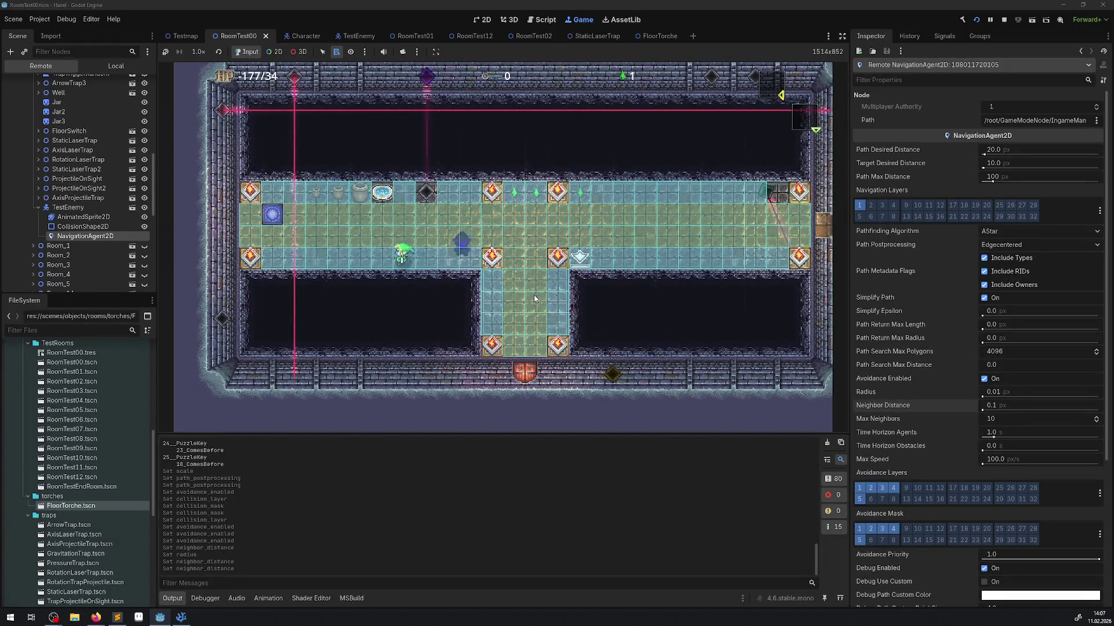
pyautogui.press('d')
pyautogui.press('s')
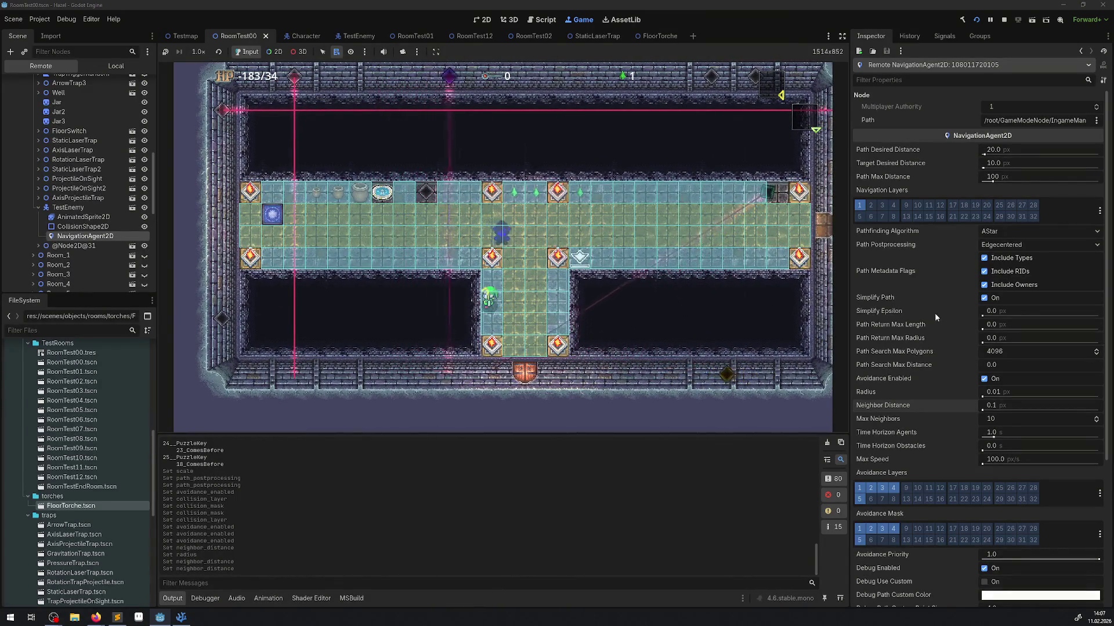
# Turn off the enemy's path simplification, keep walking the corridors, then stop the game.
pyautogui.click(991, 299)
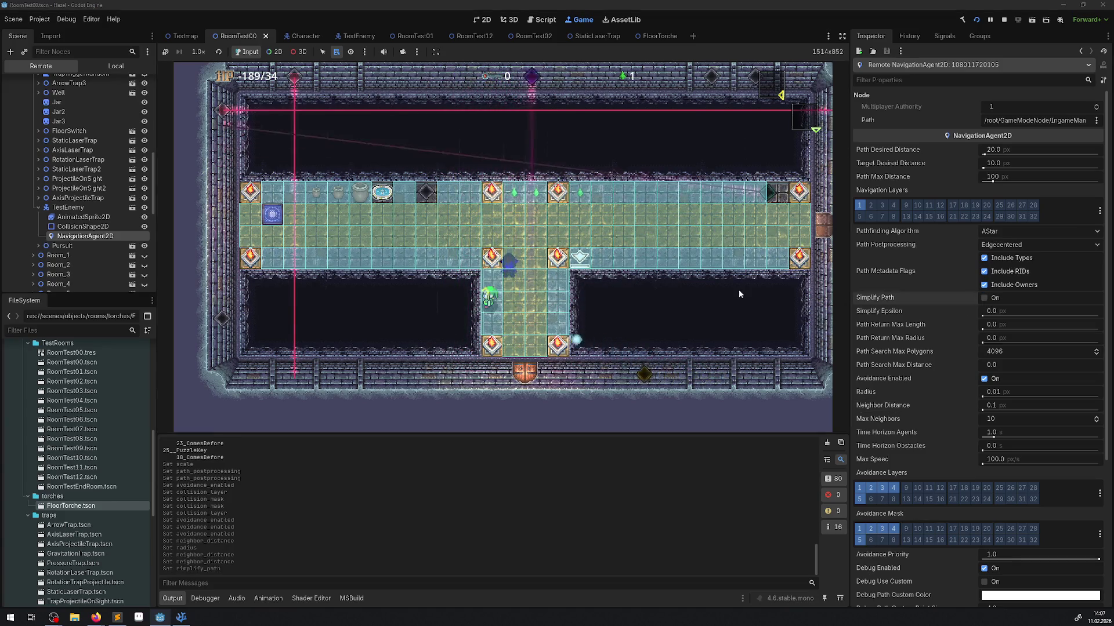
pyautogui.press('w')
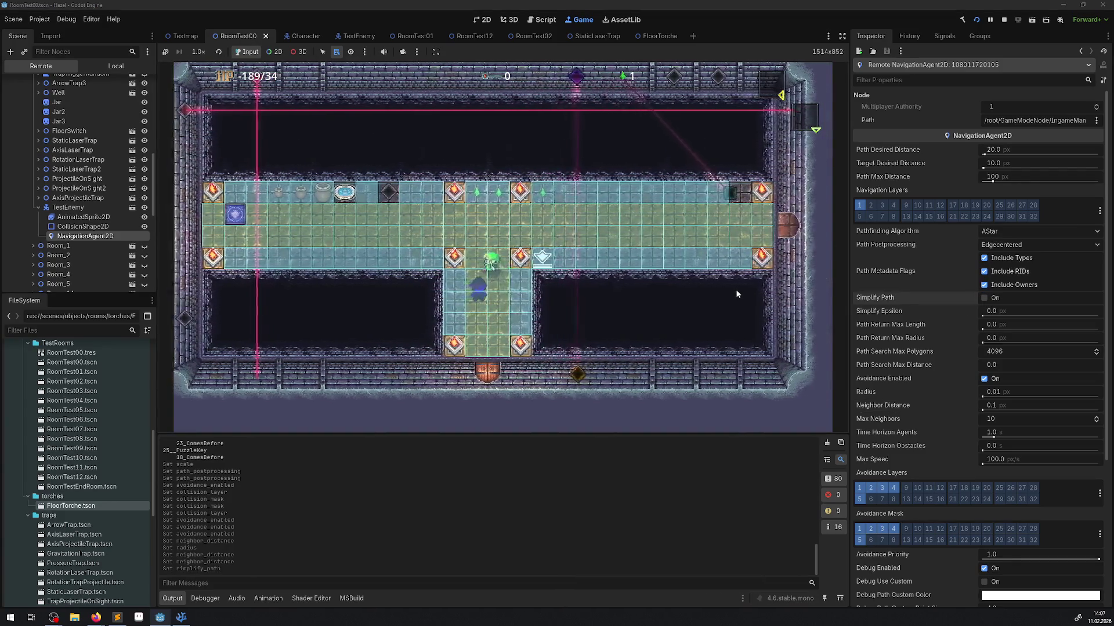
pyautogui.press('a')
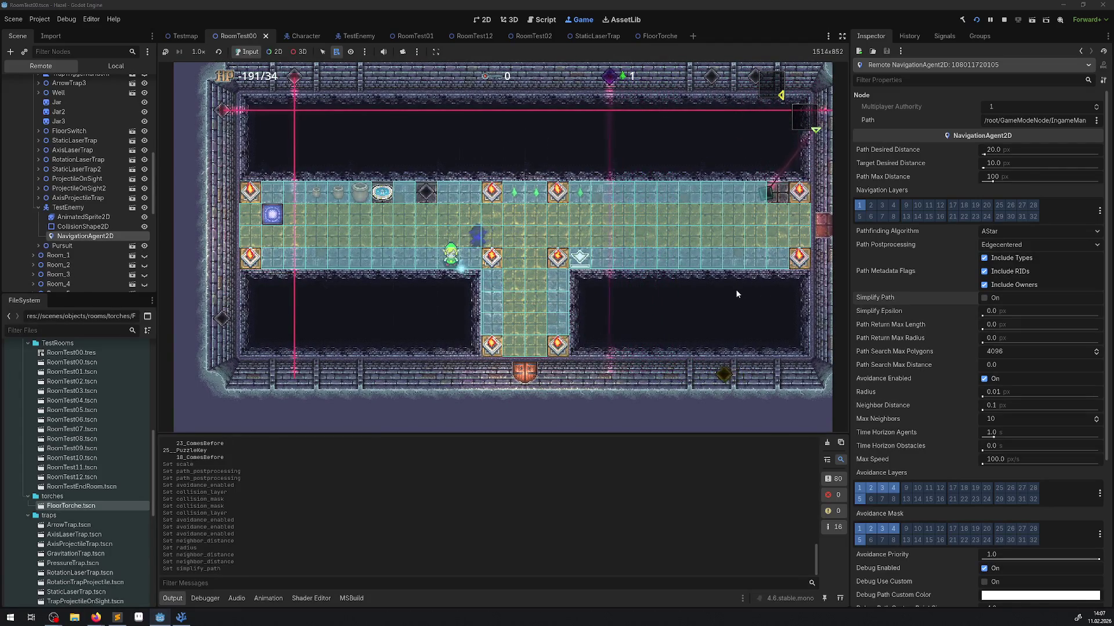
pyautogui.press('d')
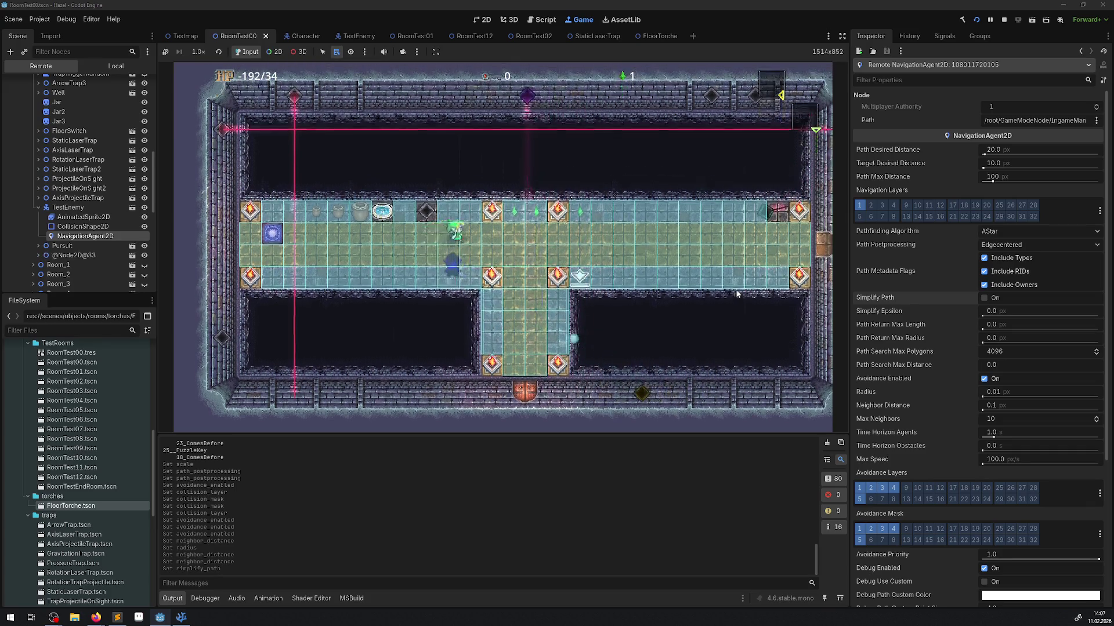
pyautogui.press('s')
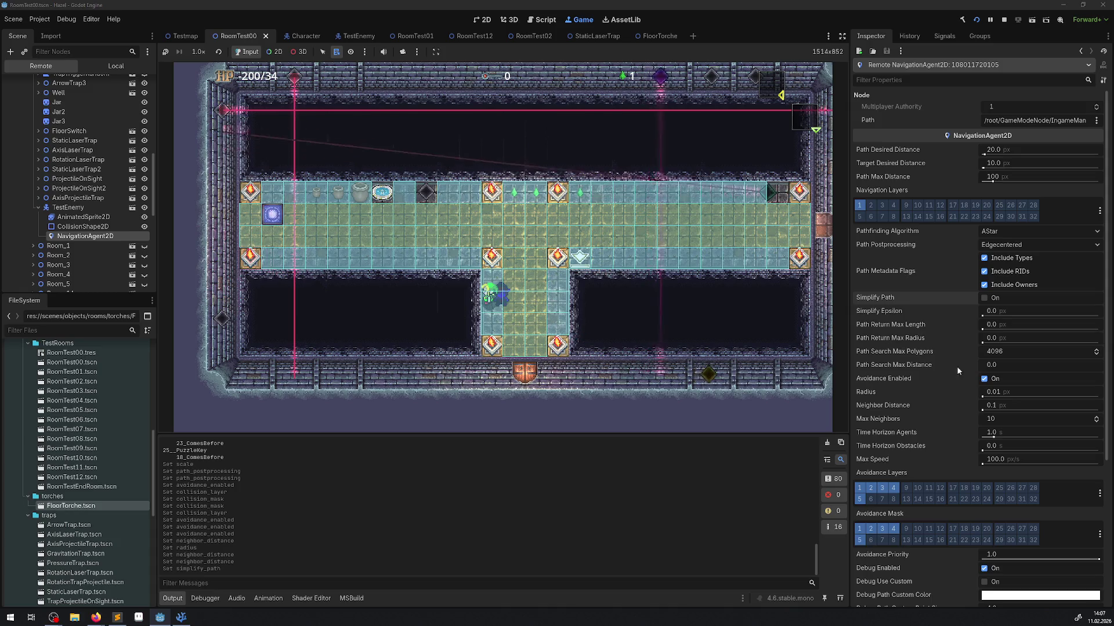
pyautogui.click(1003, 20)
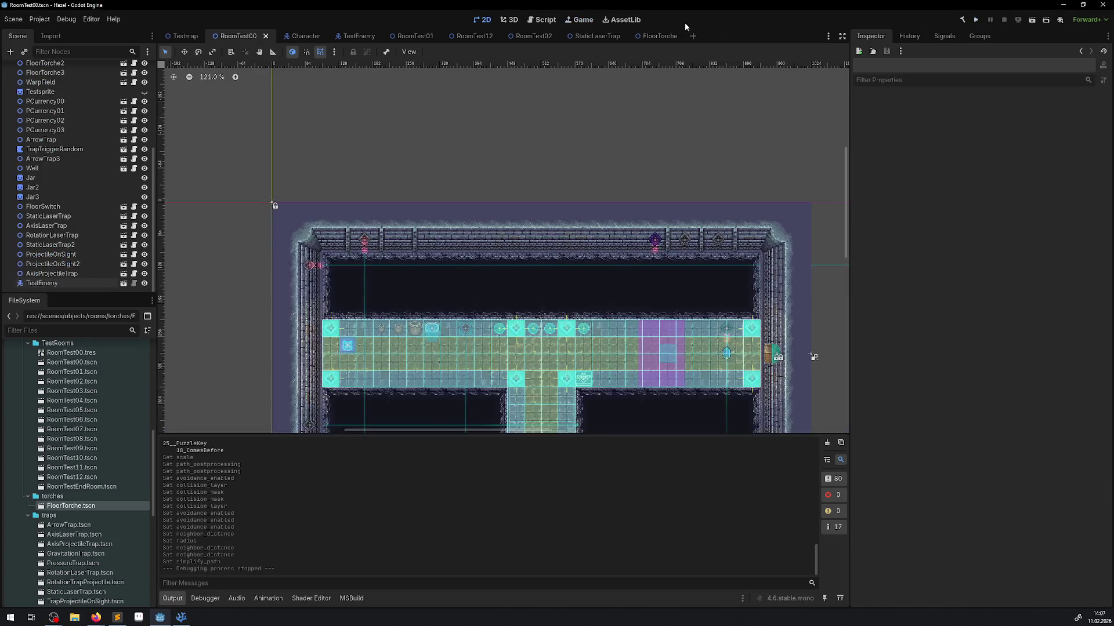
# On FloorTorche, step the NavigationObstacle2D radius through 16 and 20 to 22, then run the game.
pyautogui.click(638, 36)
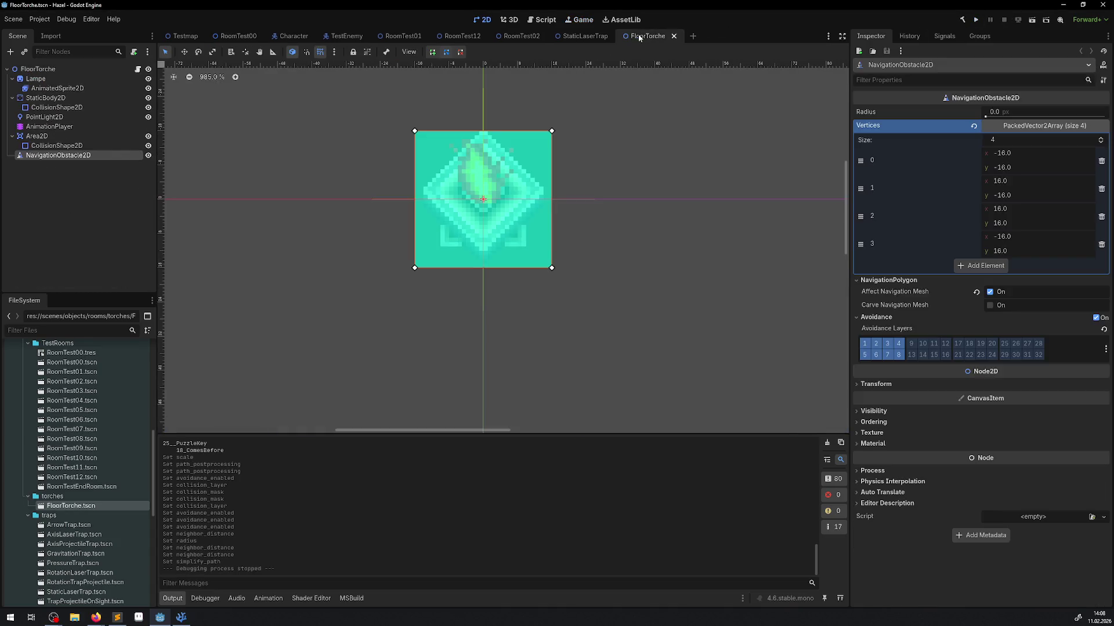
pyautogui.click(1004, 113)
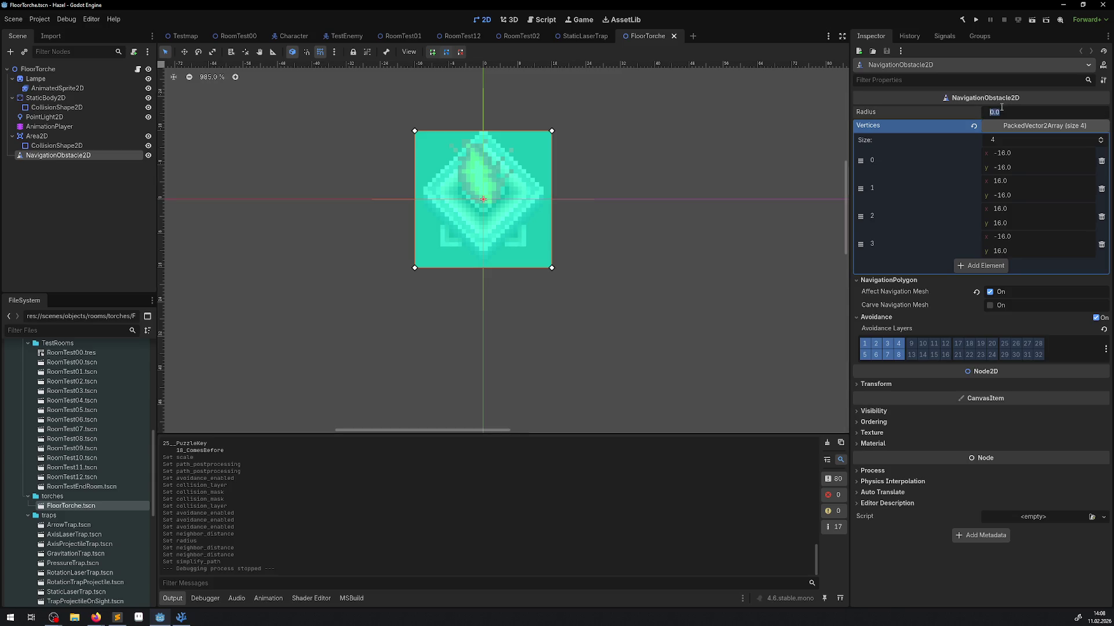
pyautogui.write('16')
pyautogui.press('Return')
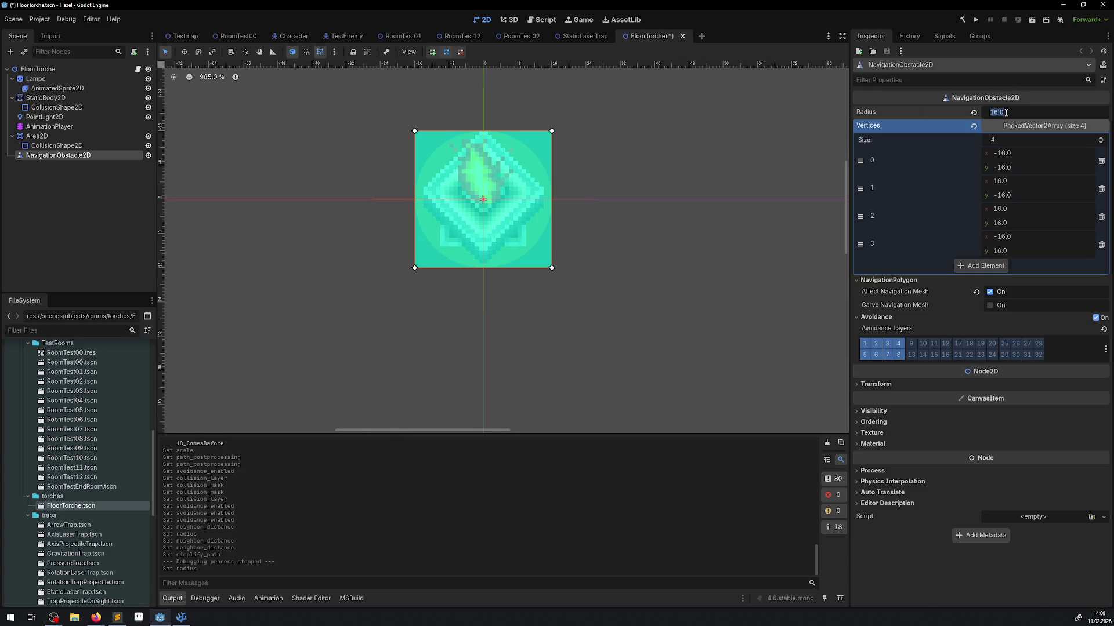
pyautogui.write('20')
pyautogui.press('Return')
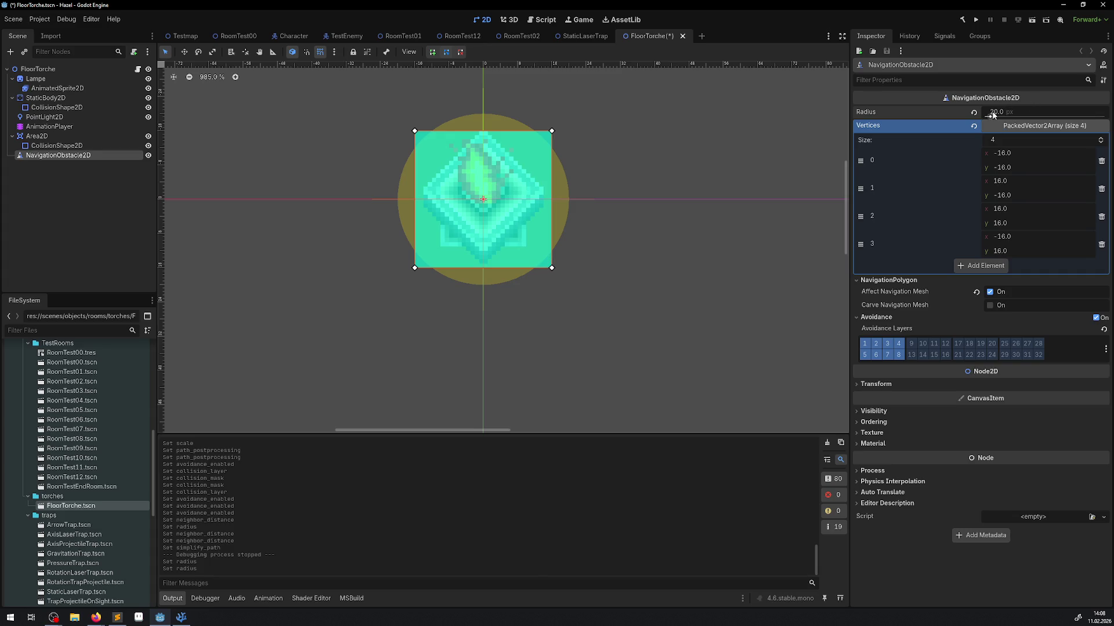
pyautogui.write('22')
pyautogui.press('Return')
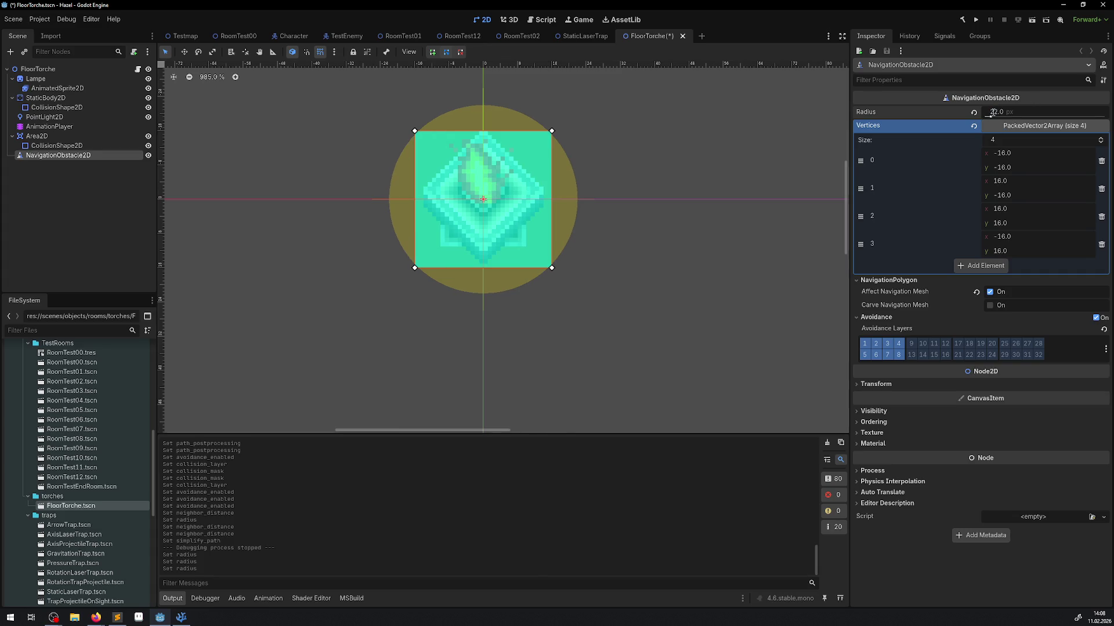
pyautogui.click(980, 21)
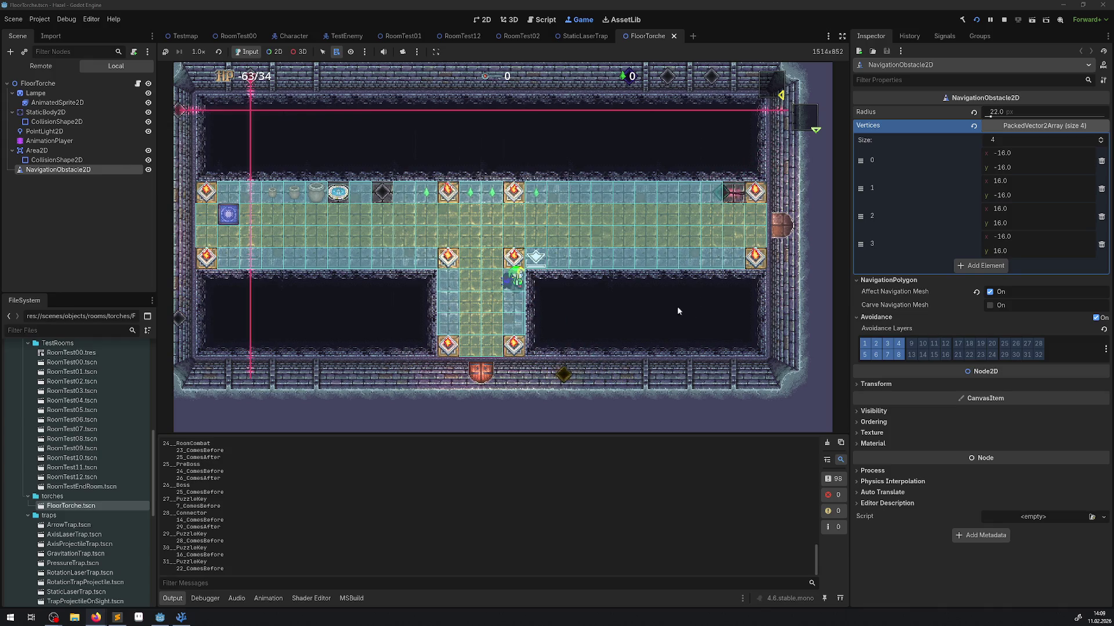
# Stop the game, collapse the hero folder, and expand the scripts enemies folder in FileSystem.
pyautogui.click(1005, 20)
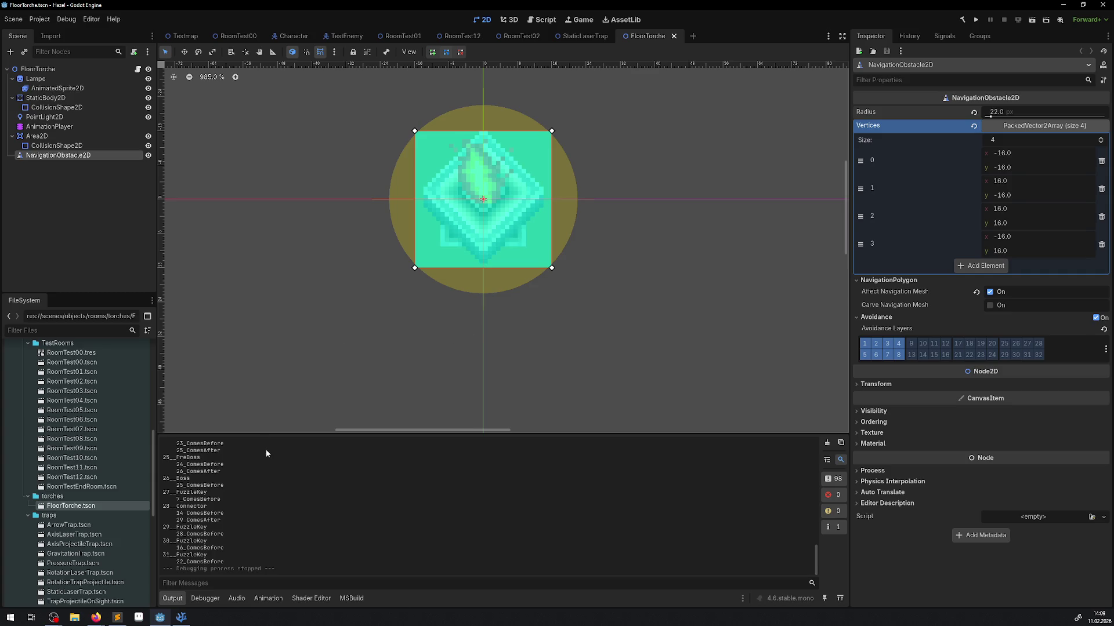
pyautogui.scroll(10, 75, 464)
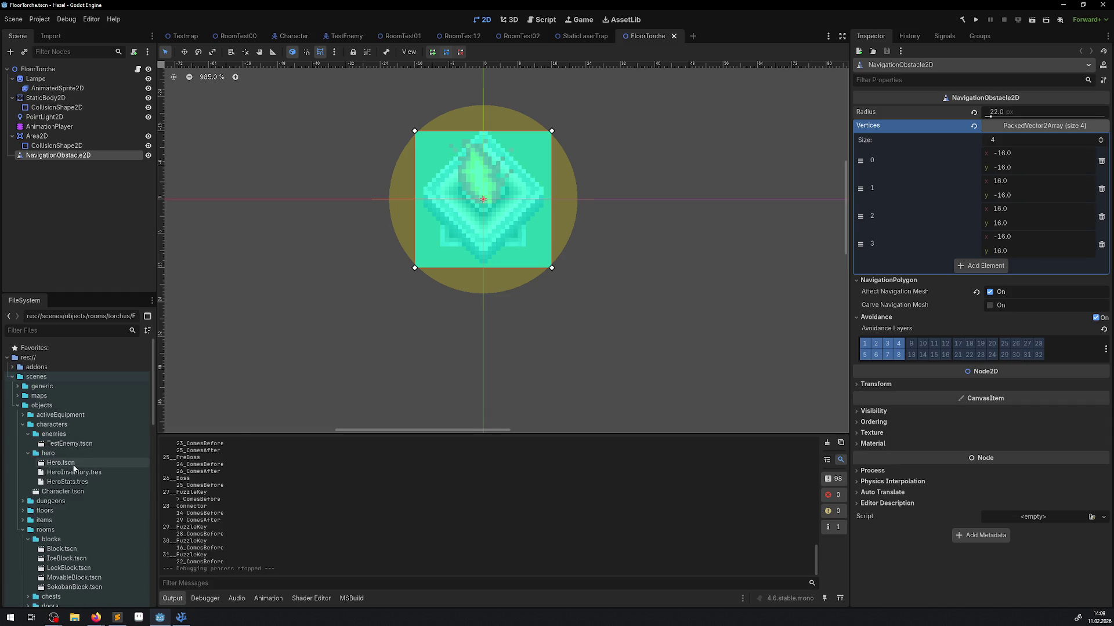
pyautogui.click(29, 453)
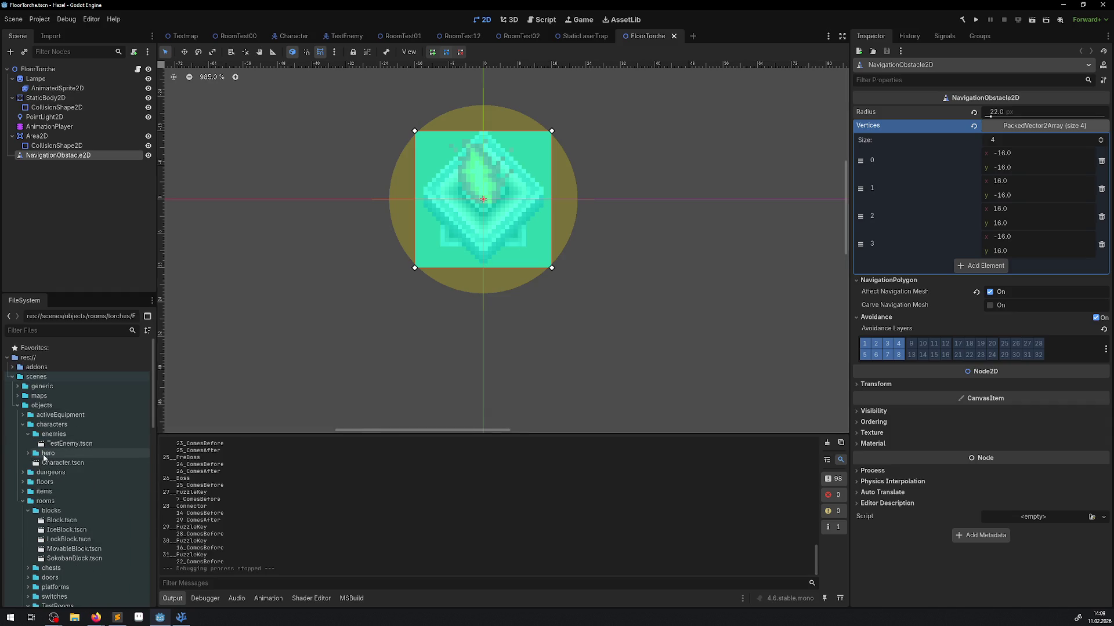
pyautogui.scroll(-10, 43, 458)
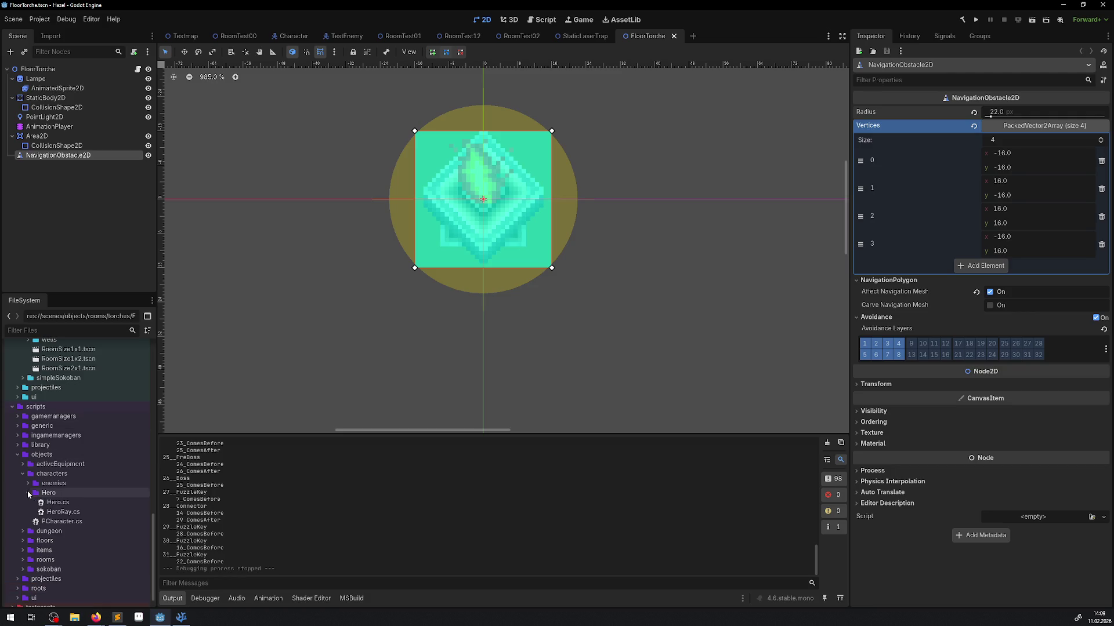
pyautogui.click(28, 483)
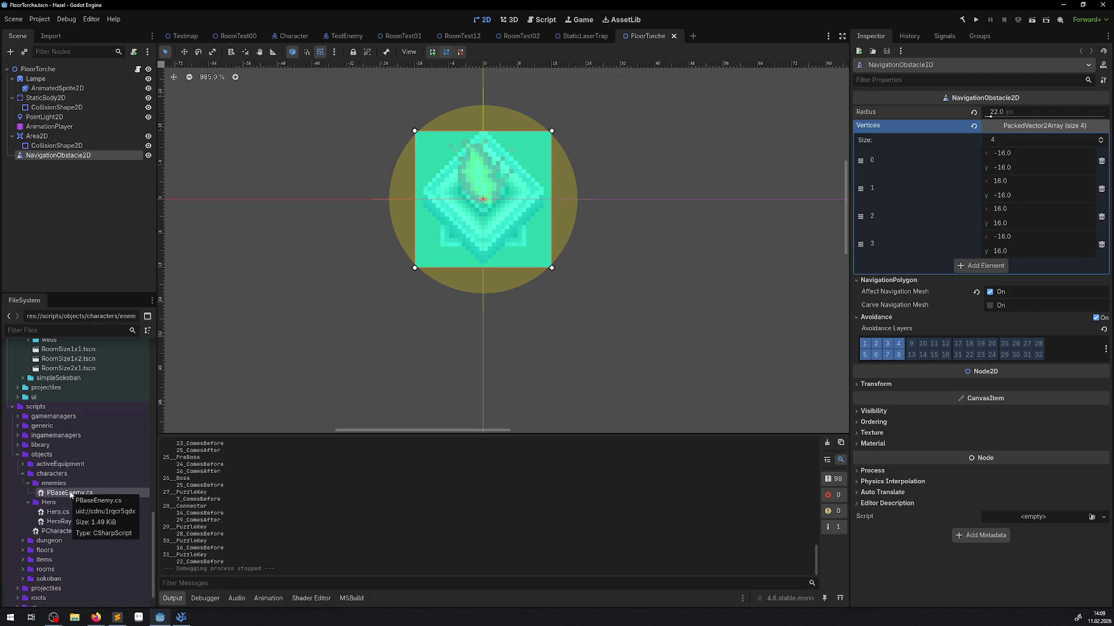
# Start a new script in the enemies folder named PBaseBoss, inheriting PBaseEnemy.
pyautogui.rightClick(53, 483)
pyautogui.moveTo(150, 458)
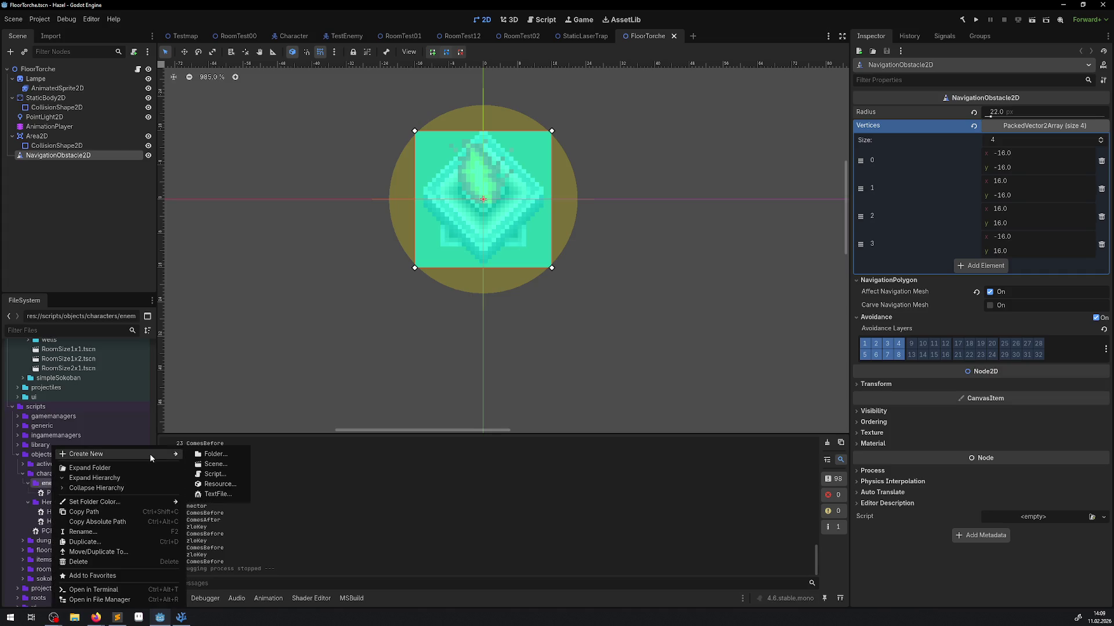
pyautogui.click(214, 474)
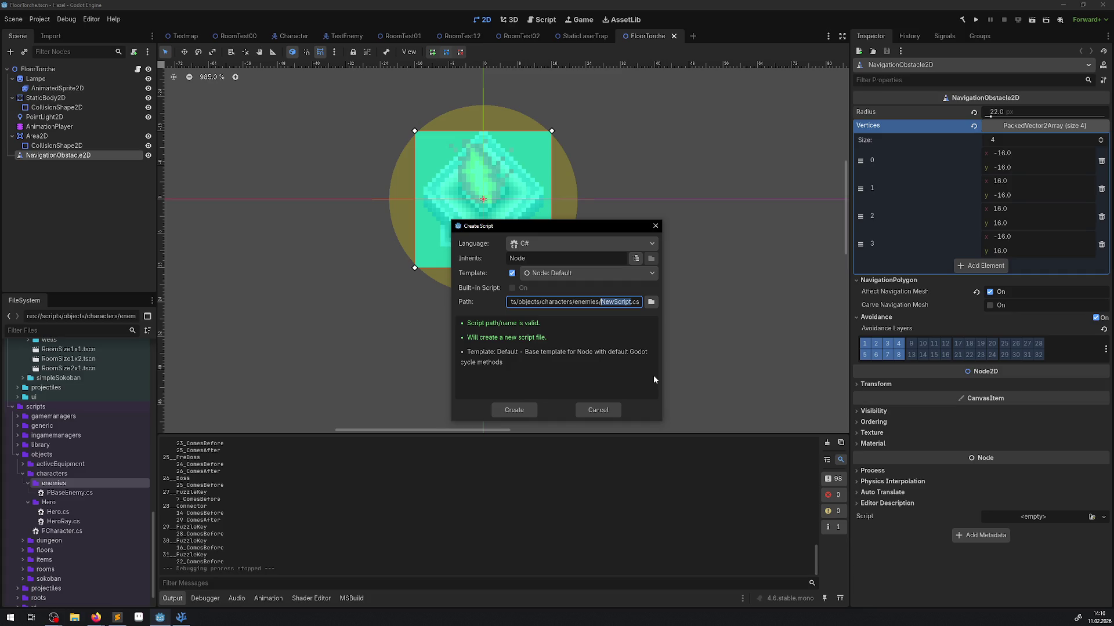
pyautogui.write('PBA')
pyautogui.write('se')
pyautogui.press('BackSpace')
pyautogui.write('ase')
pyautogui.write('Boss')
pyautogui.click(635, 258)
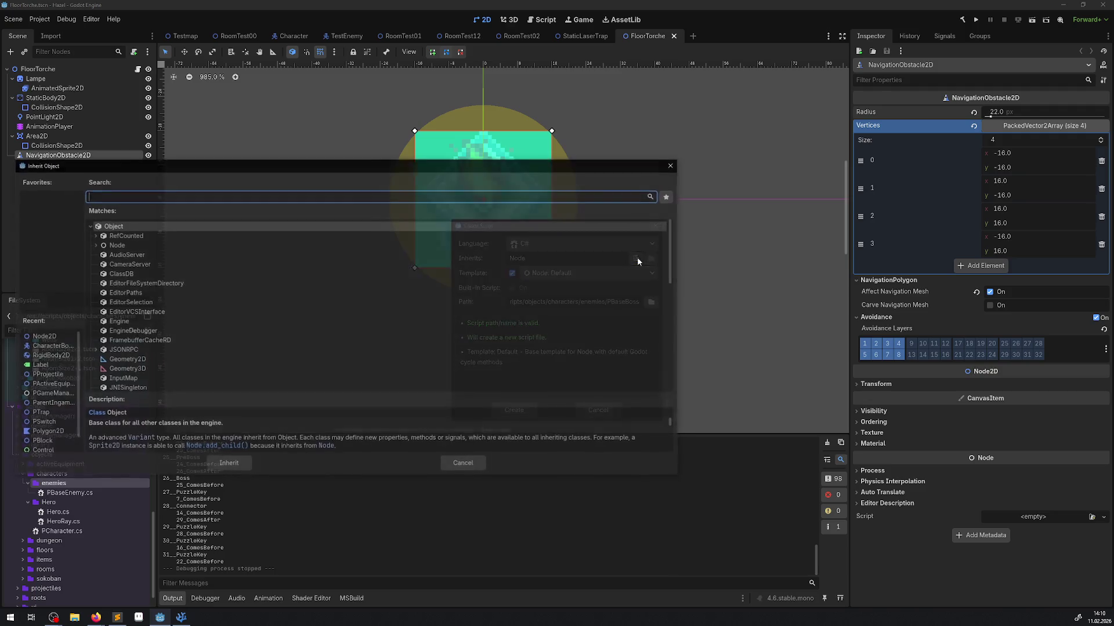
pyautogui.write('PBase')
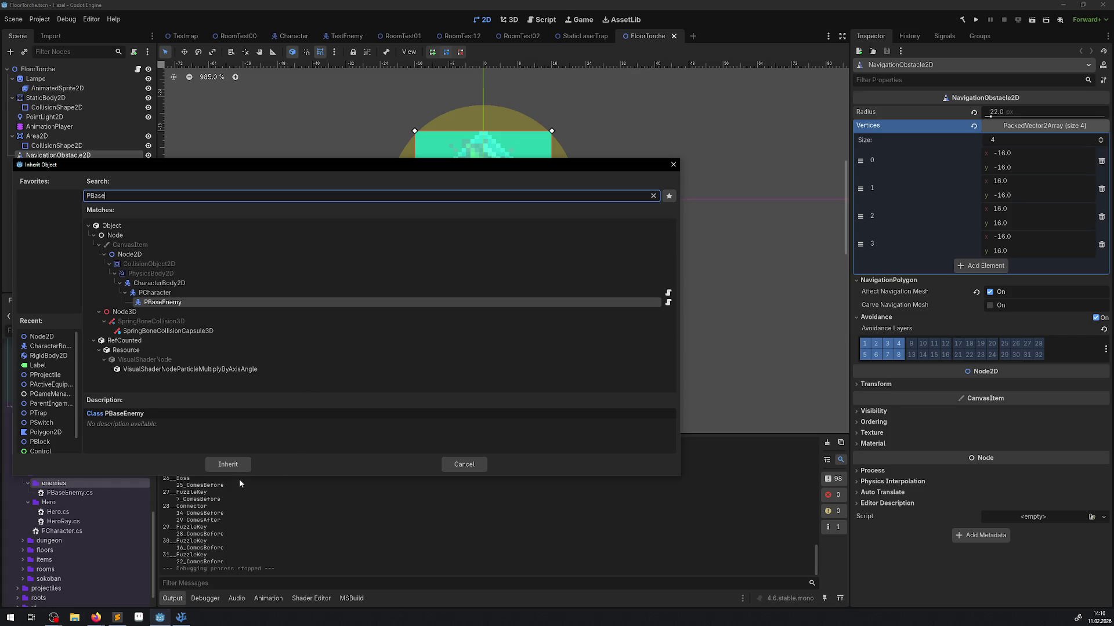
pyautogui.click(227, 464)
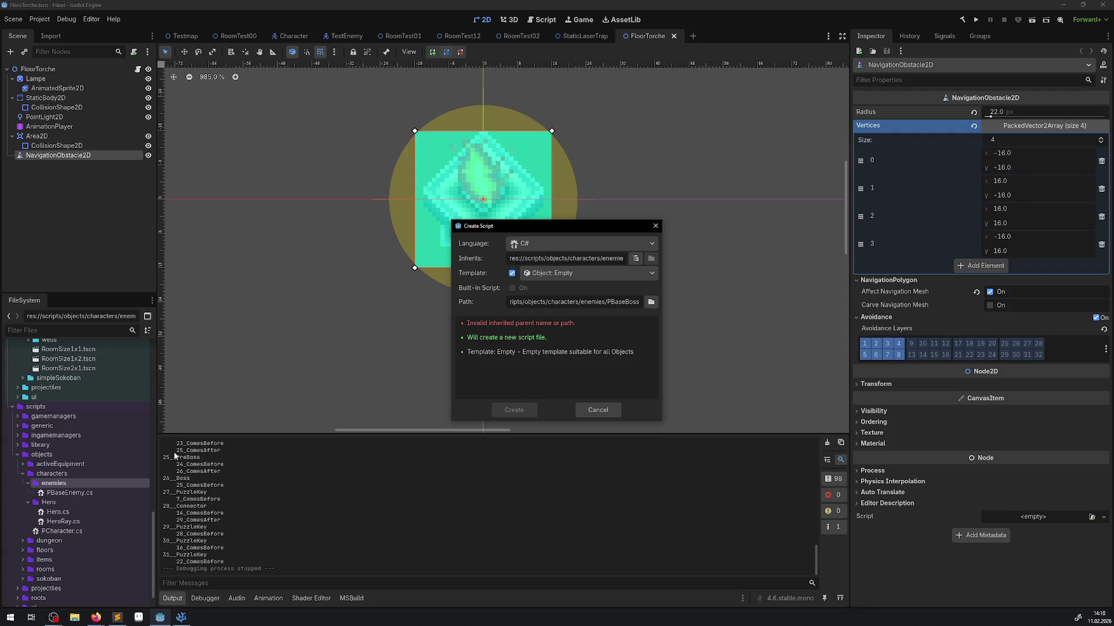
# Try PCharacter as the parent and edit the file name, then cancel script creation.
pyautogui.doubleClick(619, 304)
pyautogui.moveTo(580, 258); pyautogui.dragTo(629, 258)
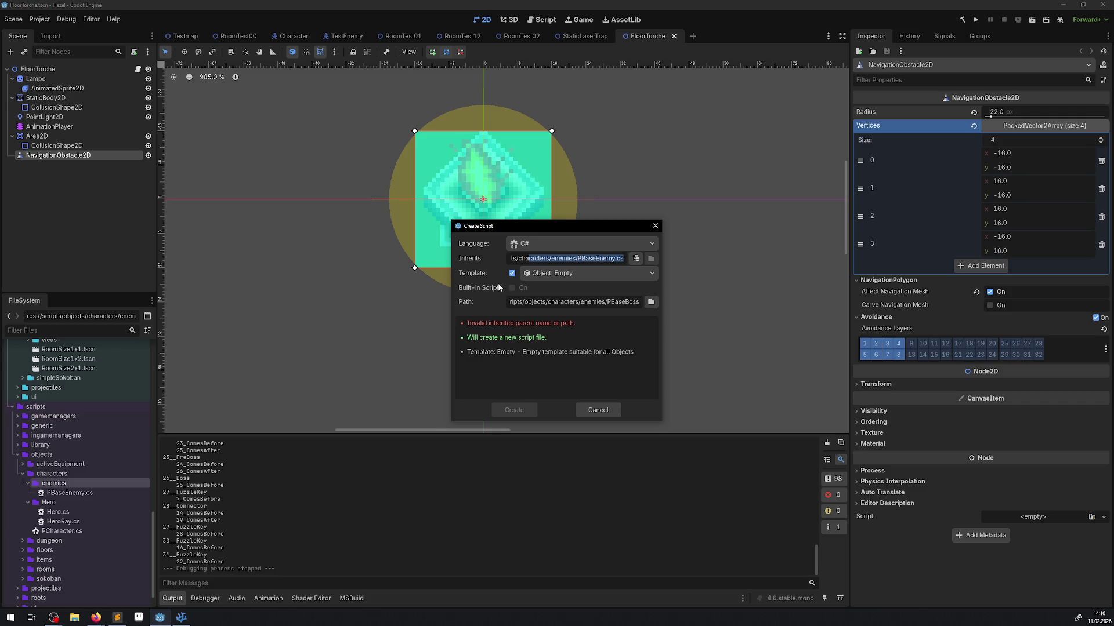
pyautogui.click(627, 302)
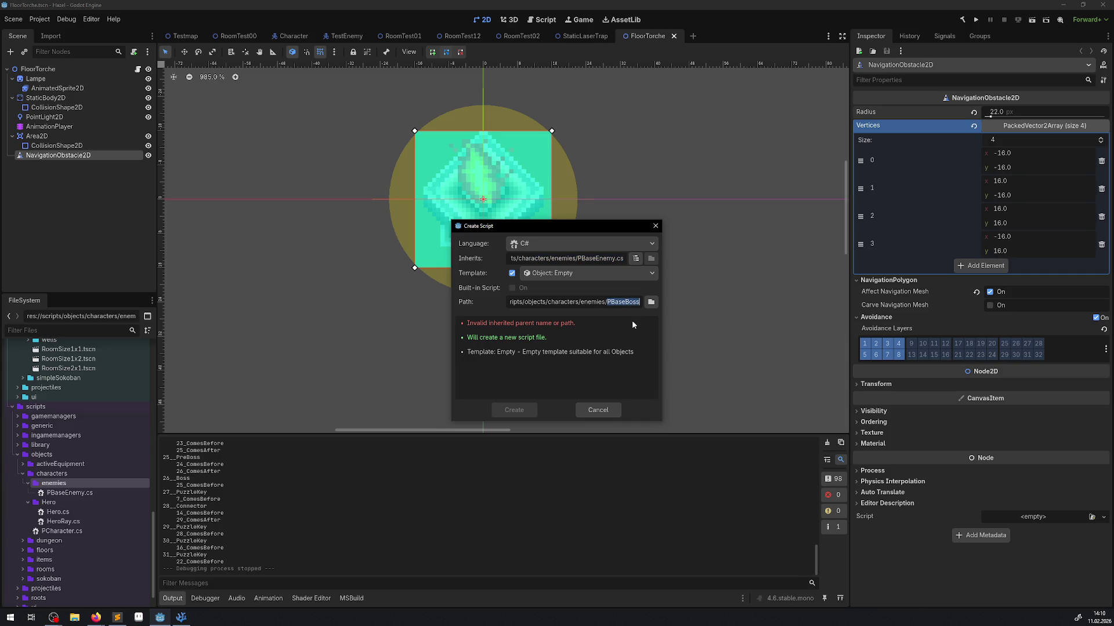
pyautogui.write('tttt.')
pyautogui.click(636, 258)
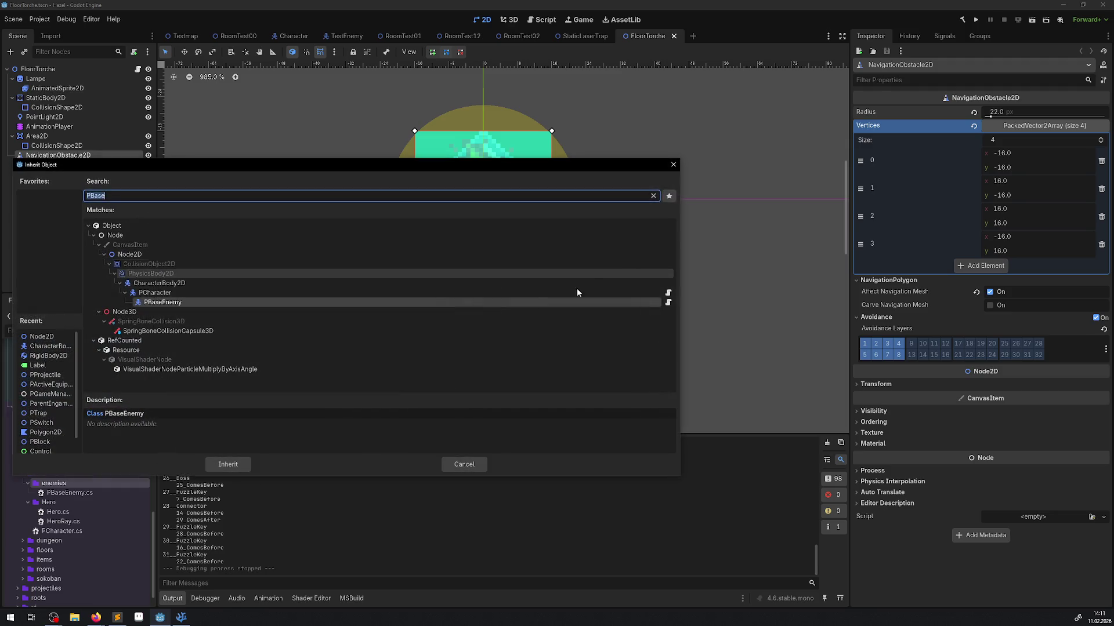
pyautogui.click(190, 294)
pyautogui.click(235, 468)
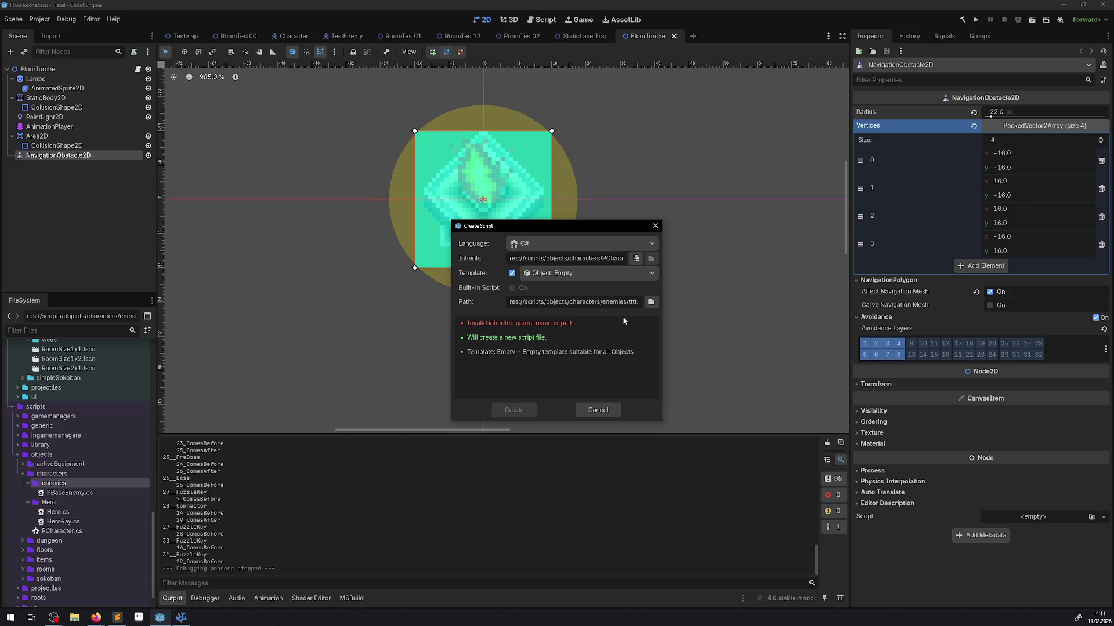
pyautogui.click(632, 304)
pyautogui.press('BackSpace')
pyautogui.write('D')
pyautogui.click(655, 226)
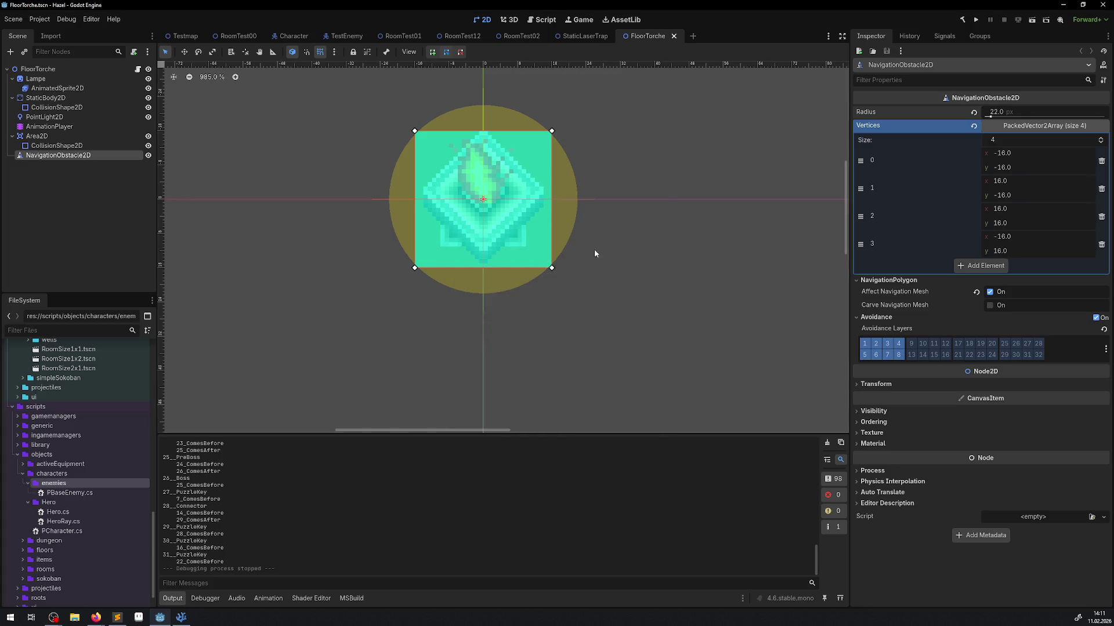
# Start another new script in enemies named MyName, inheriting PCharacter.
pyautogui.rightClick(51, 484)
pyautogui.moveTo(121, 451)
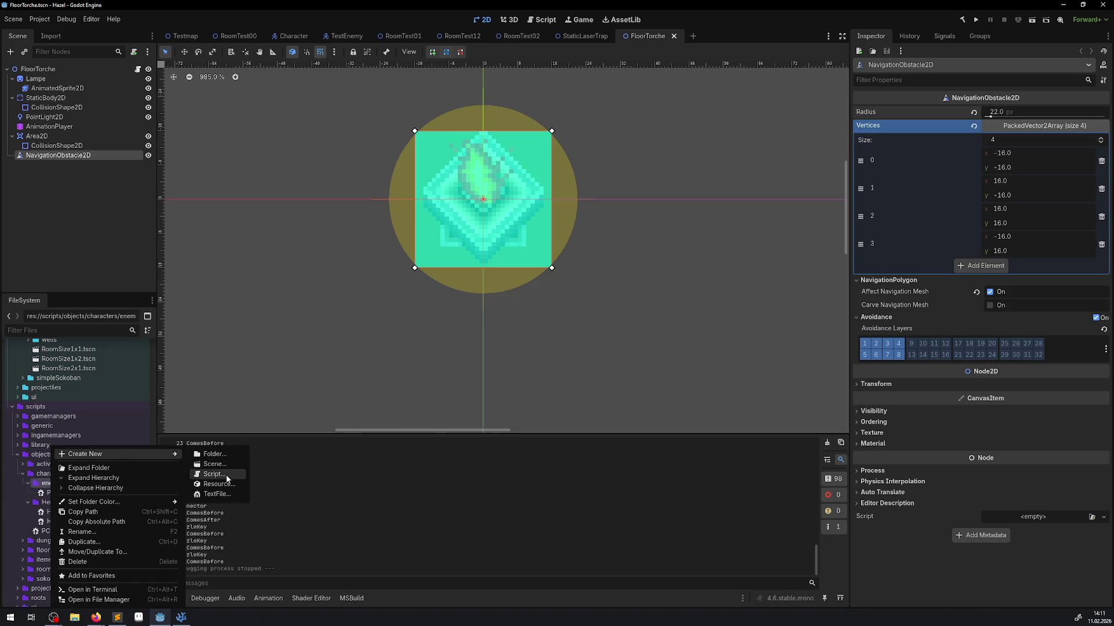
pyautogui.click(226, 477)
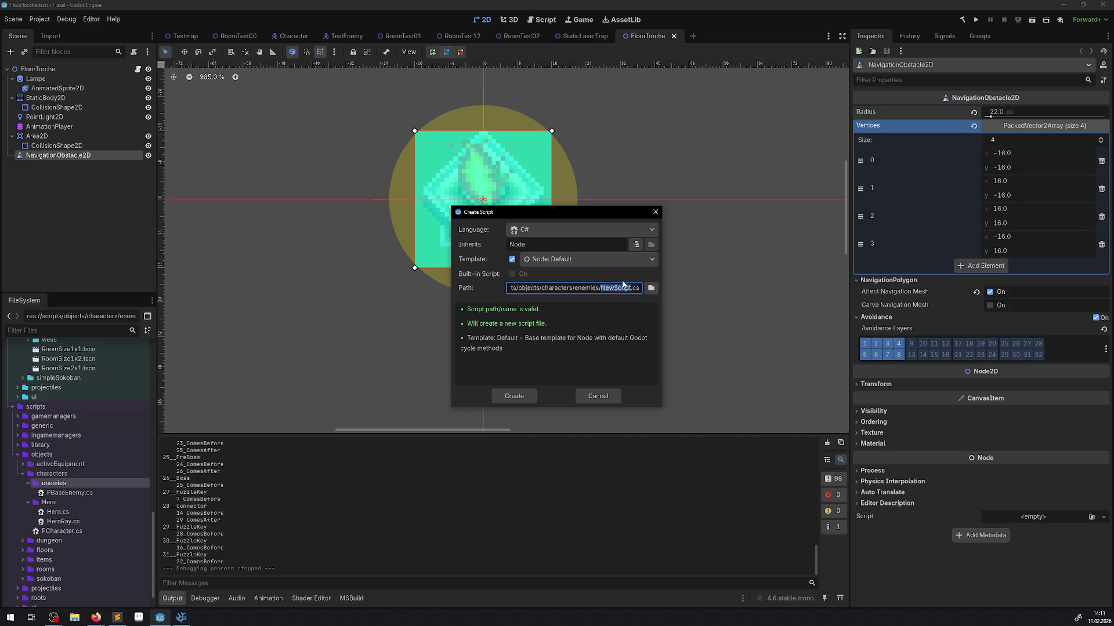
pyautogui.write('MyName')
pyautogui.click(636, 246)
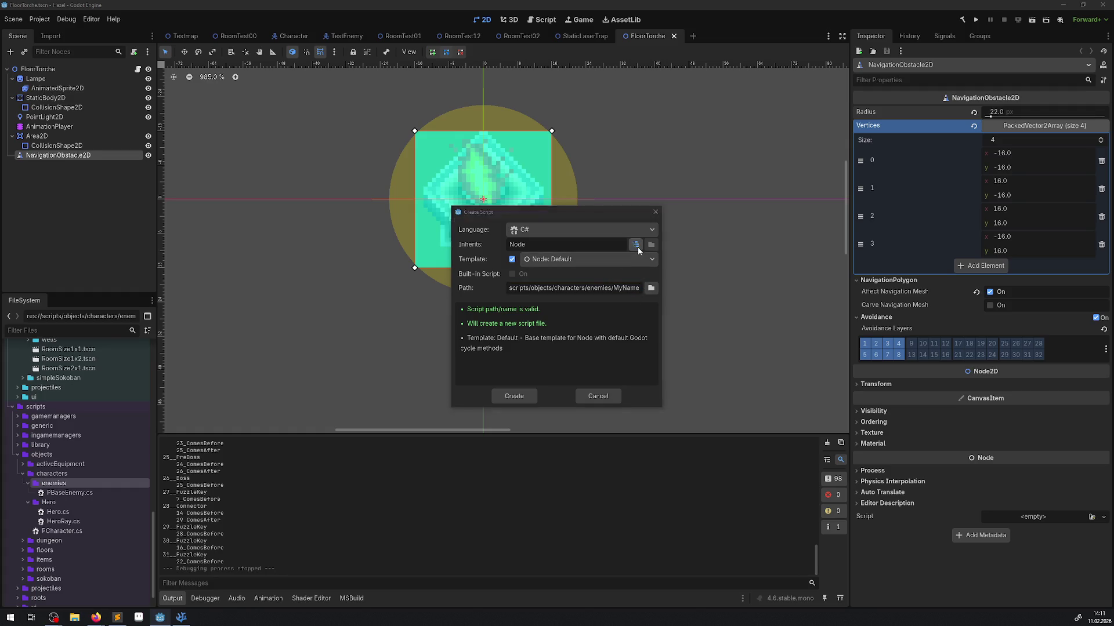
pyautogui.click(150, 294)
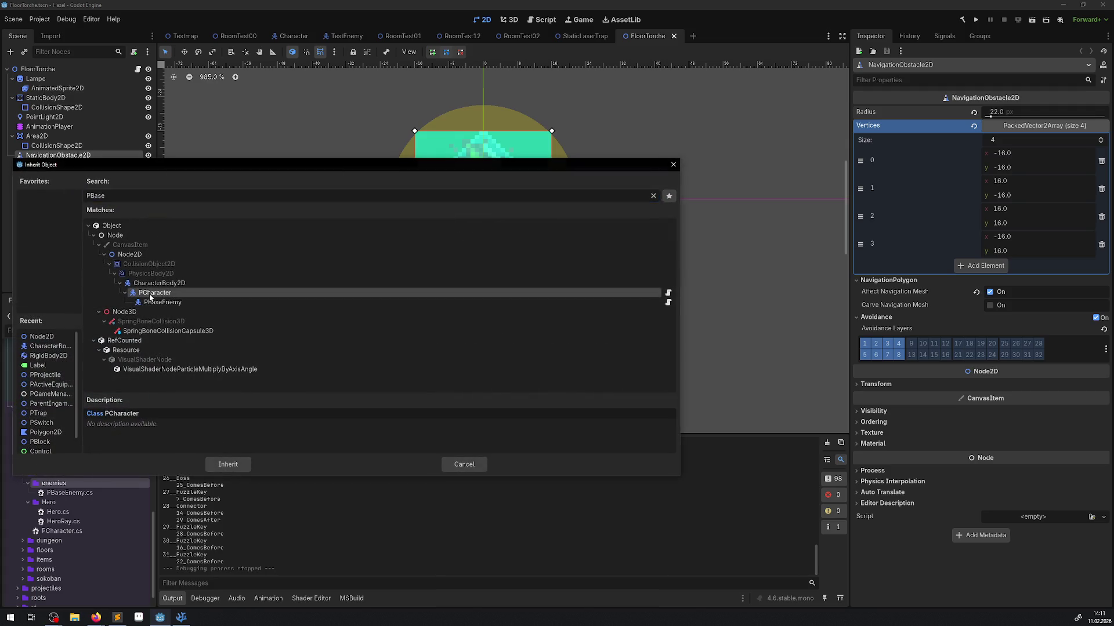
pyautogui.doubleClick(149, 294)
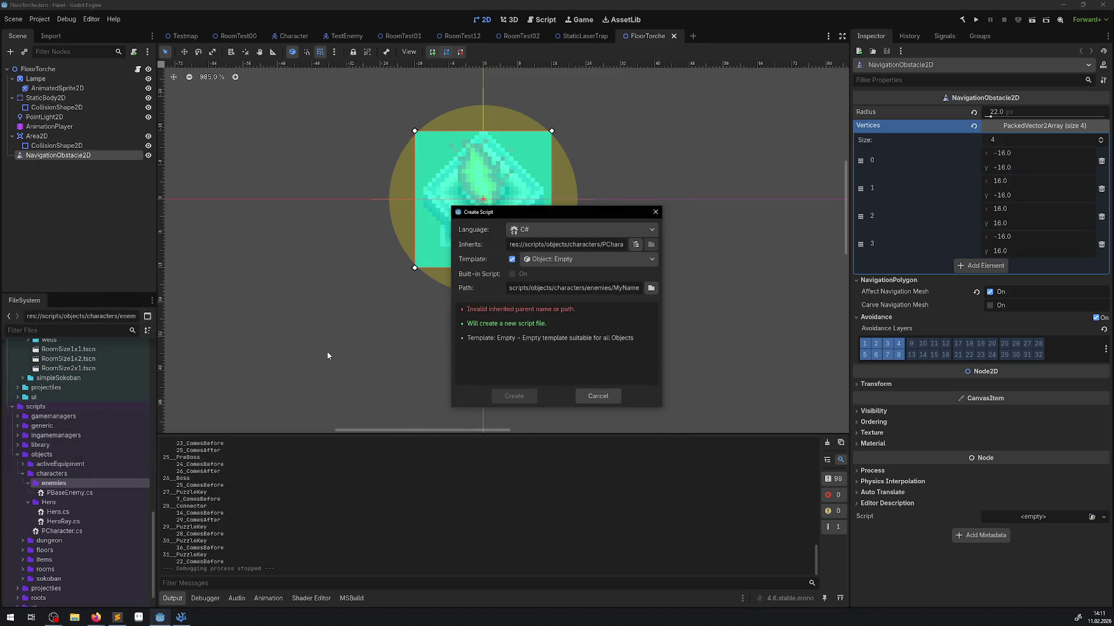
# Switch the parent class through CharacterBody2D and PBaseEnemy, ending on PRoom.
pyautogui.click(637, 245)
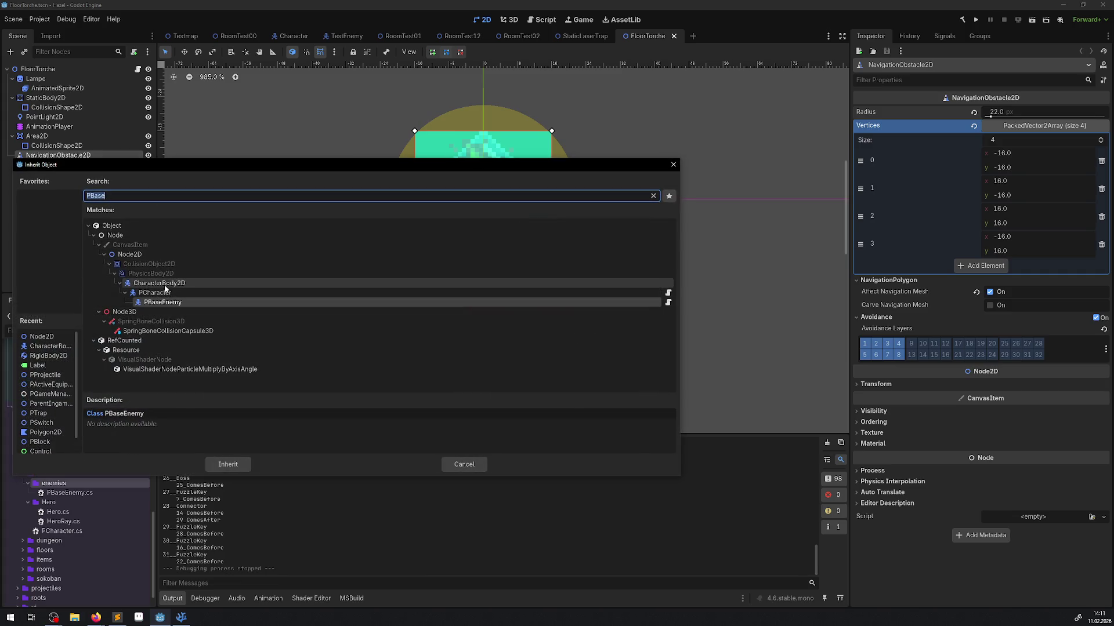
pyautogui.doubleClick(164, 284)
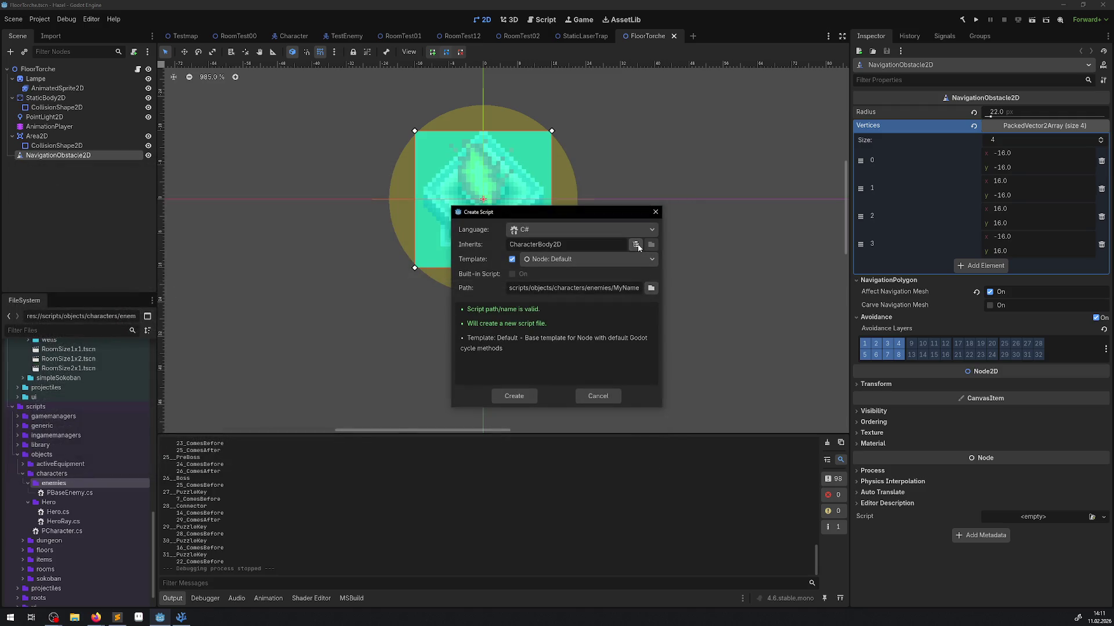
pyautogui.click(636, 244)
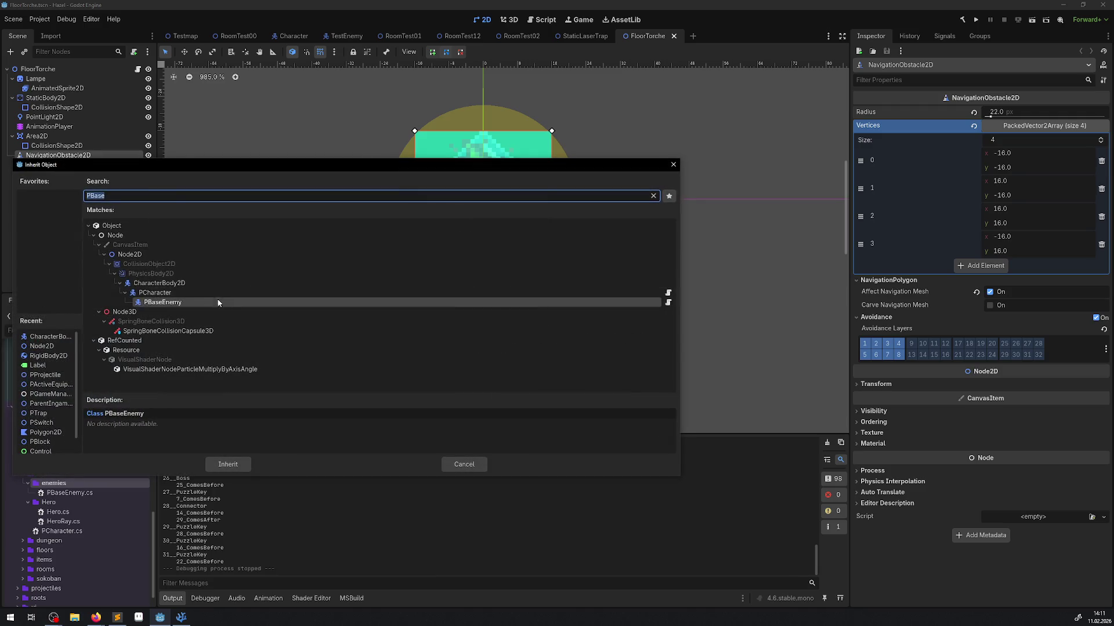
pyautogui.doubleClick(162, 295)
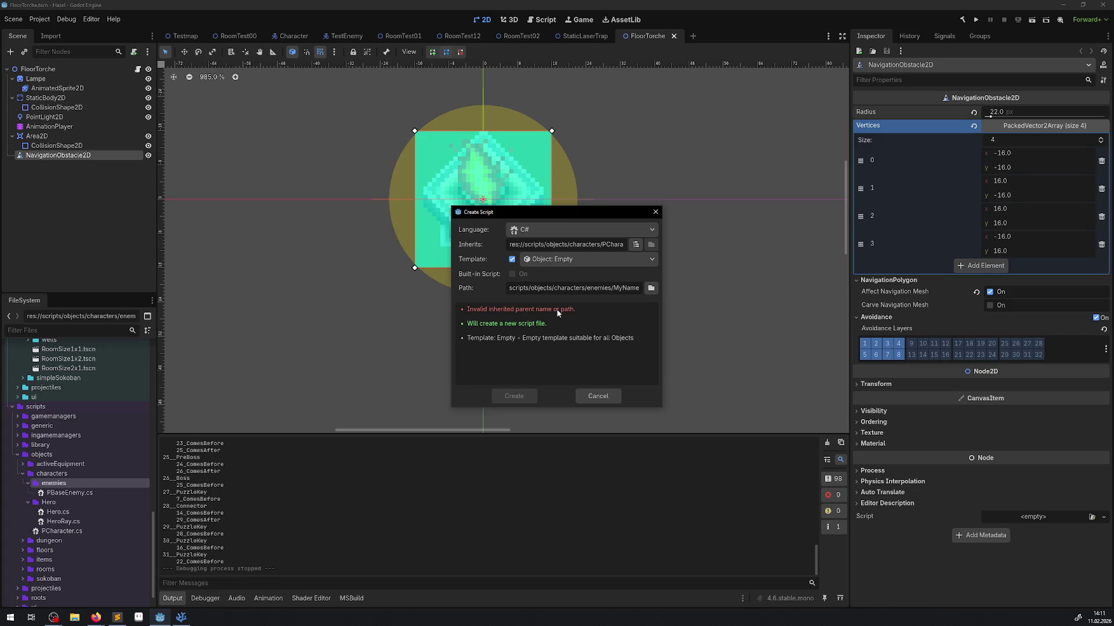
pyautogui.click(636, 245)
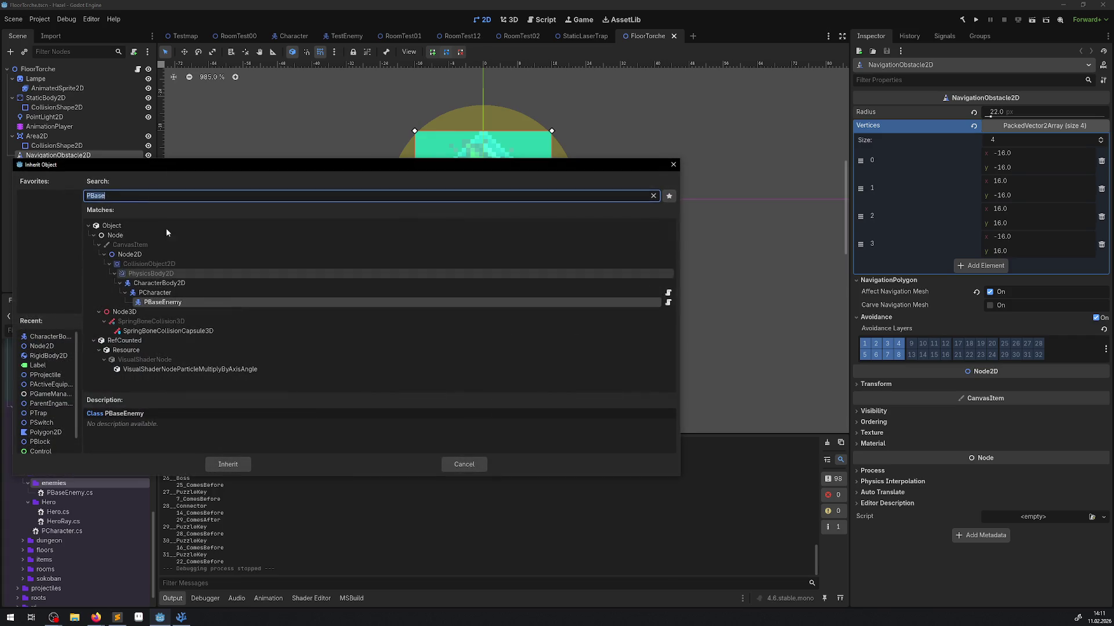
pyautogui.write('proom')
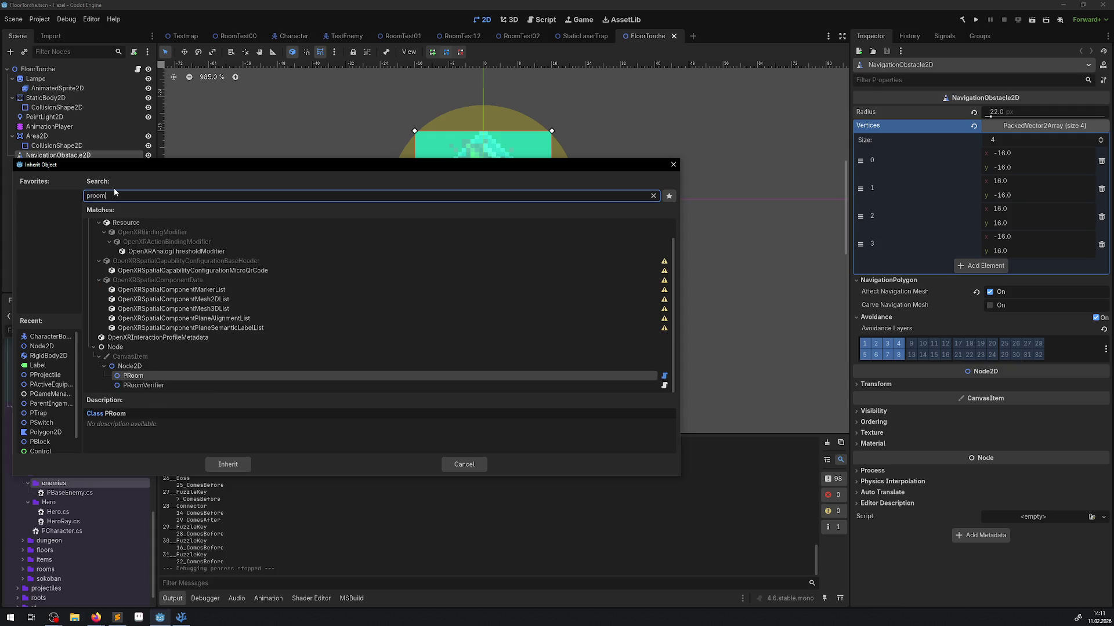
pyautogui.click(228, 464)
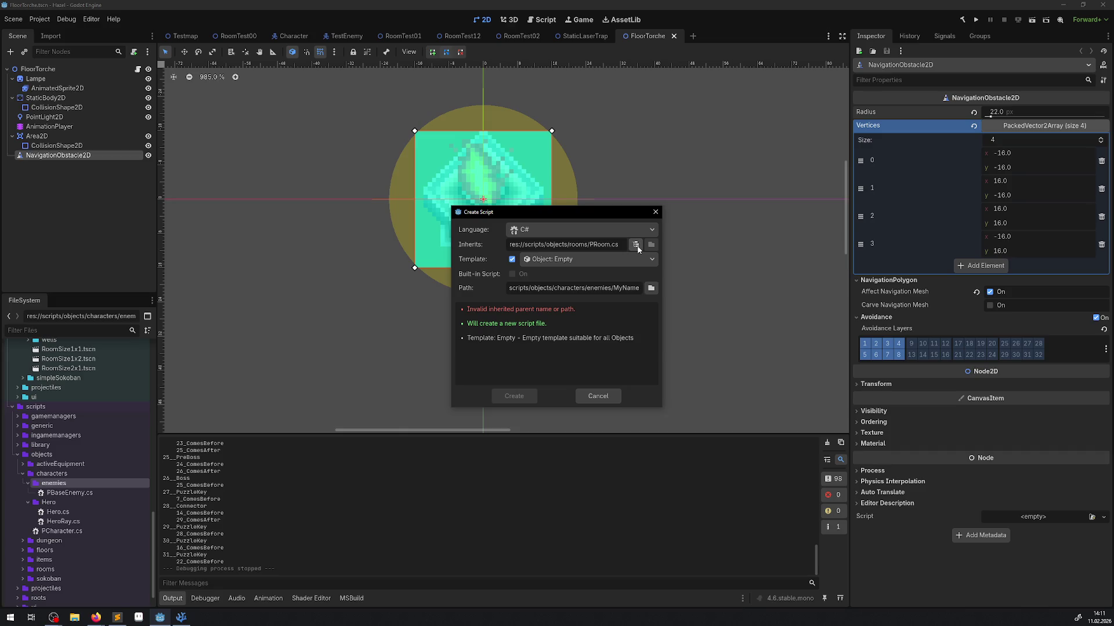
# Toggle the script template off and back on, then reopen the chooser with search cleared.
pyautogui.click(511, 260)
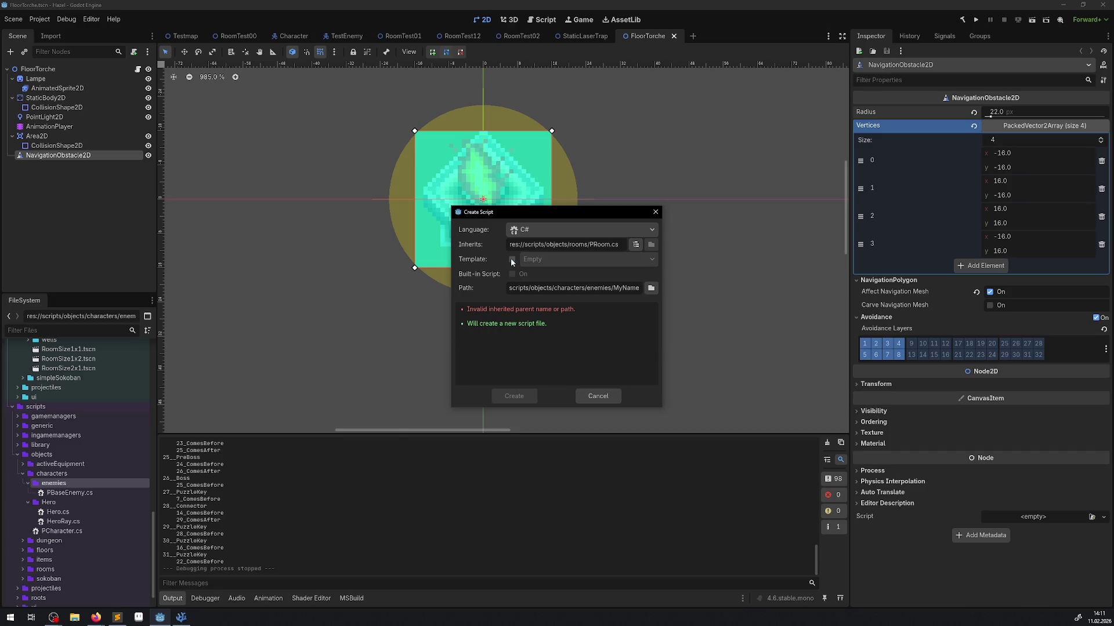
pyautogui.click(511, 260)
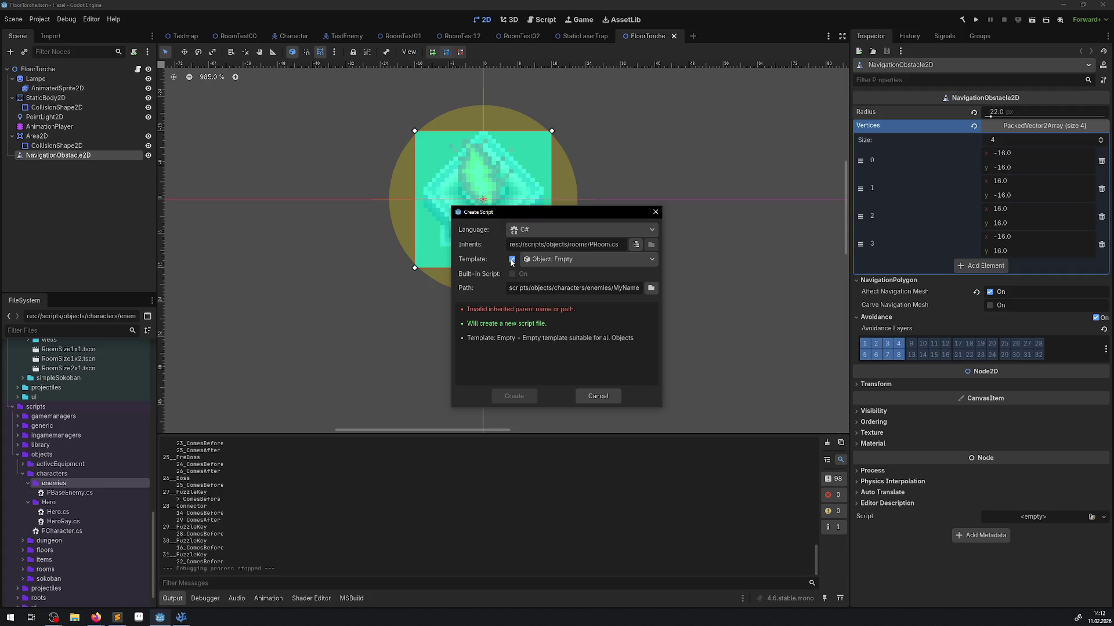
pyautogui.click(636, 244)
pyautogui.press('BackSpace')
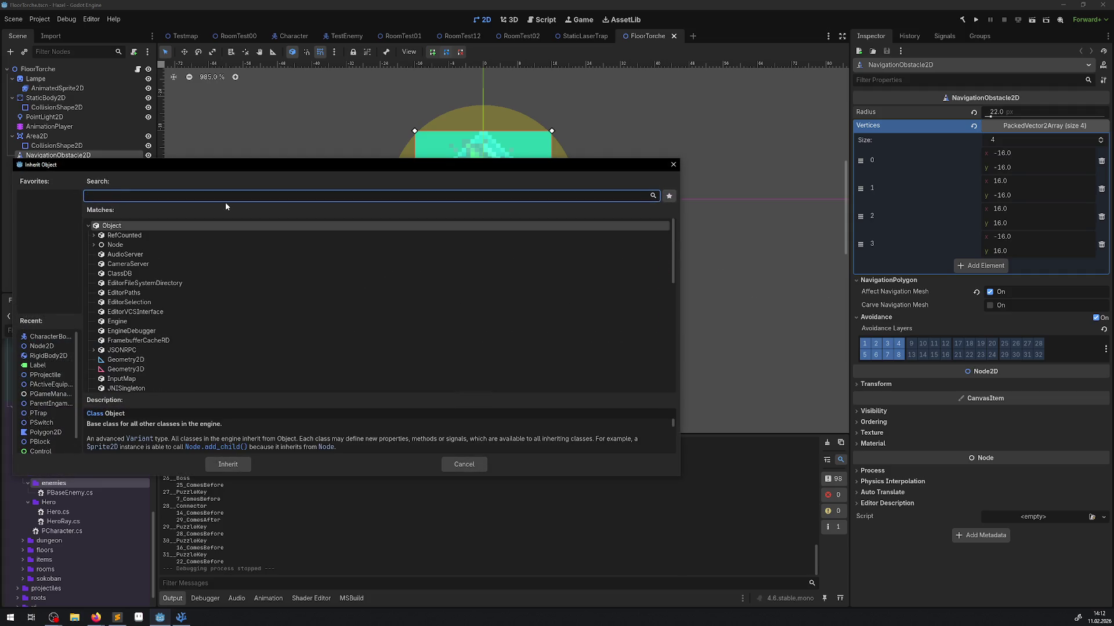
# Search for PControl, PLabel and Plat classes, settling on PPlatform as parent.
pyautogui.write('pCo')
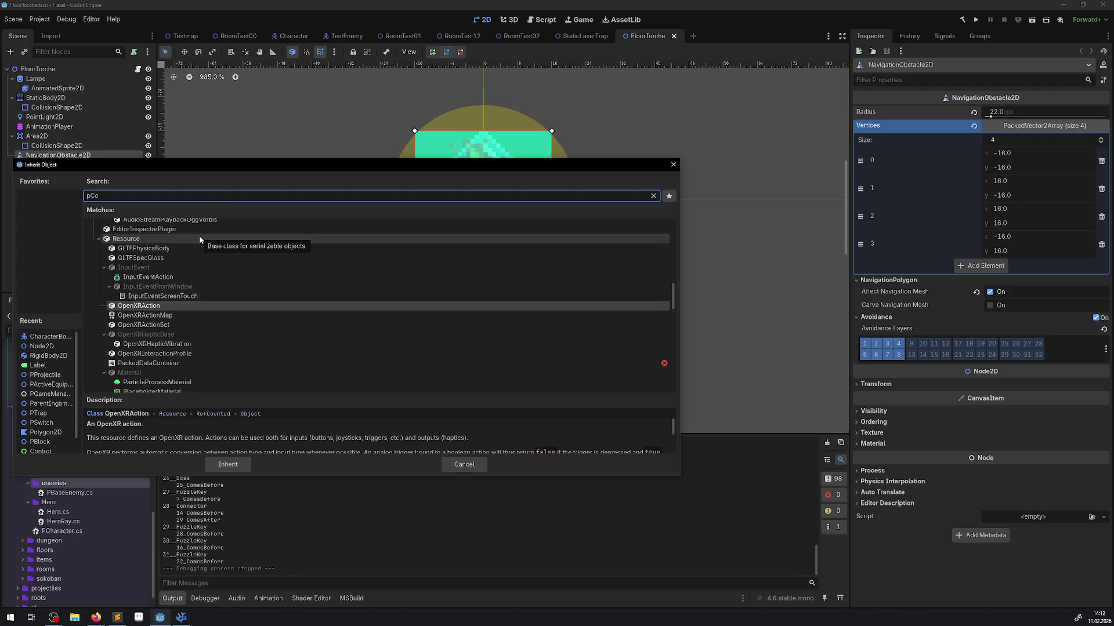
pyautogui.write('nr')
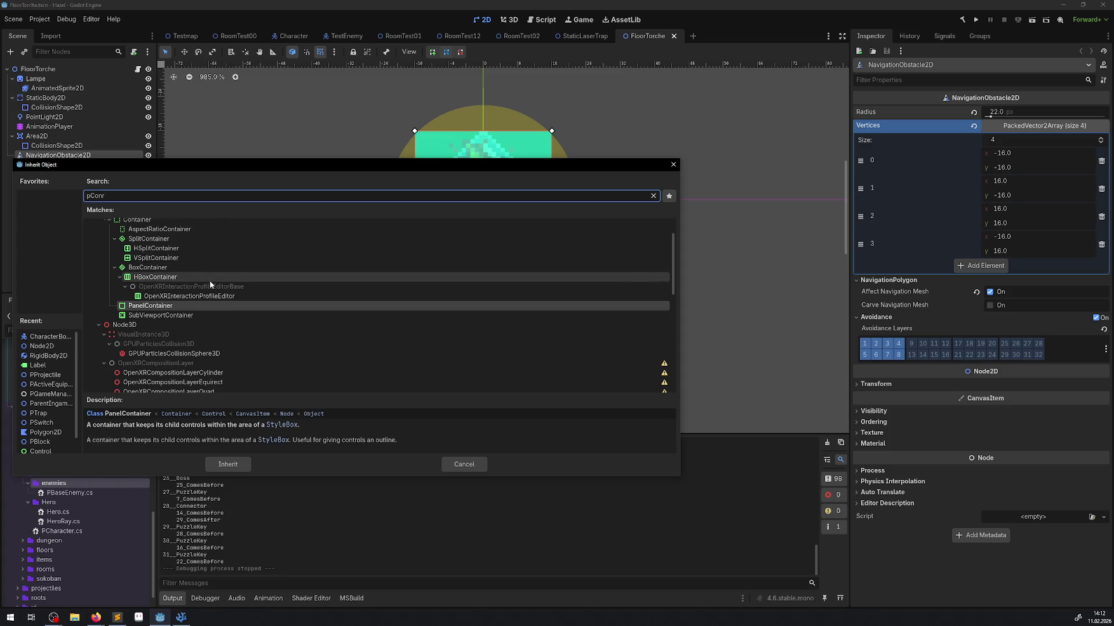
pyautogui.press('BackSpace')
pyautogui.write('tro')
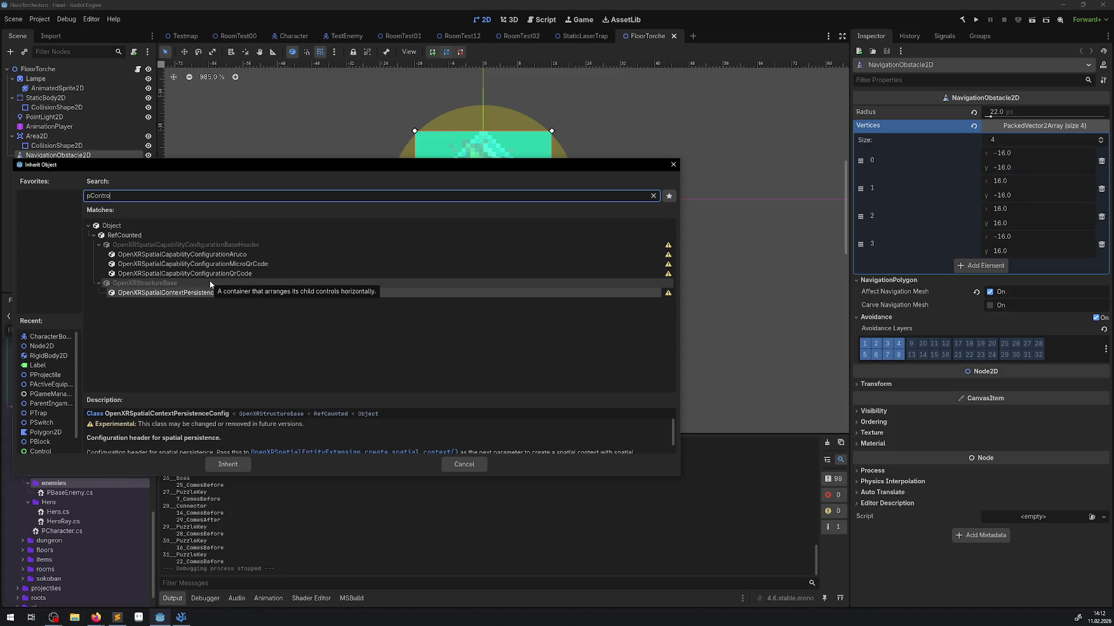
pyautogui.doubleClick(98, 196)
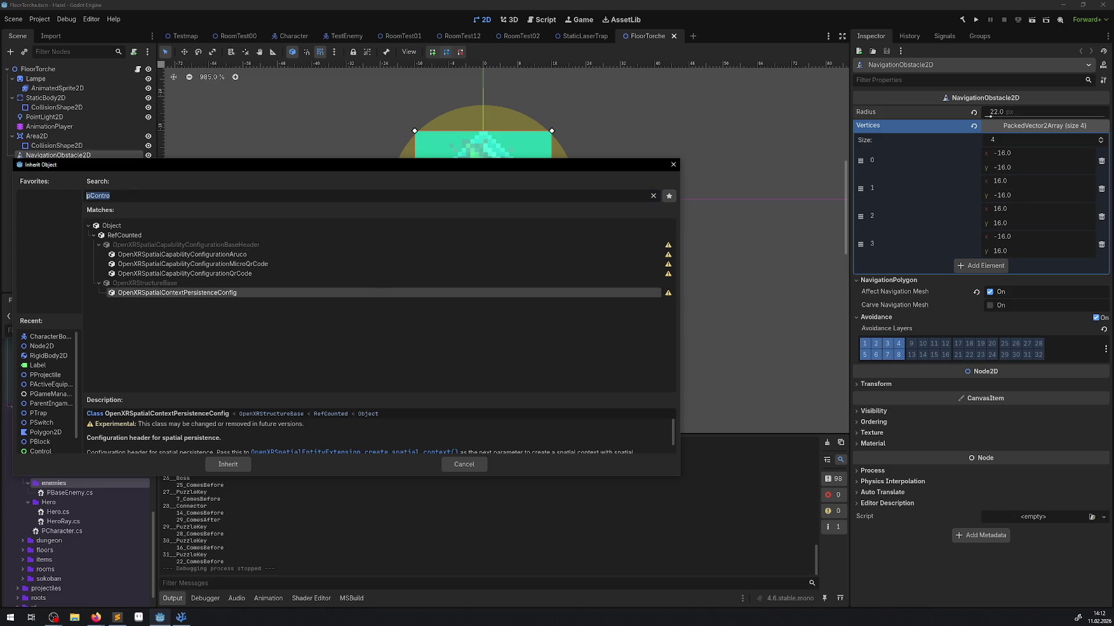
pyautogui.write('PContr')
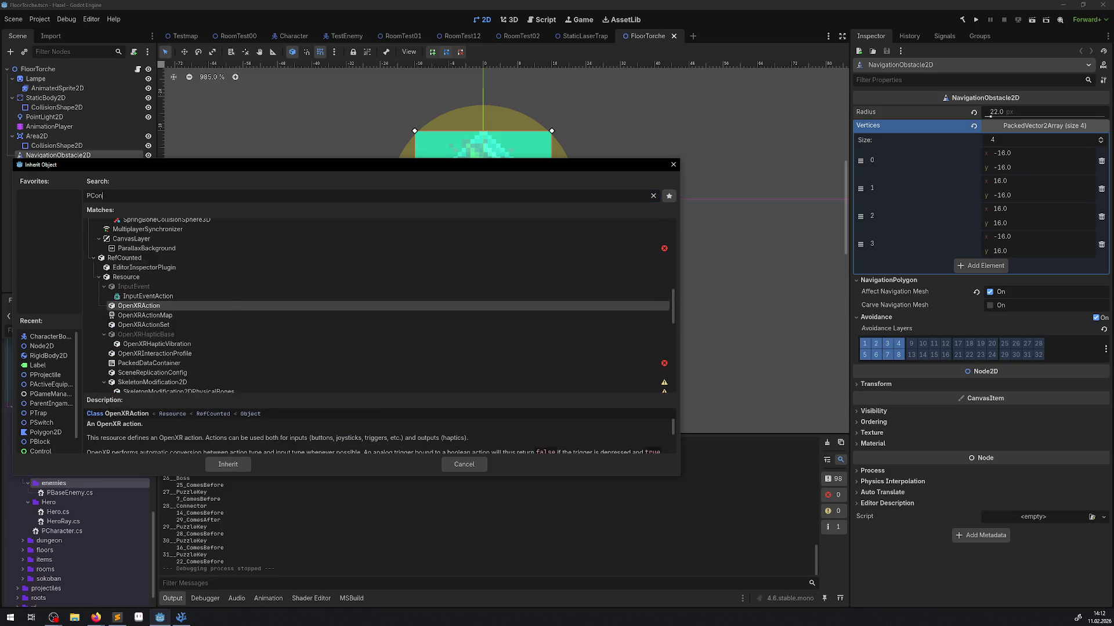
pyautogui.press('BackSpace')
pyautogui.press('BackSpace')
pyautogui.press('BackSpace')
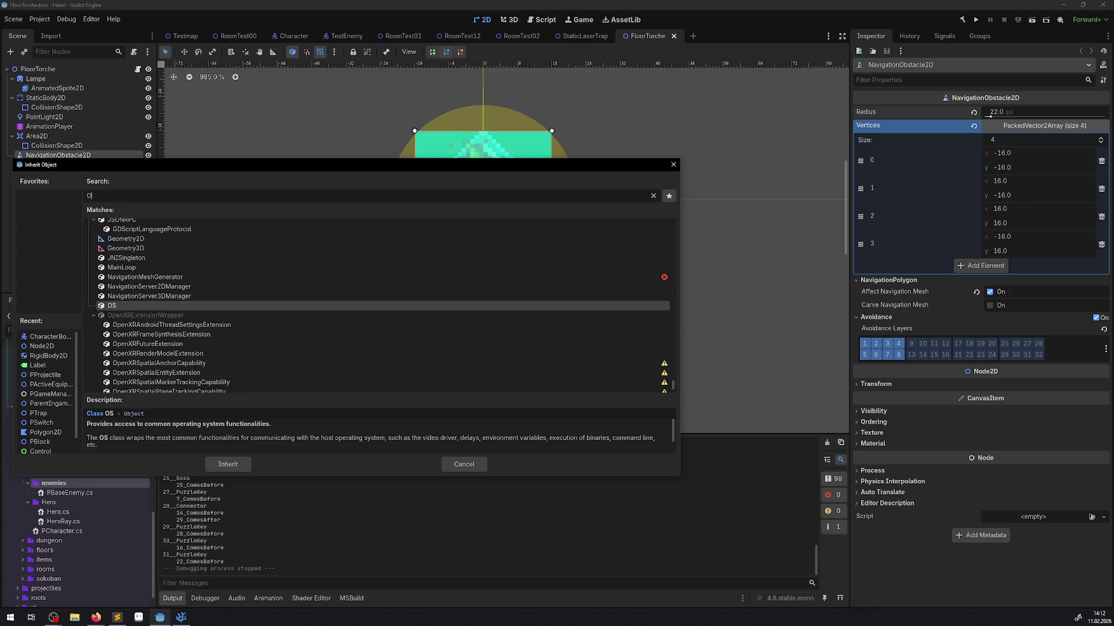
pyautogui.write('PLa')
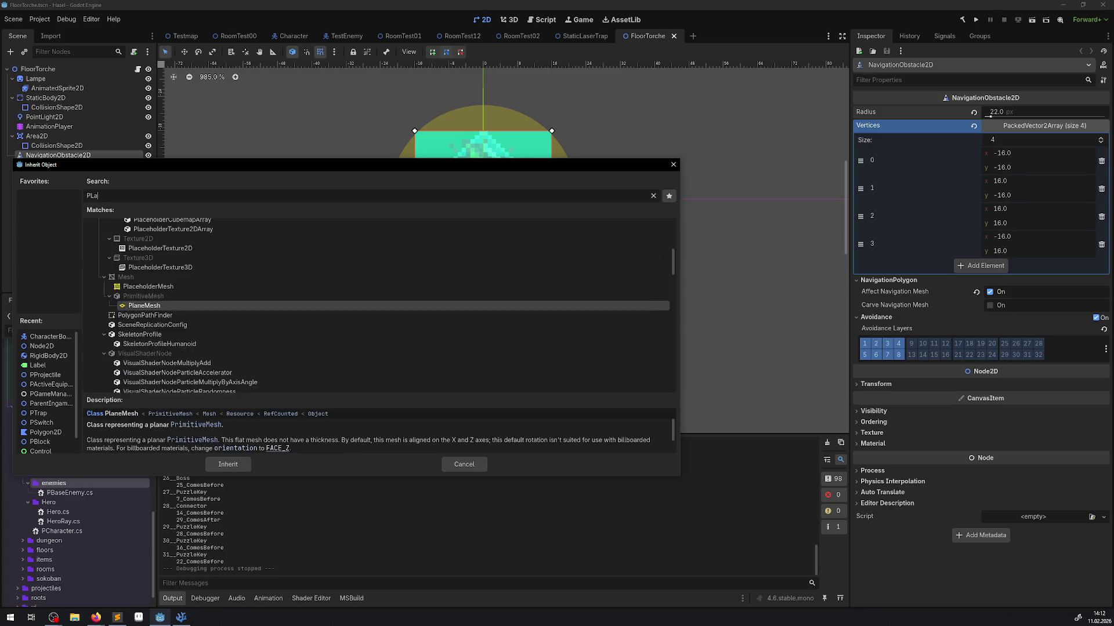
pyautogui.write('be')
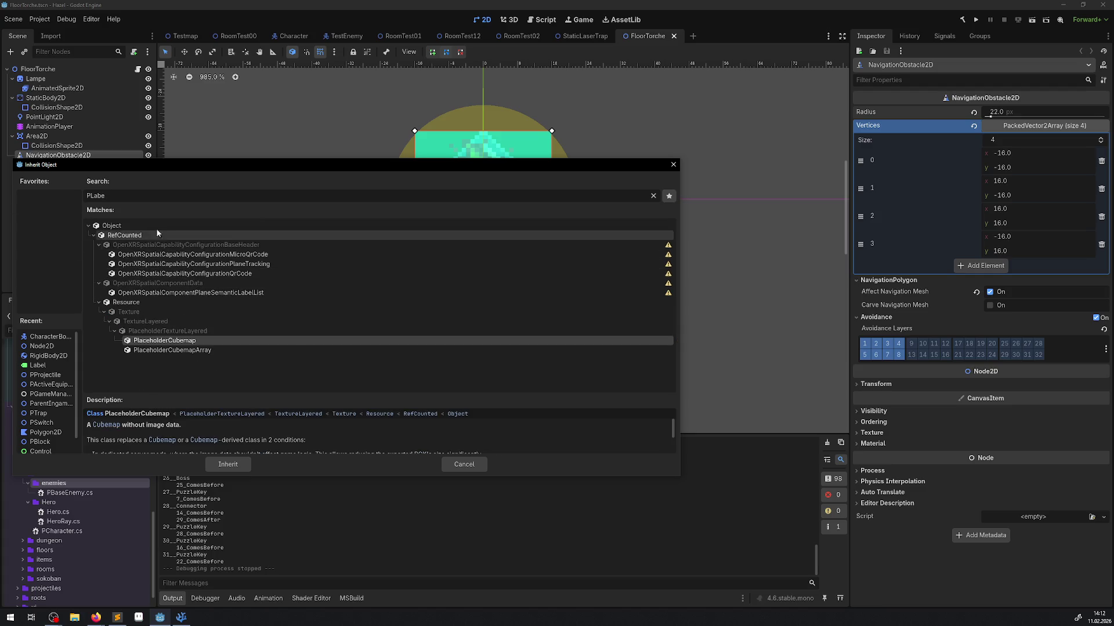
pyautogui.doubleClick(98, 195)
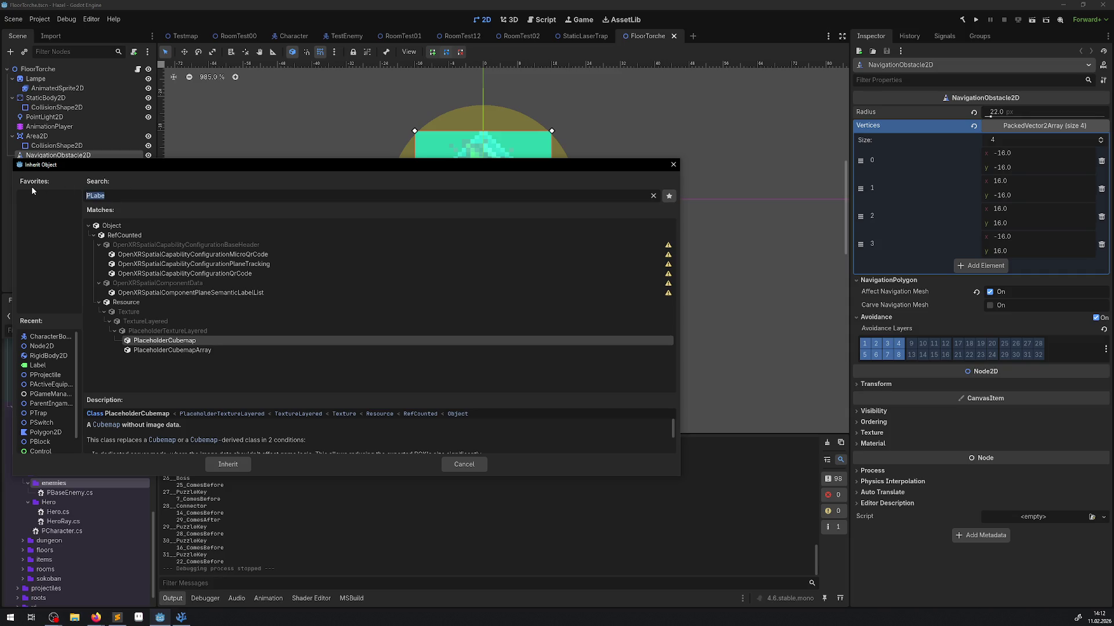
pyautogui.press('BackSpace')
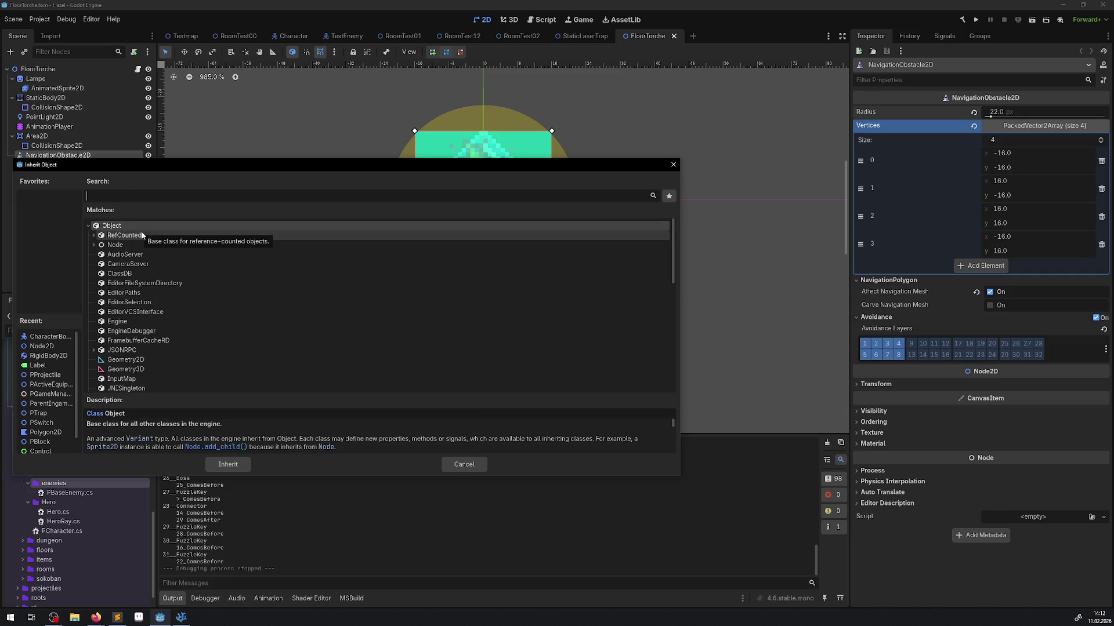
pyautogui.write('Plat')
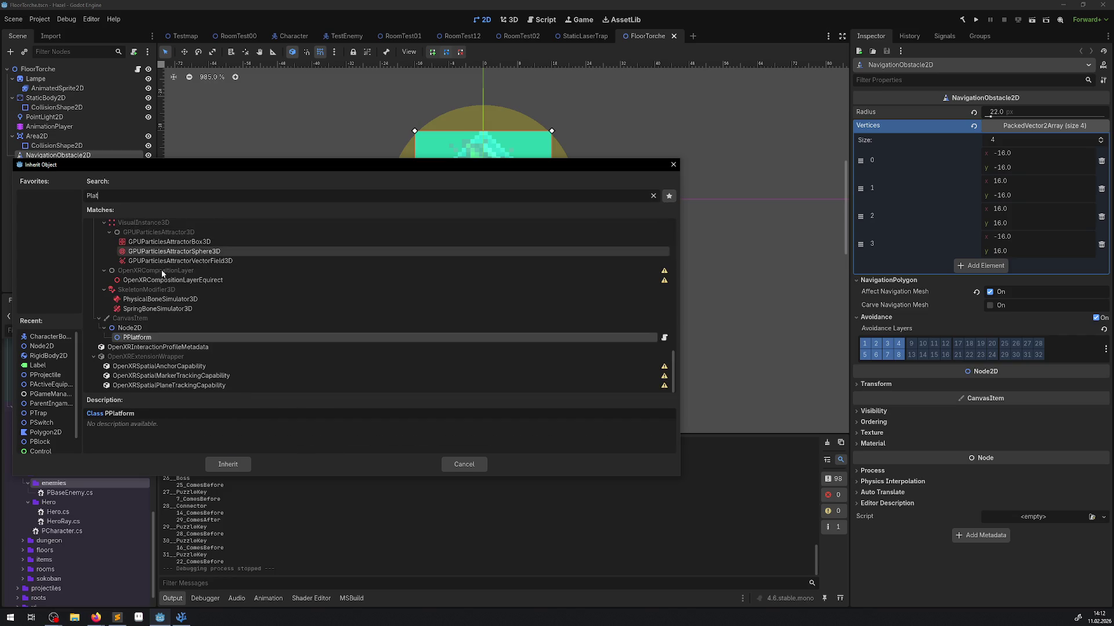
pyautogui.click(231, 464)
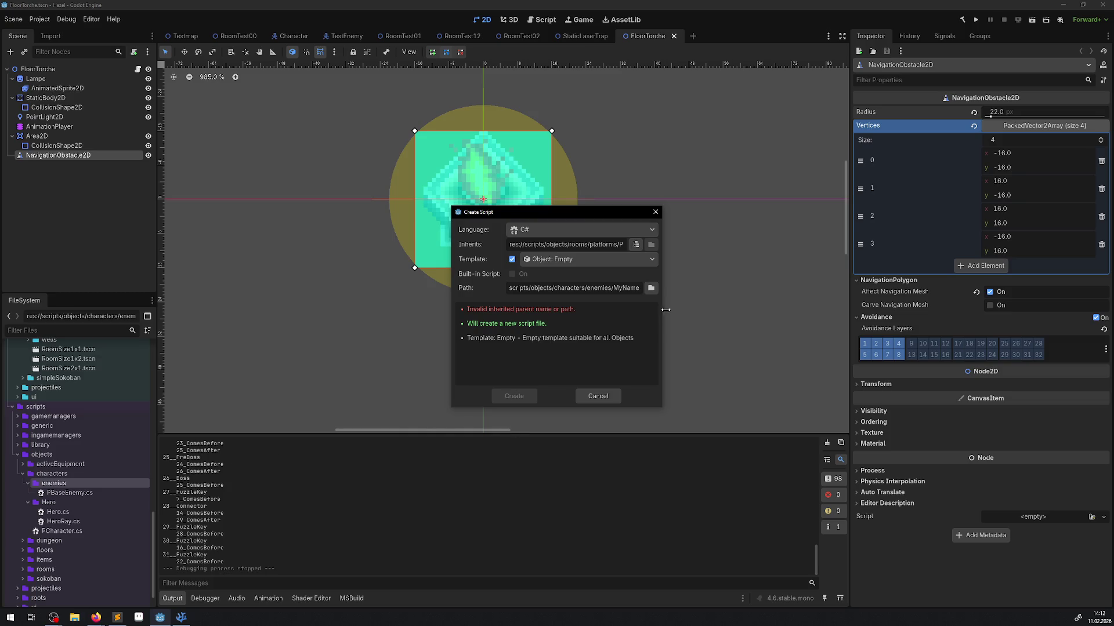
# Pick PBlock from the recent classes as the parent and inspect its path.
pyautogui.click(632, 245)
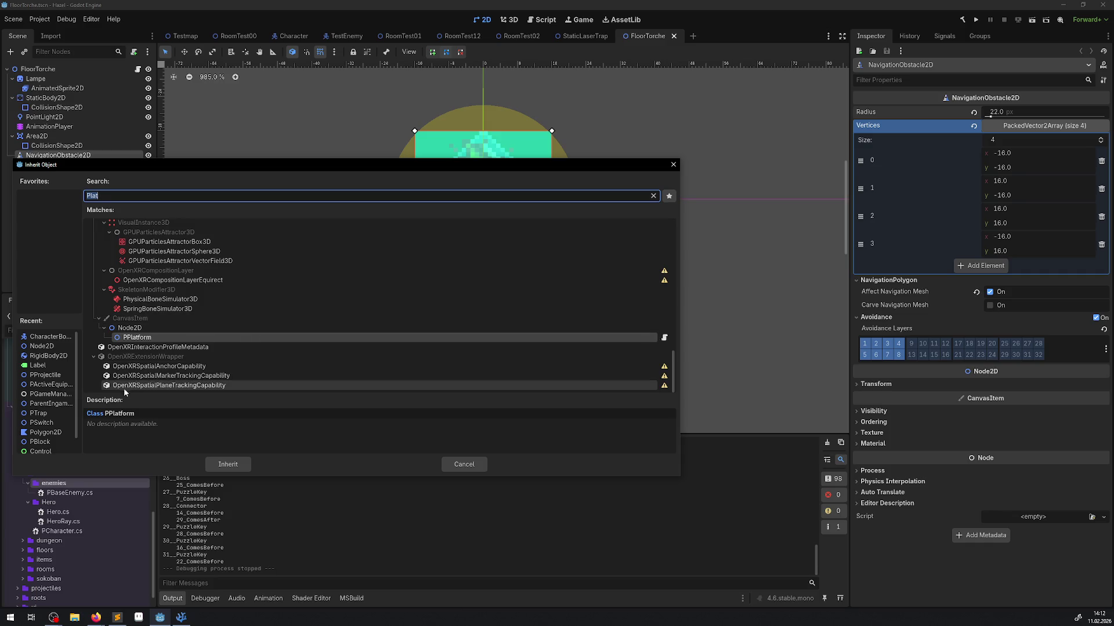
pyautogui.click(47, 443)
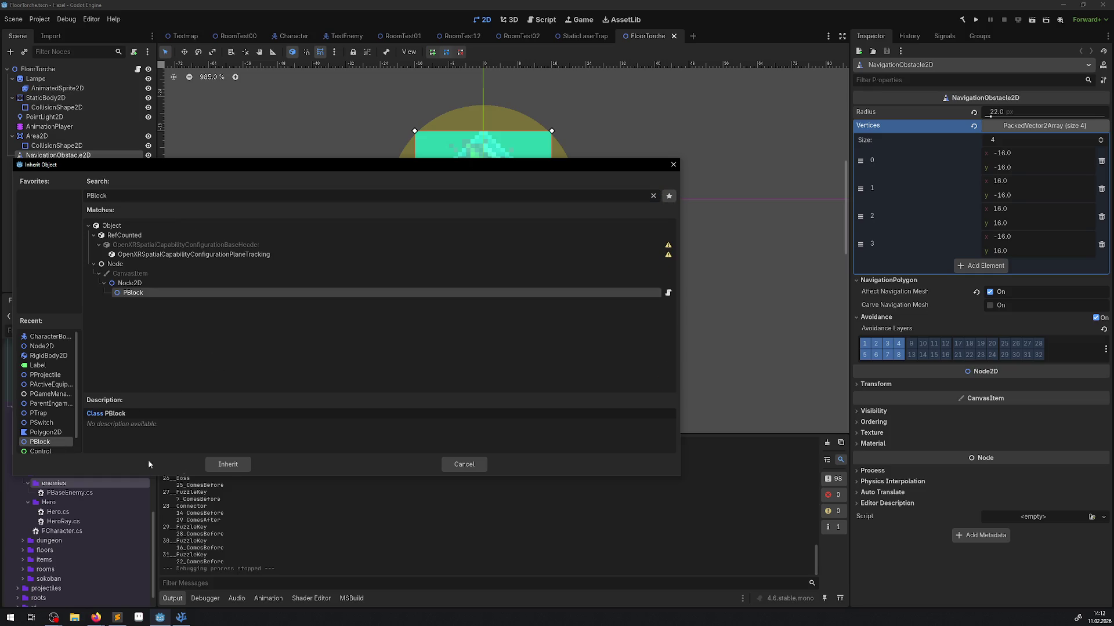
pyautogui.click(228, 464)
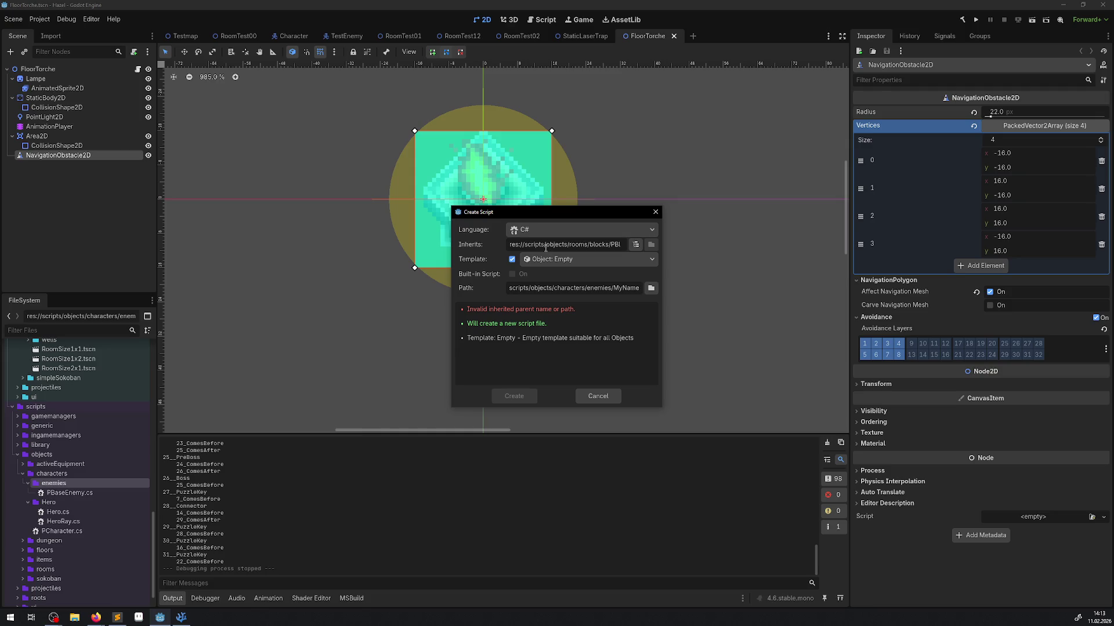
pyautogui.moveTo(540, 248); pyautogui.dragTo(607, 247)
# Inherit CharacterBody2D, rename MyName to PBaseBoss in the path, and create the script.
pyautogui.click(637, 244)
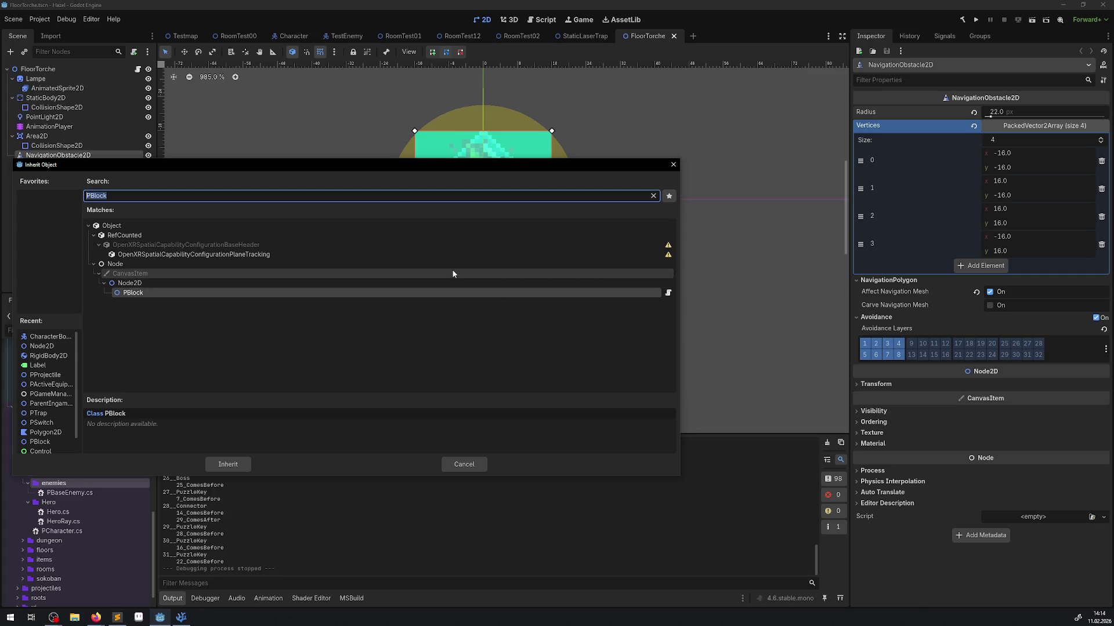
pyautogui.write('PCh')
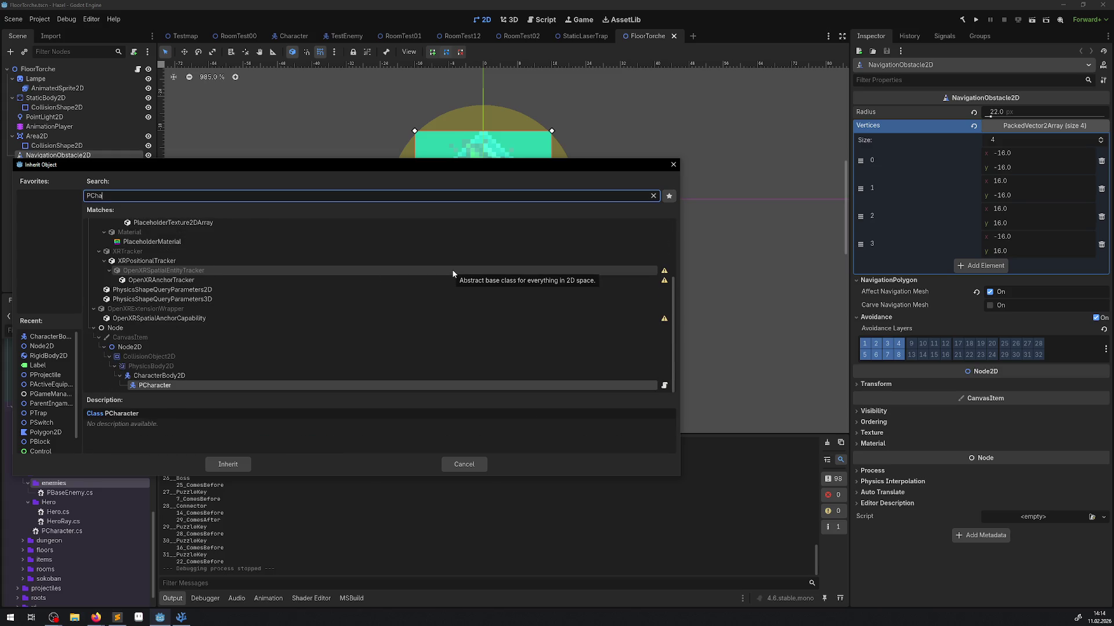
pyautogui.write('a')
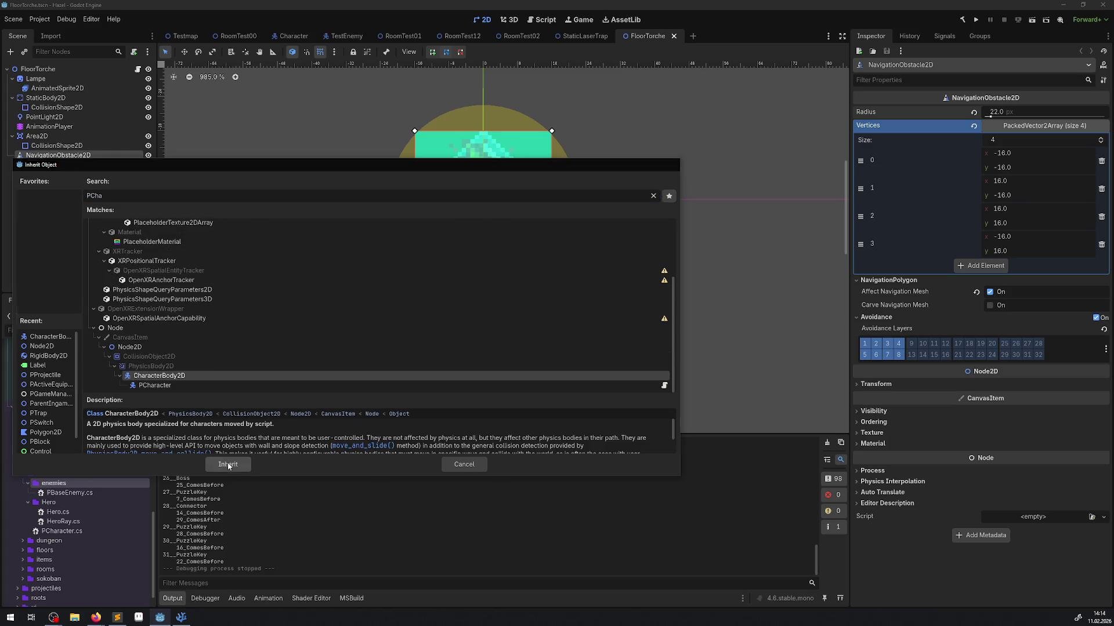
pyautogui.click(226, 462)
pyautogui.doubleClick(621, 289)
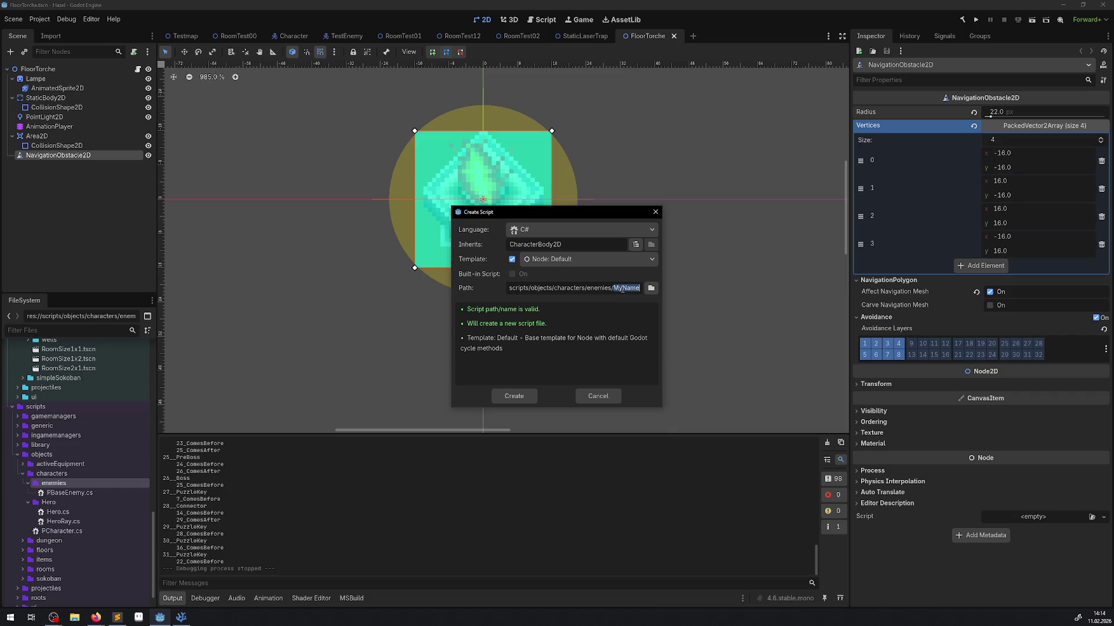
pyautogui.write('PBaseBo')
pyautogui.write('ss')
pyautogui.click(514, 395)
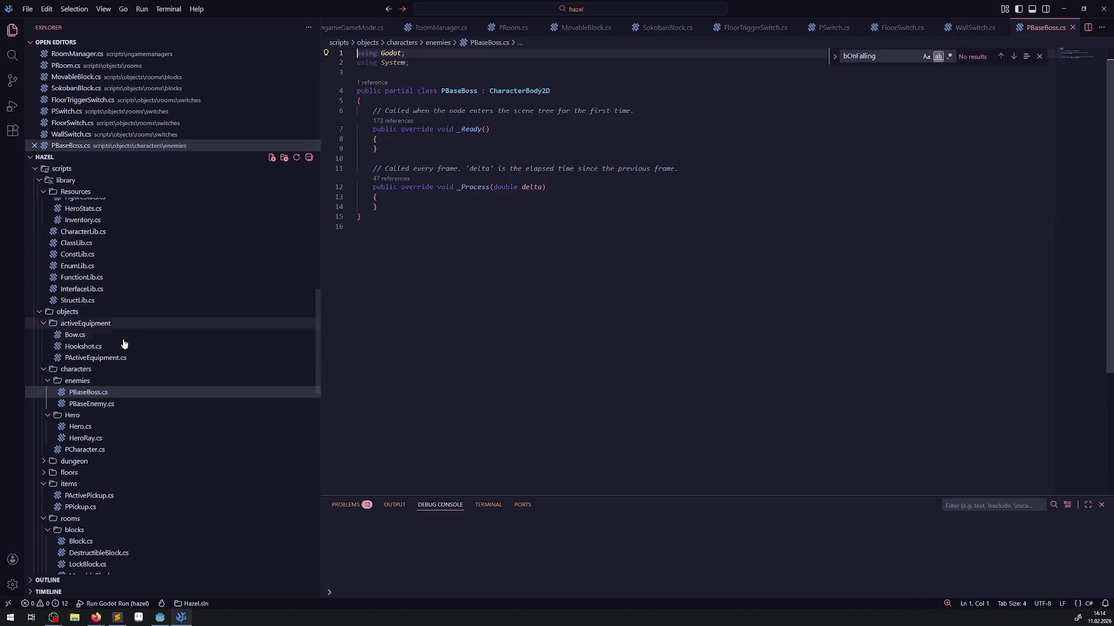
# Copy the PBaseEnemy class name and paste it over CharacterBody2D in PBaseBoss.cs.
pyautogui.click(96, 404)
pyautogui.scroll(5, 464, 232)
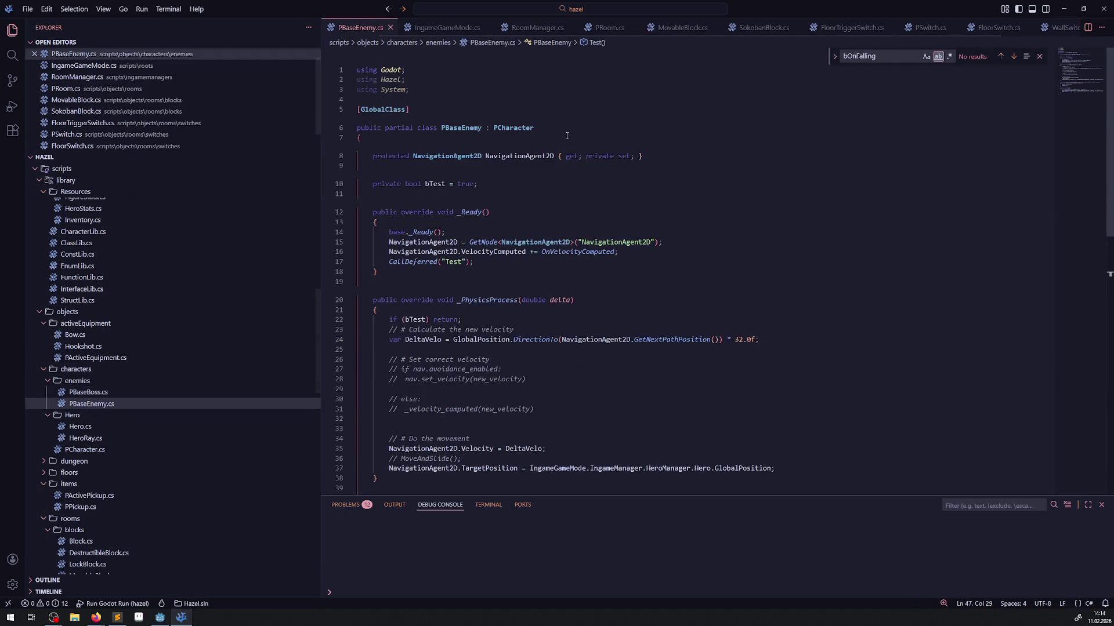
pyautogui.click(464, 127)
pyautogui.doubleClick(464, 127)
pyautogui.hotkey('ctrl', 'c')
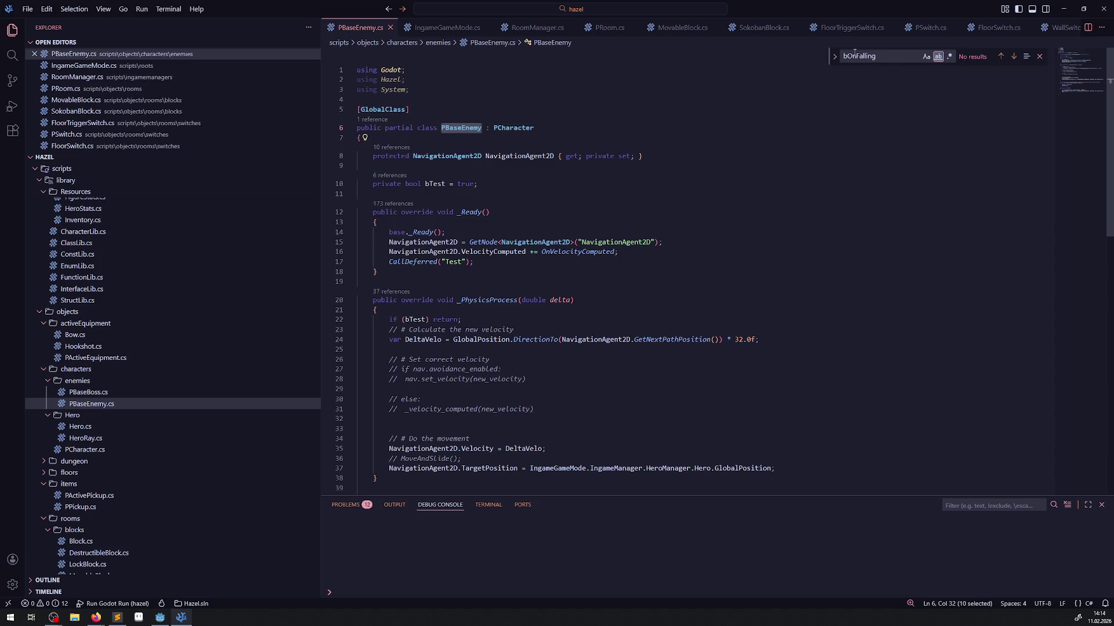
pyautogui.click(89, 392)
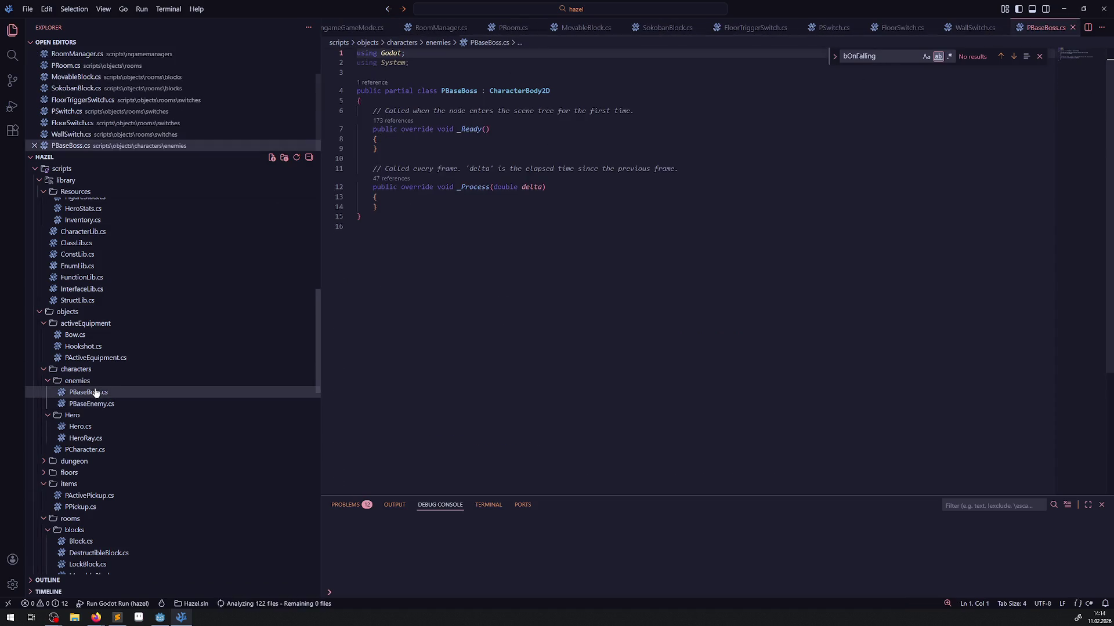
pyautogui.doubleClick(503, 91)
pyautogui.hotkey('ctrl', 'v')
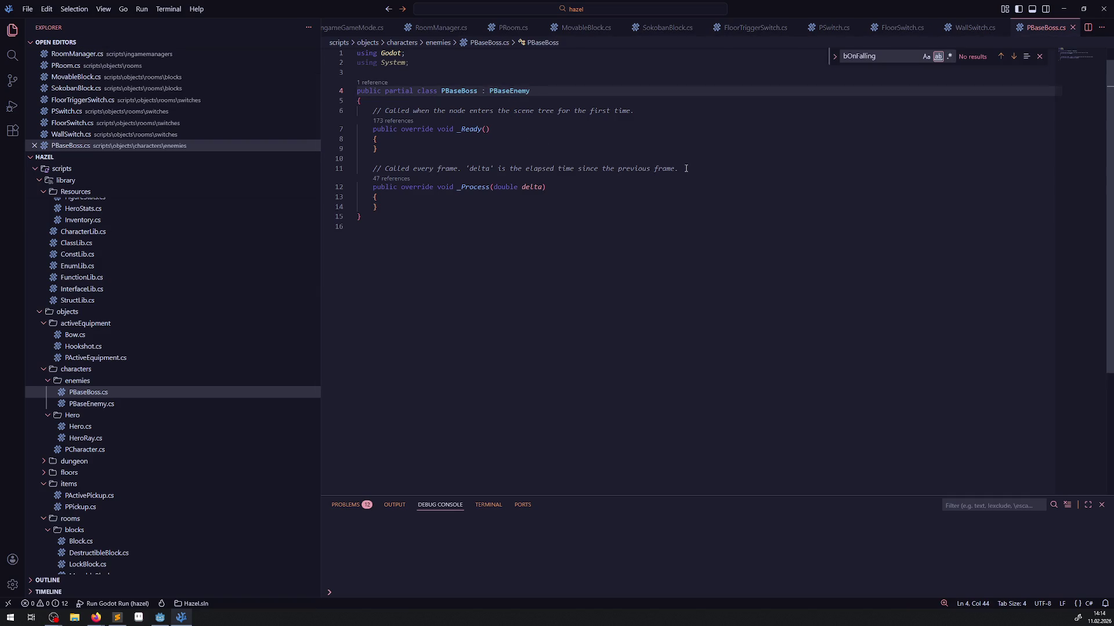
# Delete the template comments, add 'using Hazel;', save, and return to Godot.
pyautogui.moveTo(679, 169); pyautogui.dragTo(357, 169)
pyautogui.press('BackSpace')
pyautogui.press('BackSpace')
pyautogui.moveTo(635, 110); pyautogui.dragTo(361, 101)
pyautogui.press('BackSpace')
pyautogui.click(410, 53)
pyautogui.press('Return')
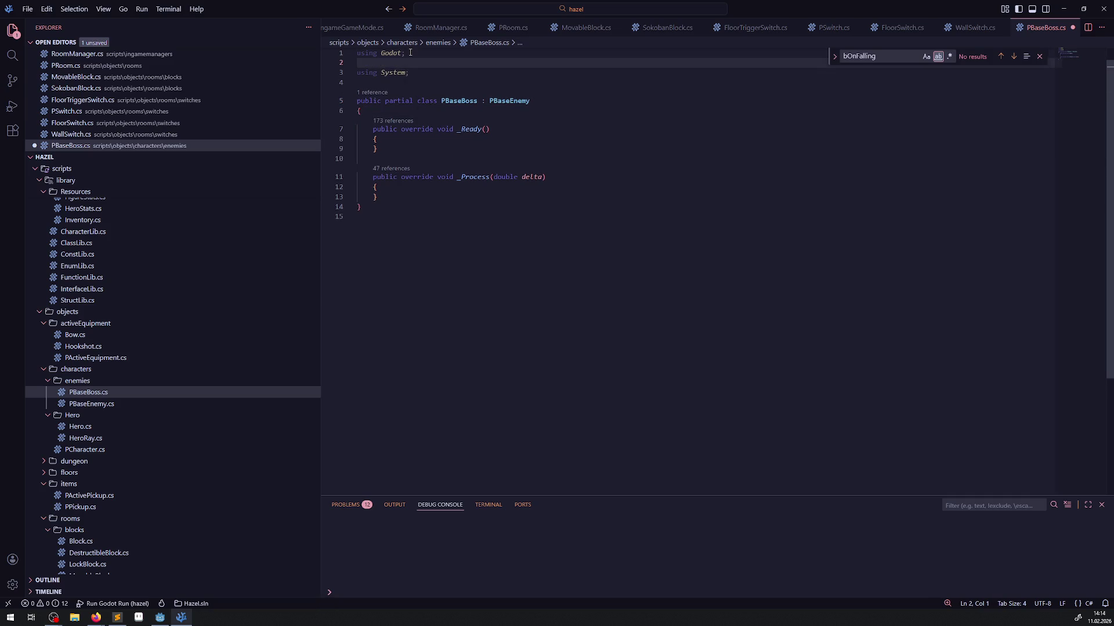
pyautogui.write('using Hazel;')
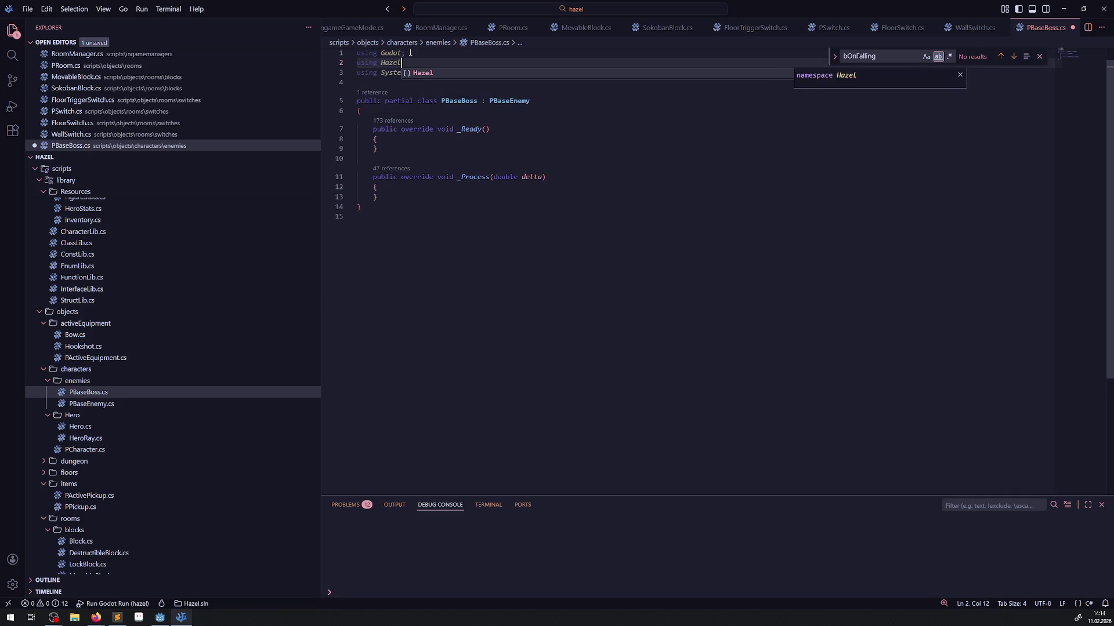
pyautogui.hotkey('ctrl', 's')
pyautogui.click(160, 617)
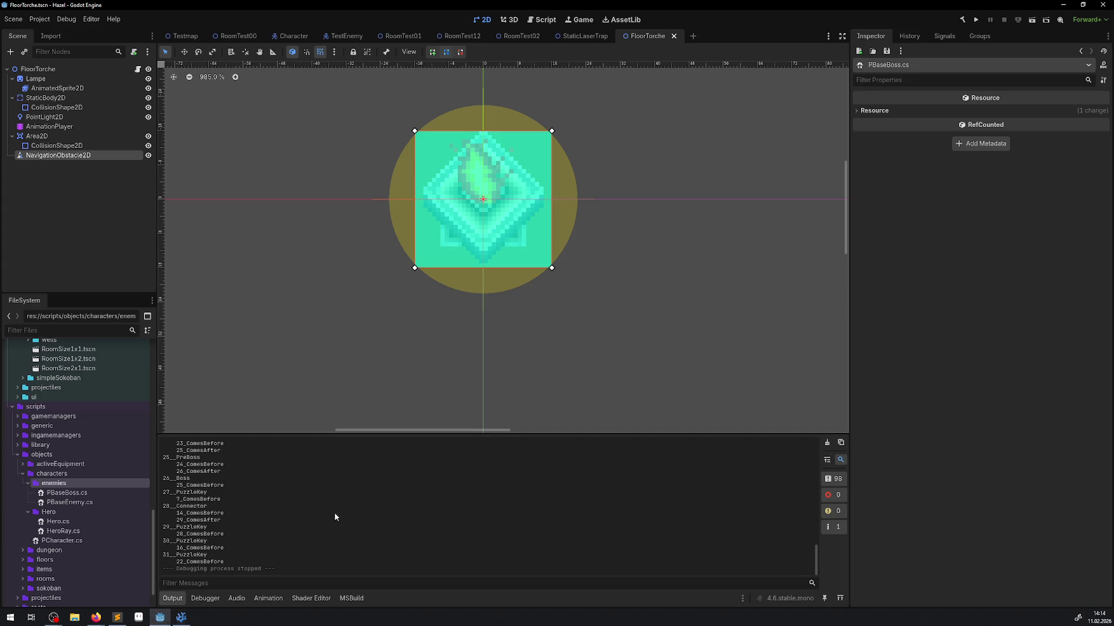
# Build the C# project with the hammer button, then run the game after the build.
pyautogui.click(961, 20)
pyautogui.click(978, 20)
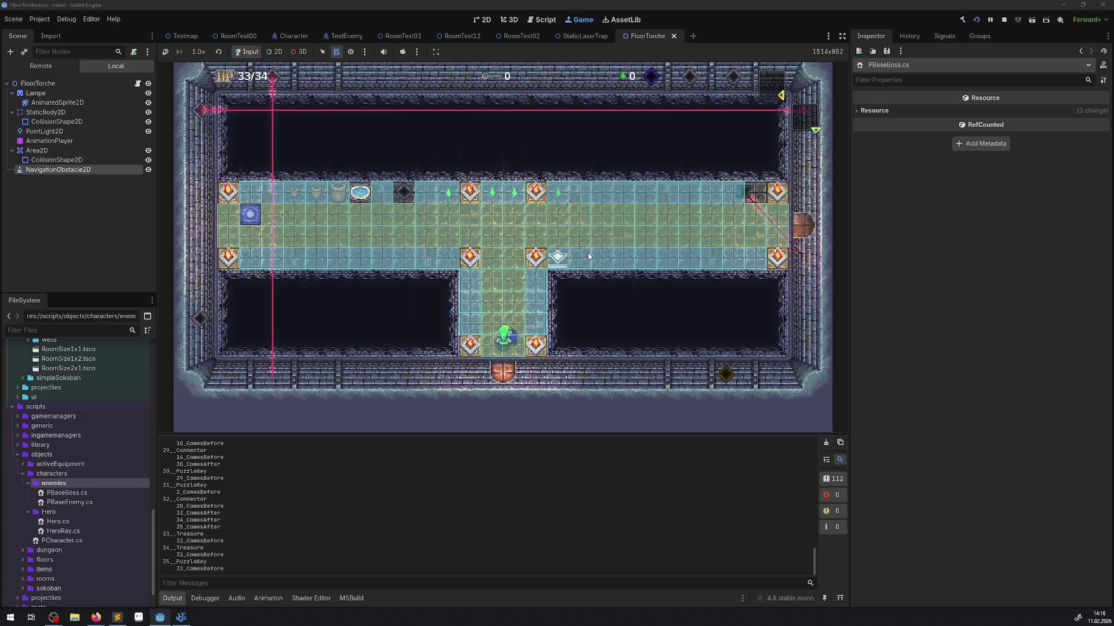
# Walk the hero up into the hall, right through the next rooms, and out the bottom door.
pyautogui.press('Up')
pyautogui.press('Right')
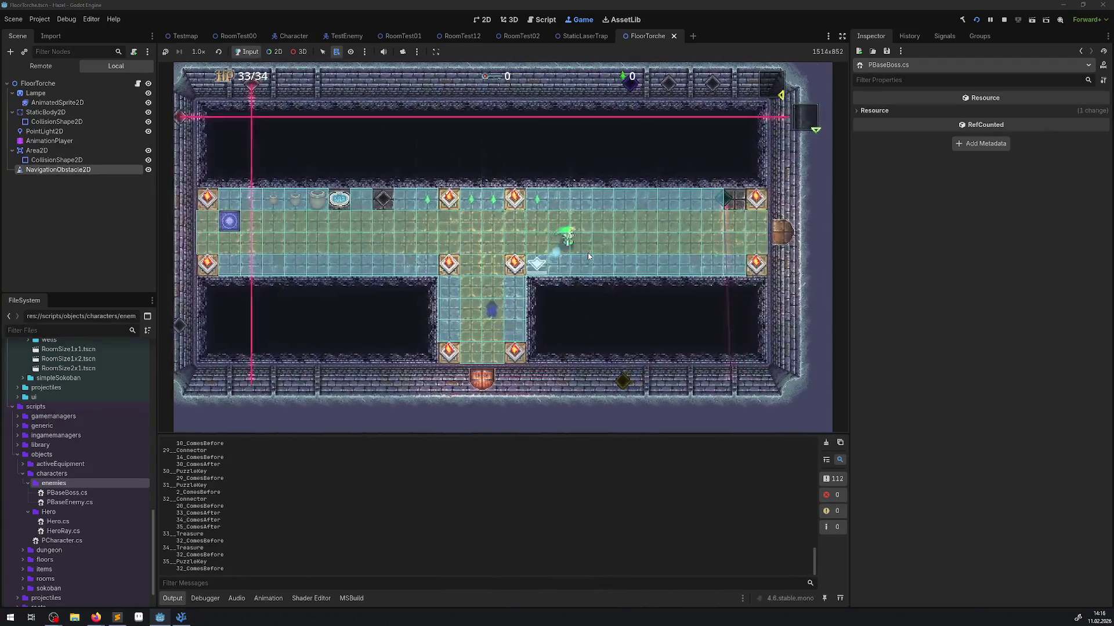
pyautogui.press('Right')
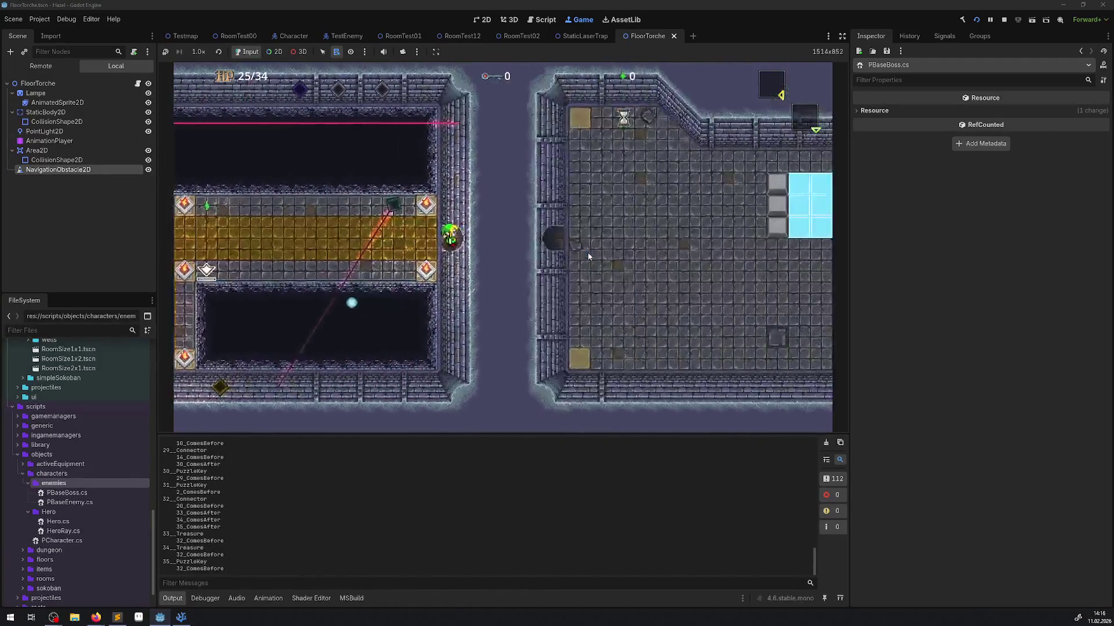
pyautogui.press('Right')
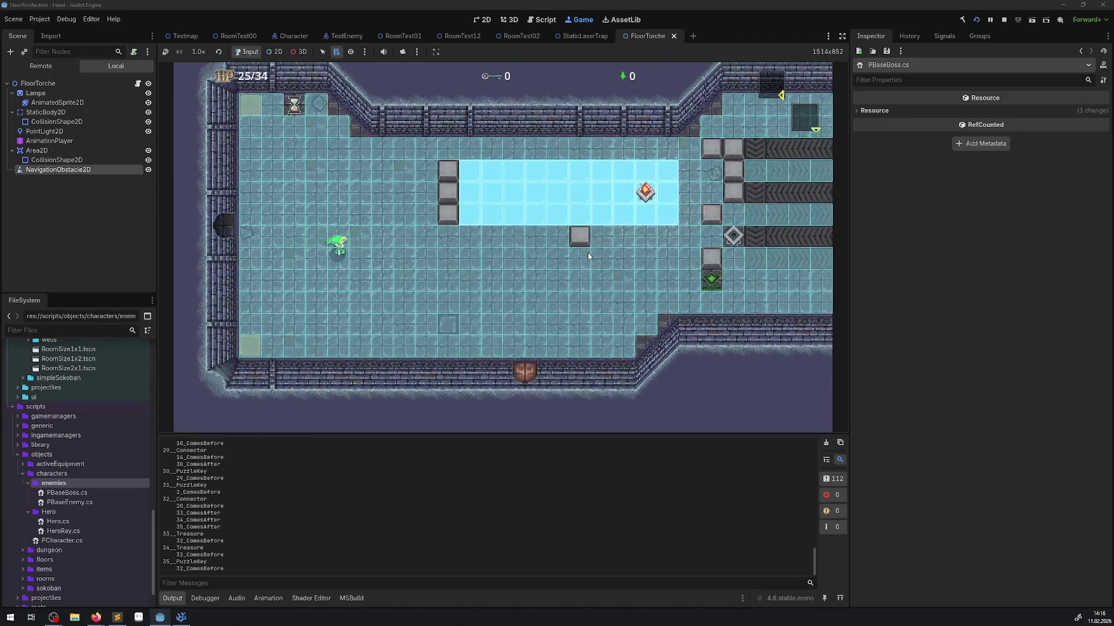
pyautogui.press('Right')
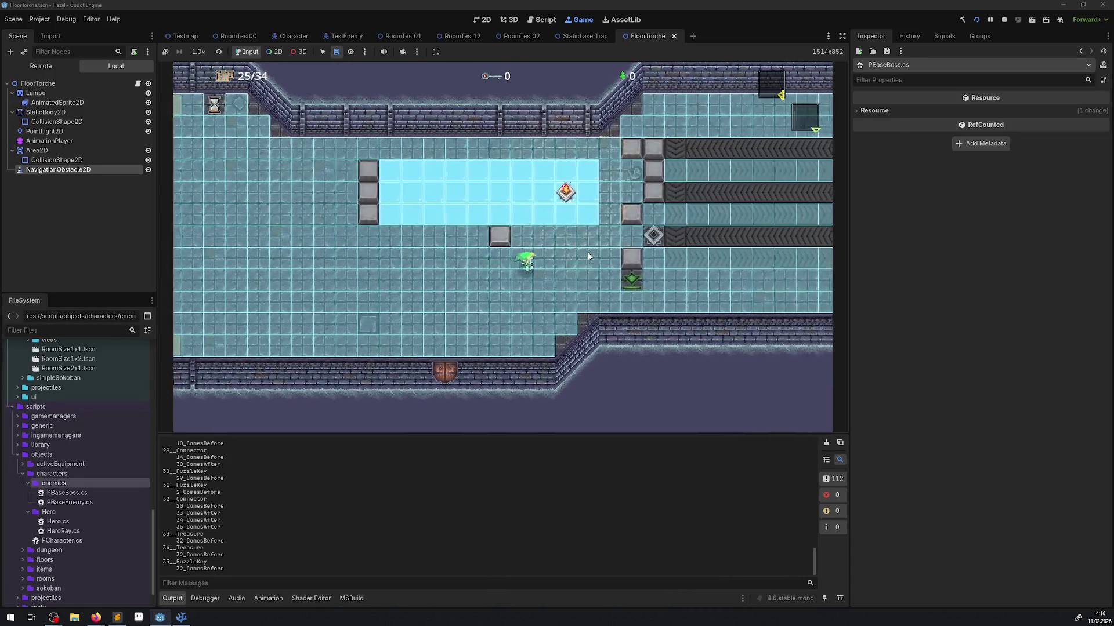
pyautogui.press('Left')
pyautogui.press('Down')
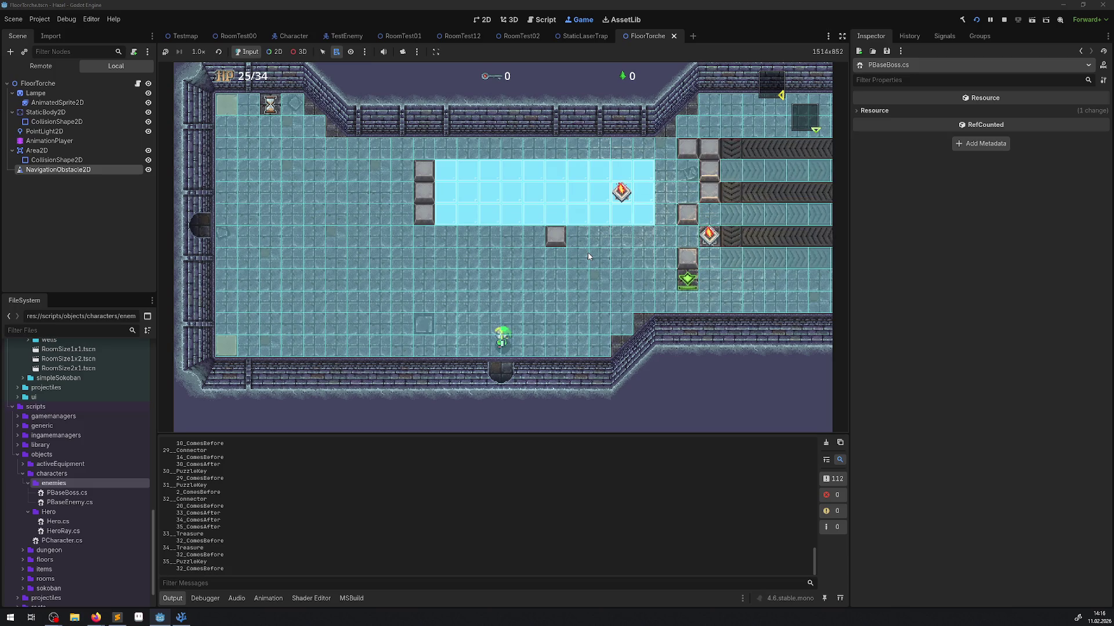
pyautogui.press('Down')
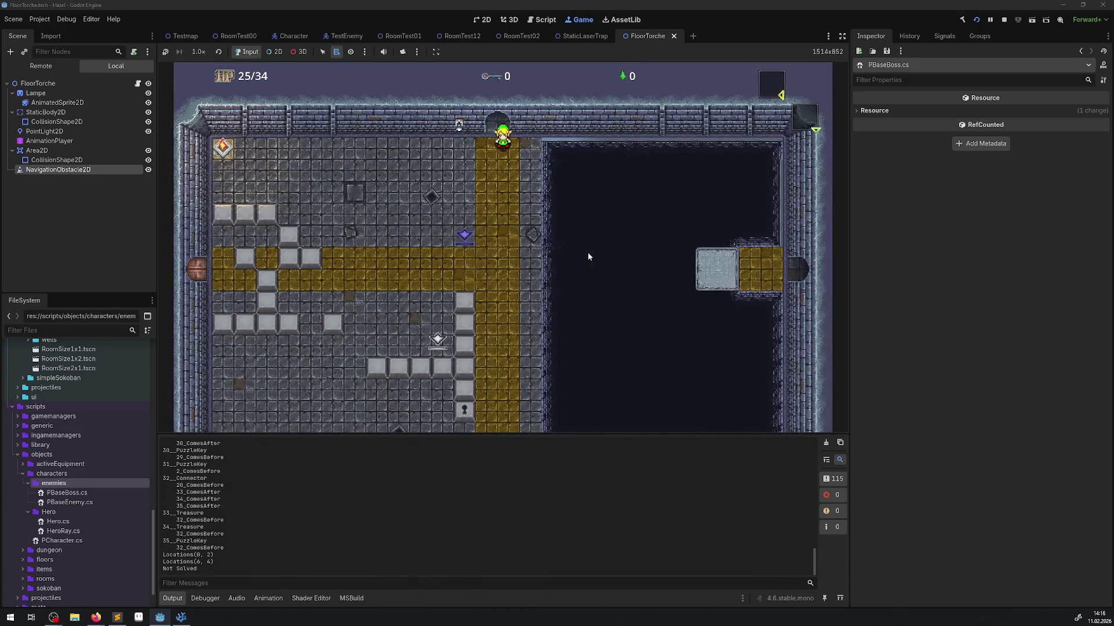
# Walk the hero down into the new room and along the gold path.
pyautogui.press('Down')
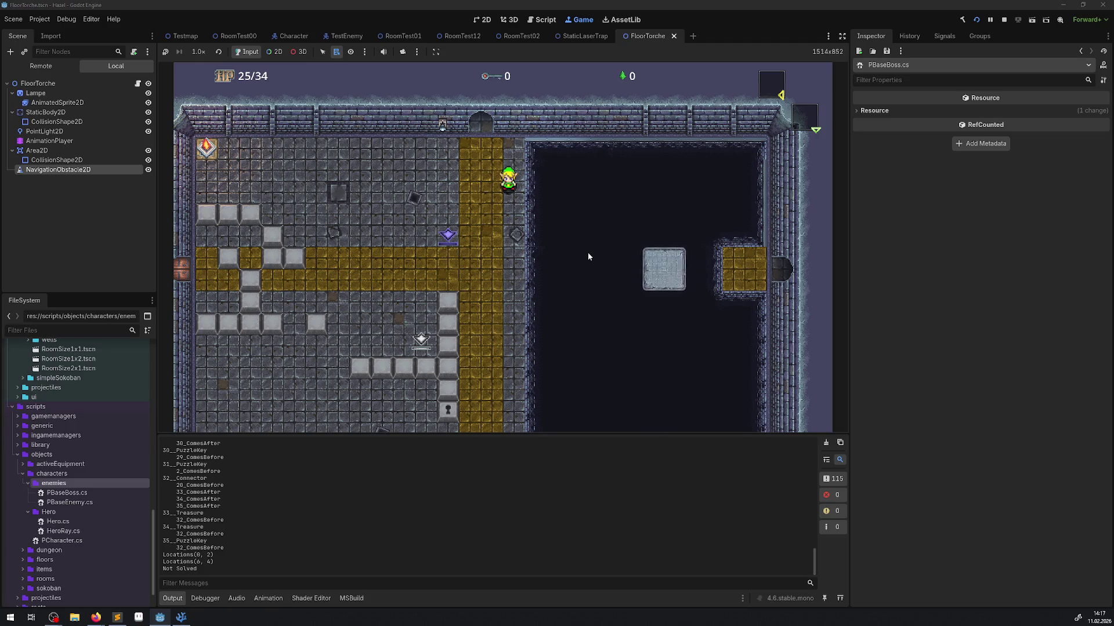
pyautogui.press('Left')
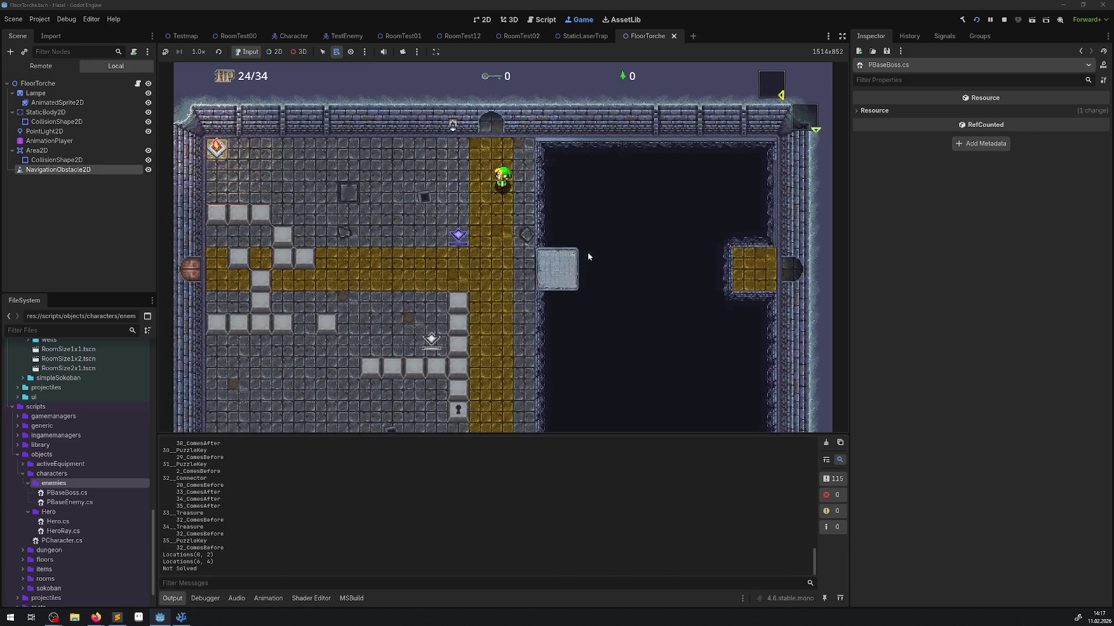
pyautogui.press('Down')
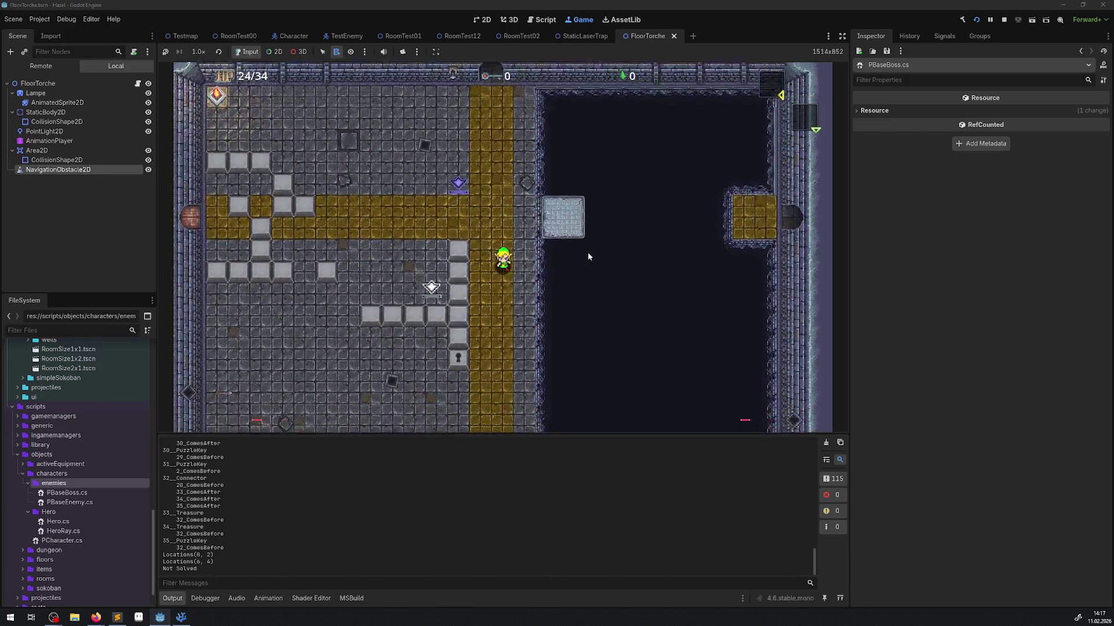
pyautogui.press('Down')
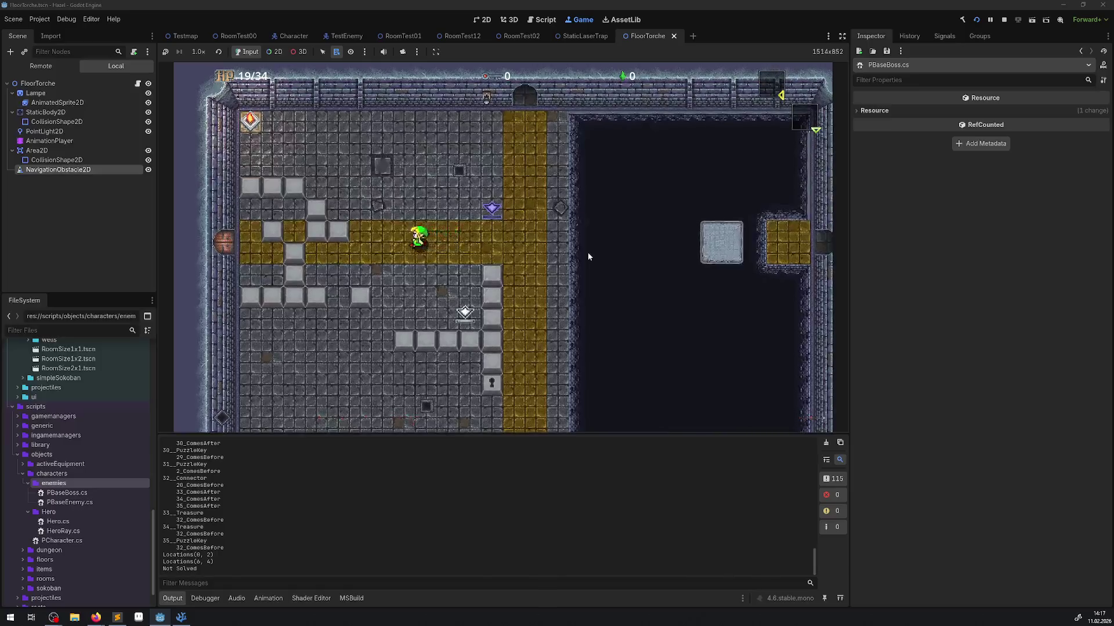
# Push the grey blocks up and down into place along the yellow path.
pyautogui.press('Left')
pyautogui.press('Up')
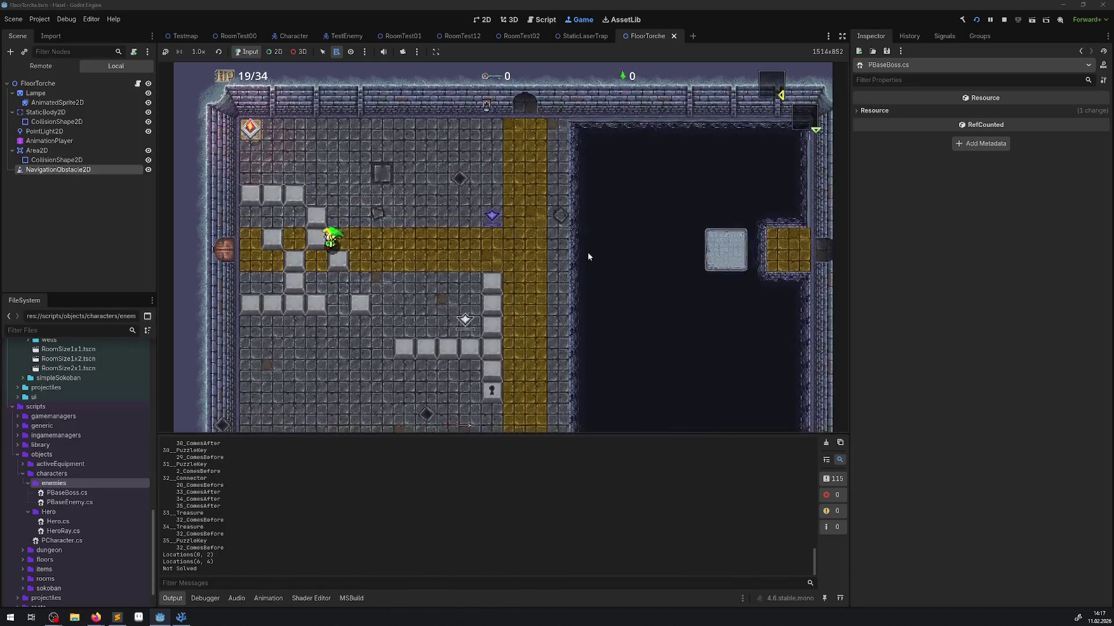
pyautogui.press('Right')
pyautogui.press('Right')
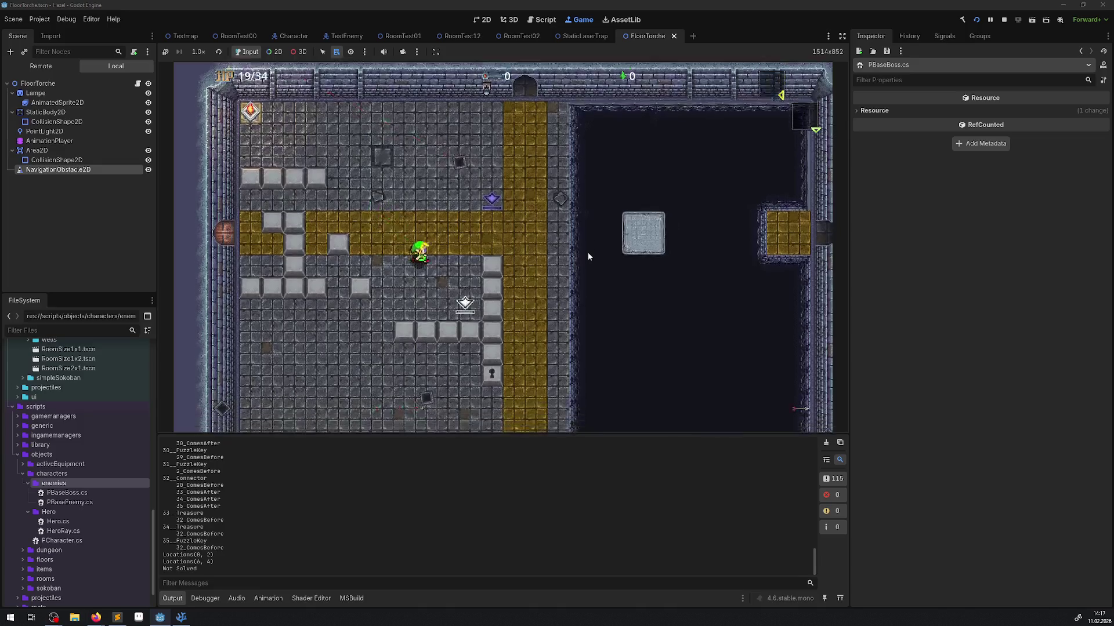
pyautogui.press('Down')
pyautogui.press('Up')
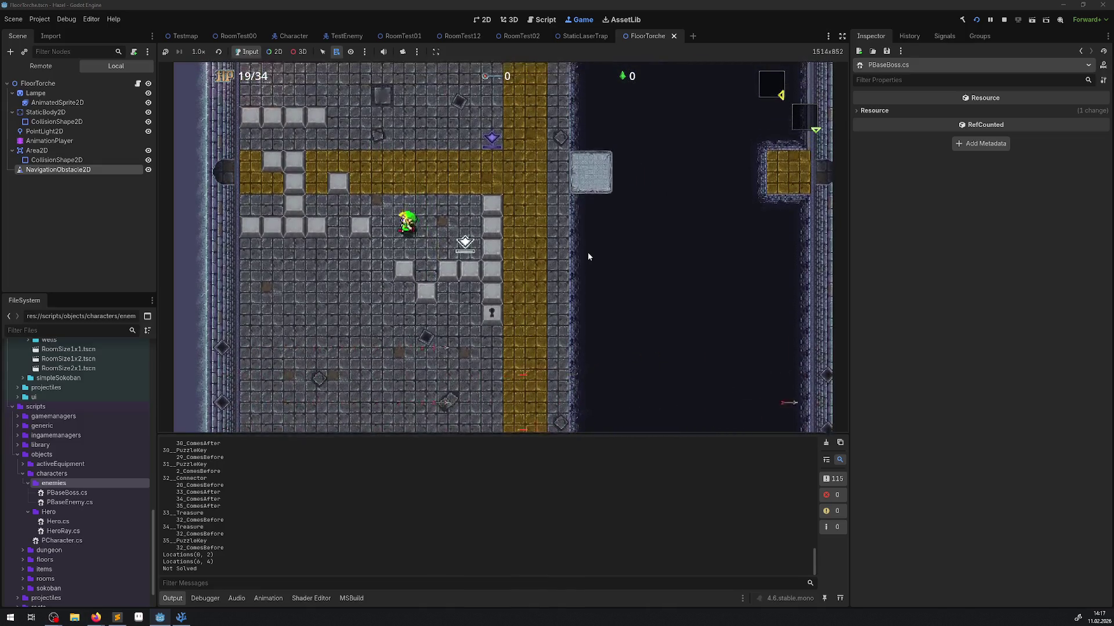
pyautogui.press('Left')
pyautogui.press('Left')
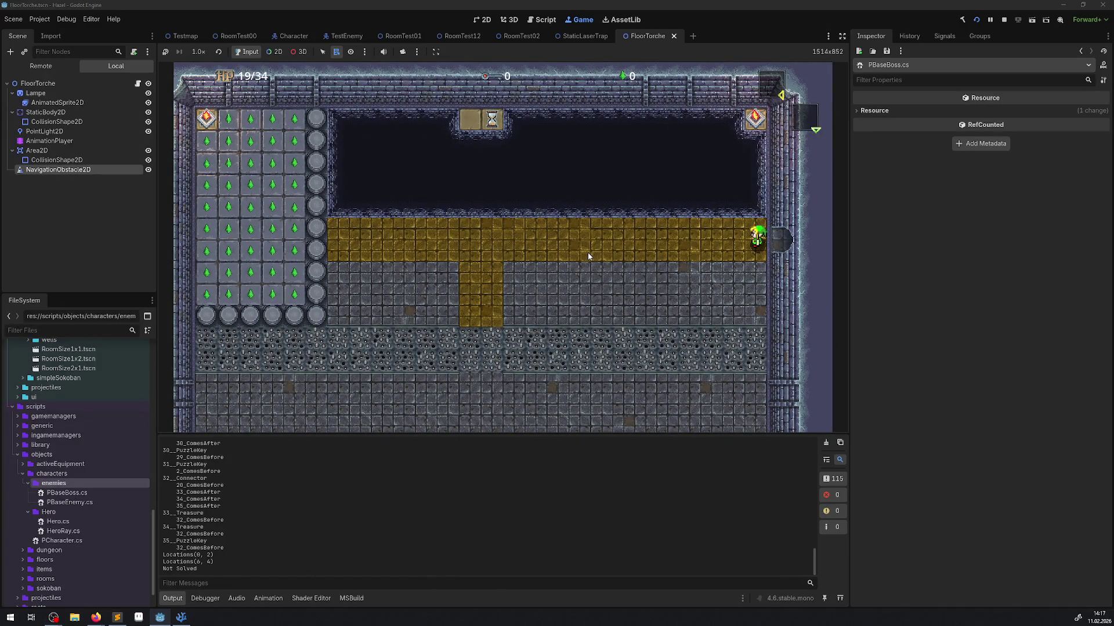
# Walk past the yellow column and leave the room through the east exit.
pyautogui.press('Left')
pyautogui.press('Down')
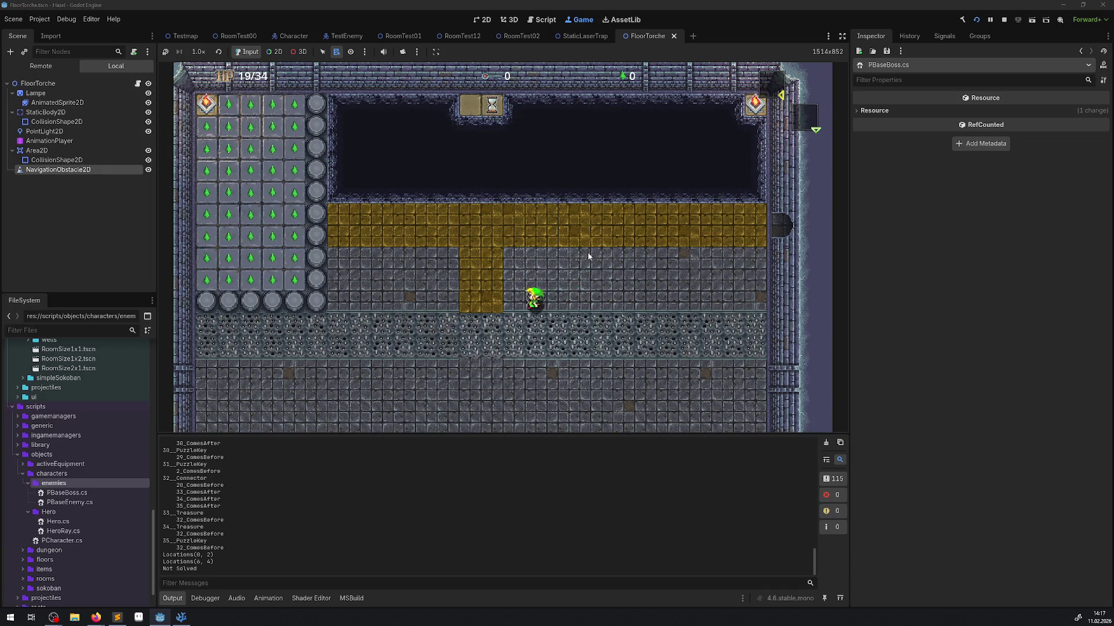
pyautogui.press('Left')
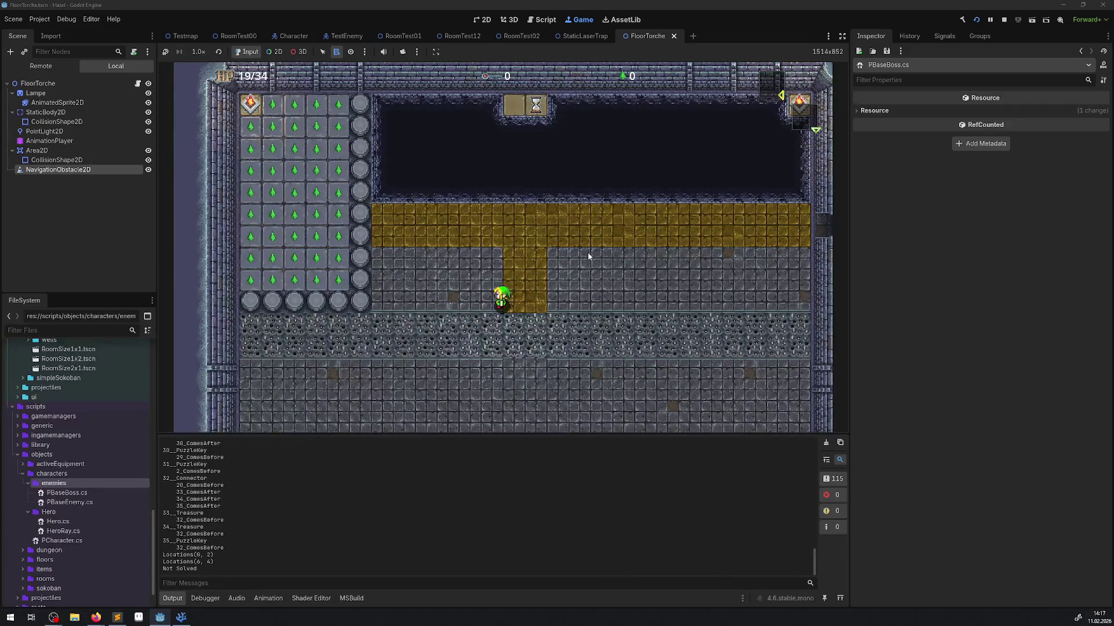
pyautogui.press('Right')
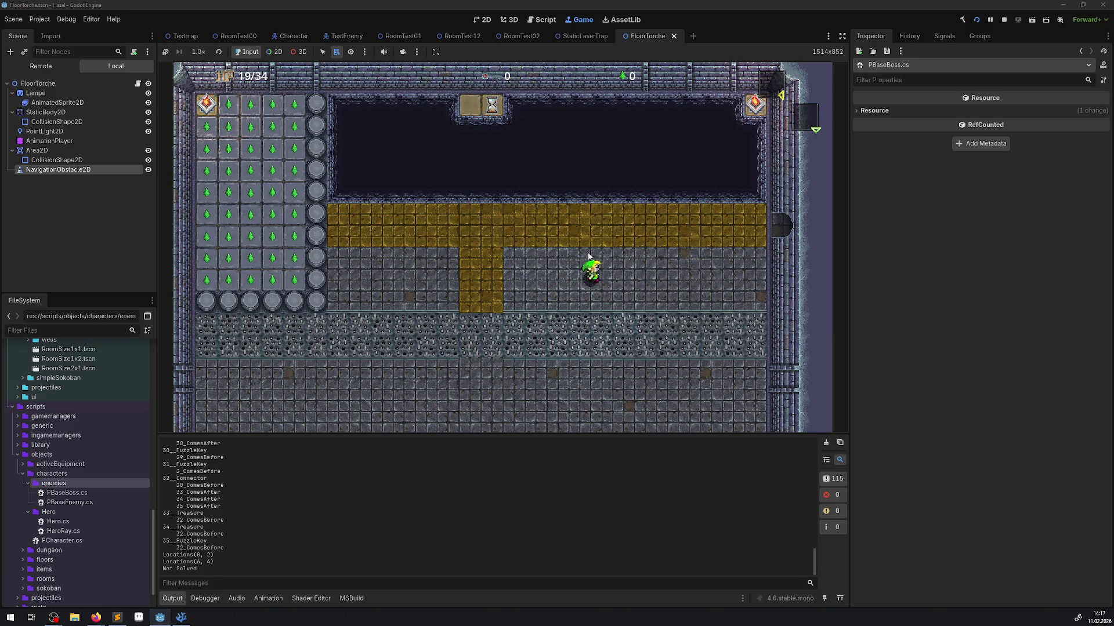
pyautogui.press('Right')
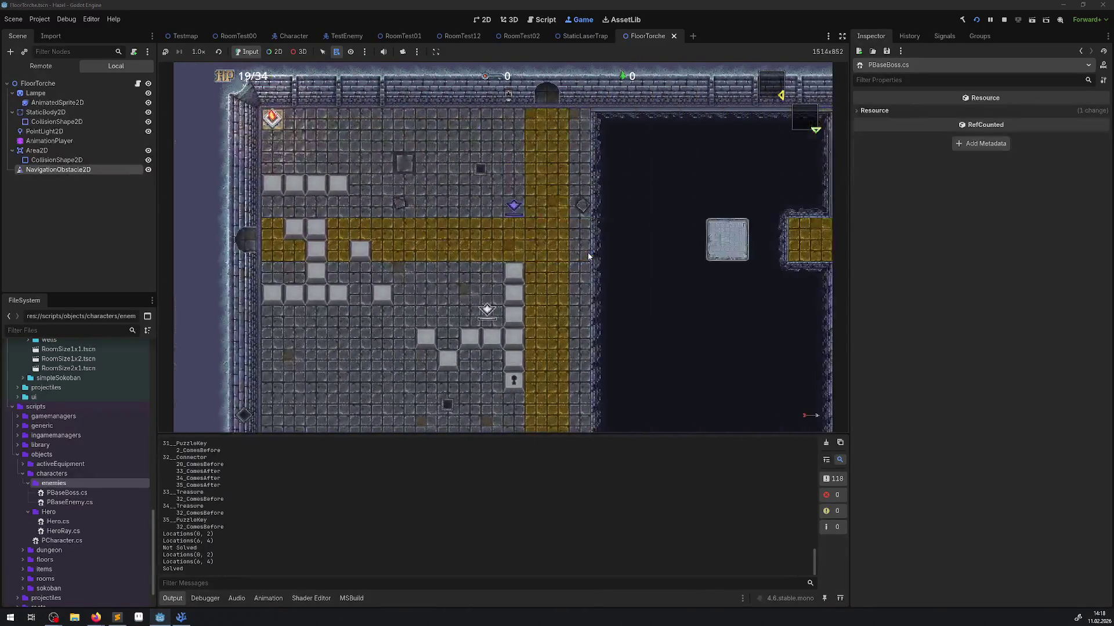
# Walk the hero into the bridge room, down to the south wall and back up.
pyautogui.press('Right')
pyautogui.press('Down')
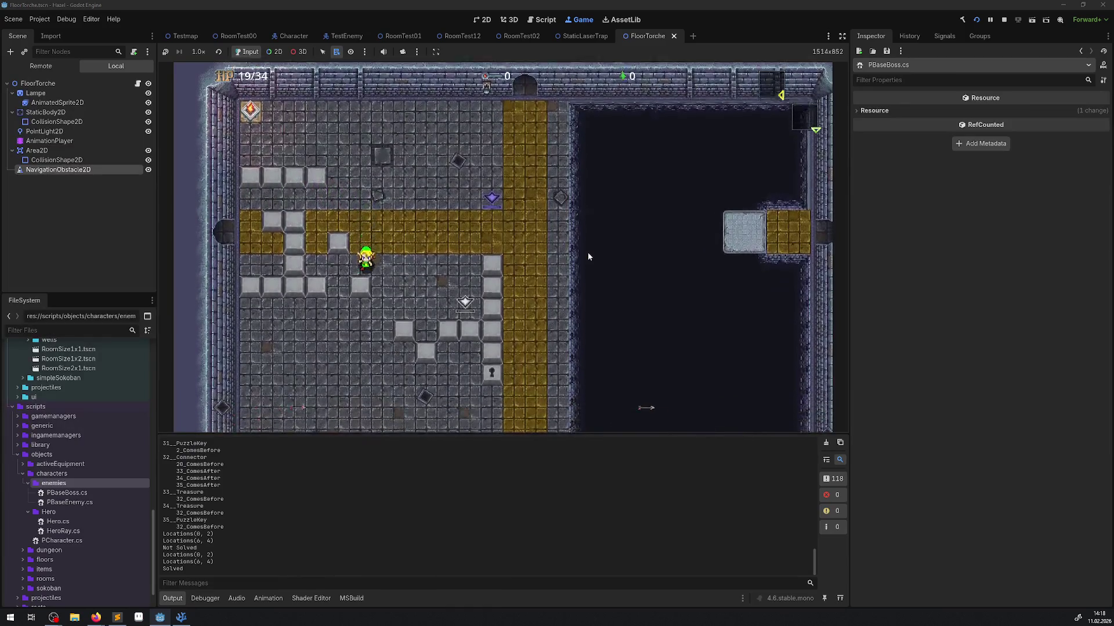
pyautogui.press('Down')
pyautogui.press('Right')
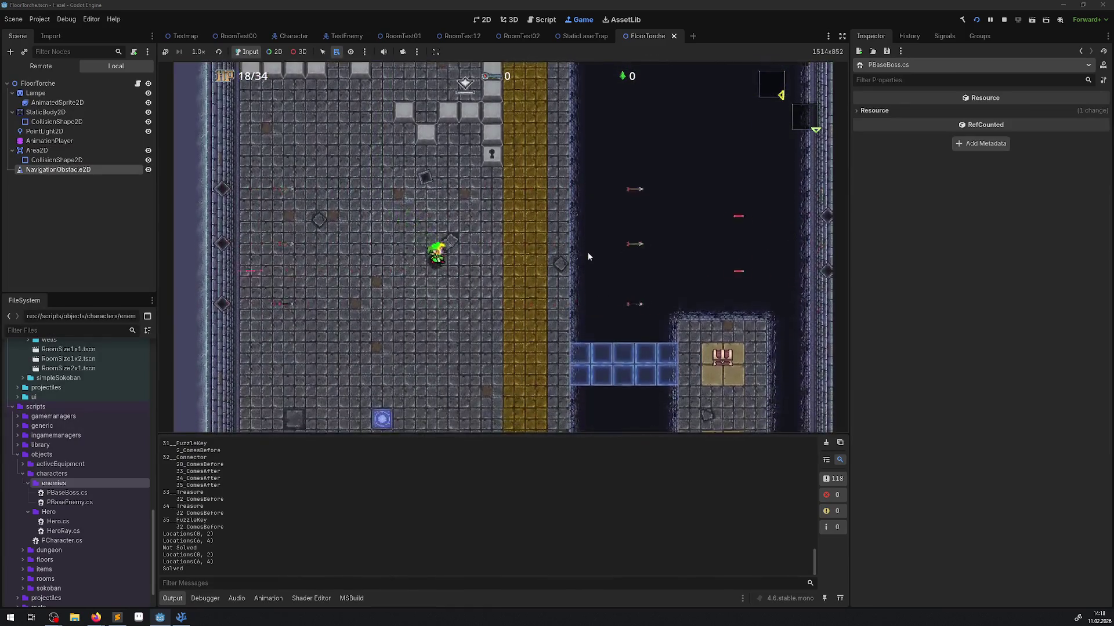
pyautogui.press('Down')
pyautogui.press('Right')
pyautogui.press('Left')
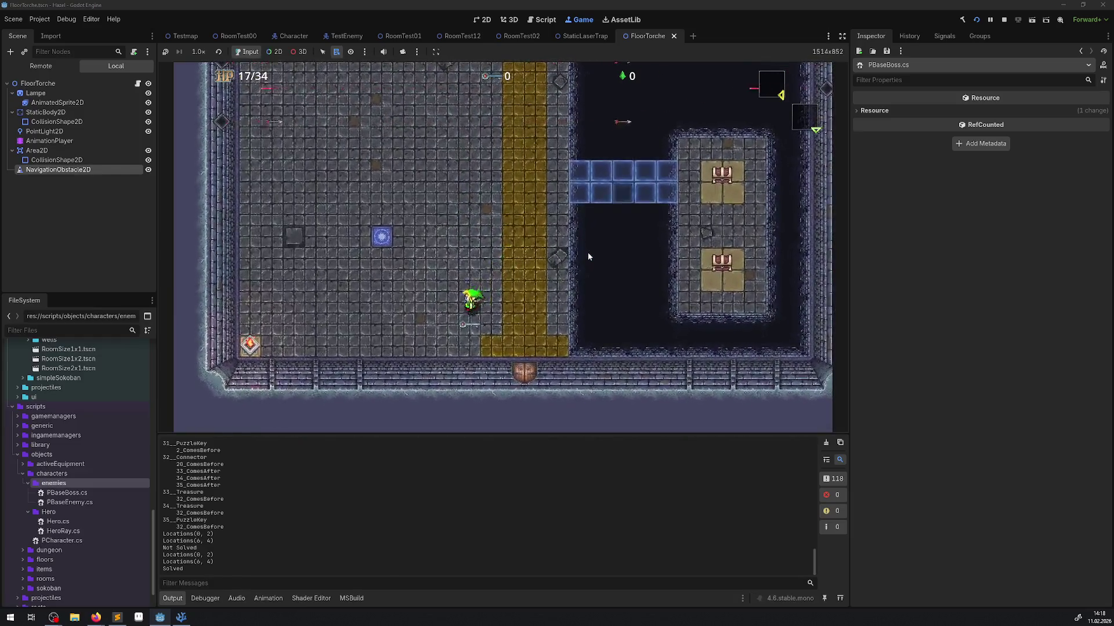
pyautogui.press('Up')
# Cross the blue bridge onto the island, then onto the golden carpet and into the right room.
pyautogui.press('Right')
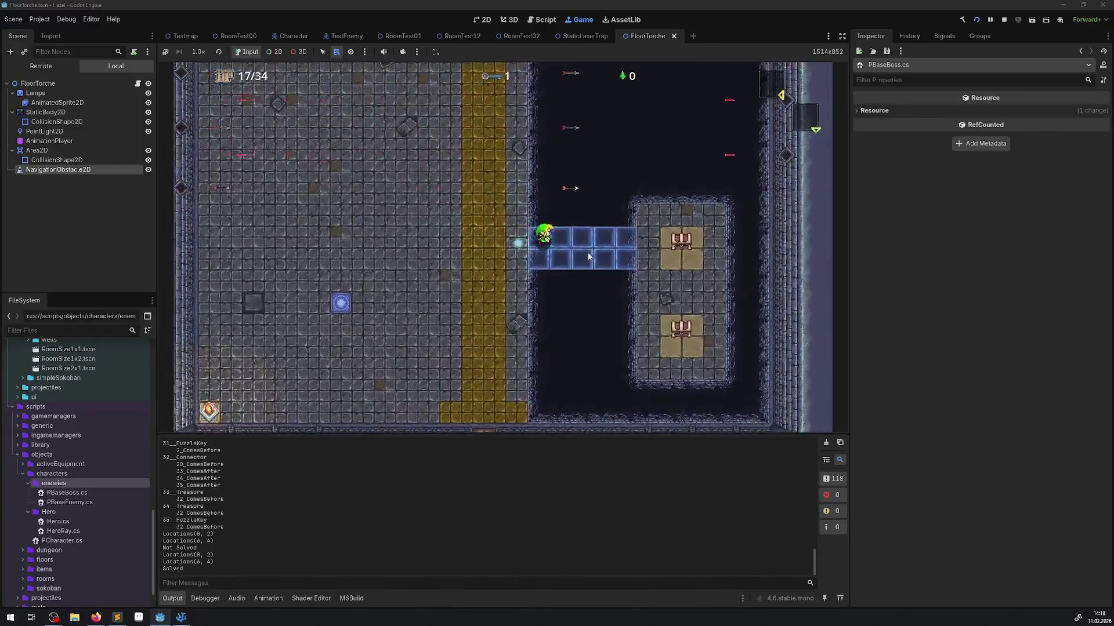
pyautogui.press('Right')
pyautogui.press('Down')
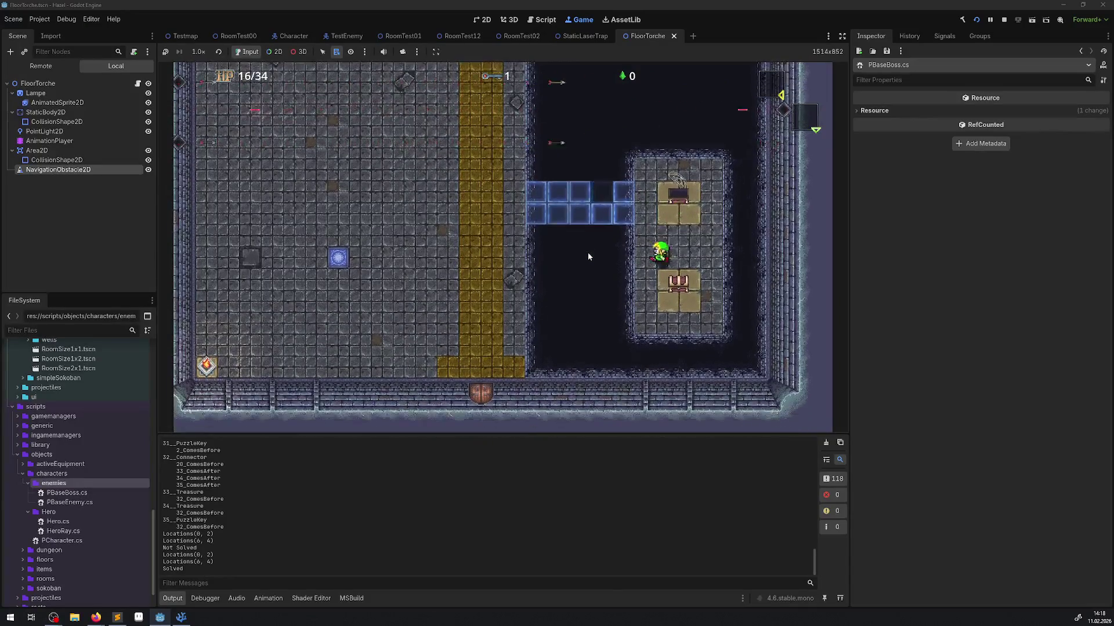
pyautogui.press('Down')
pyautogui.press('Right')
pyautogui.press('Up')
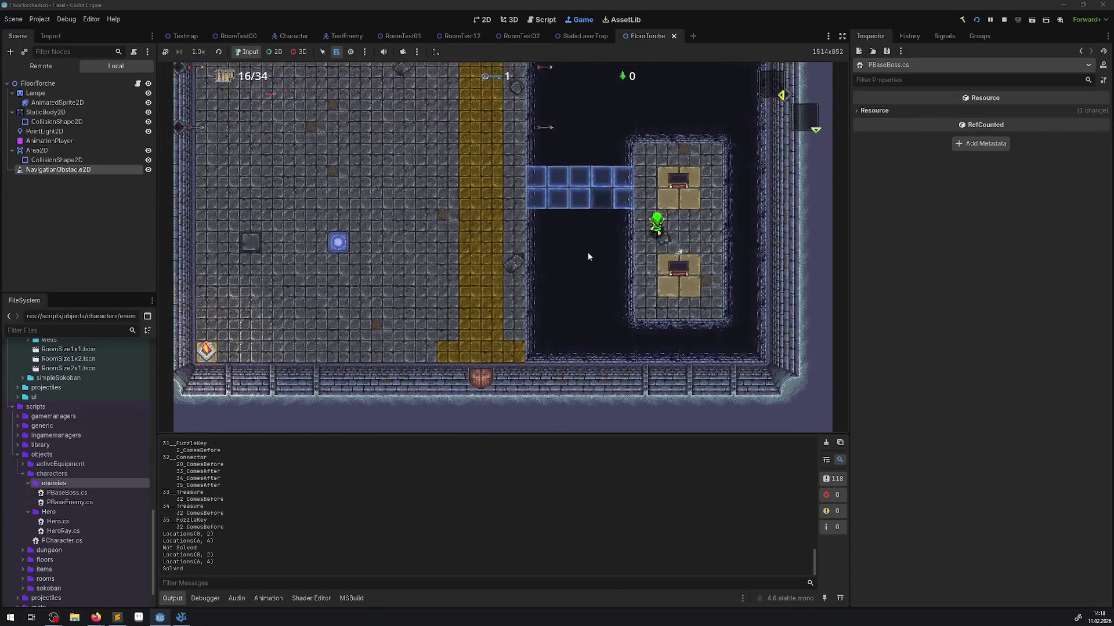
pyautogui.press('Left')
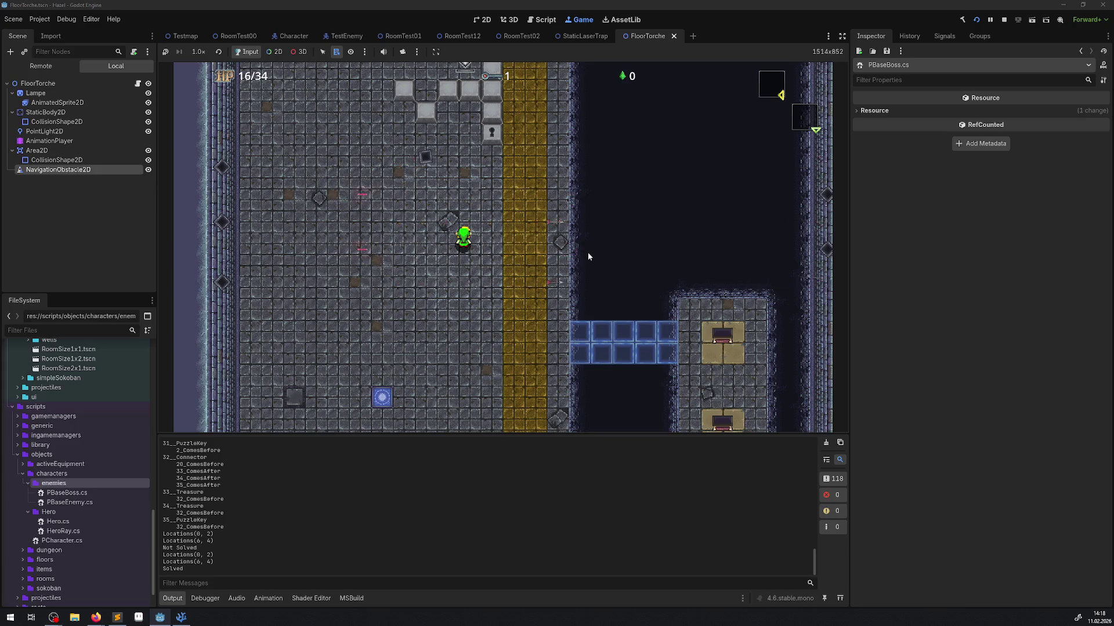
pyautogui.press('Right')
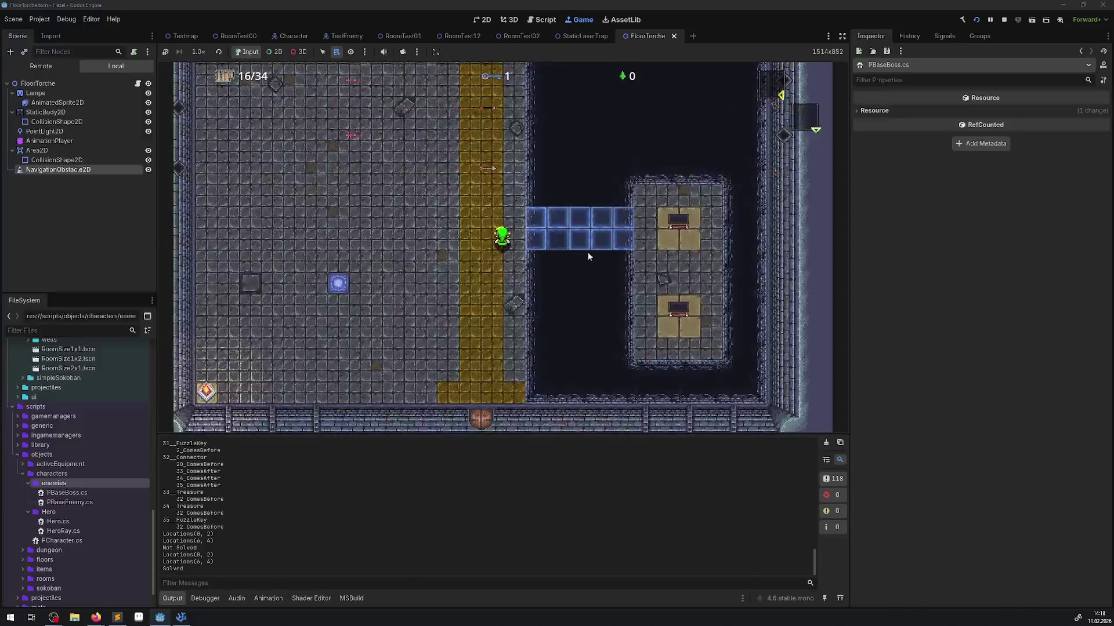
pyautogui.press('Right')
pyautogui.press('Right')
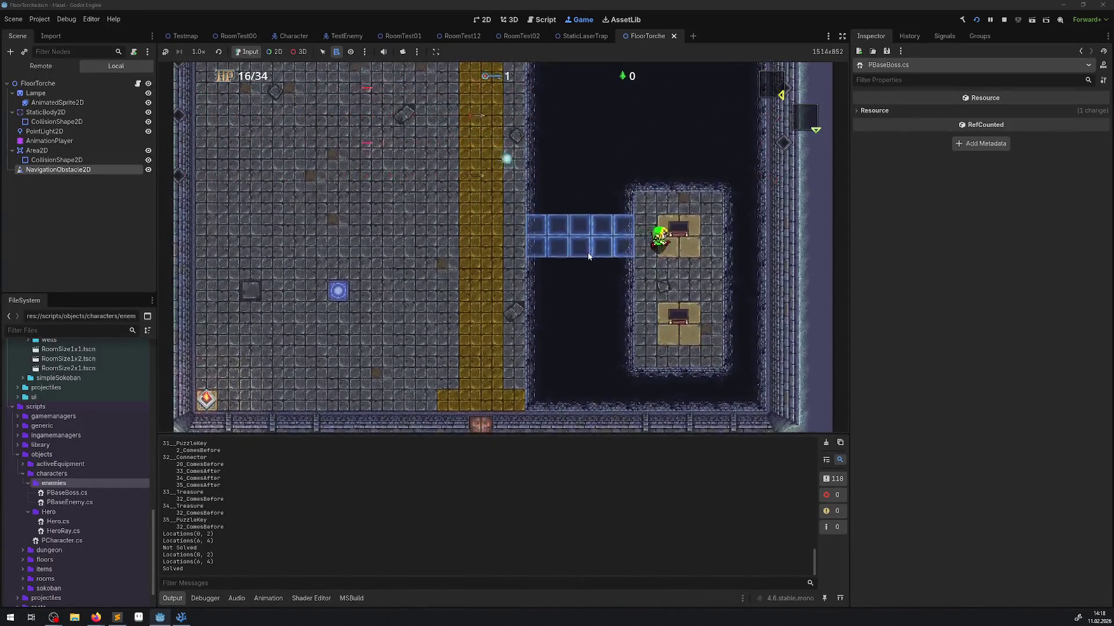
pyautogui.press('Down')
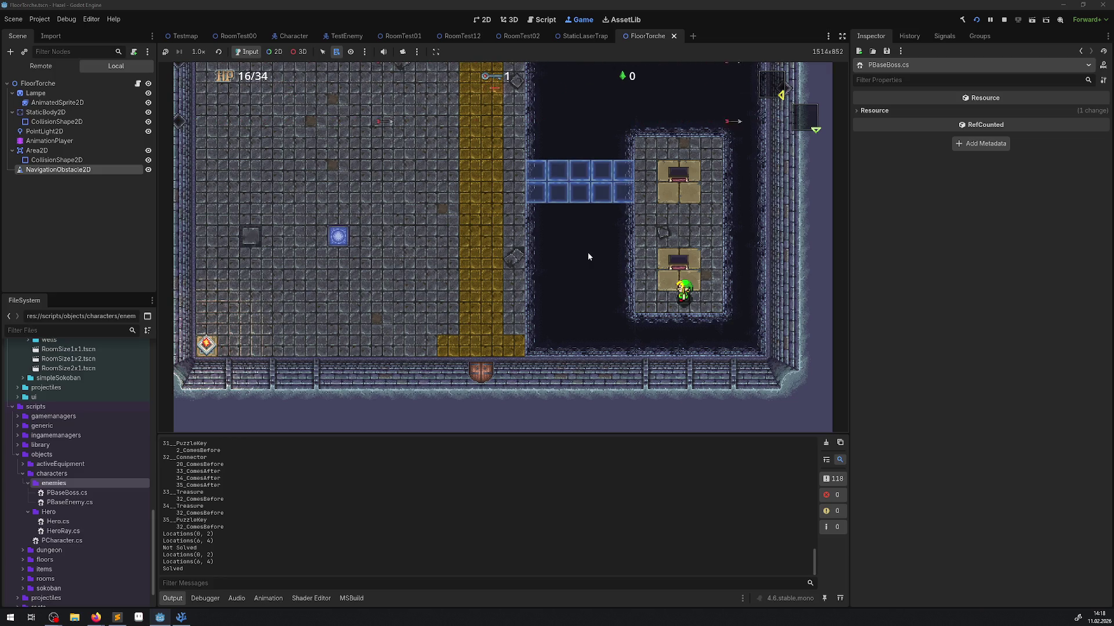
# Walk back left across the bridge and north along the yellow path past the grey block.
pyautogui.press('Left')
pyautogui.press('Up')
pyautogui.press('Left')
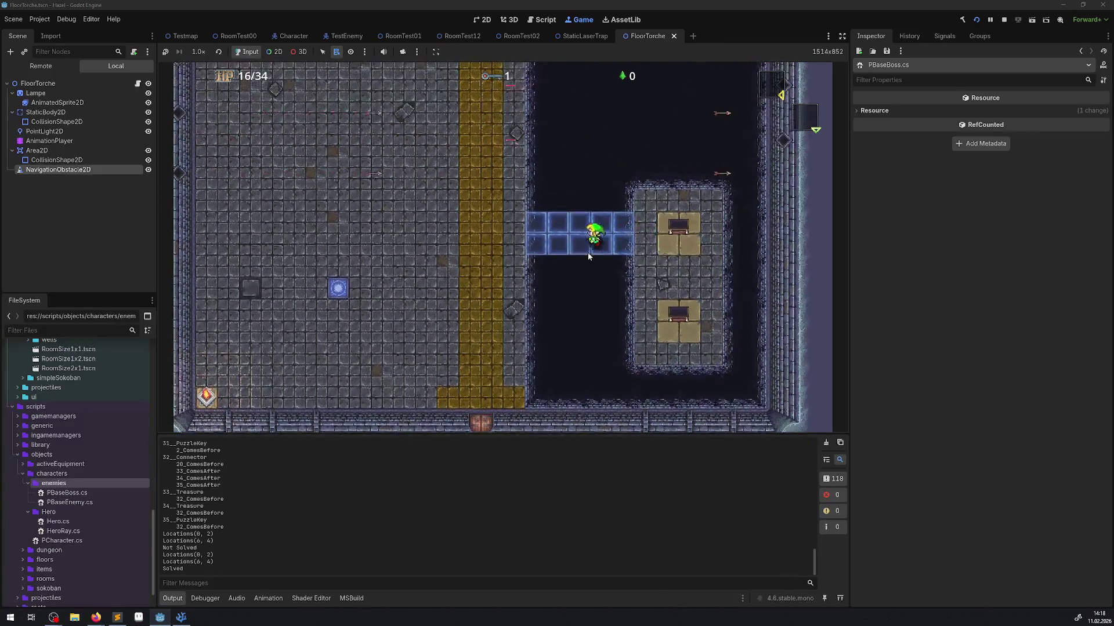
pyautogui.press('Up')
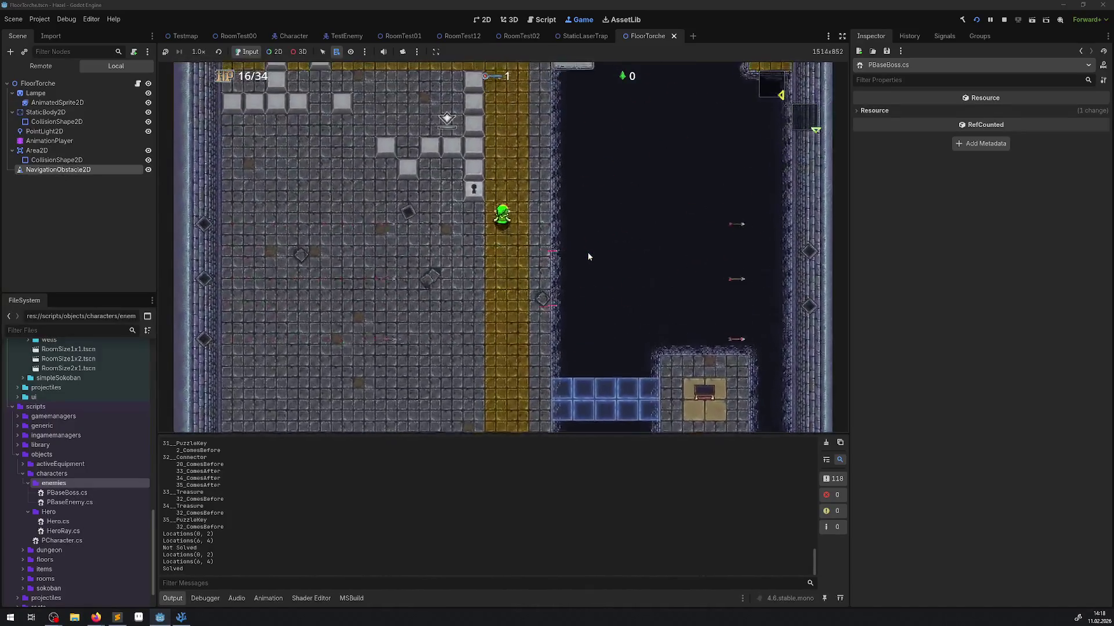
pyautogui.press('Left')
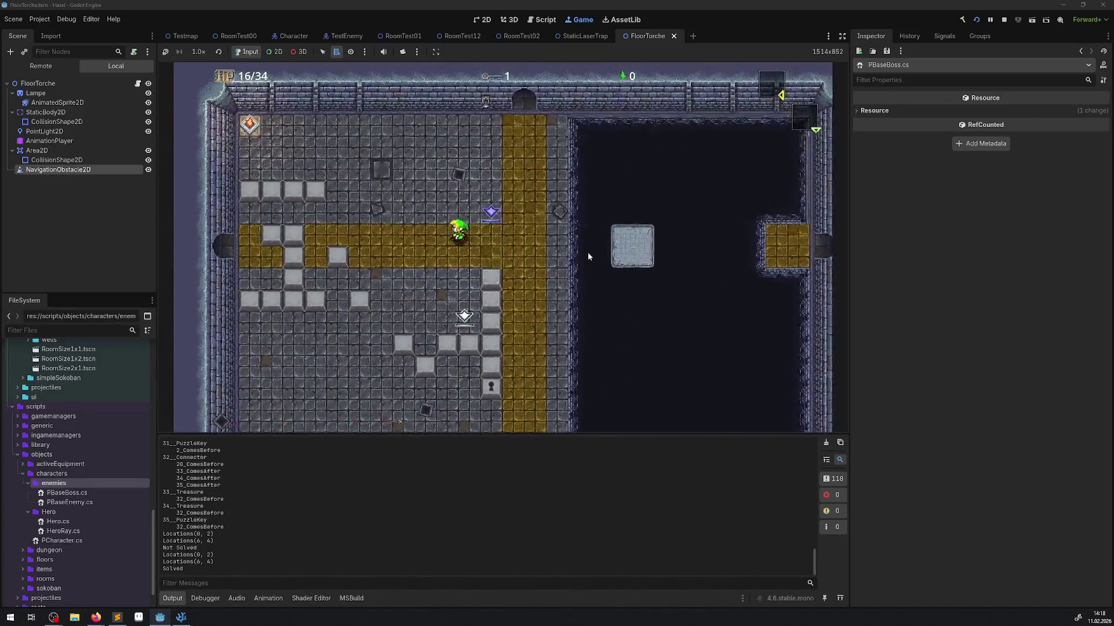
pyautogui.press('Down')
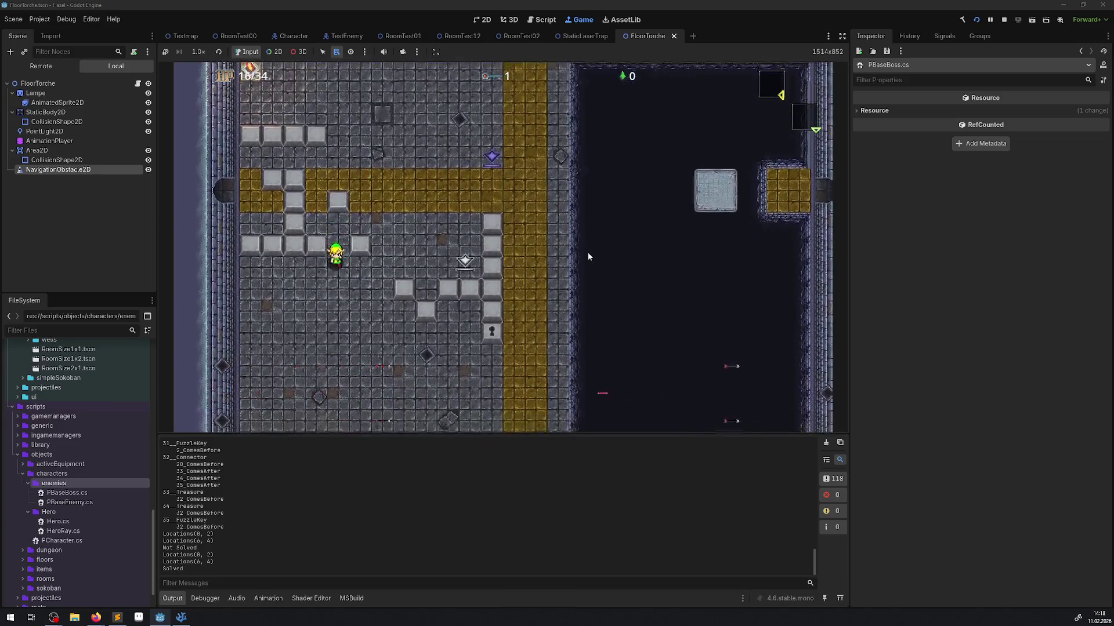
pyautogui.press('Right')
pyautogui.press('Right')
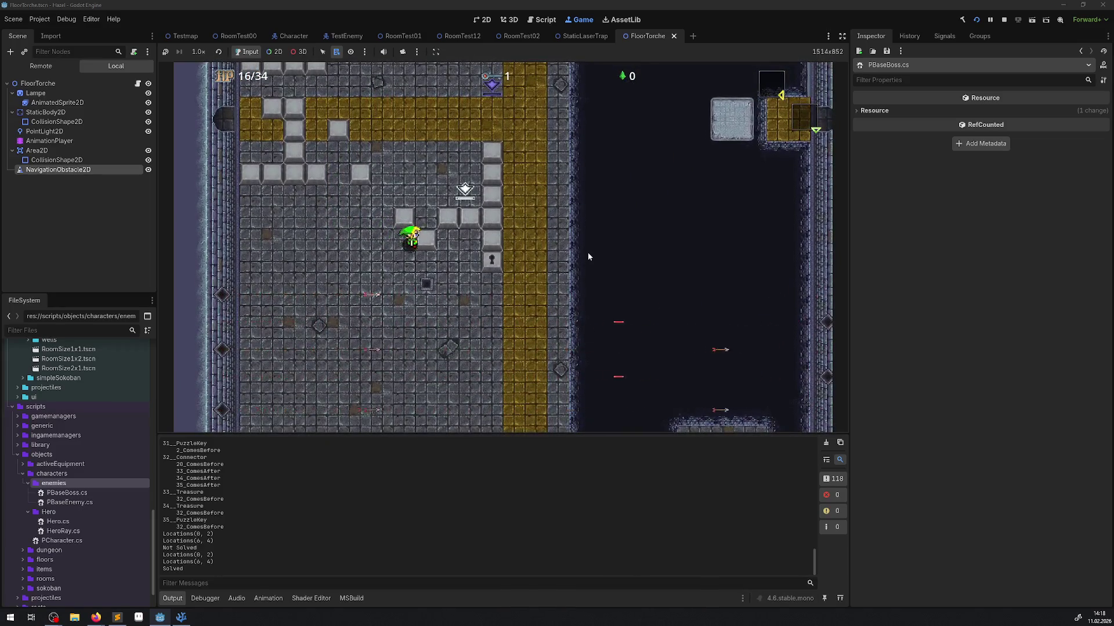
pyautogui.press('Right')
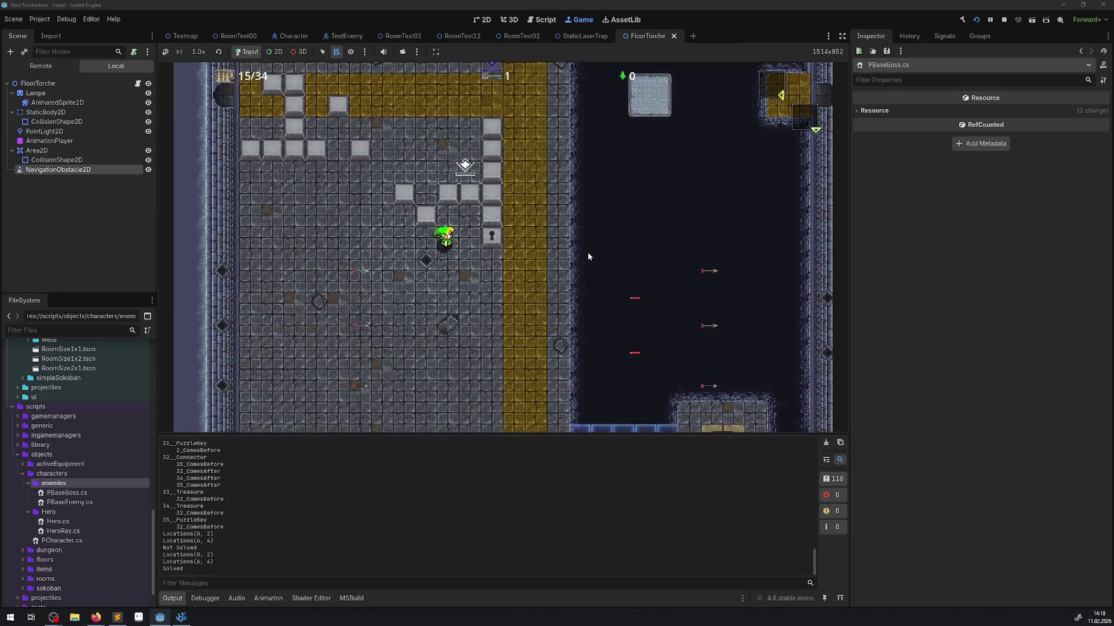
# Walk down the yellow path through the bottom door into the next puzzle room.
pyautogui.press('Down')
pyautogui.press('Left')
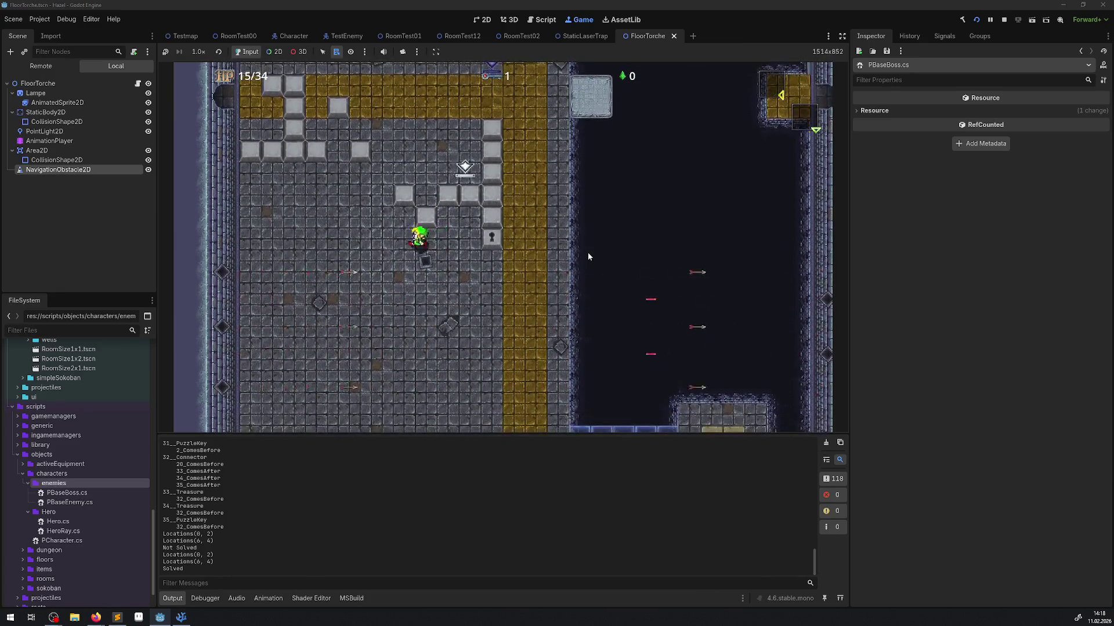
pyautogui.press('Left')
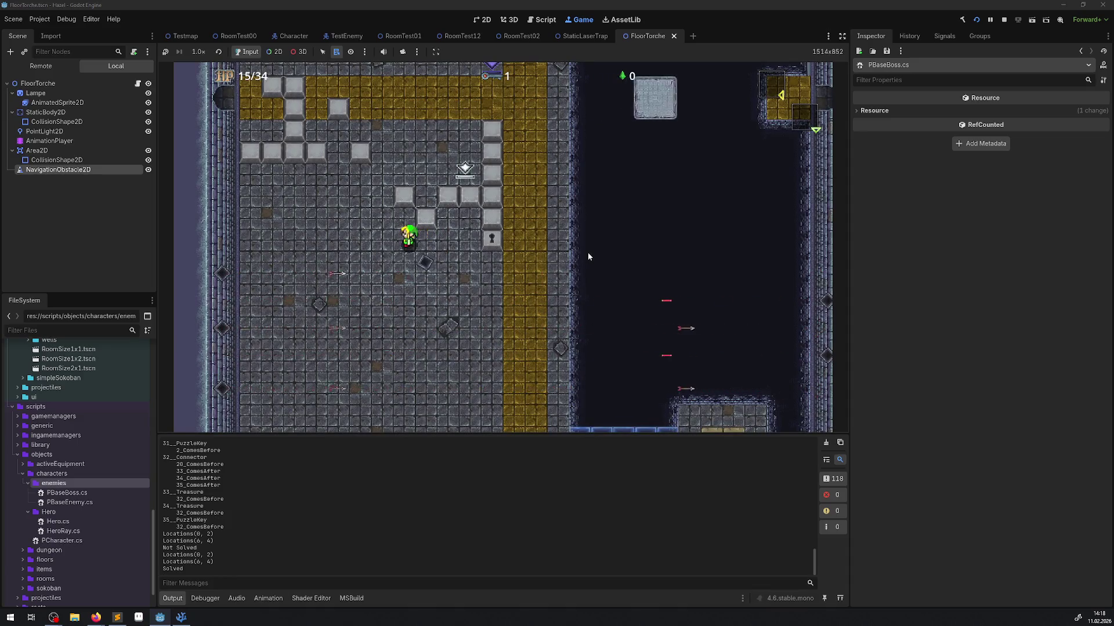
pyautogui.press('Down')
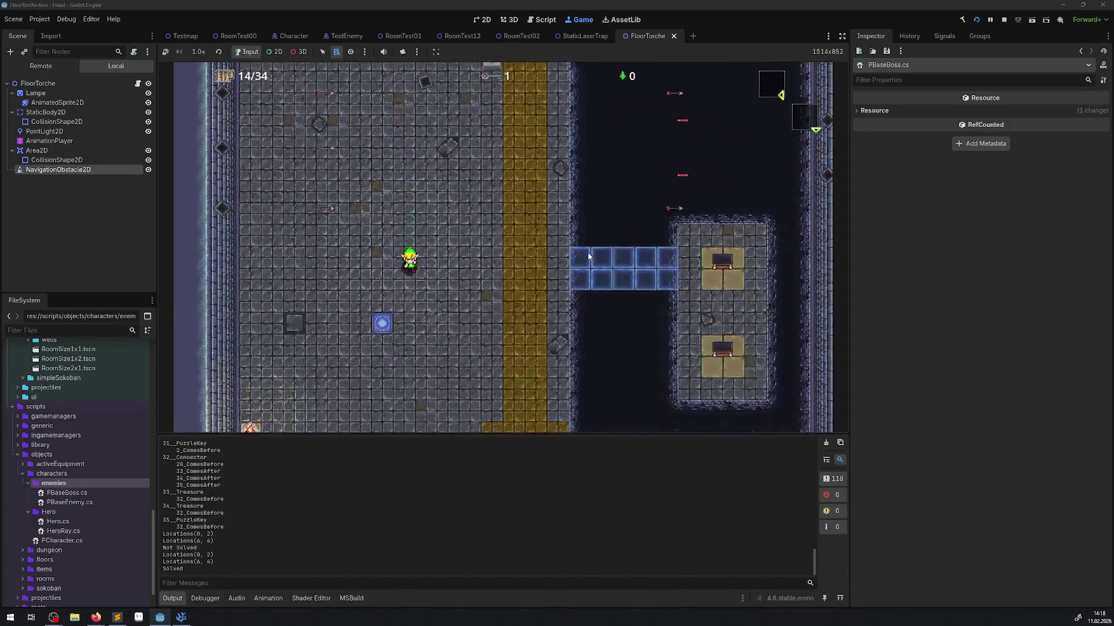
pyautogui.press('Right')
pyautogui.press('Down')
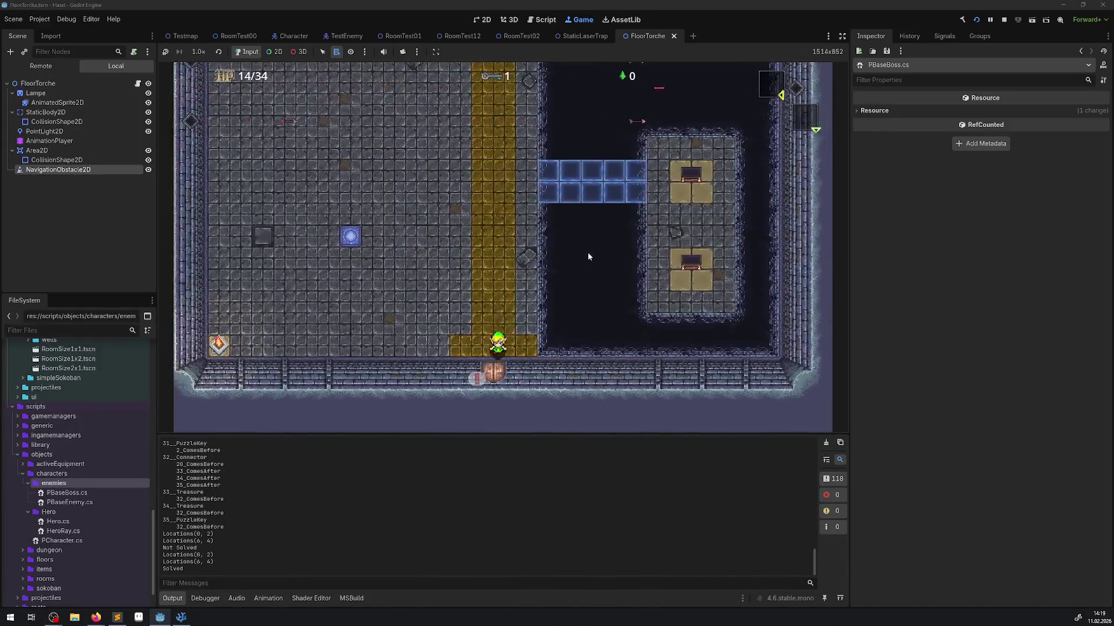
pyautogui.press('Down')
pyautogui.press('Up')
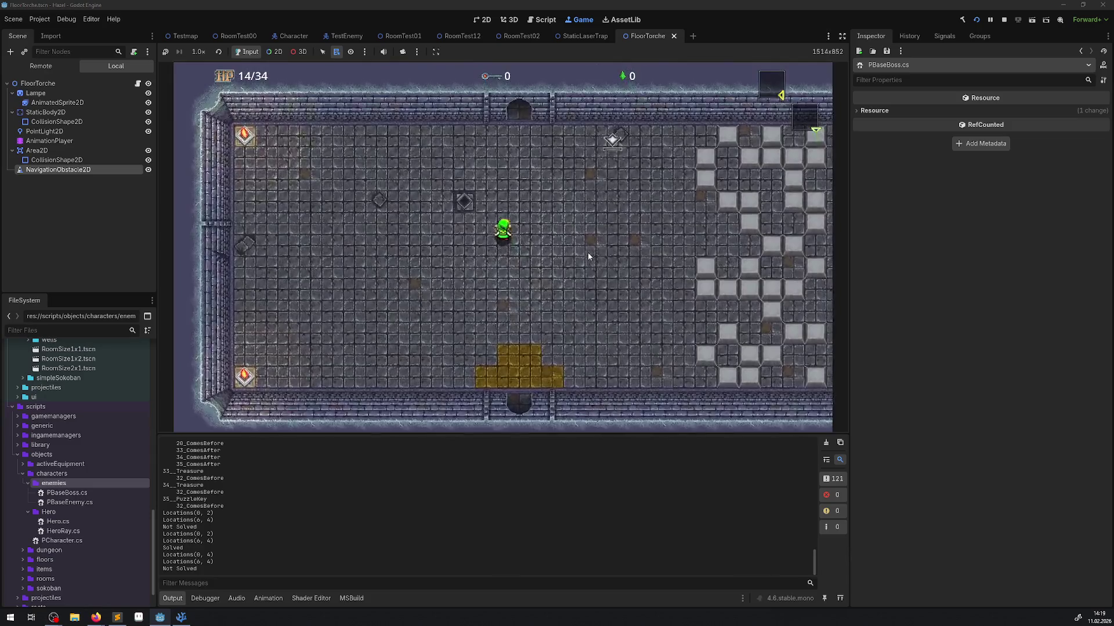
# Walk up through the top door, push the middle grey block up one tile, and step back down.
pyautogui.press('Up')
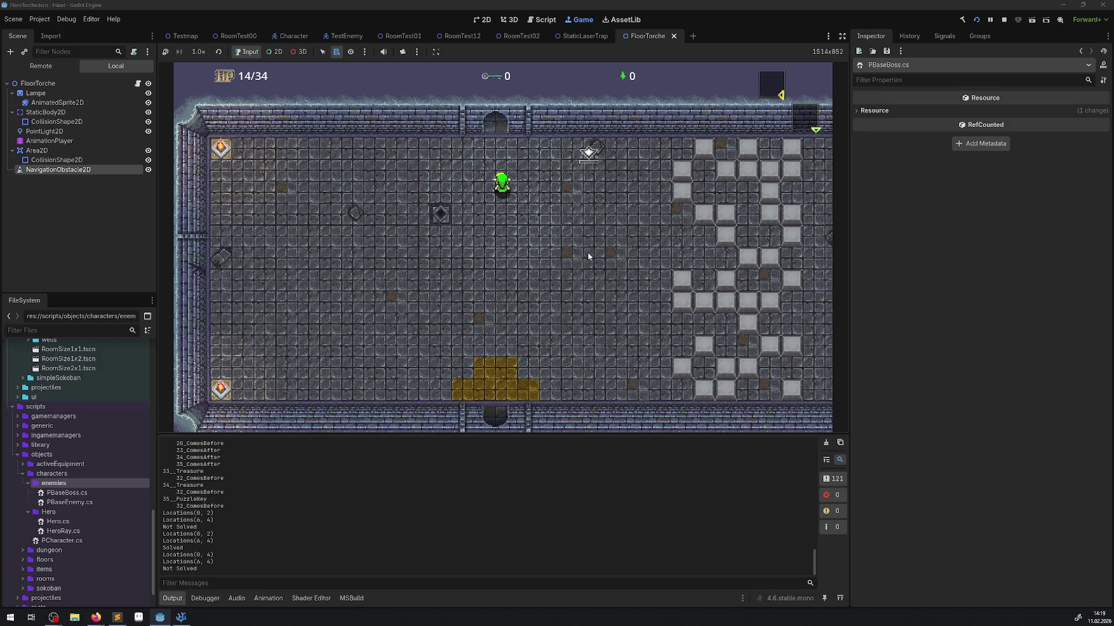
pyautogui.press('Up')
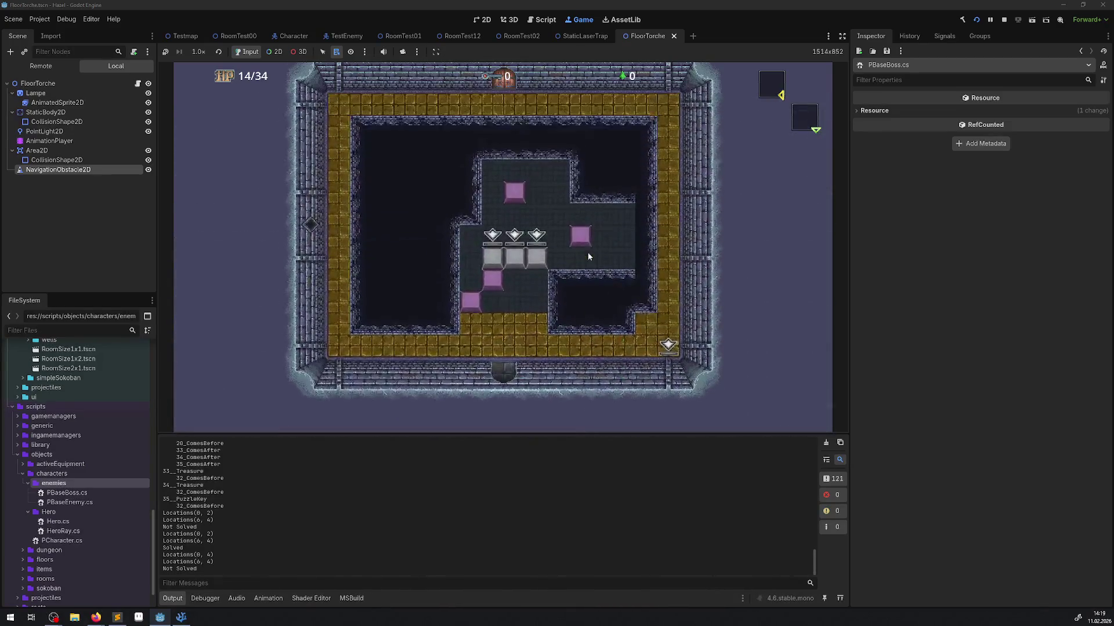
pyautogui.press('Up')
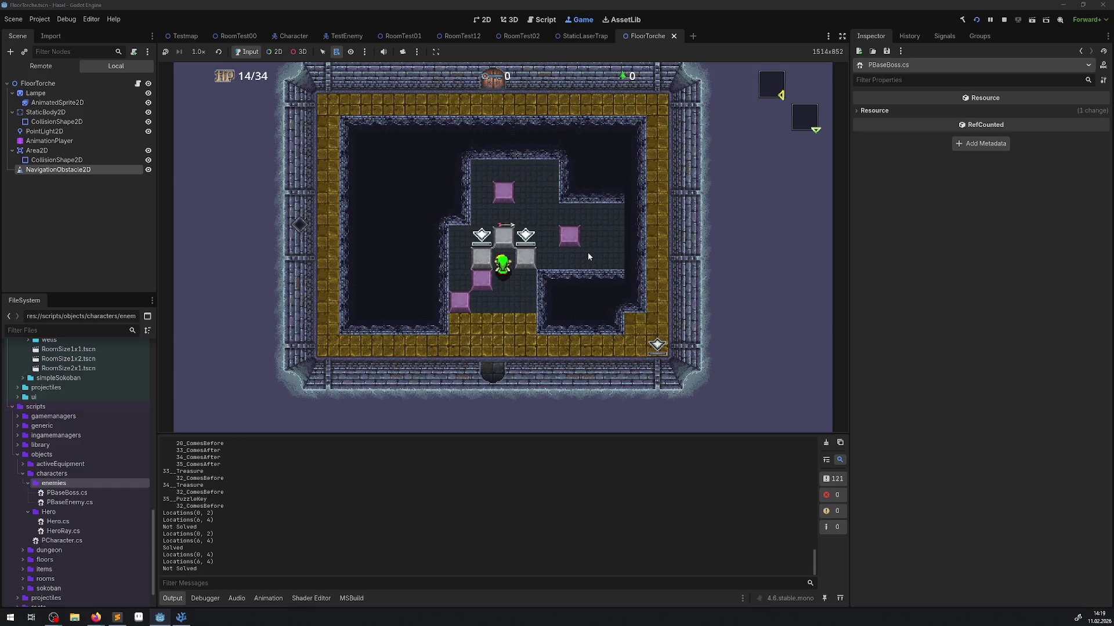
pyautogui.press('Down')
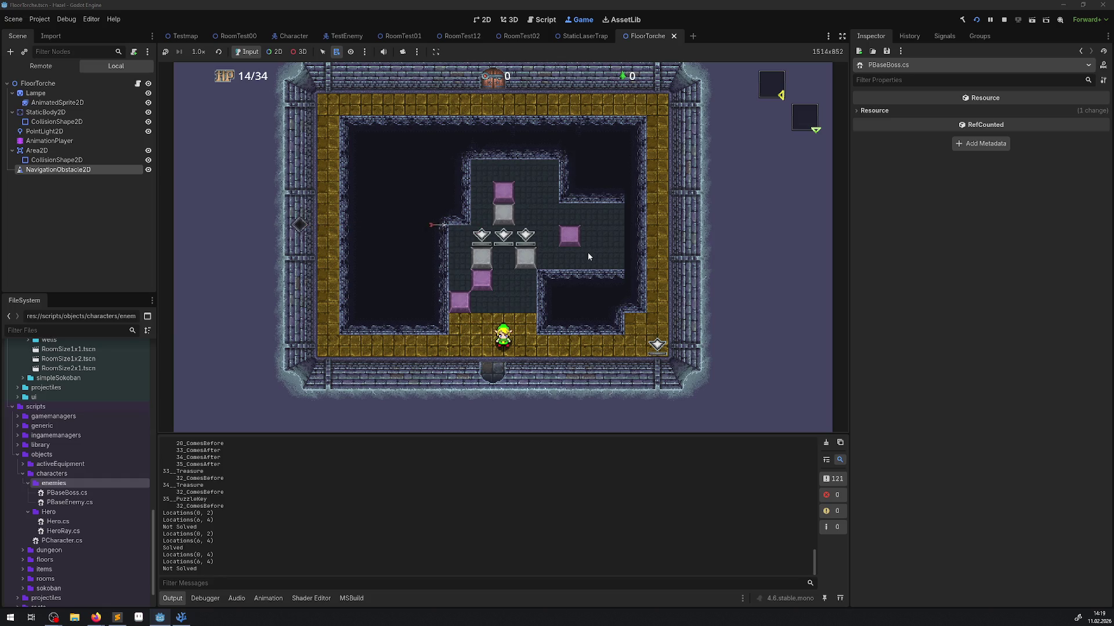
# Stop the running game with the toolbar Stop button, then switch between the open windows.
pyautogui.click(1004, 20)
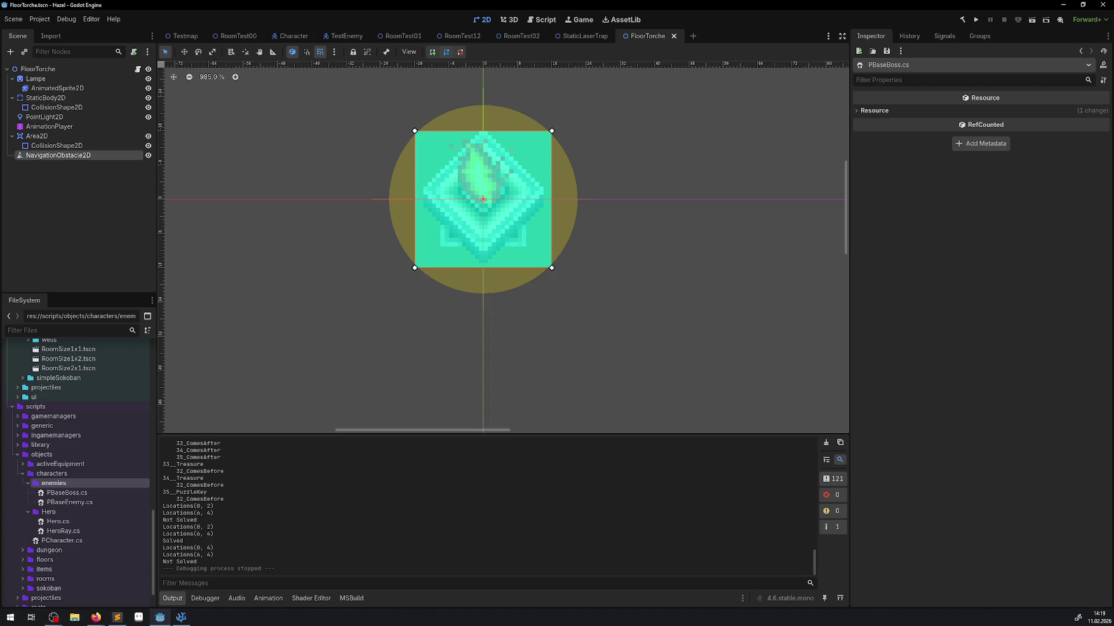
pyautogui.hotkey('alt', 'Tab')
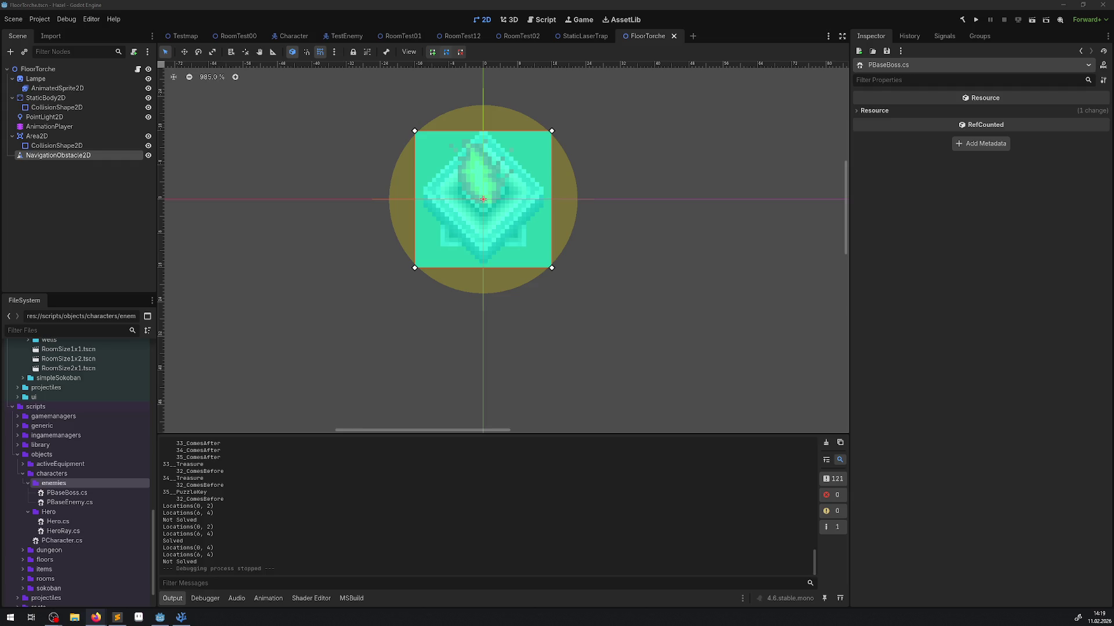
pyautogui.hotkey('alt', 'Tab')
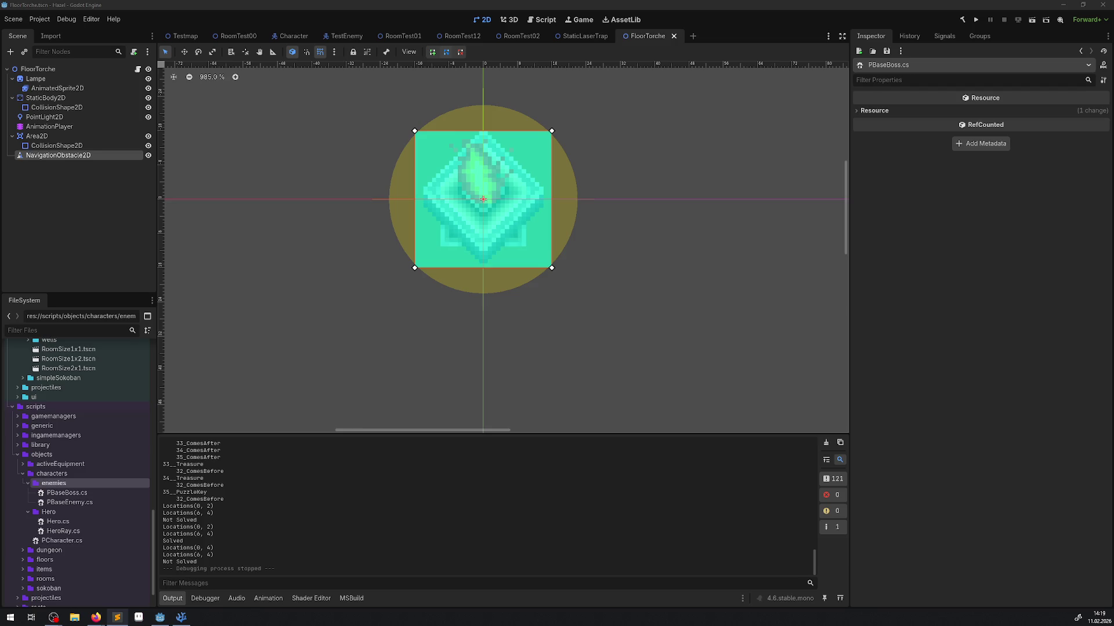